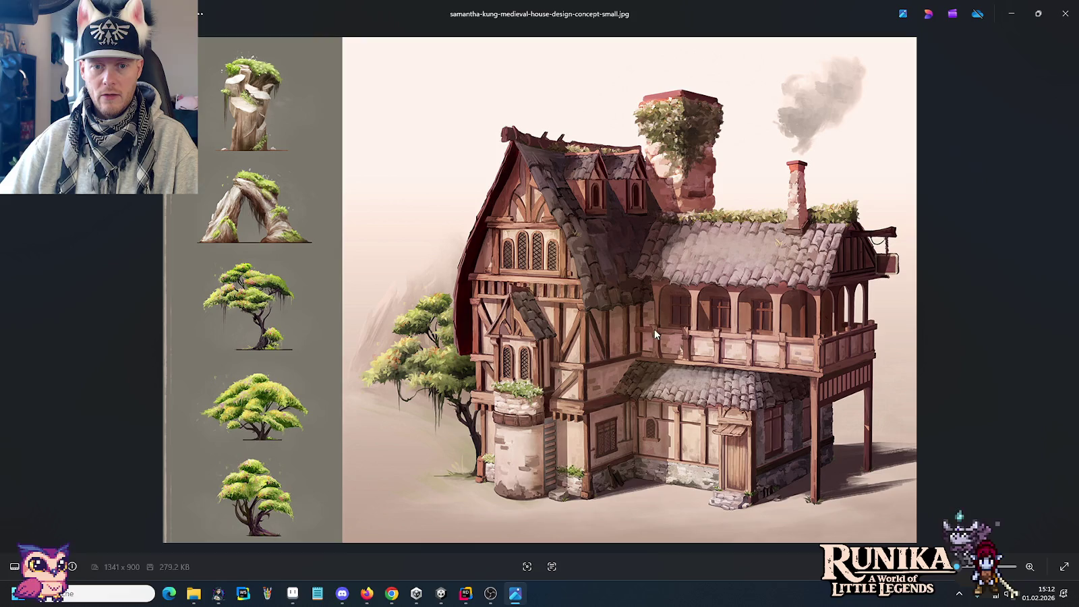
Leave the house concept art in Photos and return to the Pro Motion NG house tileset.
key(alt+Tab)
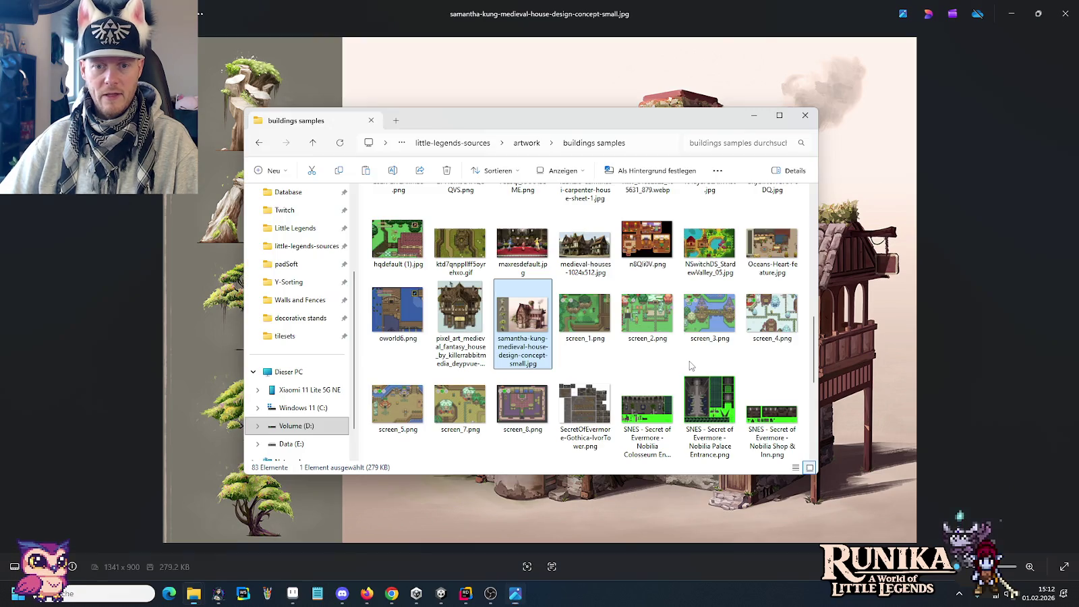
key(alt+Tab)
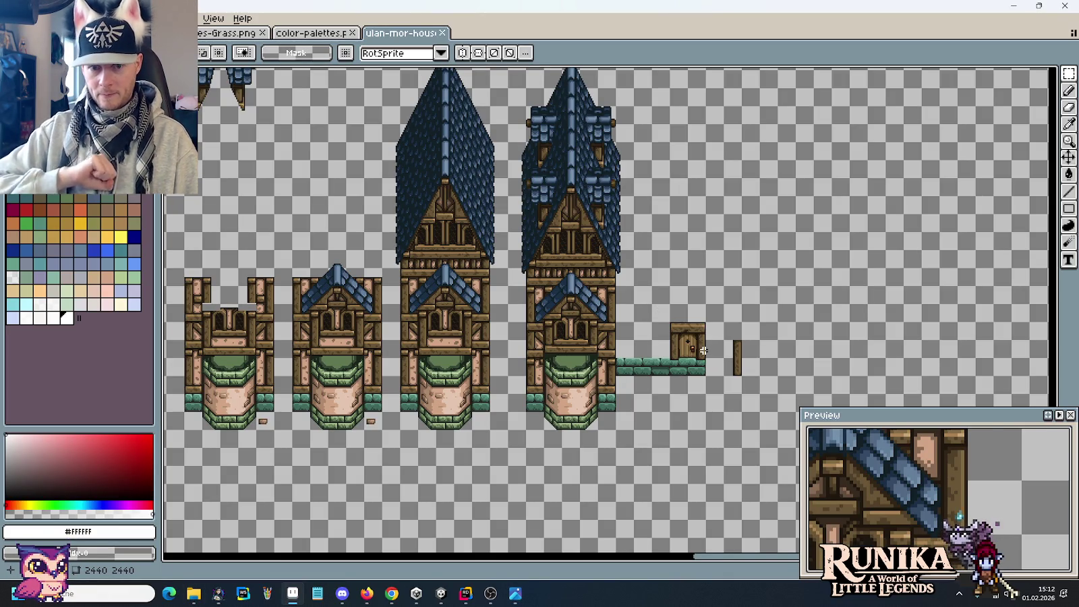
Zoom into the roof tiles and try trial selections across the lower roof block.
key(alt+Tab)
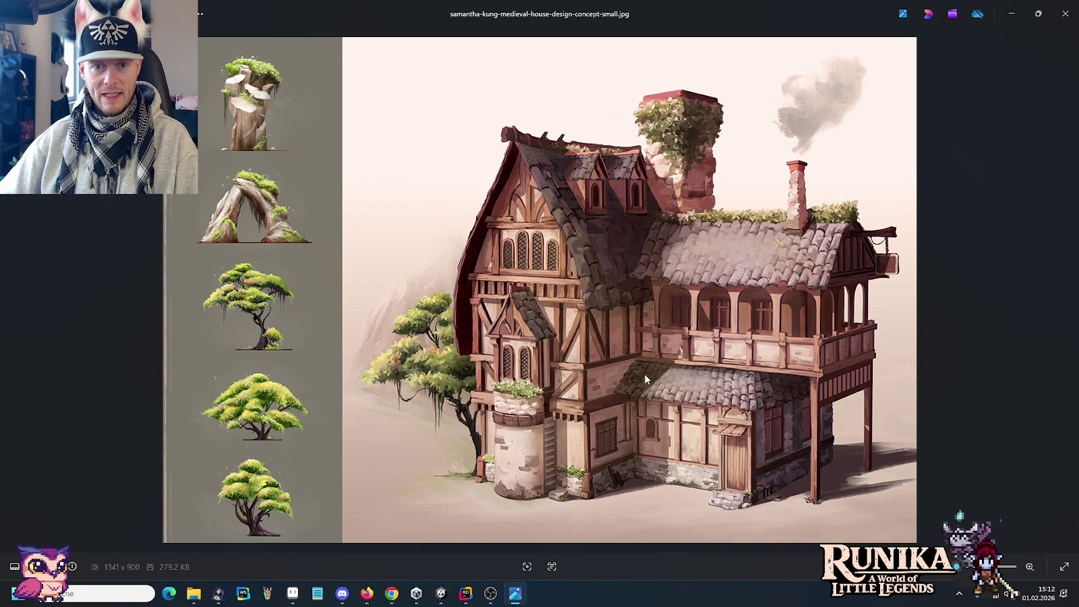
key(alt+Tab)
scroll(400, 256, up, 2)
scroll(472, 284, up, 2)
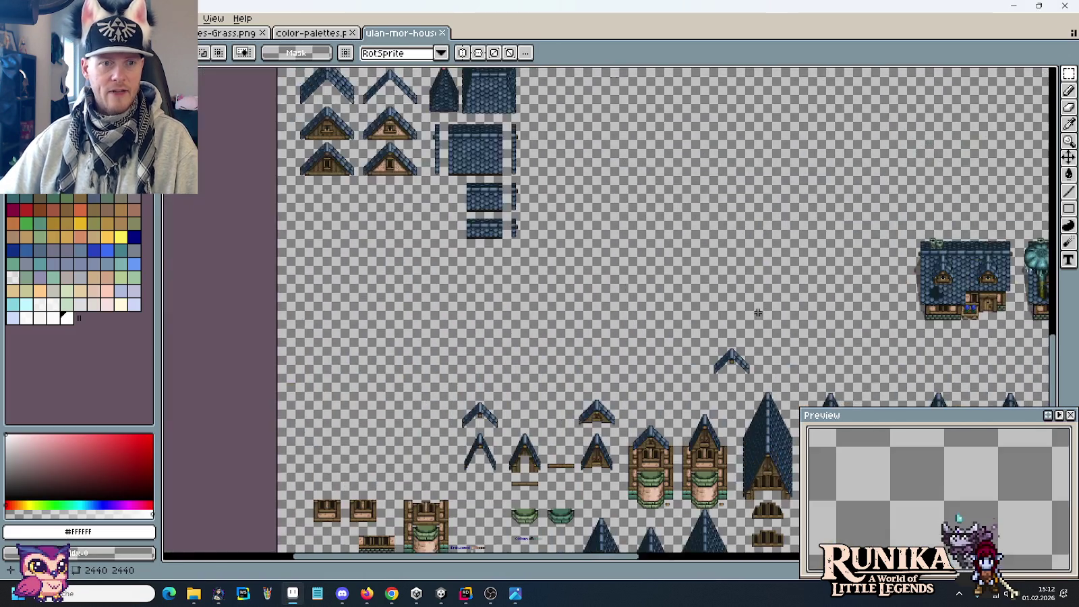
scroll(540, 311, up, 2)
scroll(588, 328, up, 2)
mouse_move(644, 394)
mouse_down()
mouse_move(481, 365)
mouse_move(481, 348)
mouse_move(481, 372)
mouse_up()
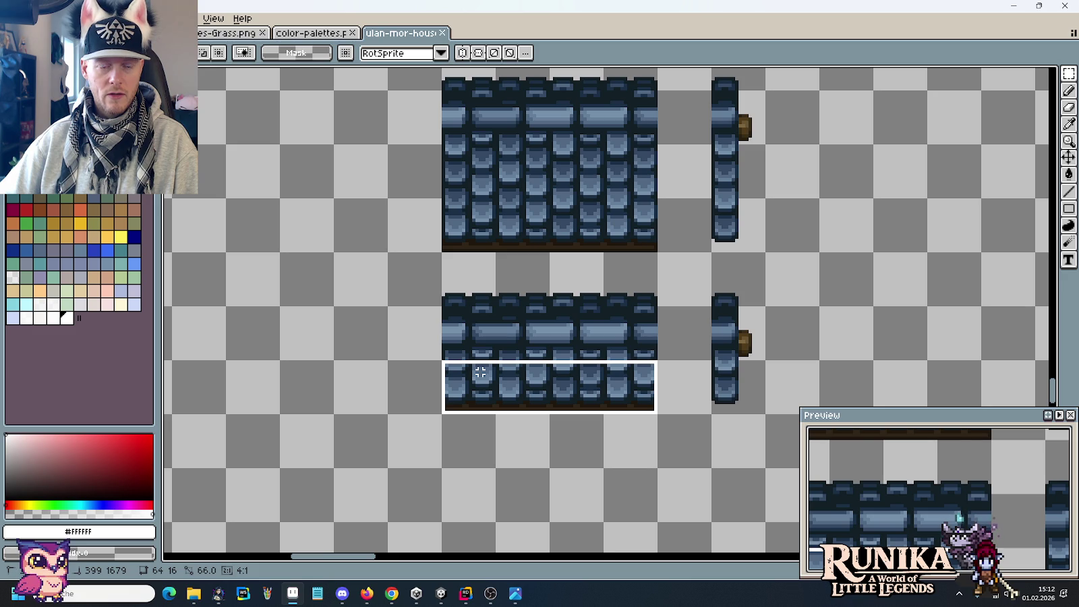
key(alt+Tab)
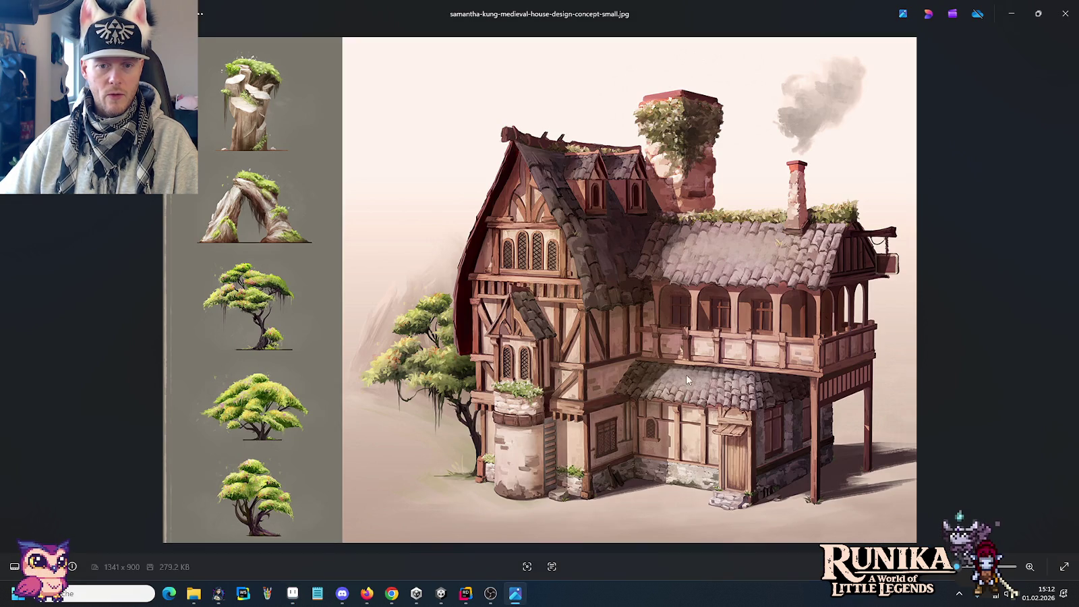
key(alt+Tab)
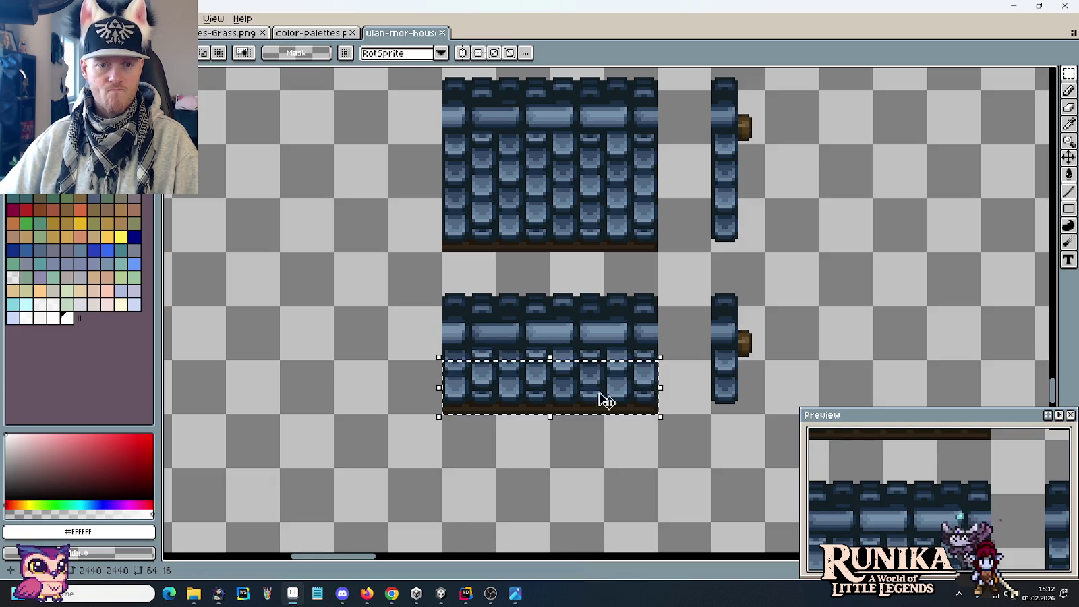
drag(409, 348, 692, 402)
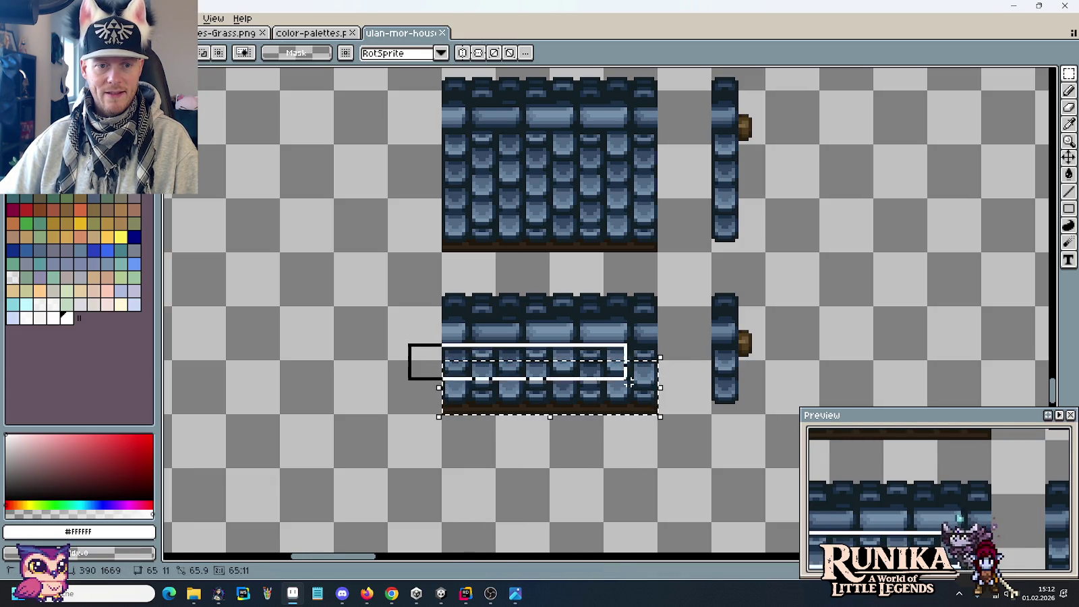
click(753, 422)
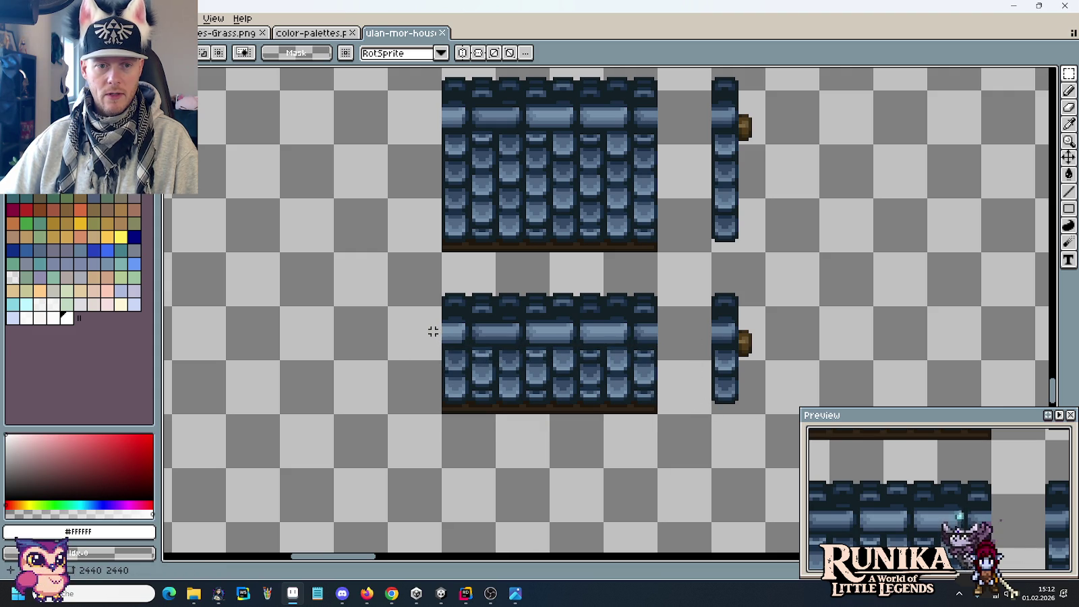
Drop the last trial strip and select the full upper block of blue roof shingles.
drag(430, 336, 664, 363)
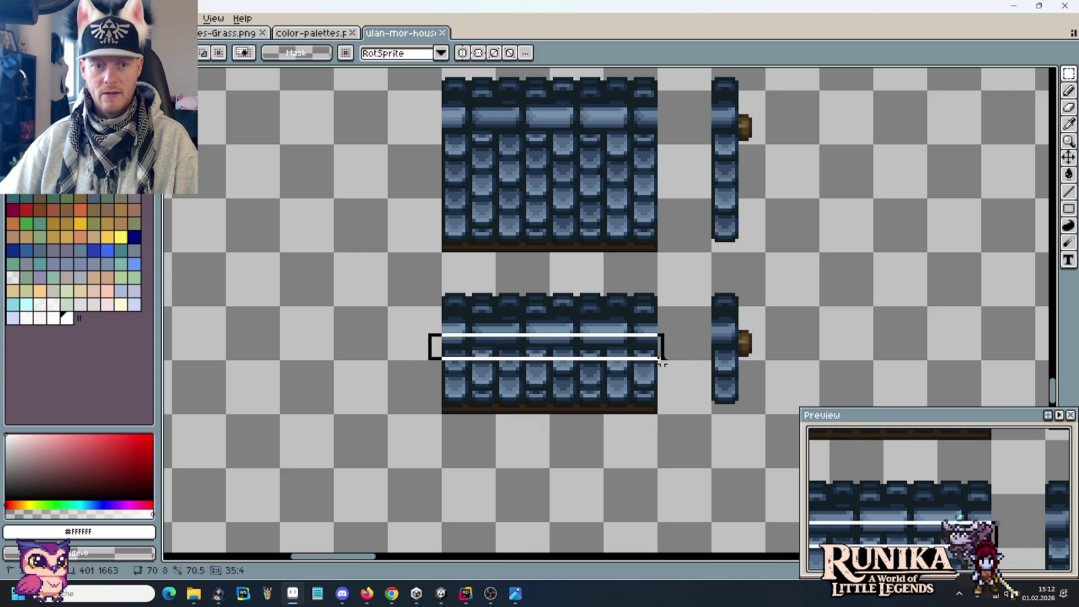
click(605, 422)
mouse_move(646, 238)
mouse_down()
mouse_move(457, 176)
mouse_move(451, 113)
mouse_up()
scroll(390, 179, down, 1)
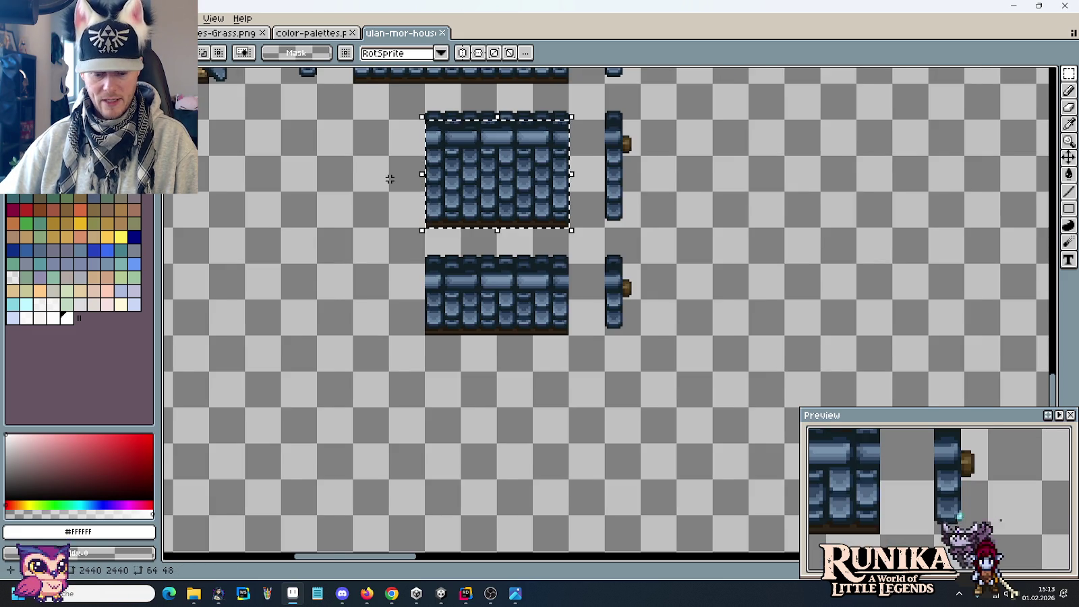
Paste the copied roof shingles and place the copy to the right of the door.
scroll(390, 179, down, 1)
scroll(710, 299, up, 1)
scroll(729, 311, up, 1)
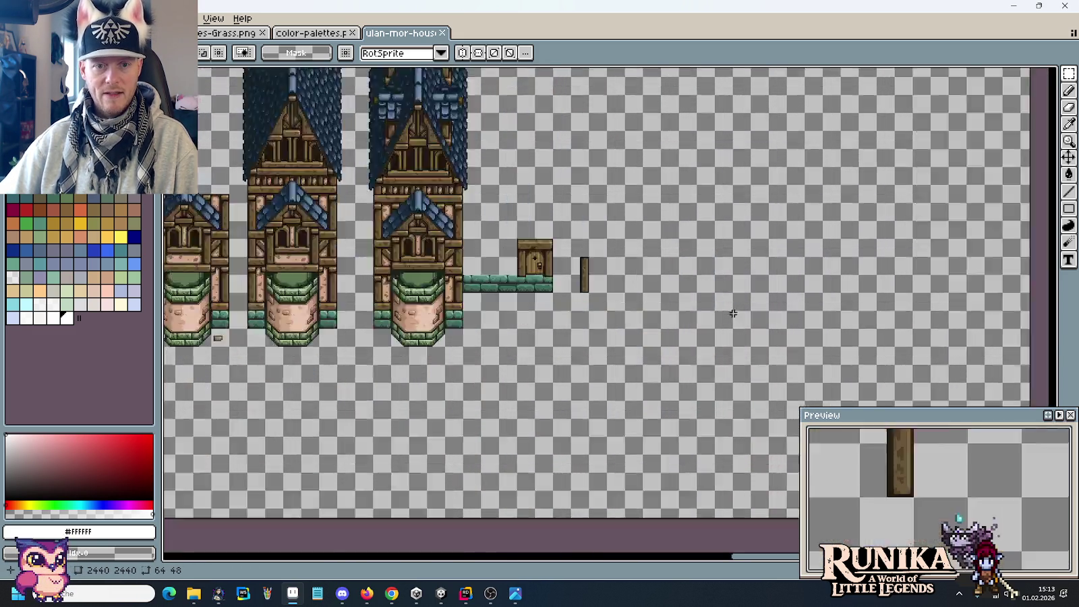
scroll(733, 314, up, 2)
key(ctrl+v)
mouse_move(614, 284)
mouse_down()
mouse_move(523, 164)
mouse_move(855, 164)
mouse_up()
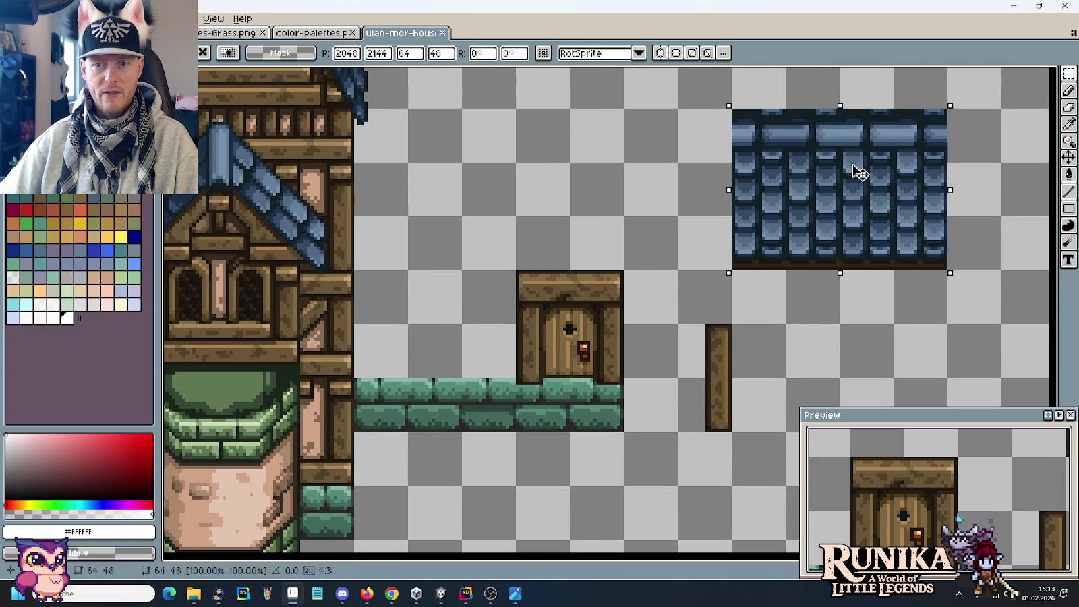
click(821, 312)
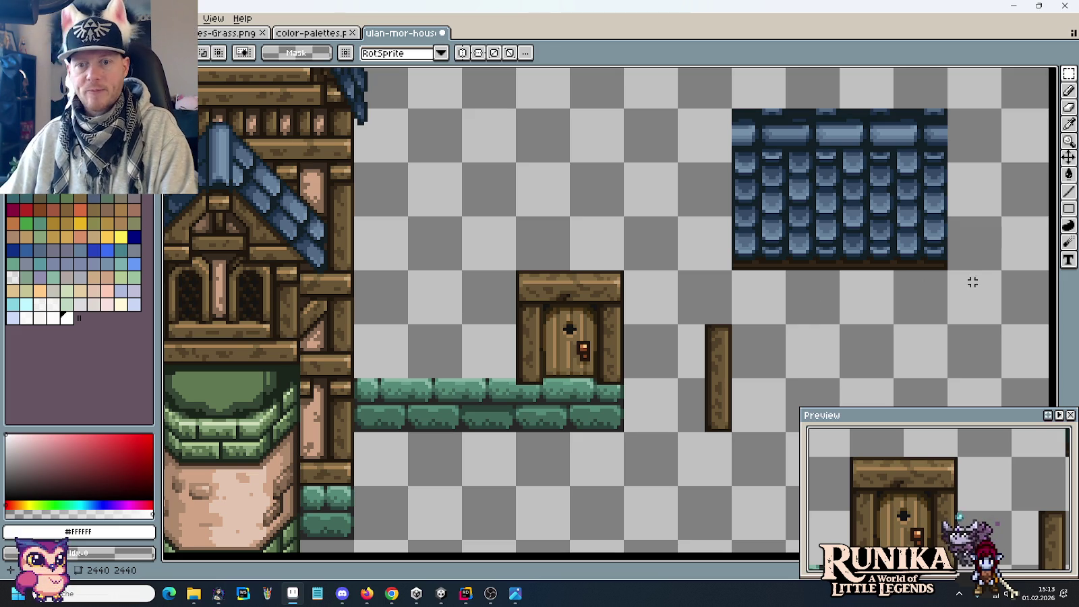
Delete the trial shingle block and bring up the concept art.
drag(1003, 270, 761, 125)
key(Delete)
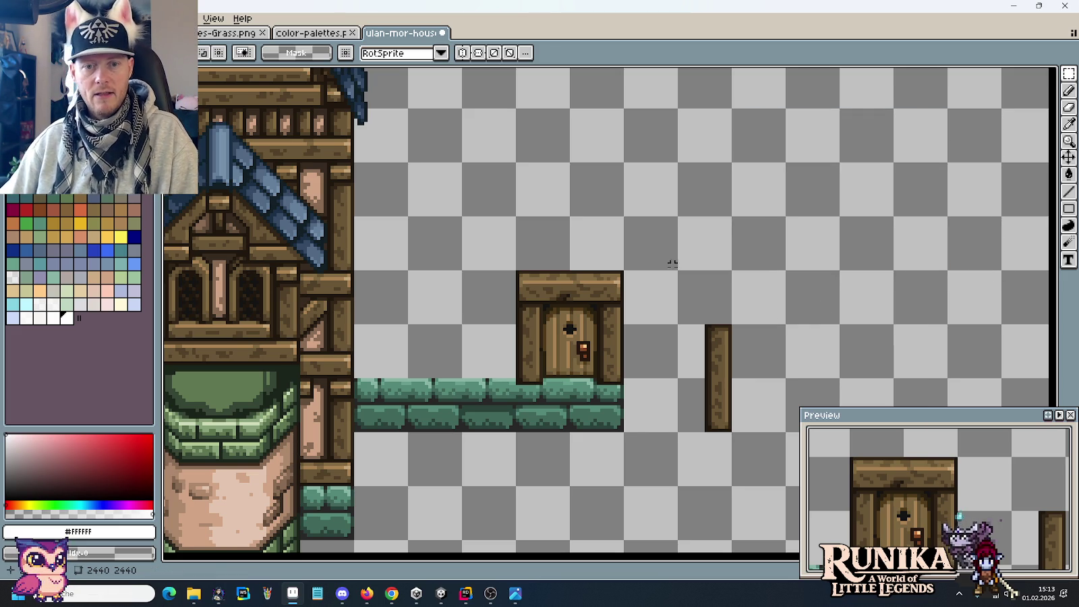
key(alt+Tab)
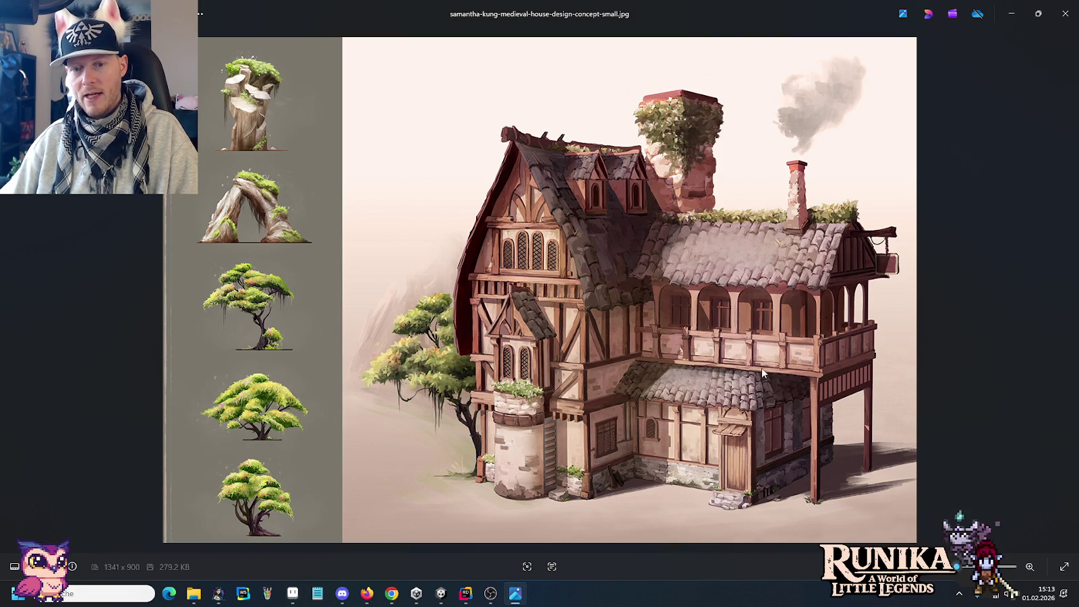
Back in the tileset, pan down to the lower sprite sheet tiles and the square roof piece.
key(alt+Tab)
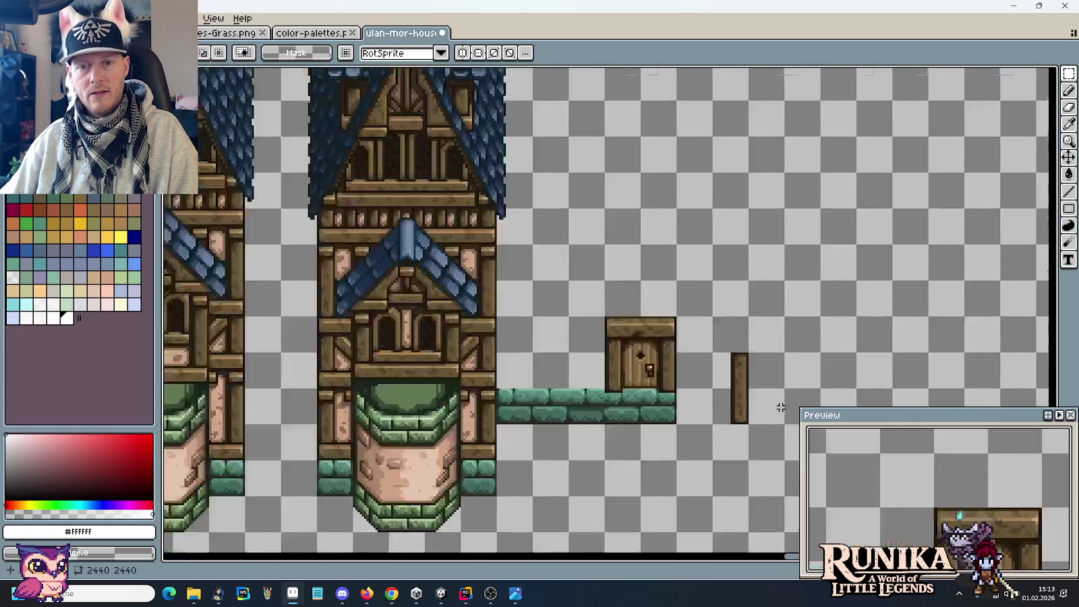
scroll(781, 407, down, 2)
scroll(611, 292, up, 5)
scroll(539, 270, left, 10)
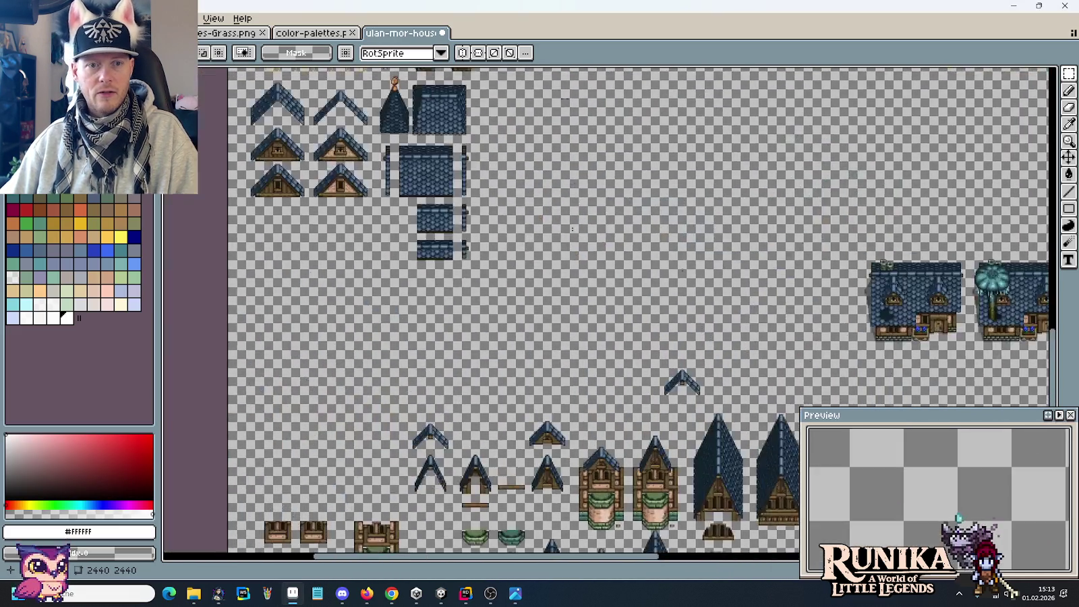
scroll(514, 253, up, 3)
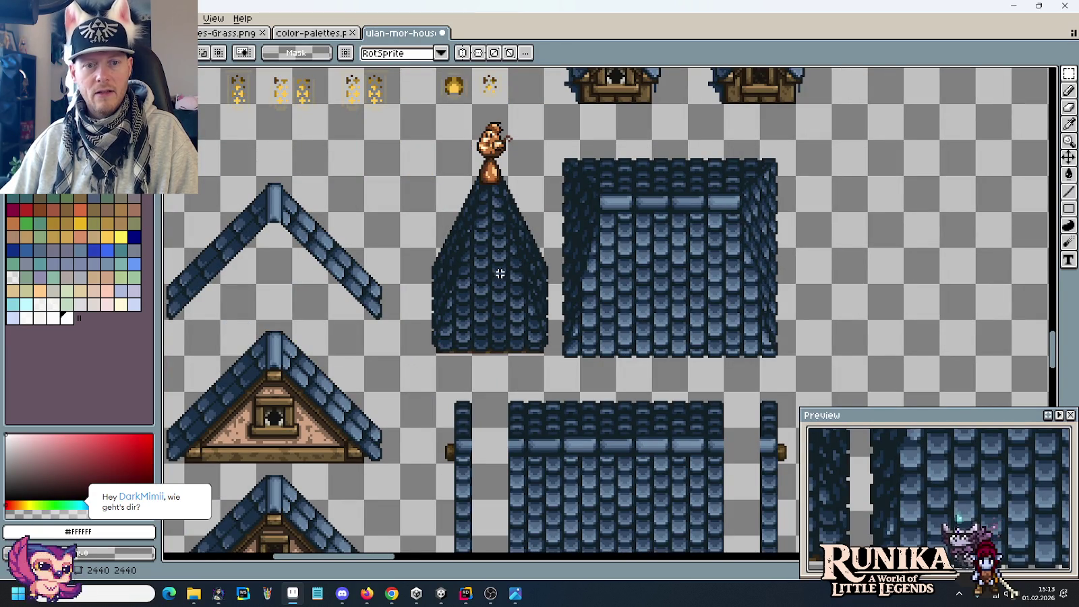
scroll(512, 283, down, 2)
drag(629, 178, 600, 446)
scroll(712, 223, down, 3)
drag(713, 223, 712, 383)
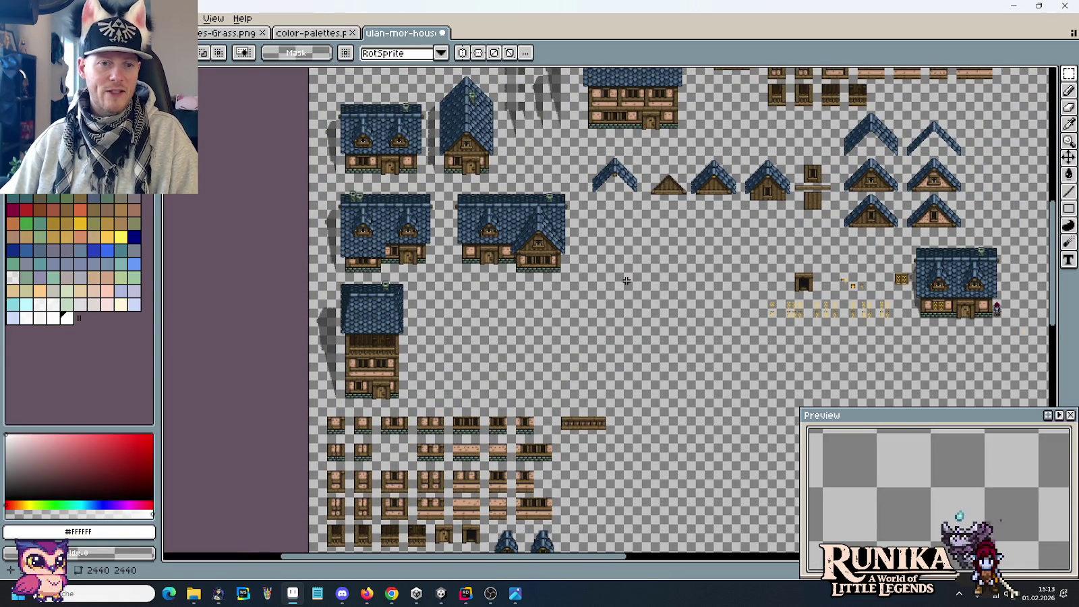
key(alt+Tab)
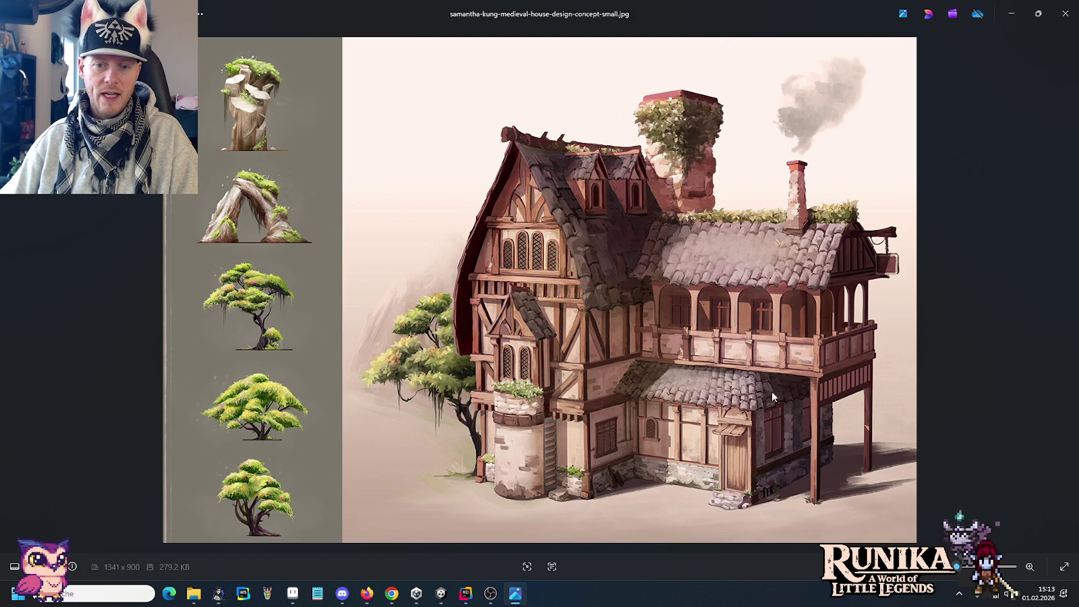
key(alt+Tab)
Select the lower part of the square shingle roof, then pan back to the houses and door.
scroll(607, 310, down, 2)
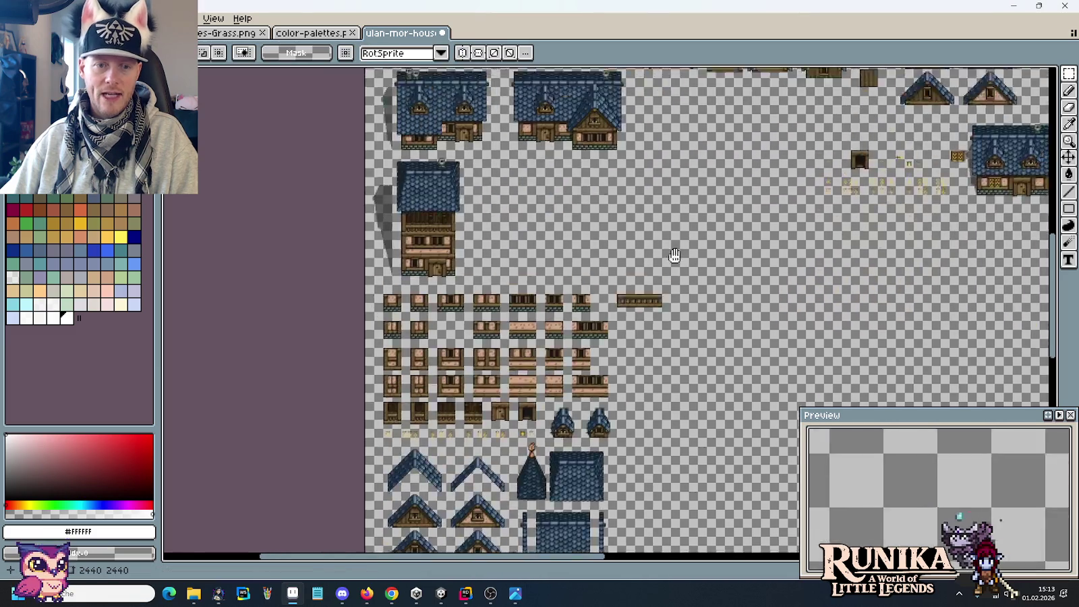
scroll(607, 310, down, 4)
scroll(607, 310, down, 3)
scroll(617, 305, up, 3)
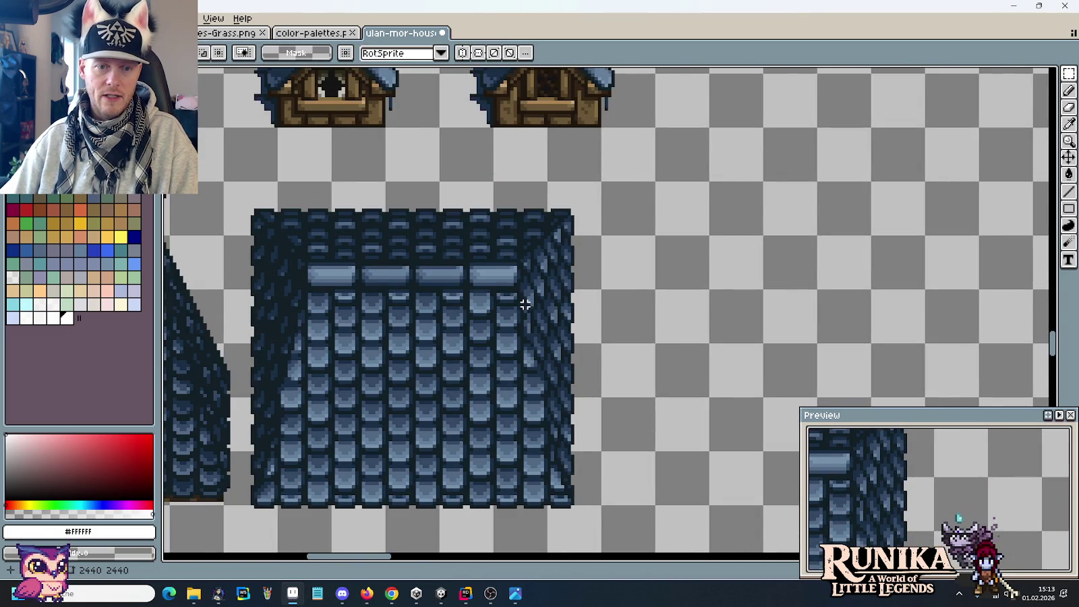
drag(316, 295, 590, 510)
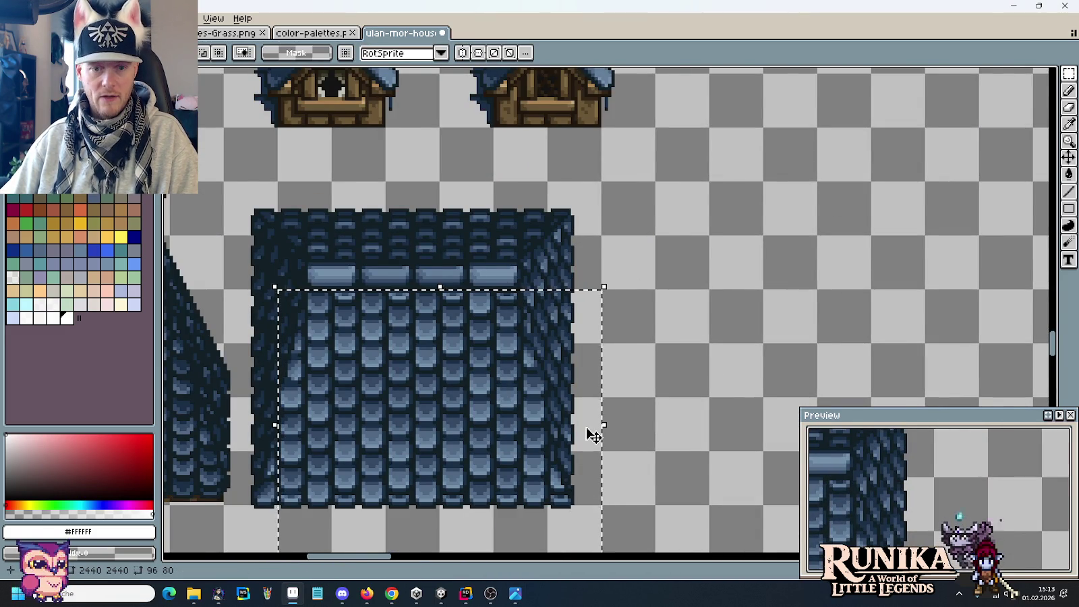
scroll(590, 433, down, 3)
drag(668, 464, 537, 205)
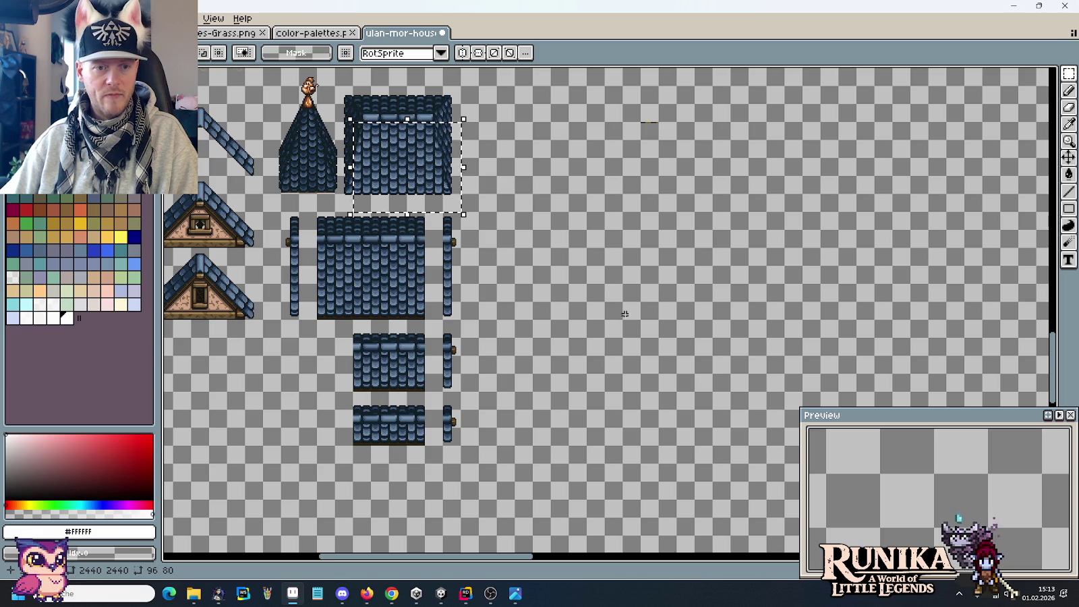
mouse_move(464, 272)
mouse_down()
mouse_move(448, 246)
mouse_move(513, 81)
mouse_up()
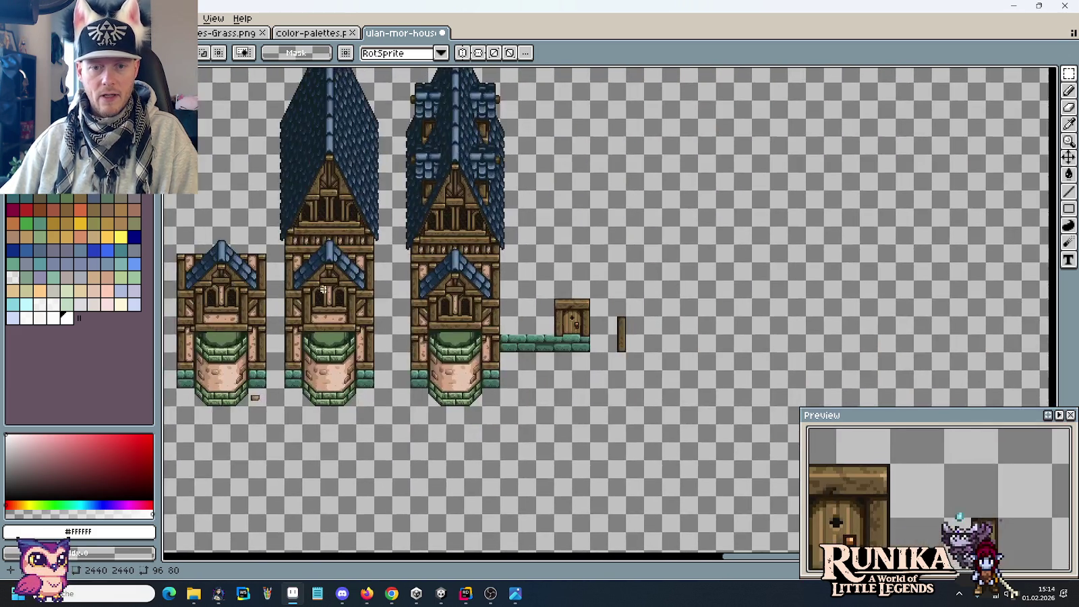
Paste the copied shingles and move them above the door area.
scroll(539, 292, up, 2)
scroll(540, 292, up, 2)
key(ctrl+v)
mouse_move(566, 313)
mouse_down()
mouse_move(381, 308)
mouse_move(390, 321)
mouse_move(784, 316)
mouse_up()
Delete the surplus shingle rows and the tall edge column above the strip.
mouse_move(587, 251)
mouse_down()
mouse_move(861, 239)
mouse_move(621, 202)
mouse_up()
key(Delete)
key(Delete)
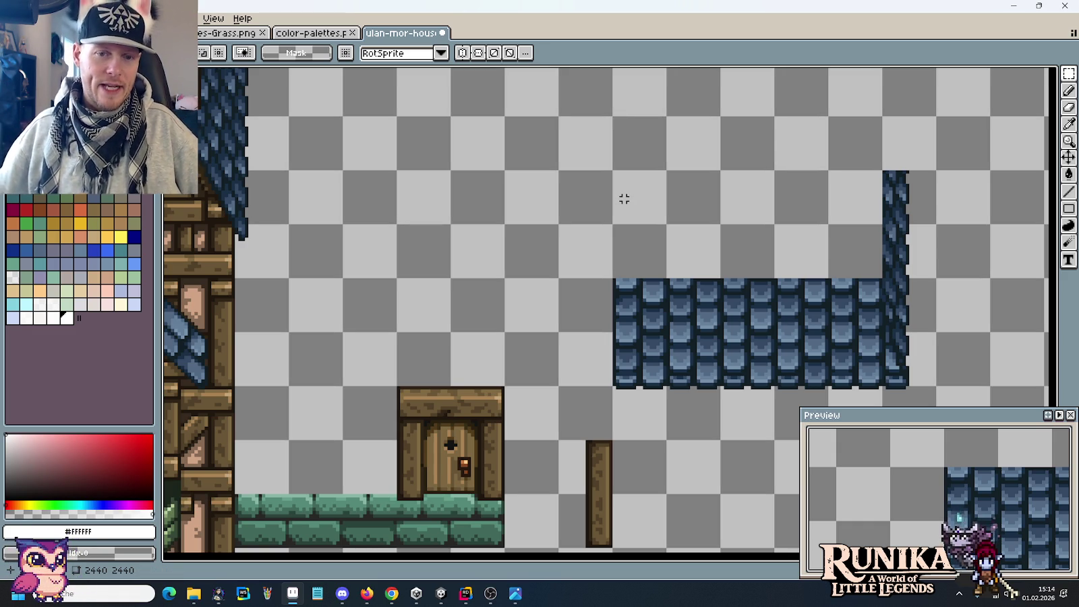
drag(882, 279, 939, 168)
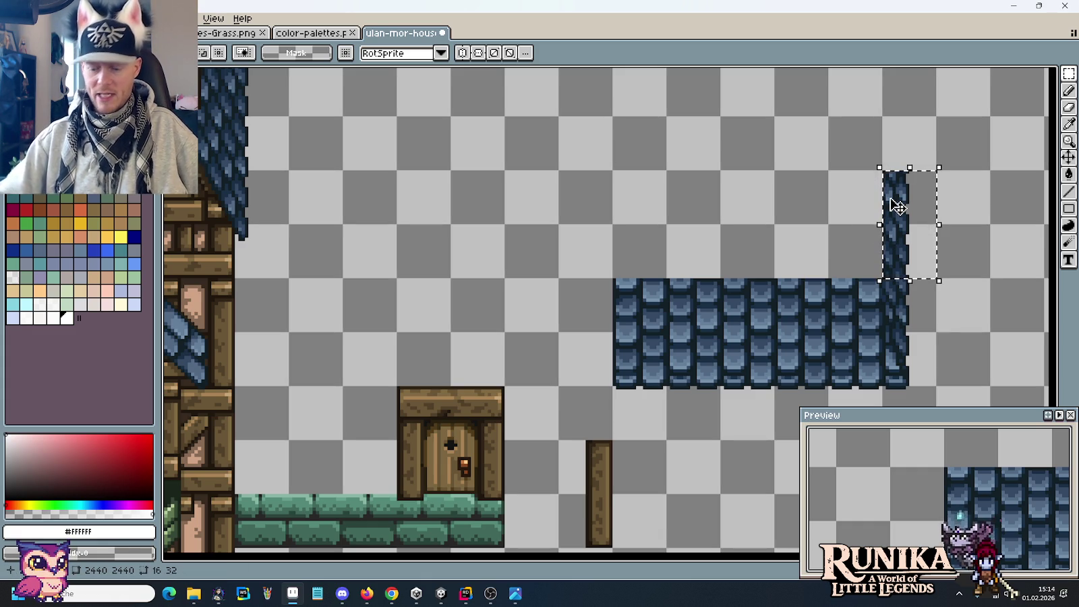
key(Delete)
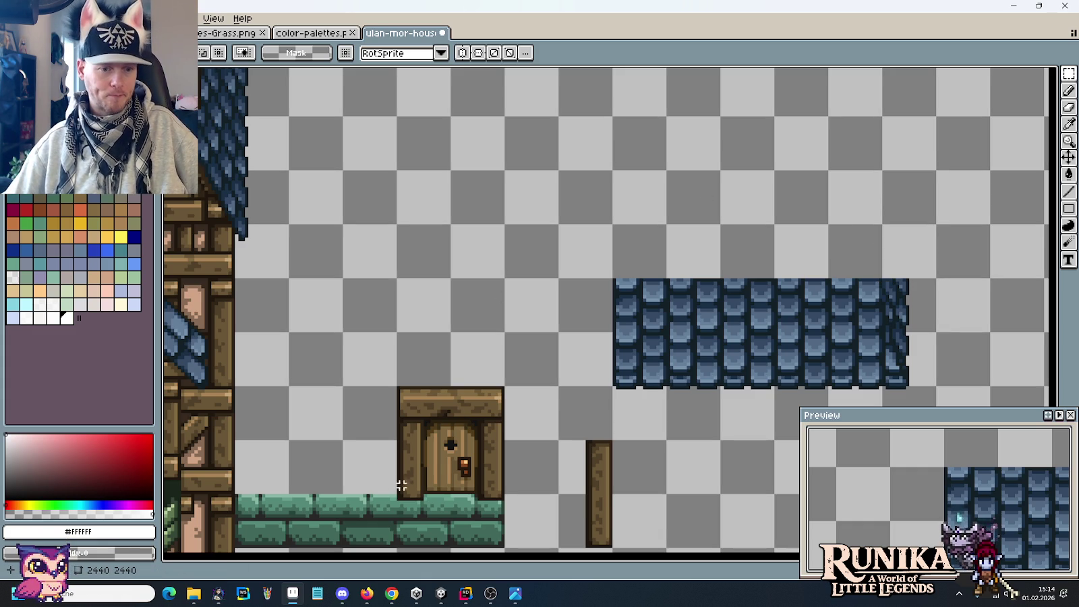
Look over the Unity map's left edge and grass ground, then return to Pro Motion NG.
click(441, 595)
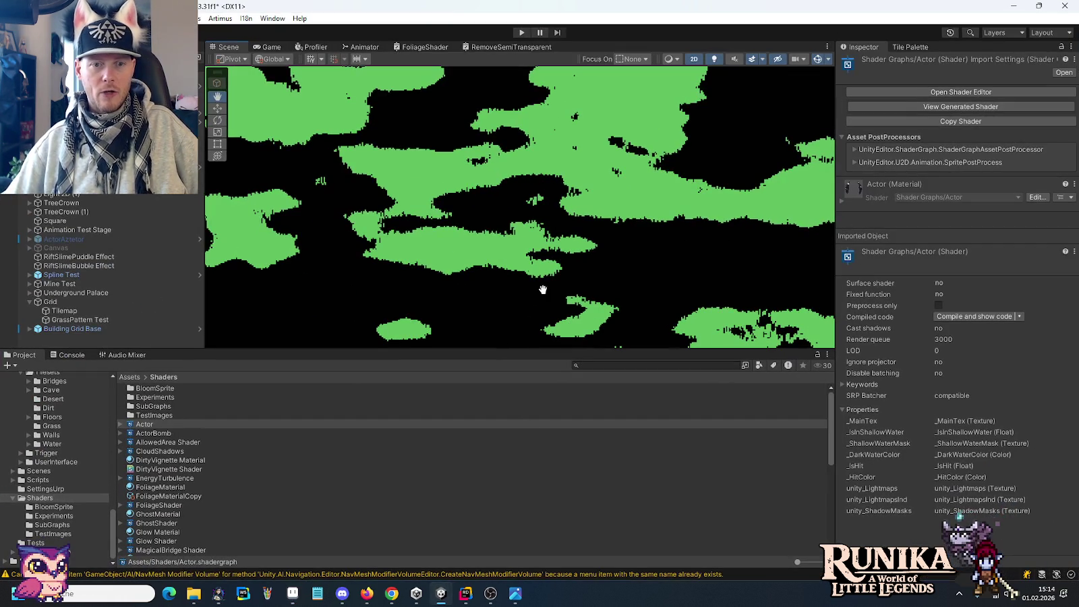
drag(420, 275, 488, 203)
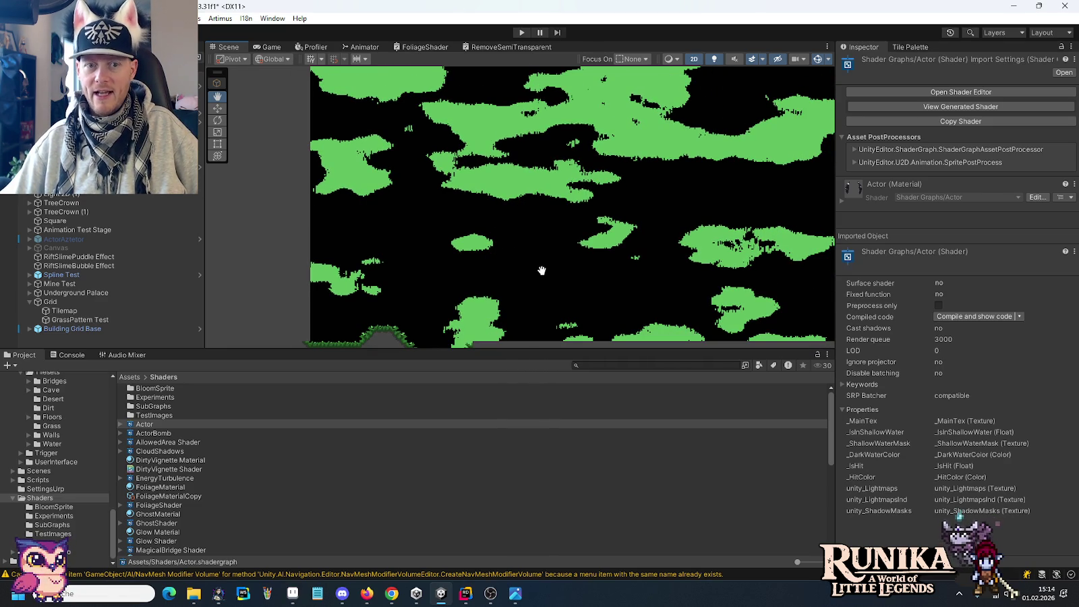
mouse_move(456, 282)
mouse_down()
mouse_move(554, 176)
mouse_move(552, 190)
mouse_move(507, 200)
mouse_up()
scroll(492, 196, up, 2)
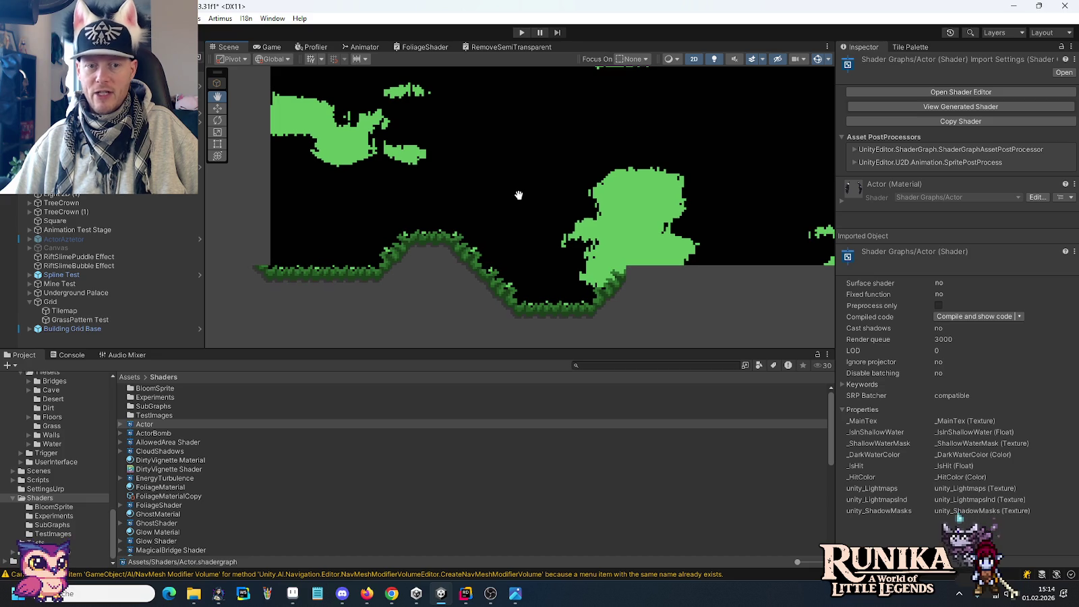
click(293, 593)
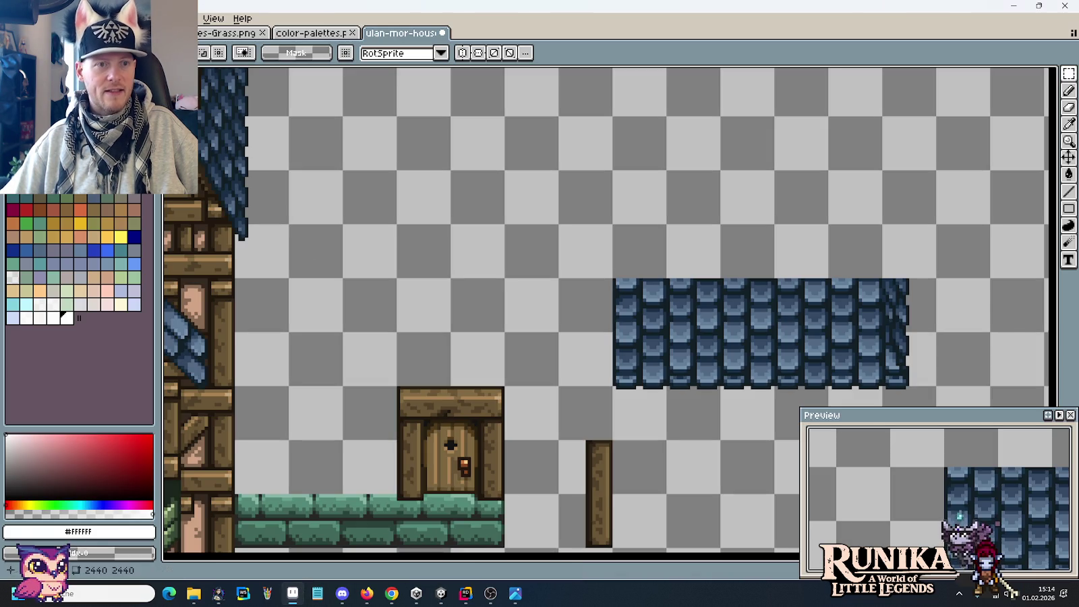
Undo the stray pencil marks in the black square and the accidental clear.
scroll(410, 190, down, 3)
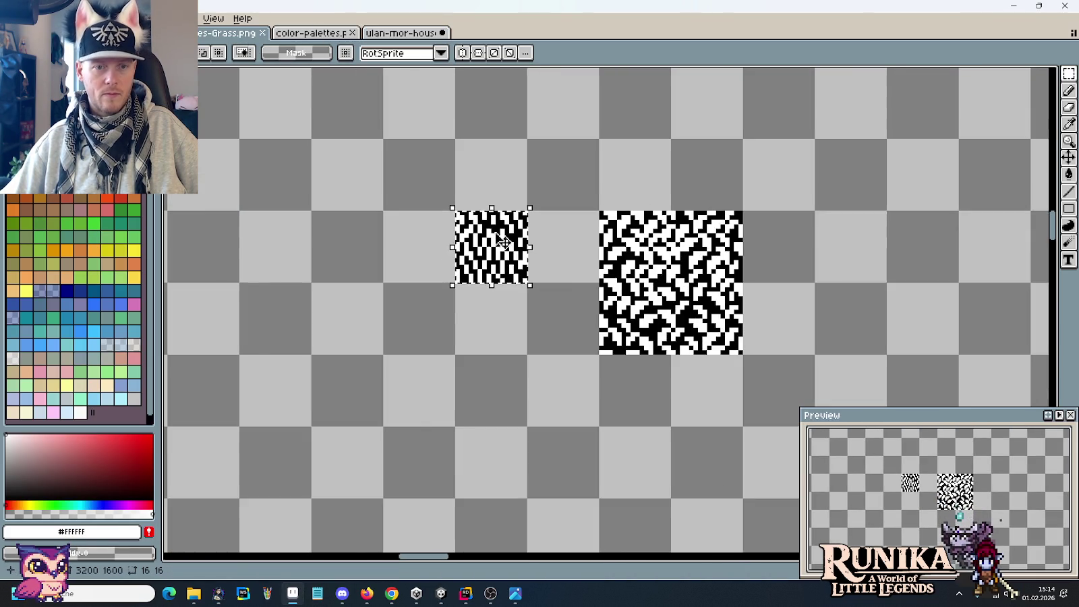
scroll(533, 337, down, 2)
scroll(354, 197, down, 1)
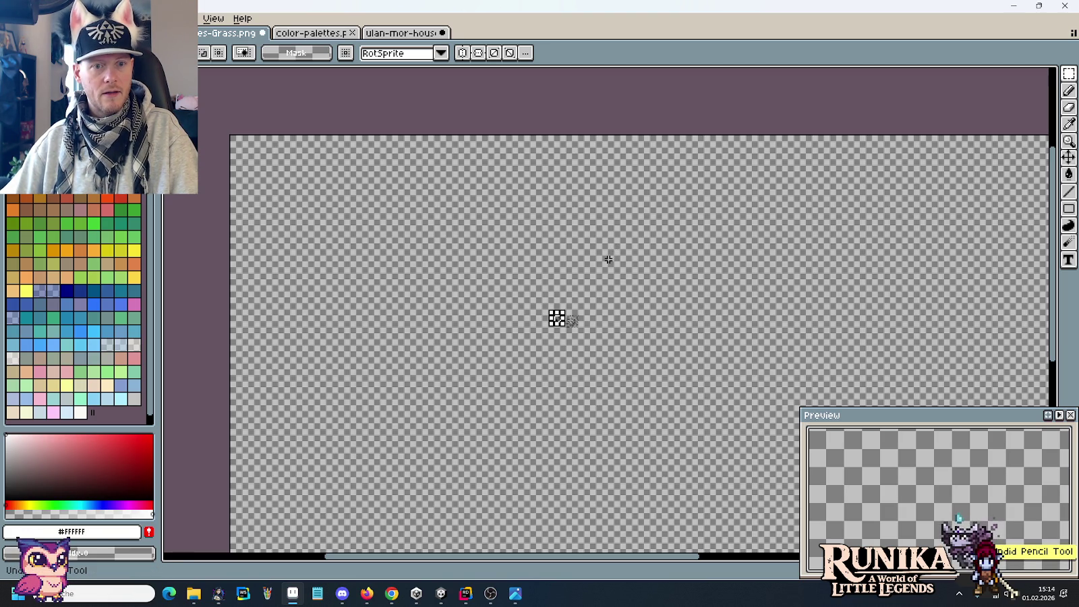
scroll(609, 259, up, 5)
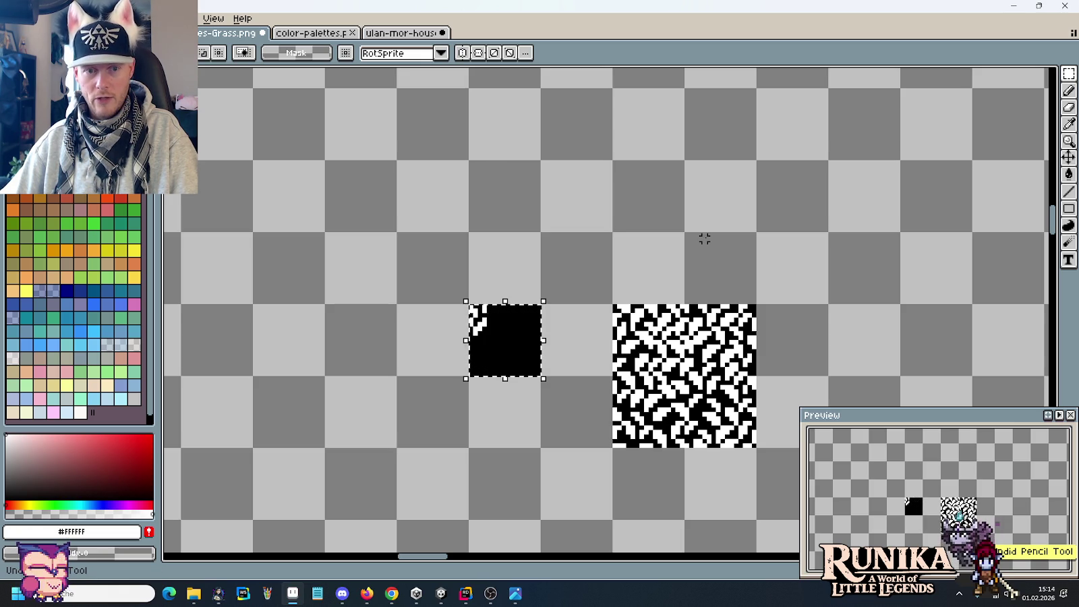
key(ctrl+z)
key(ctrl+z)
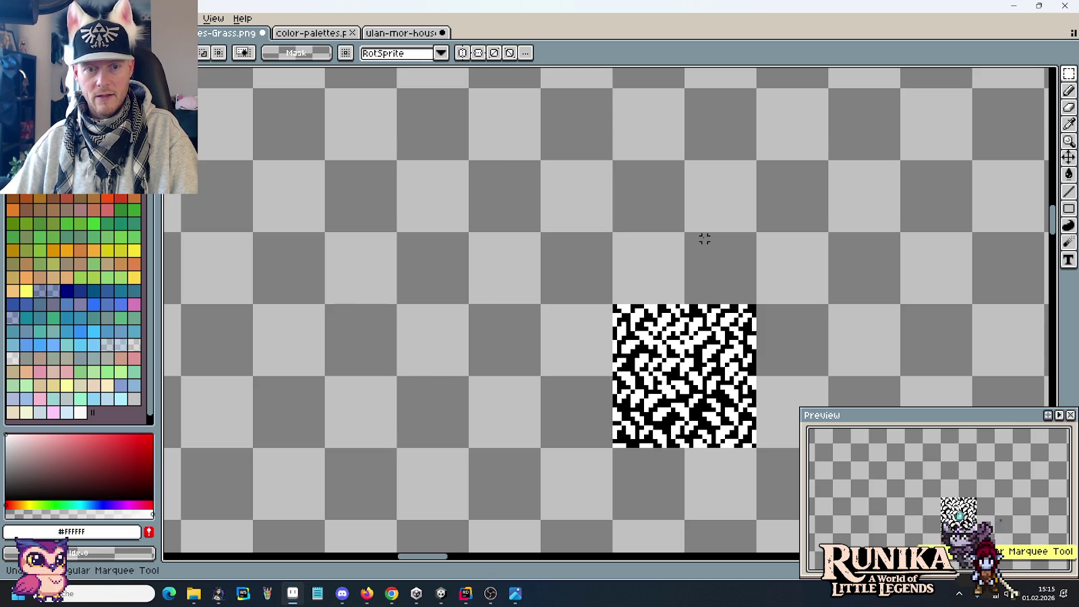
scroll(704, 239, down, 5)
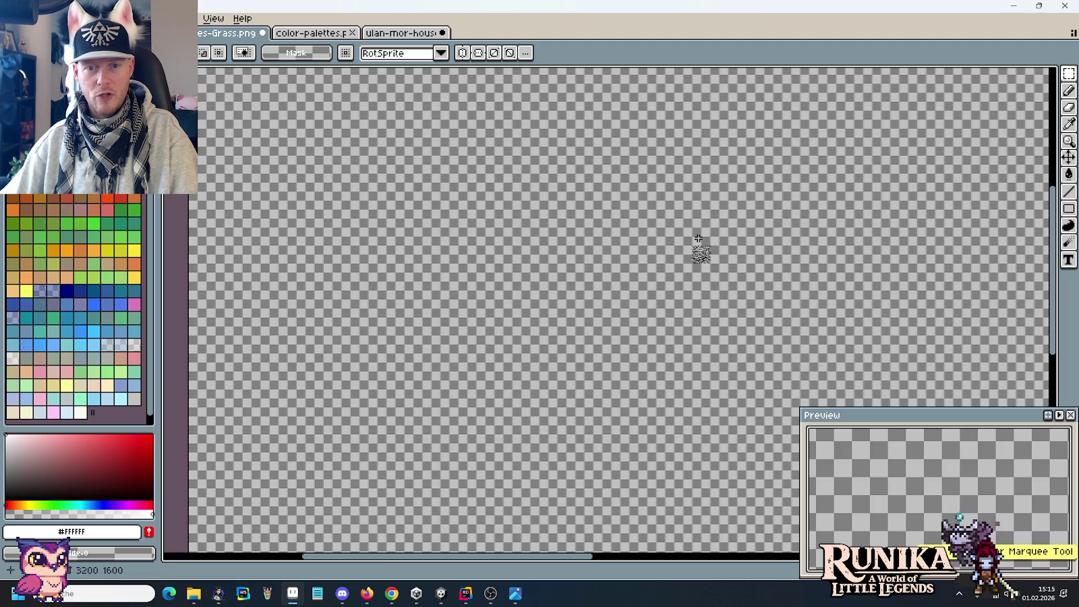
key(ctrl+z)
key(ctrl+z)
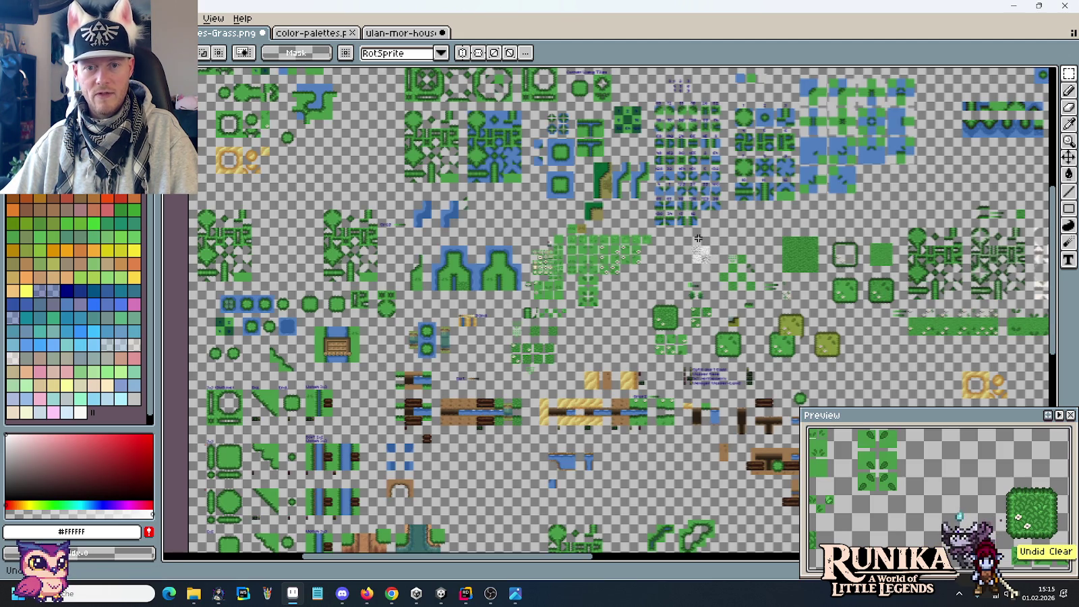
Center on the grey noise pattern tiles and save the grass tileset file.
scroll(699, 238, up, 5)
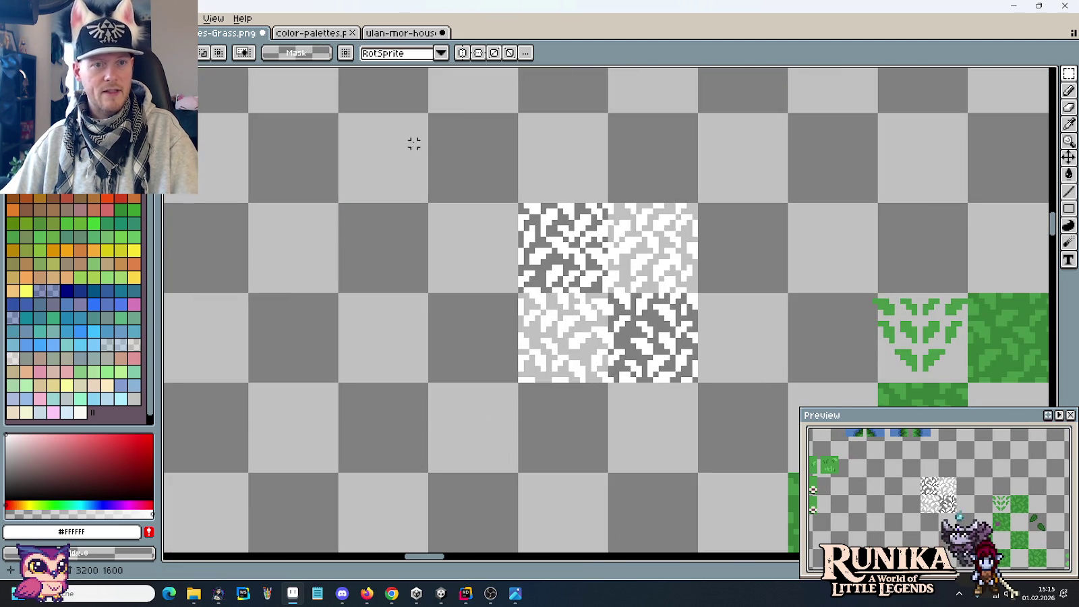
drag(414, 145, 549, 195)
key(ctrl+s)
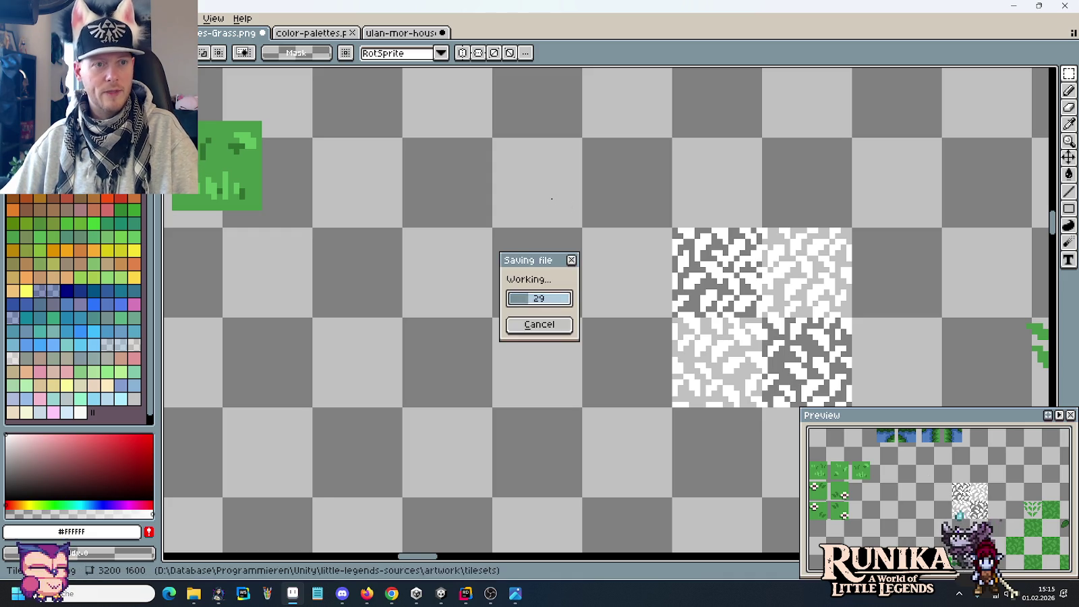
Browse the sheet to the Blob Tileset / Terrain Tileset area, then switch to Unity.
scroll(557, 195, down, 5)
drag(362, 140, 655, 283)
scroll(655, 284, down, 2)
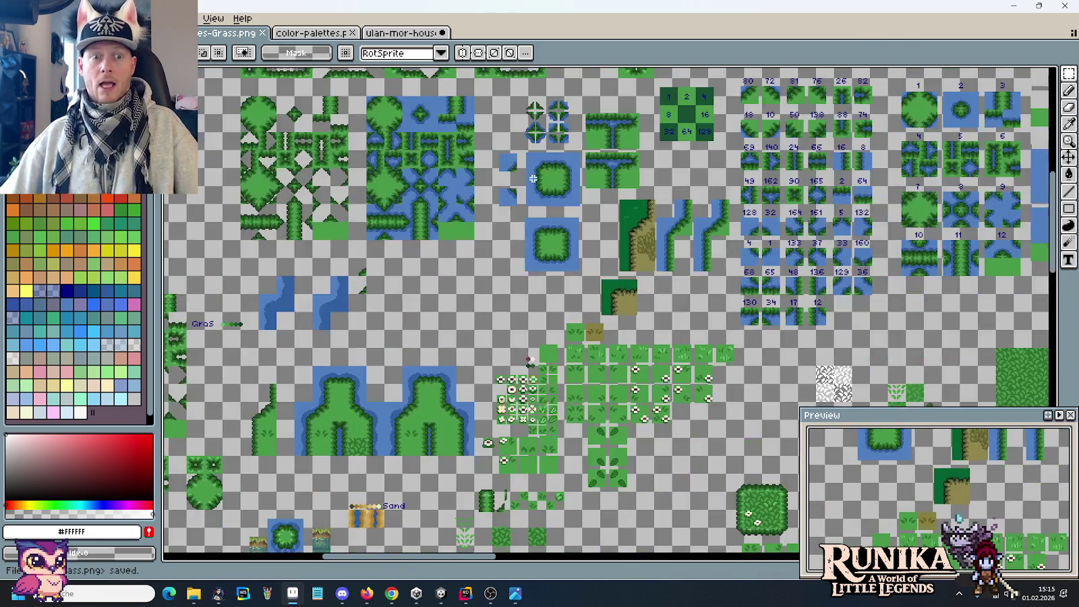
scroll(633, 251, up, 1)
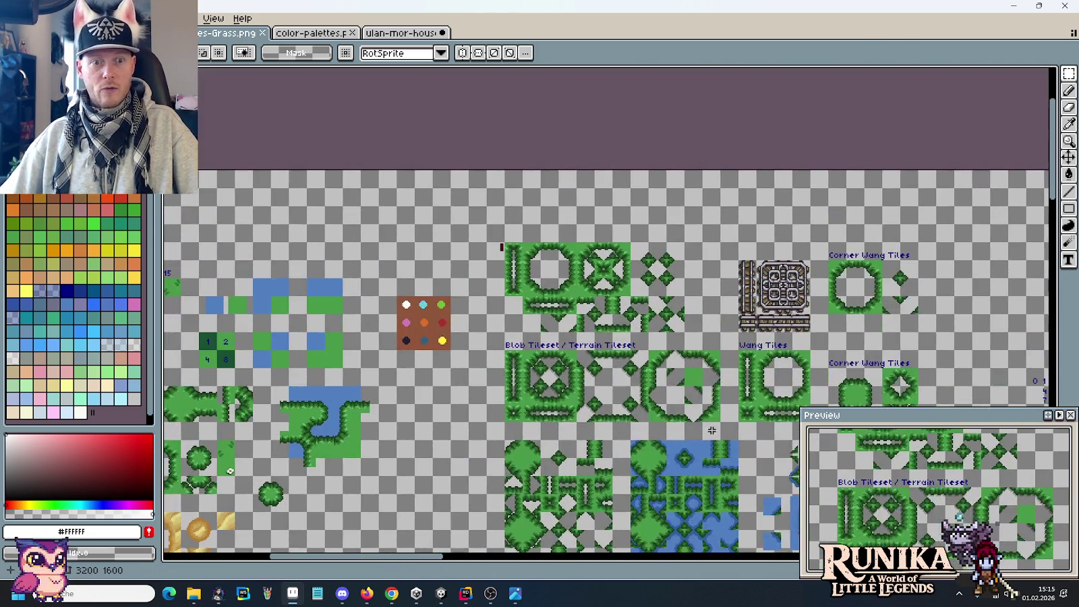
scroll(678, 343, up, 2)
mouse_move(656, 381)
mouse_down()
mouse_move(644, 246)
mouse_move(716, 291)
mouse_up()
scroll(690, 273, up, 1)
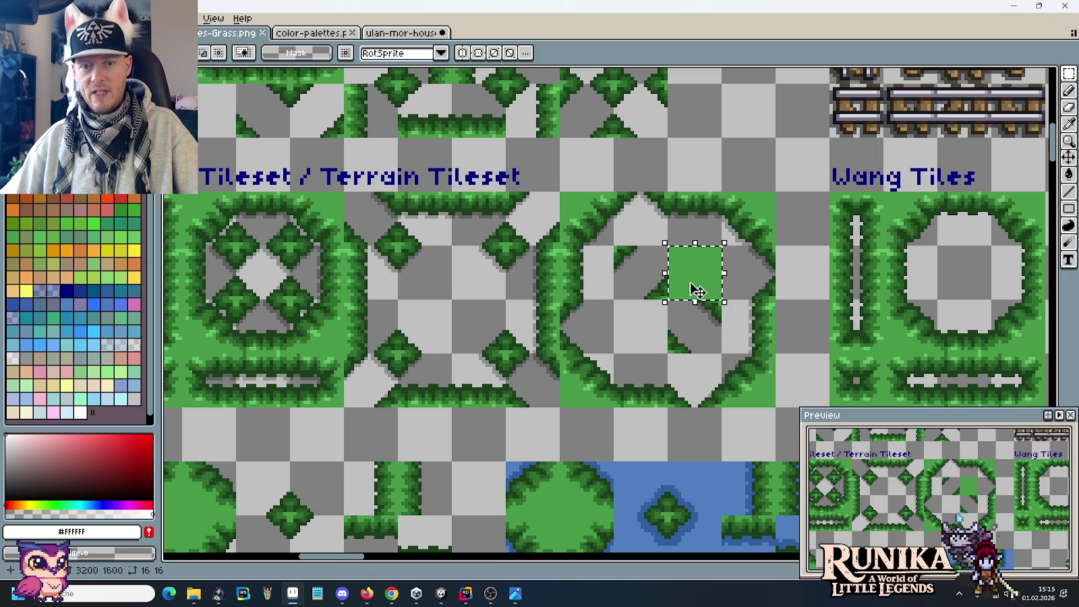
scroll(568, 238, up, 2)
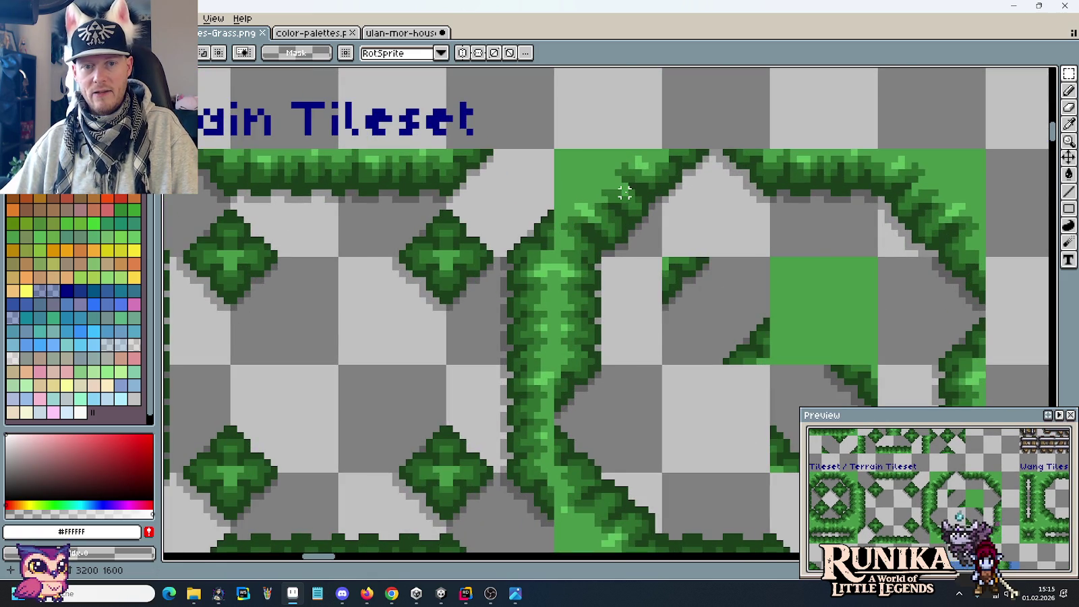
key(alt+Tab)
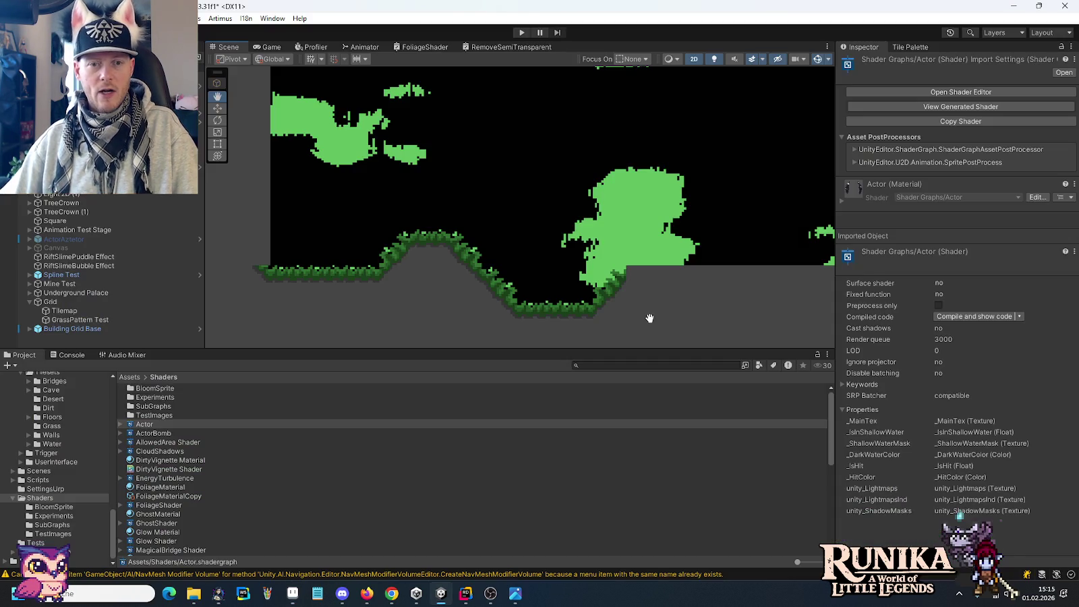
Zoom and pan Unity's Scene view to inspect the noise texture and ground.
scroll(650, 222, down, 5)
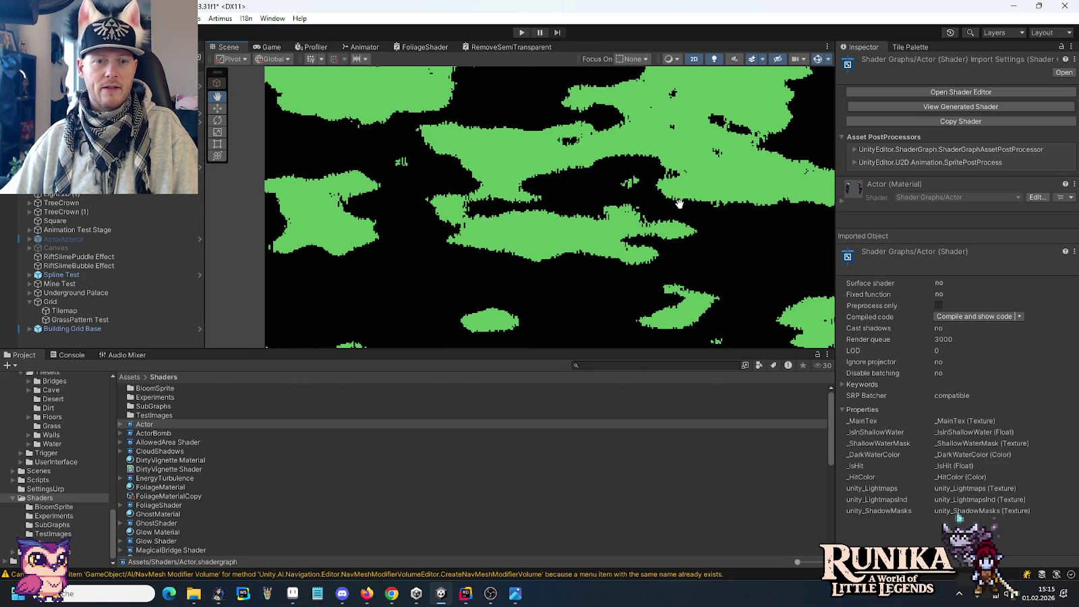
scroll(680, 204, down, 2)
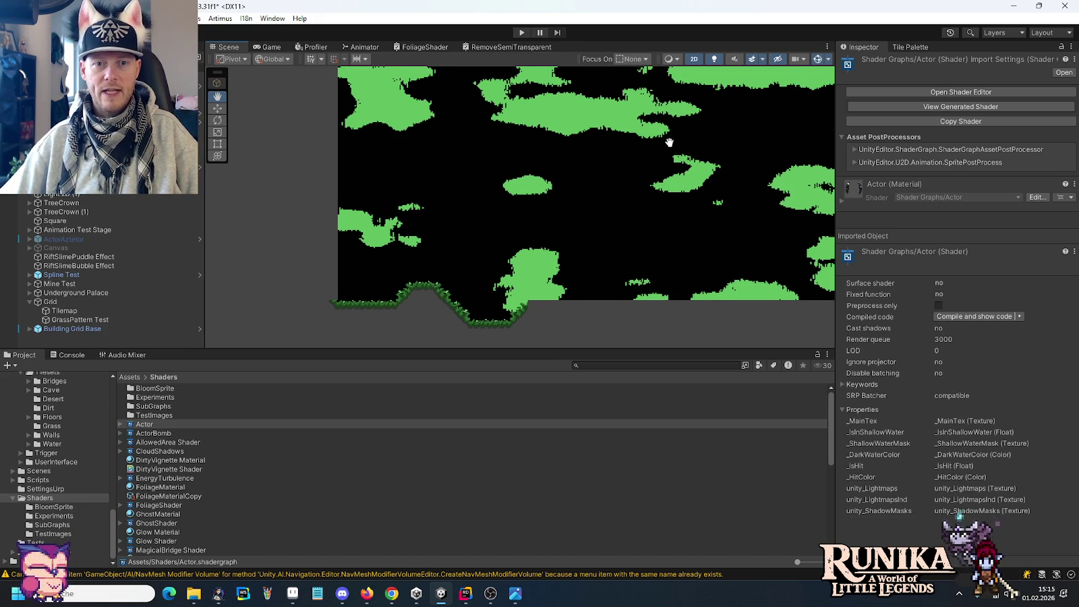
scroll(626, 216, up, 3)
scroll(699, 244, down, 2)
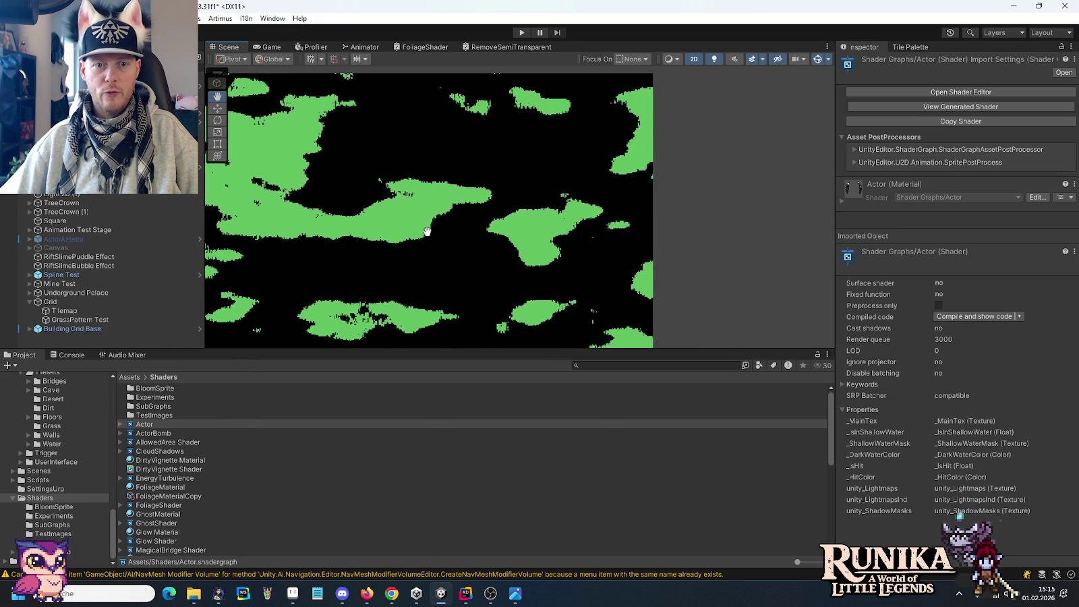
scroll(615, 212, down, 2)
scroll(718, 178, down, 2)
drag(664, 200, 453, 222)
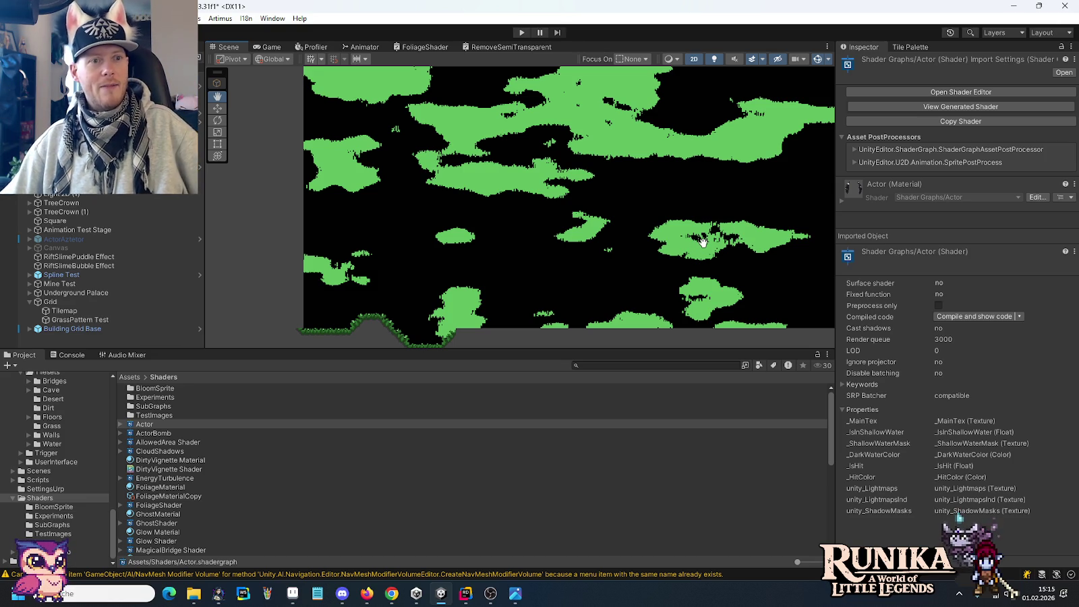
scroll(623, 137, up, 2)
scroll(623, 136, up, 2)
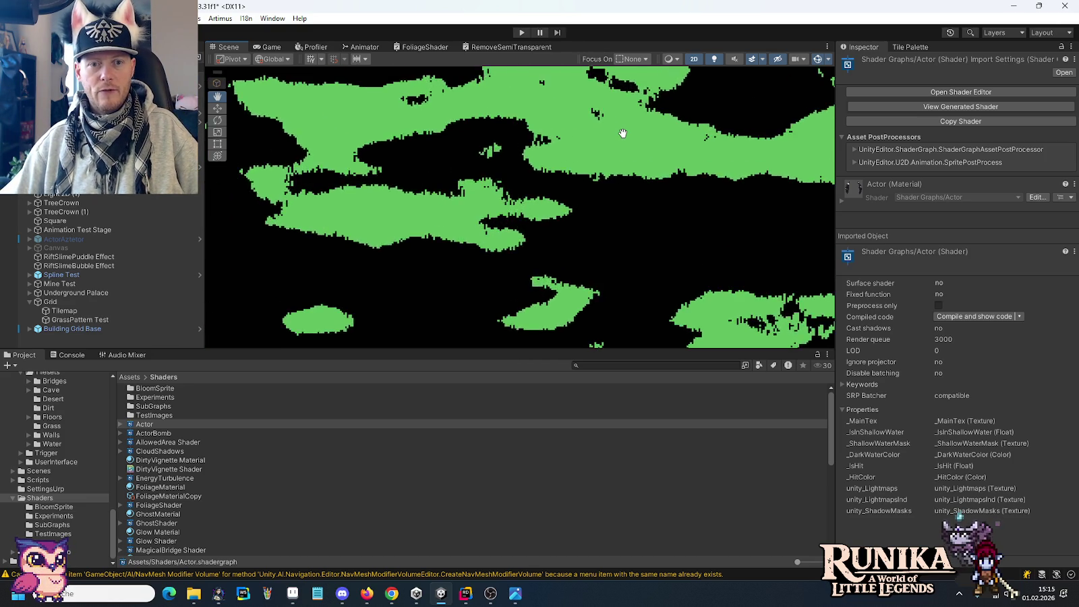
scroll(623, 137, up, 2)
scroll(623, 136, up, 1)
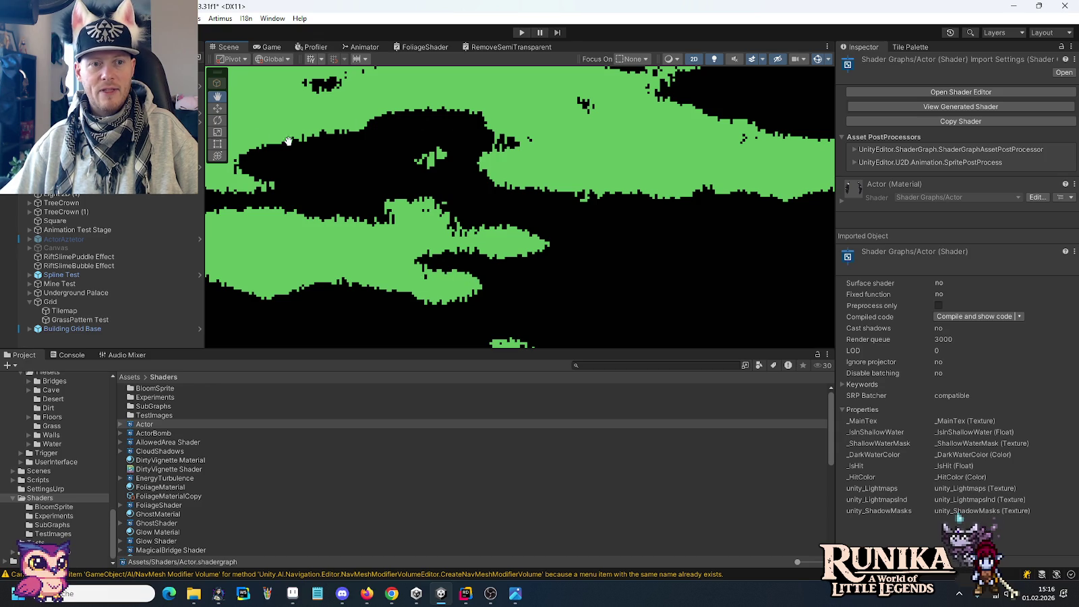
Pan across the green noise patches to the tilemap's left edge, then return to Pro Motion NG.
drag(290, 168, 607, 164)
scroll(608, 164, up, 3)
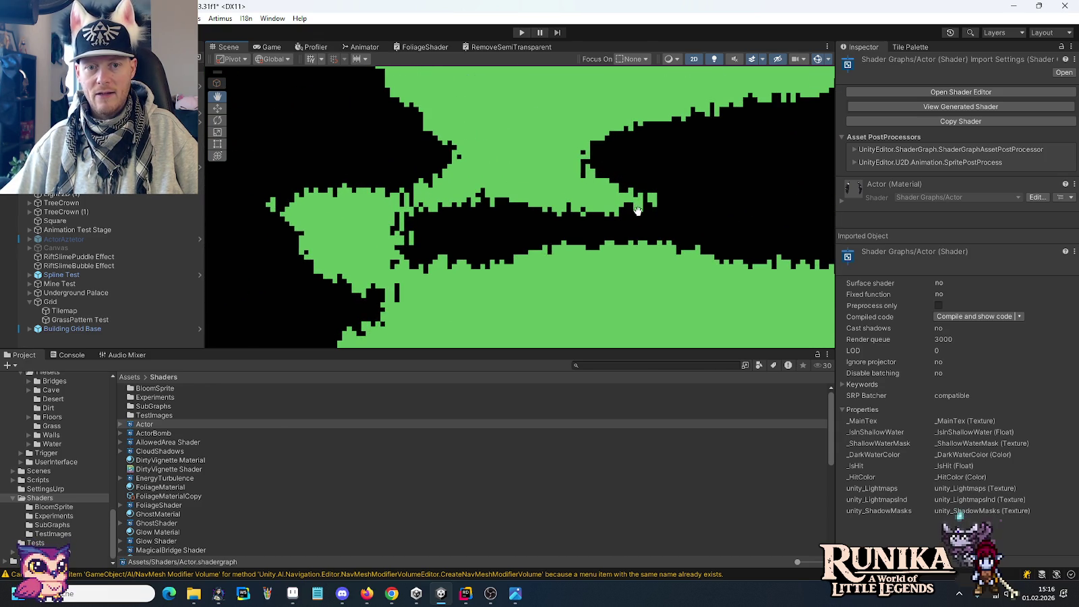
scroll(637, 214, down, 1)
scroll(644, 214, down, 1)
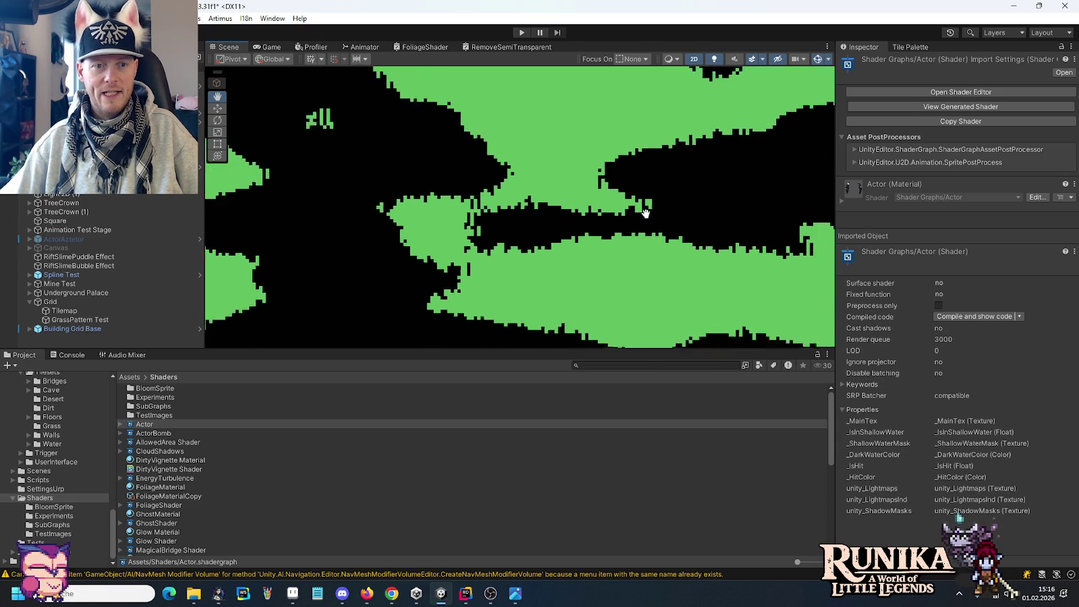
scroll(648, 213, down, 1)
scroll(653, 213, down, 1)
scroll(653, 214, down, 1)
scroll(653, 213, down, 1)
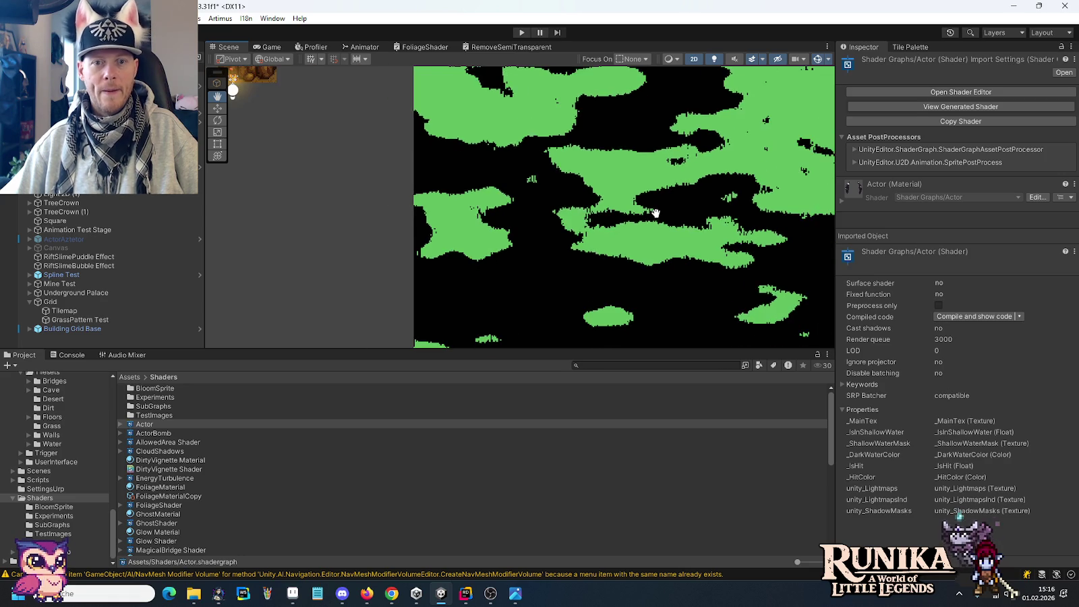
scroll(656, 212, down, 1)
scroll(551, 258, down, 2)
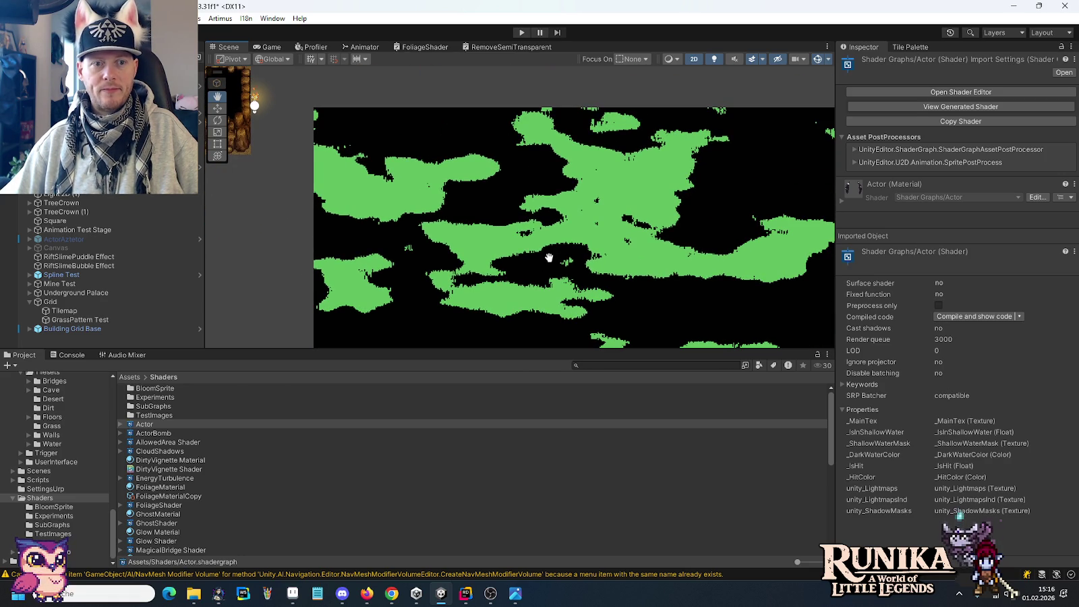
drag(549, 258, 608, 206)
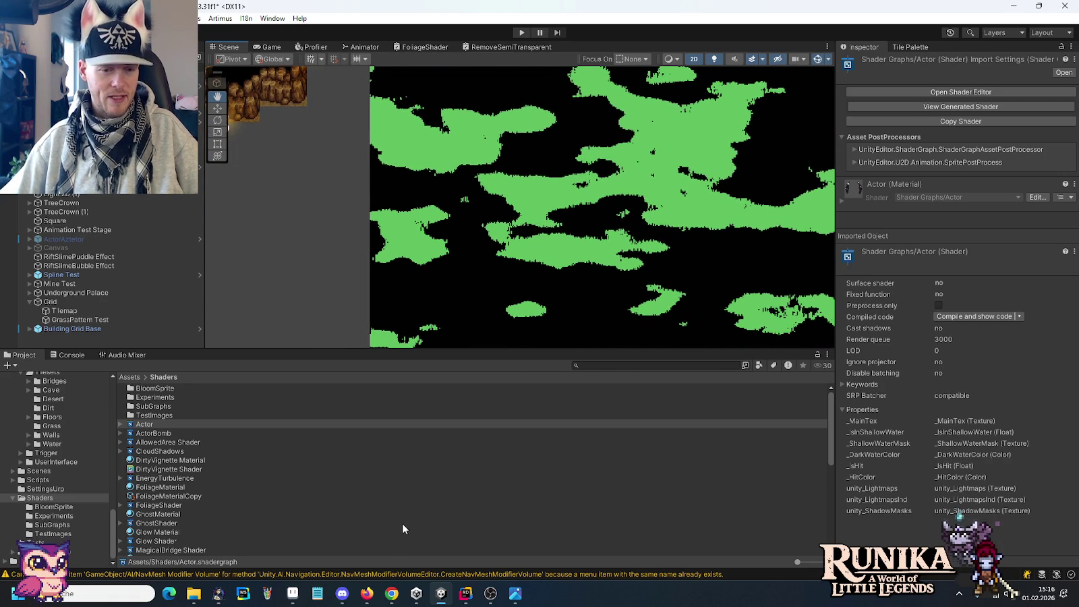
key(alt+Tab)
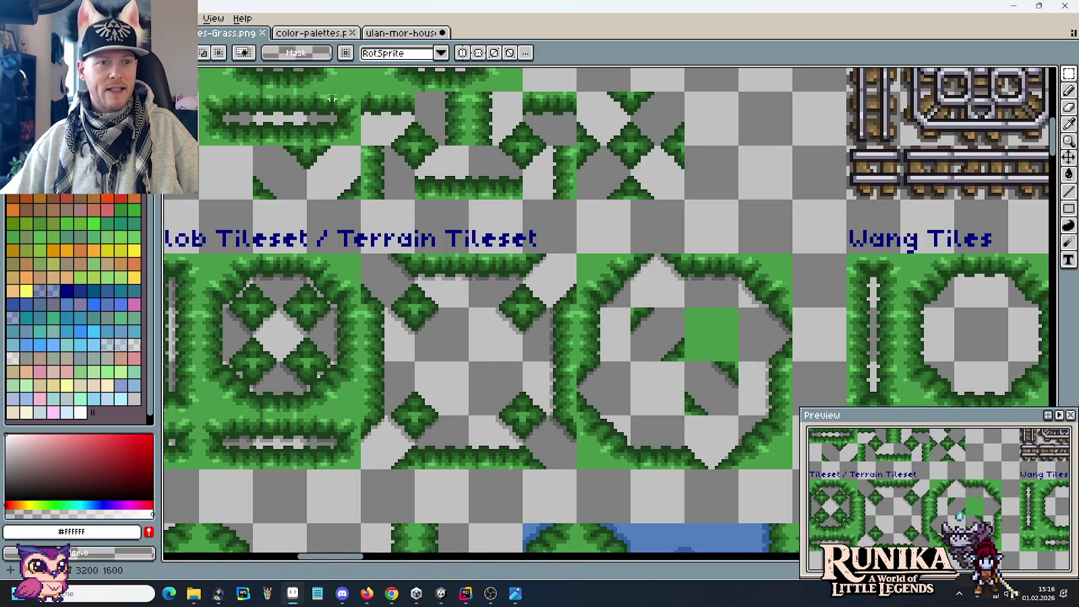
Open the medieval house tile sheet and bring the blue shingle roof into view.
click(410, 32)
drag(704, 375, 596, 339)
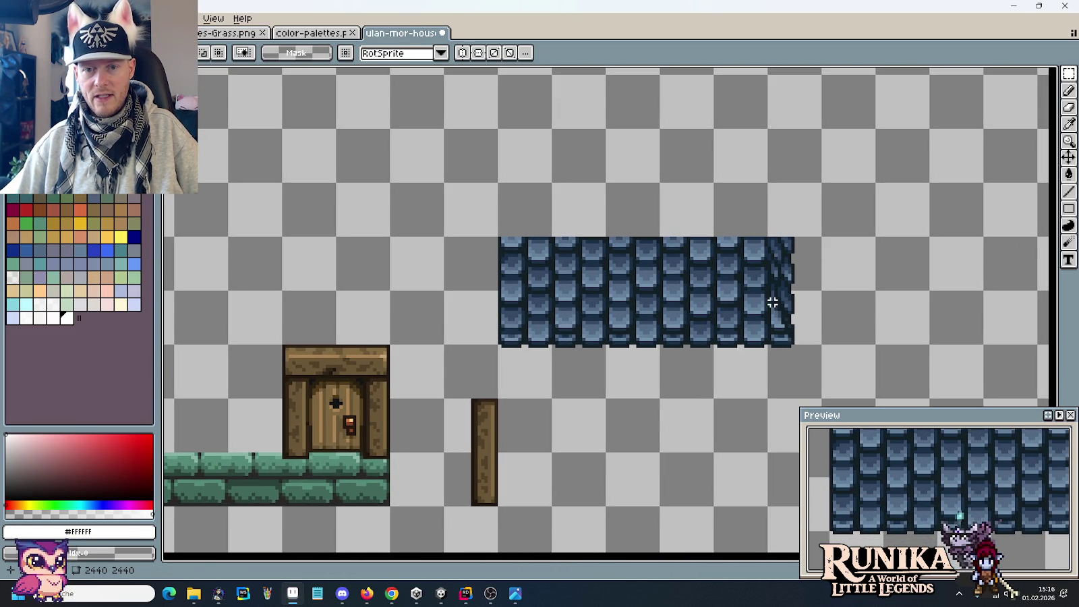
drag(773, 303, 752, 307)
scroll(812, 311, up, 1)
scroll(812, 311, up, 1)
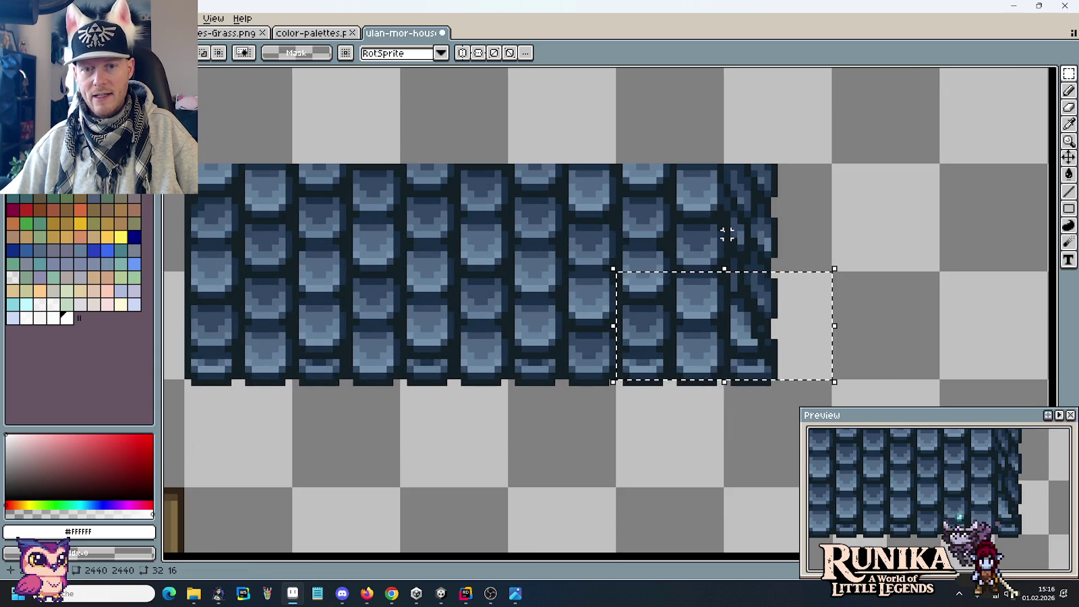
scroll(752, 205, left, 2)
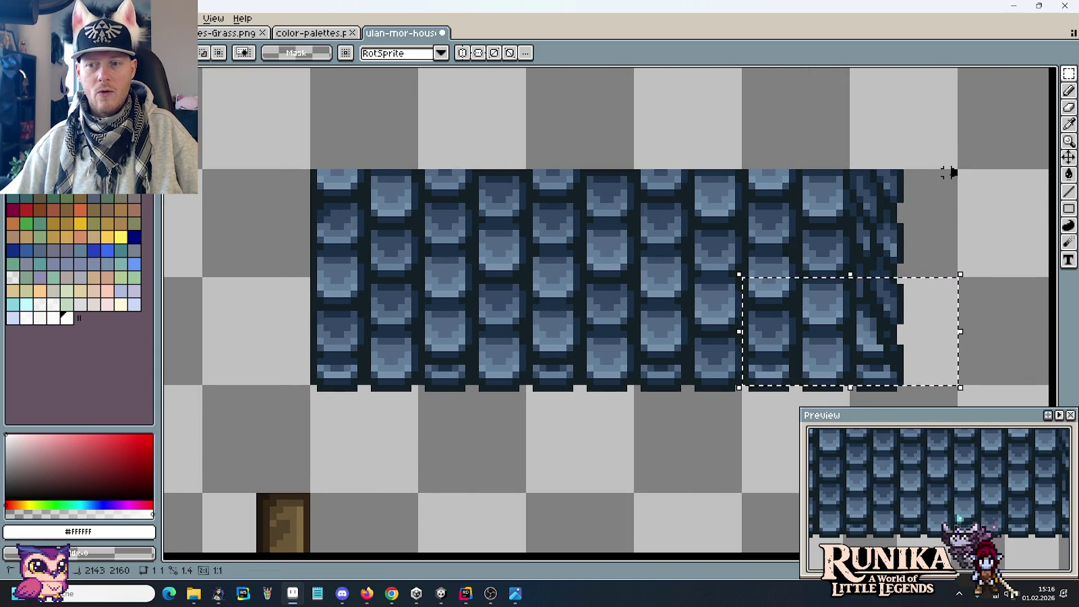
Marquee a thin band along the roof's top edge and delete it.
mouse_move(945, 174)
mouse_down()
mouse_move(495, 183)
mouse_move(313, 221)
mouse_up()
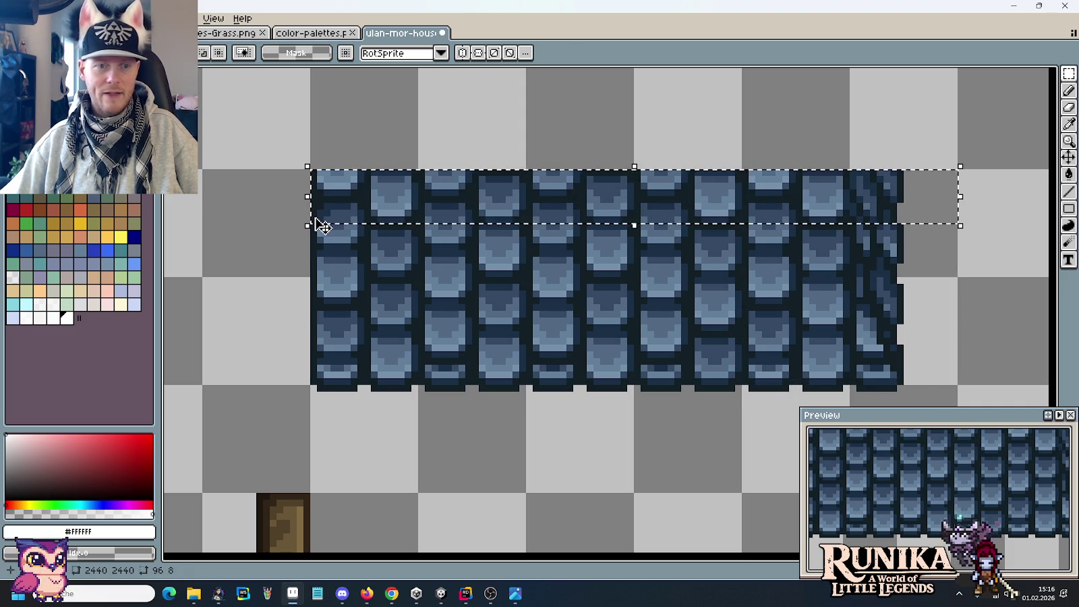
key(Delete)
scroll(320, 219, down, 1)
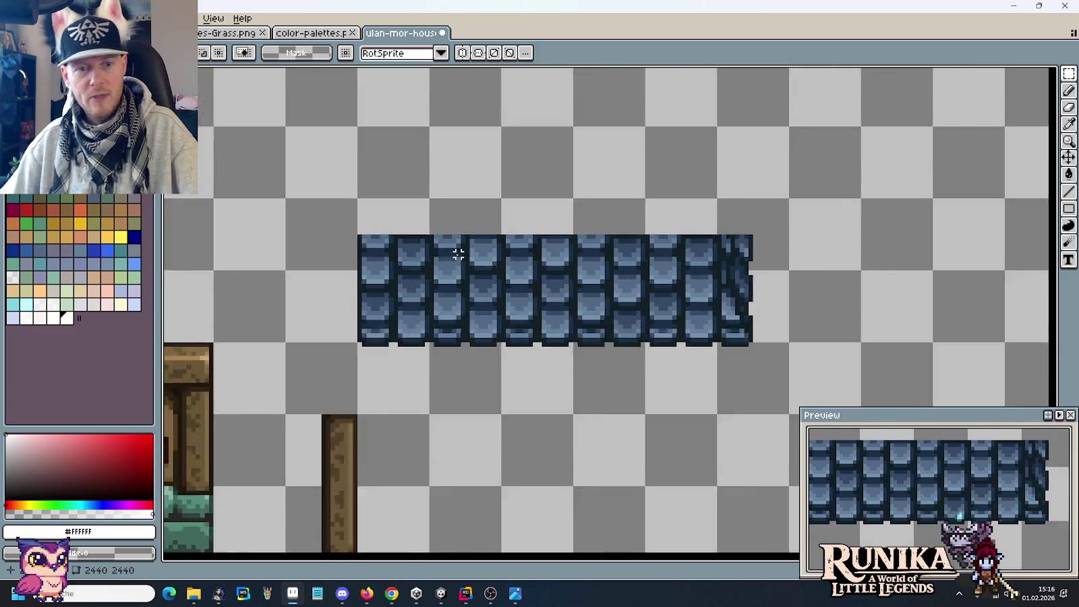
Marquee-select the banded middle section of the roof tiles for copying.
scroll(457, 250, down, 3)
scroll(269, 184, left, 3)
scroll(269, 184, up, 3)
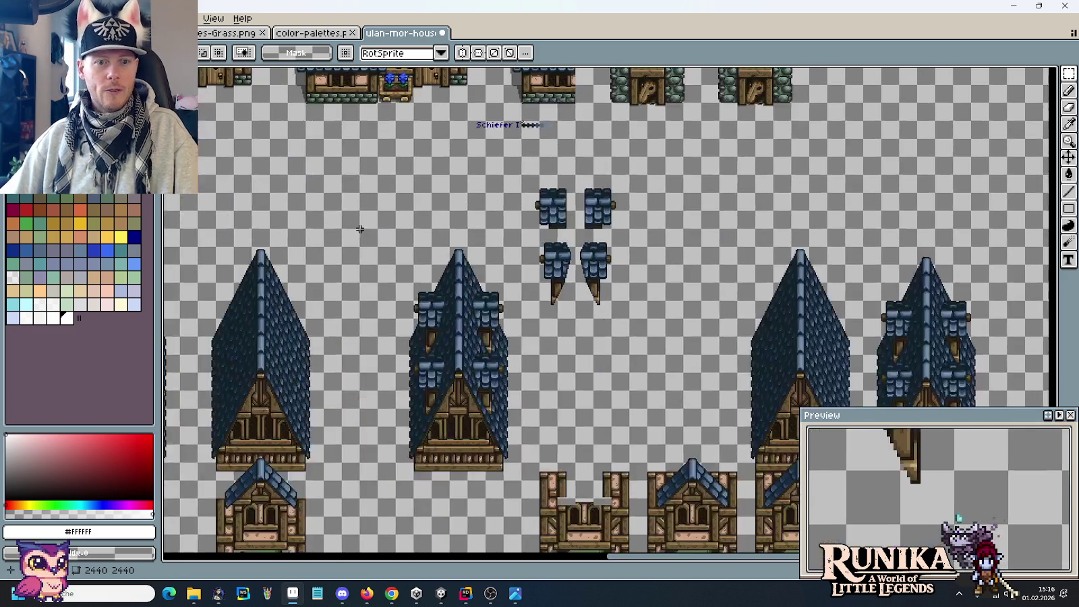
scroll(303, 202, up, 3)
scroll(338, 223, up, 3)
scroll(379, 245, left, 5)
scroll(472, 303, up, 2)
scroll(539, 337, up, 2)
scroll(629, 394, up, 2)
scroll(628, 394, up, 2)
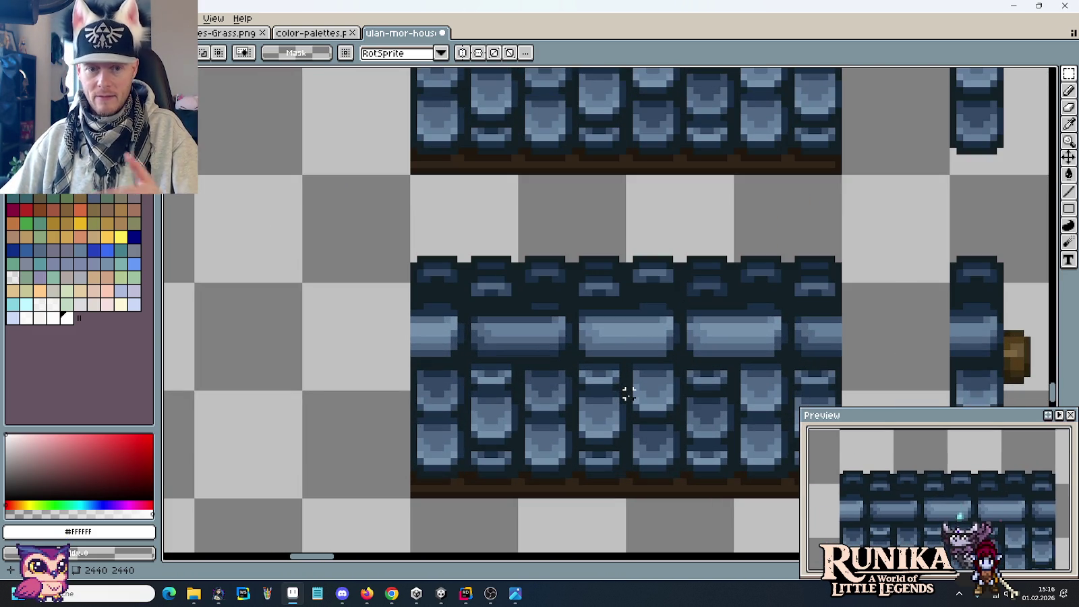
scroll(513, 317, down, 2)
scroll(513, 316, right, 3)
drag(440, 351, 649, 449)
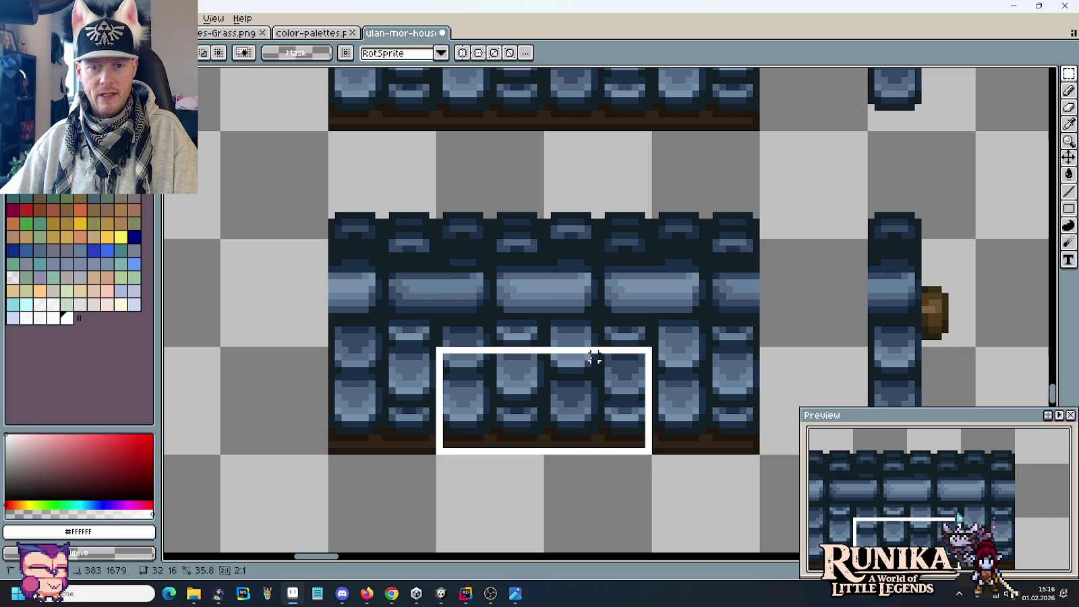
drag(509, 402, 510, 290)
Paste the 32×16 banded shingle piece and drop it just above the blue shingle strip.
scroll(356, 248, down, 1)
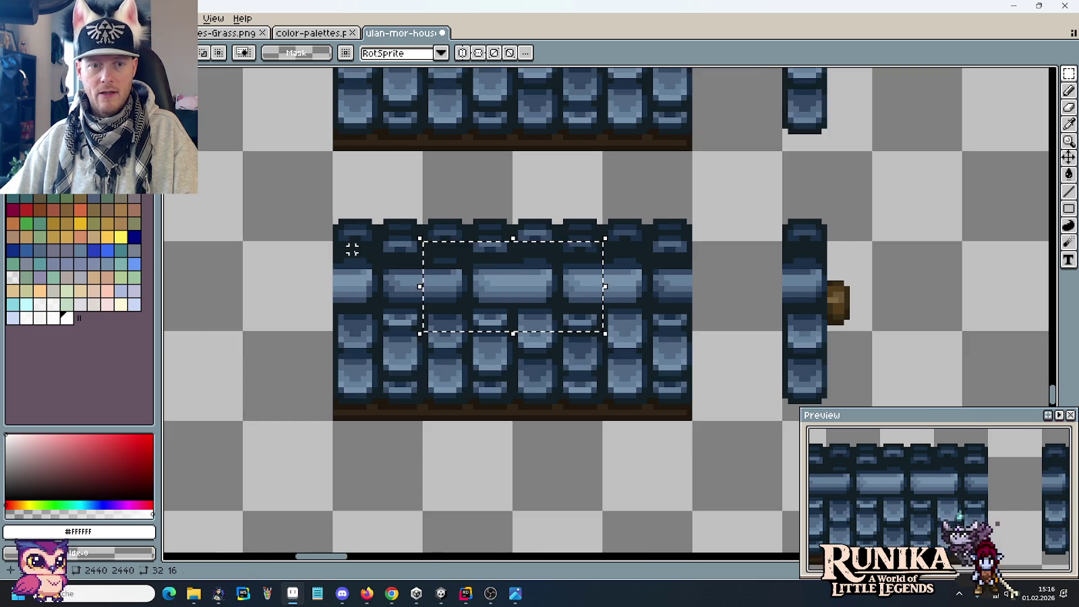
scroll(356, 248, down, 1)
scroll(355, 251, down, 1)
scroll(681, 297, down, 2)
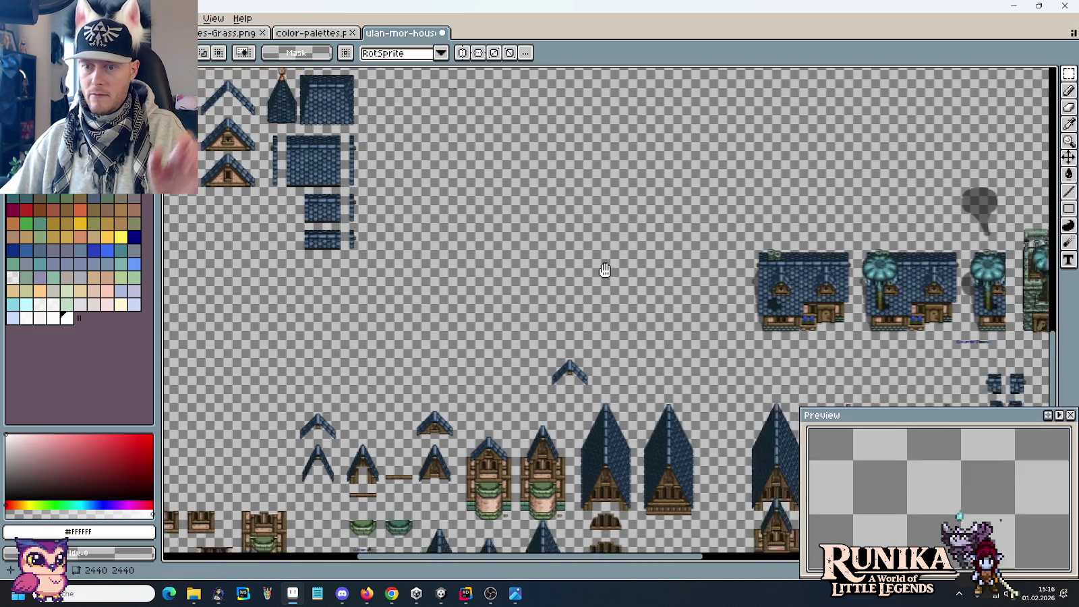
scroll(602, 273, right, 4)
scroll(674, 283, down, 2)
scroll(744, 306, up, 2)
scroll(608, 308, up, 1)
scroll(608, 233, up, 1)
key(ctrl+v)
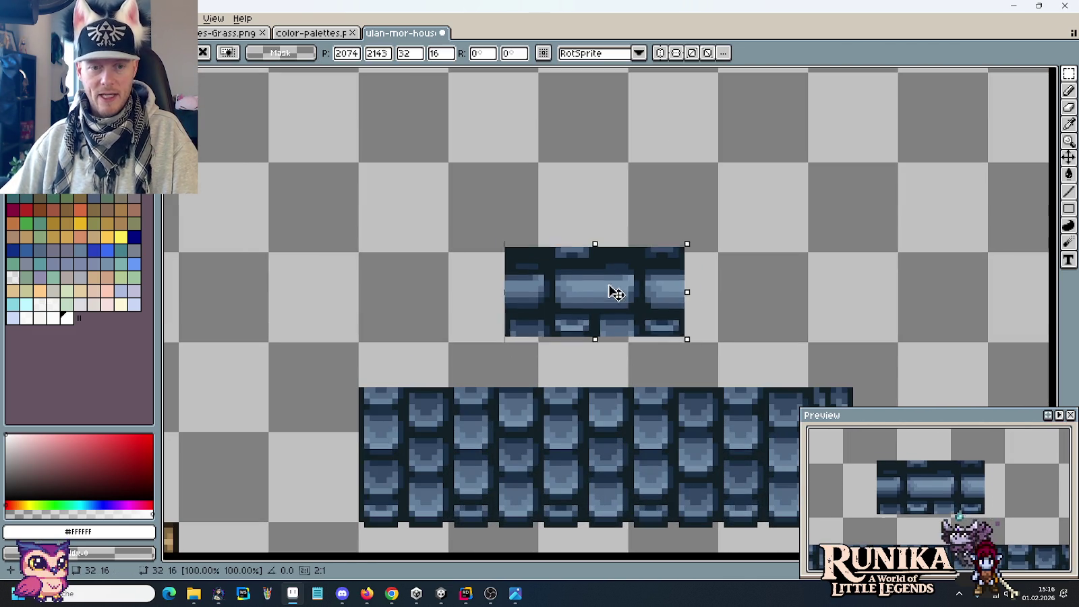
drag(634, 317, 599, 280)
click(590, 351)
scroll(614, 292, up, 1)
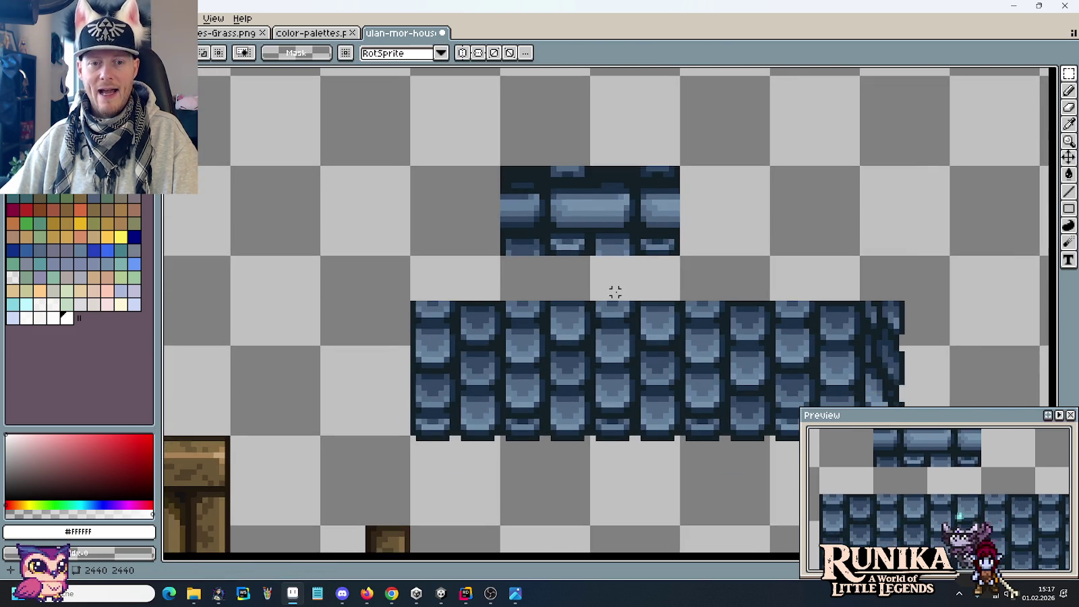
scroll(571, 272, up, 1)
scroll(570, 283, up, 2)
mouse_move(570, 283)
mouse_down()
mouse_move(623, 268)
mouse_move(370, 256)
mouse_move(634, 282)
mouse_up()
scroll(624, 267, down, 1)
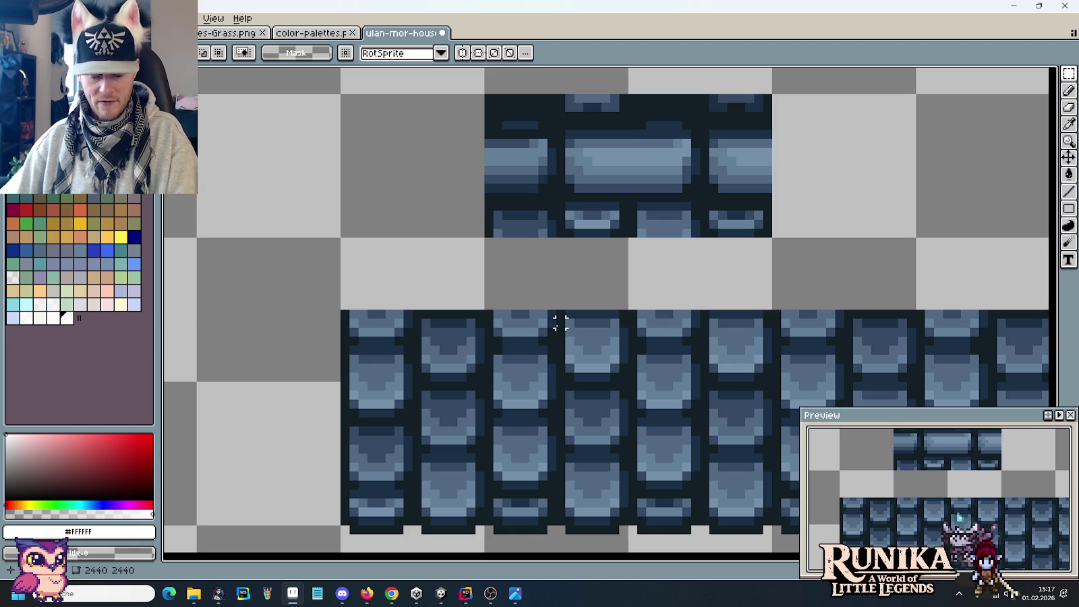
Sample the mid and lighter roof blues, then copy a tile onto the shingle strip's top row.
key(i)
click(390, 333)
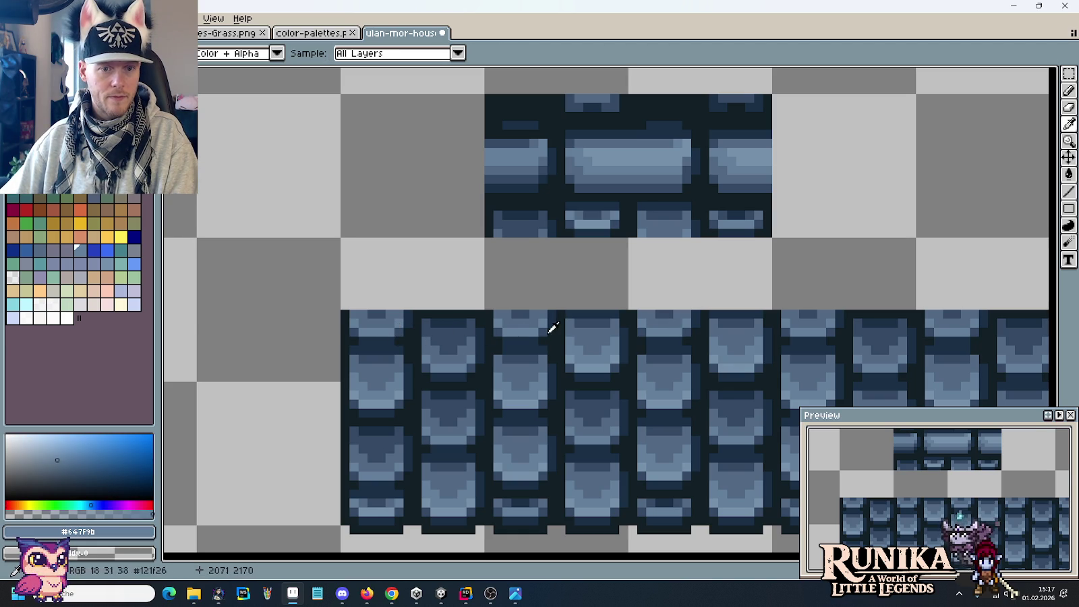
click(597, 361)
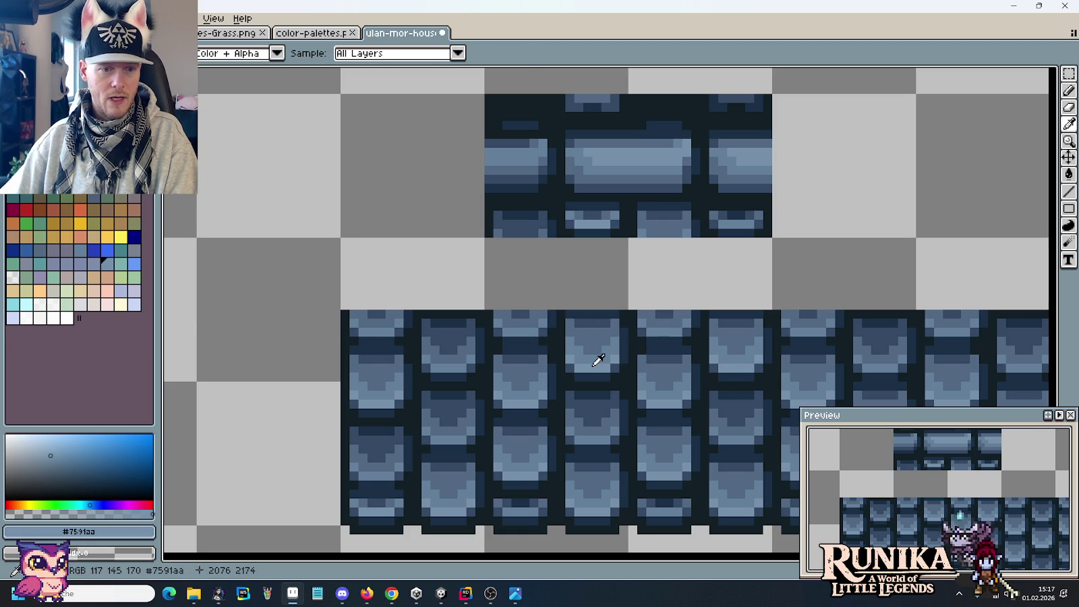
click(673, 330)
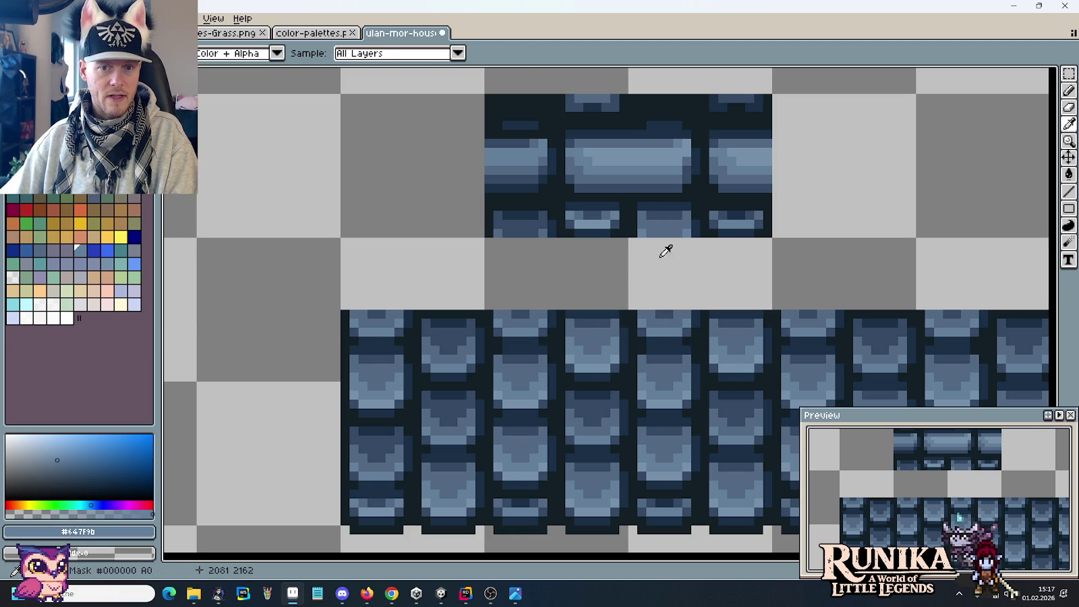
key(m)
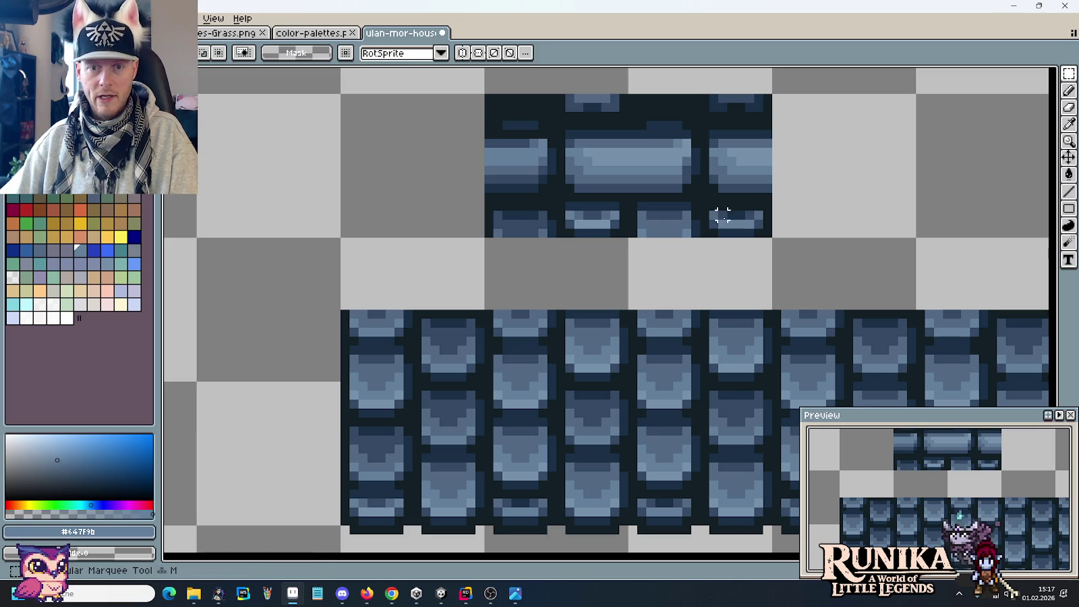
mouse_move(704, 205)
mouse_down()
mouse_move(769, 236)
mouse_move(374, 322)
mouse_move(524, 336)
mouse_move(534, 292)
mouse_move(520, 303)
mouse_move(527, 331)
mouse_move(687, 339)
mouse_move(511, 329)
mouse_move(798, 326)
mouse_up()
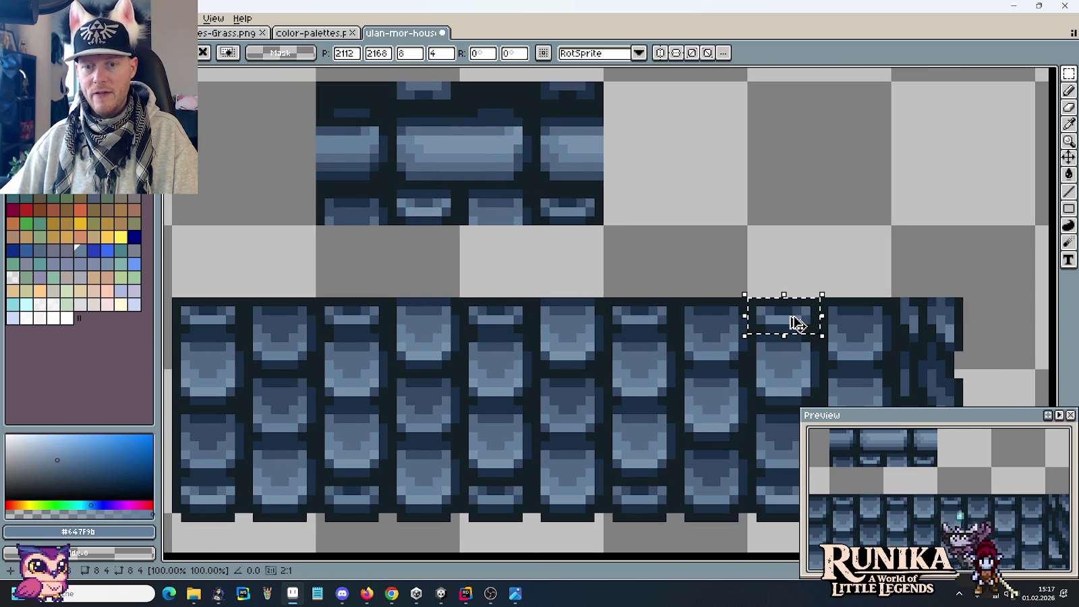
click(706, 239)
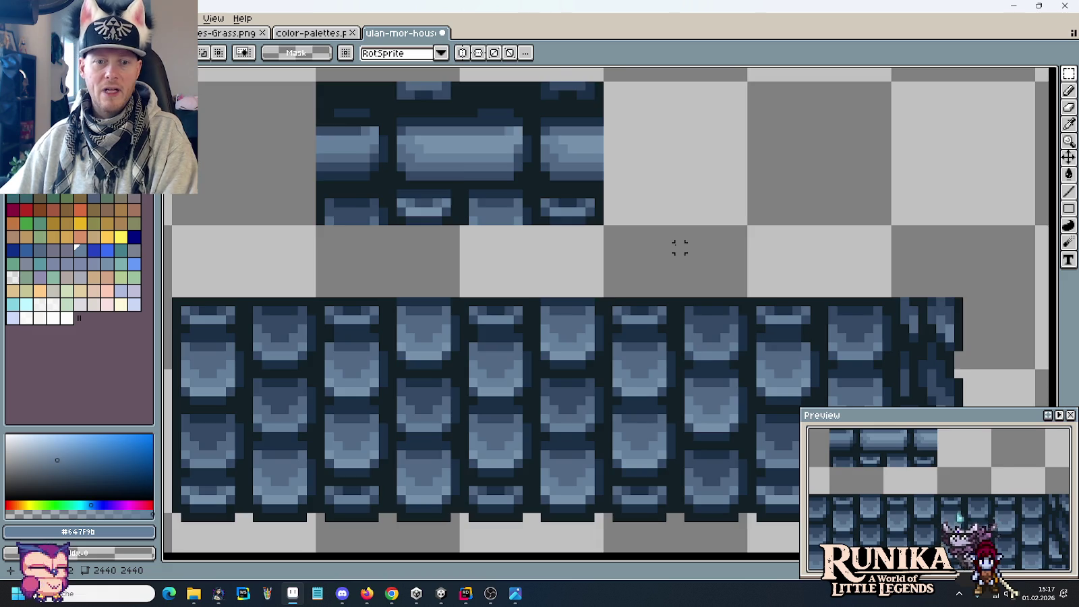
Select the banded piece above the strip and delete it.
scroll(677, 244, down, 2)
drag(638, 242, 436, 138)
key(Delete)
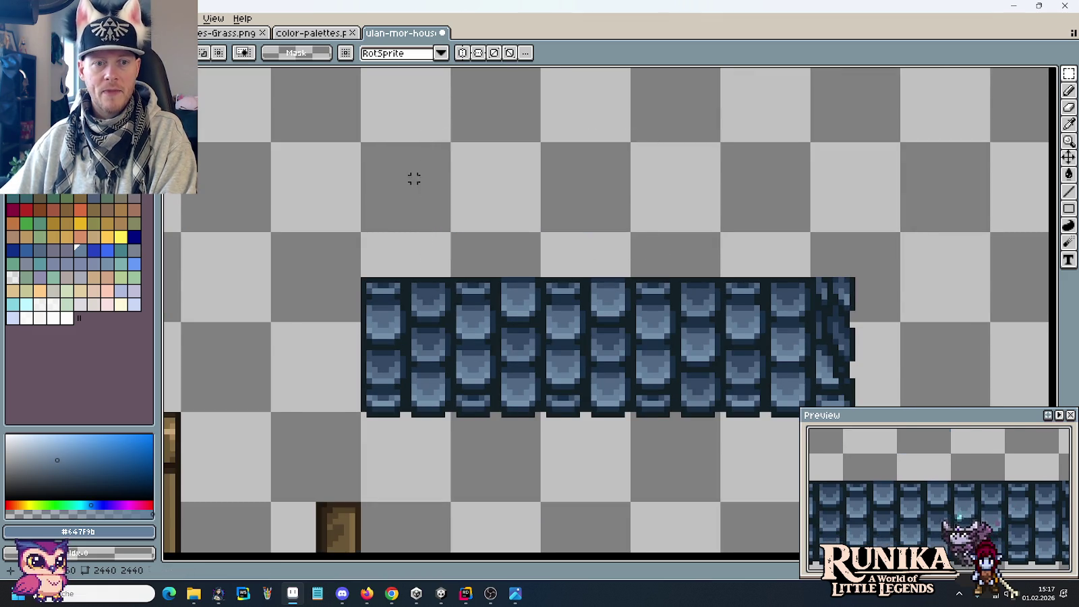
Select the dark brown base row of the roof tiles.
scroll(374, 195, down, 1)
scroll(371, 242, down, 1)
scroll(607, 247, down, 1)
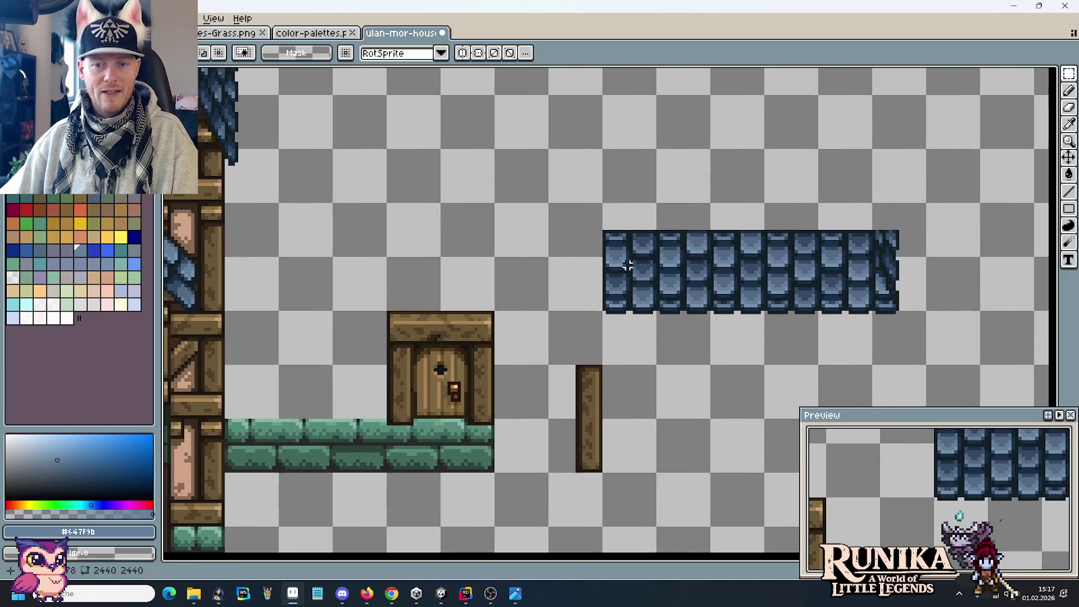
scroll(614, 250, down, 1)
scroll(627, 264, down, 1)
scroll(627, 264, left, 5)
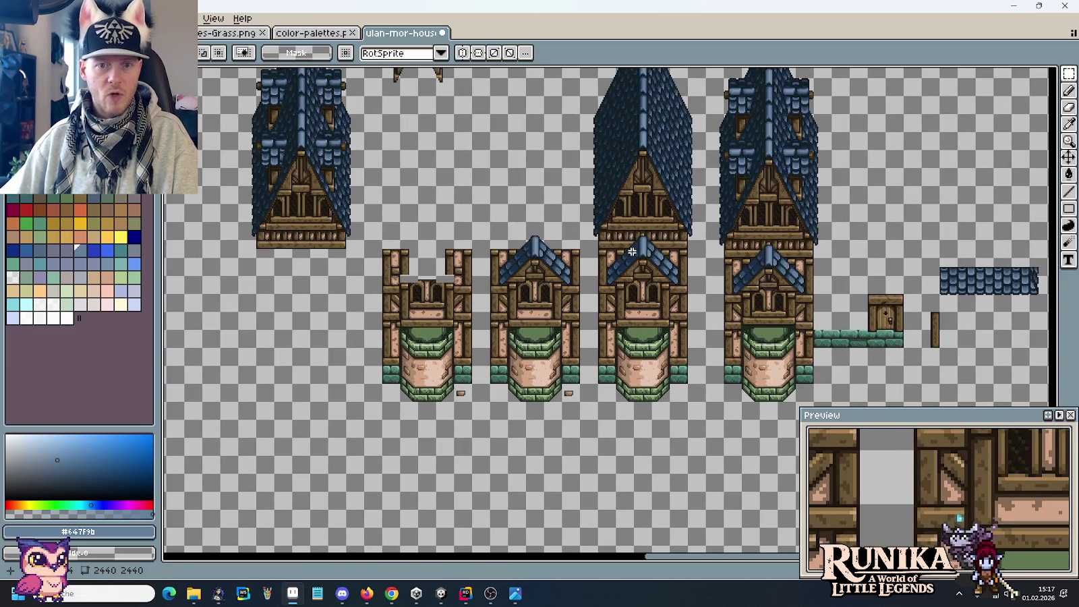
scroll(568, 241, down, 2)
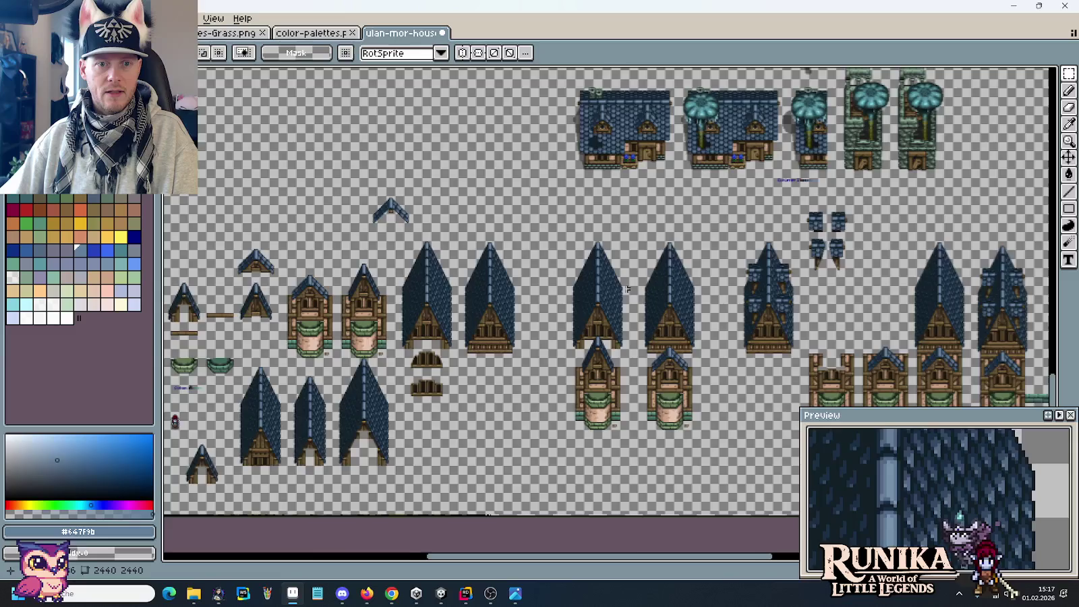
scroll(472, 270, up, 2)
drag(394, 229, 469, 284)
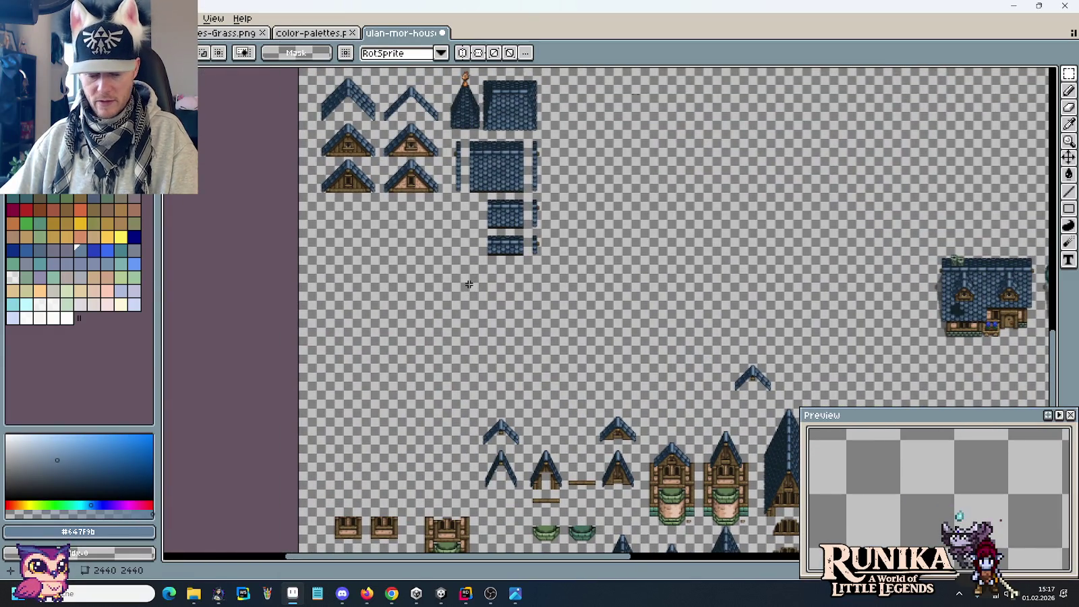
scroll(468, 284, up, 3)
scroll(448, 265, up, 2)
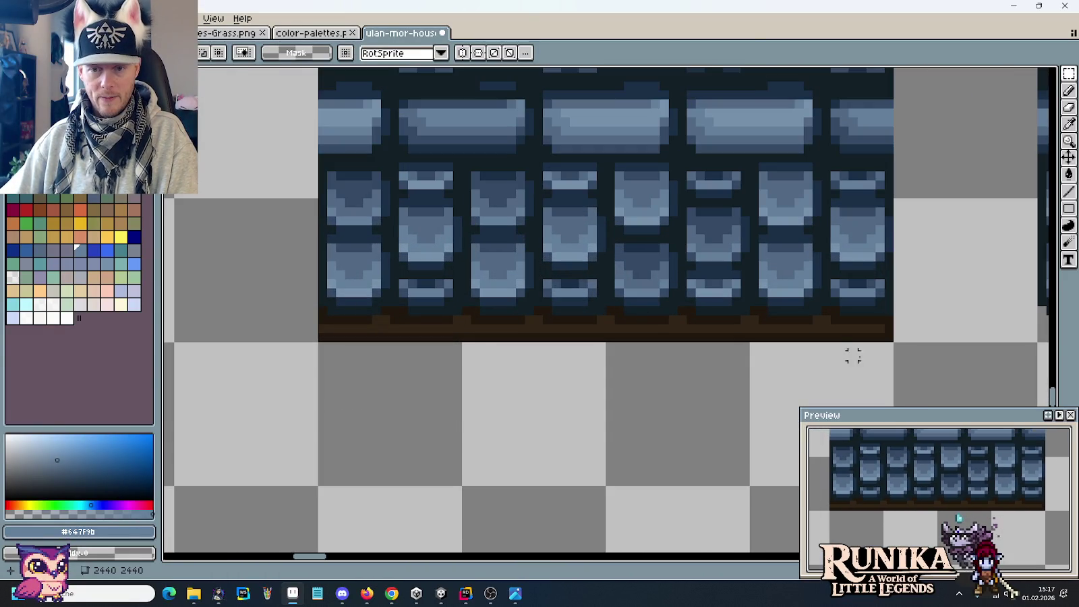
drag(939, 370, 291, 307)
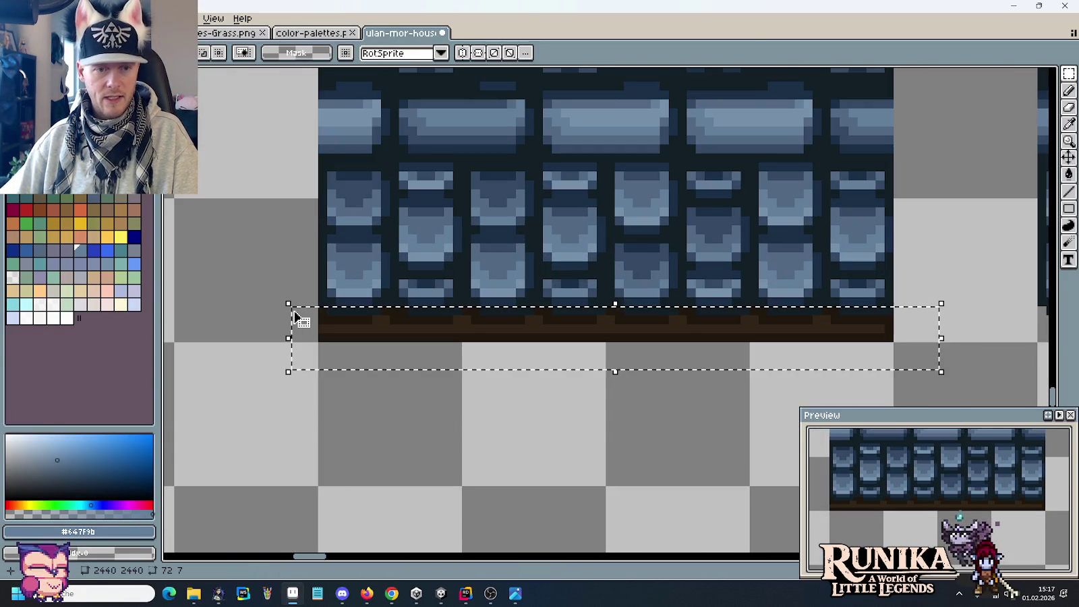
Paste the dark brown base row as a 72×7 beam strip above the blue shingle strip.
scroll(295, 315, down, 1)
scroll(295, 316, down, 2)
scroll(295, 315, down, 1)
scroll(295, 315, down, 2)
scroll(473, 304, up, 1)
drag(472, 304, 634, 297)
scroll(635, 298, up, 1)
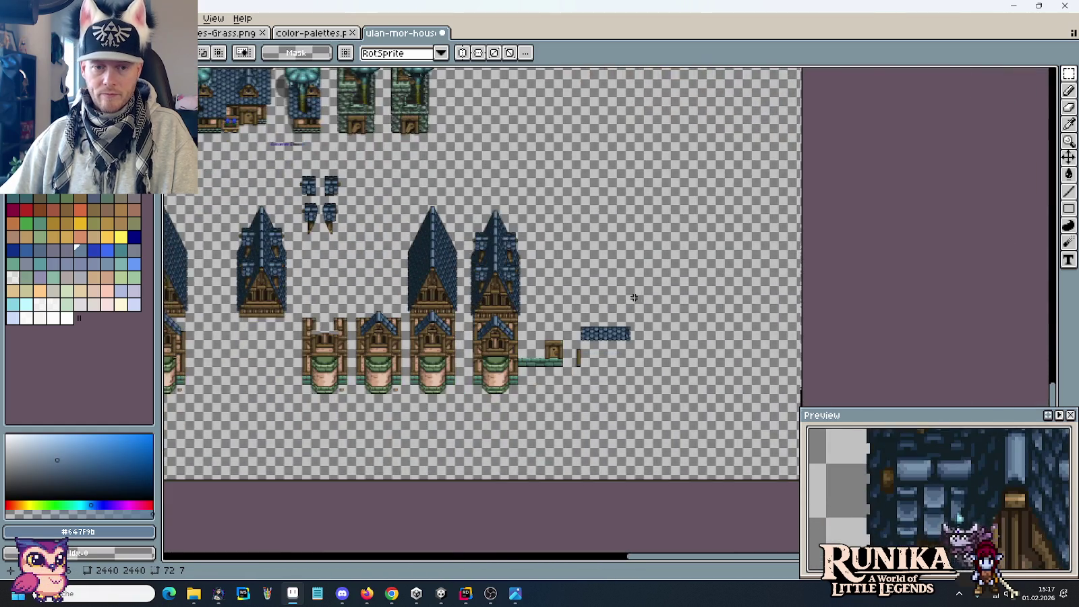
scroll(635, 298, up, 3)
mouse_move(489, 345)
mouse_down()
mouse_move(624, 286)
mouse_move(615, 202)
mouse_move(580, 325)
mouse_move(494, 253)
mouse_up()
scroll(629, 268, up, 1)
key(ctrl+v)
click(447, 215)
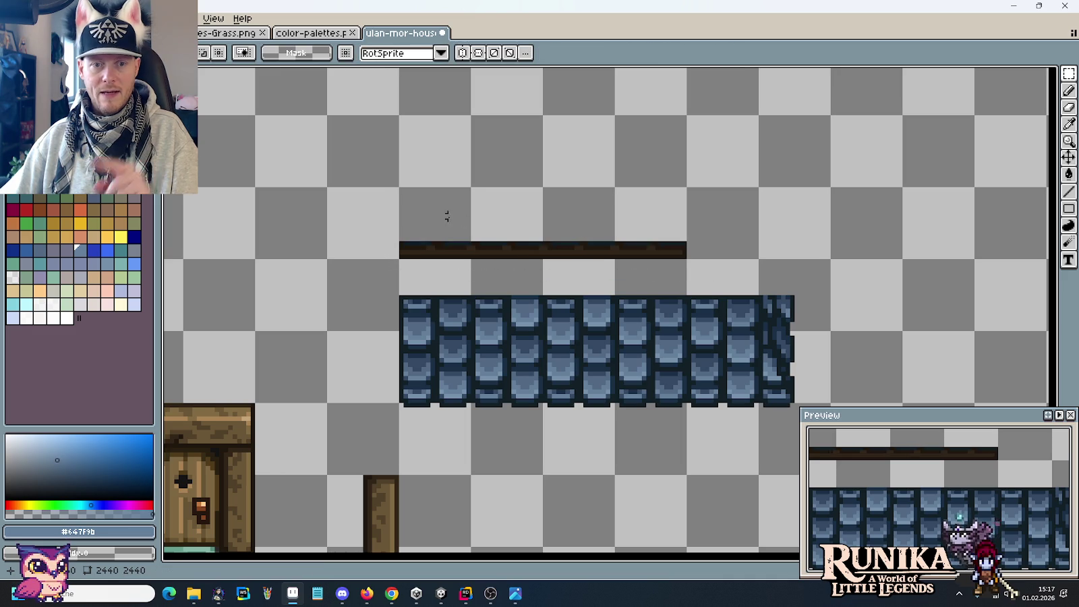
Drop the dark strip onto the door's top and extend its left end by one tile.
scroll(459, 231, up, 1)
scroll(423, 252, down, 1)
mouse_move(402, 261)
mouse_down()
mouse_move(643, 207)
mouse_move(831, 204)
mouse_move(918, 164)
mouse_move(475, 294)
mouse_move(533, 312)
mouse_move(460, 294)
mouse_move(451, 303)
mouse_up()
key(Return)
drag(372, 329, 449, 252)
drag(413, 314, 385, 294)
key(Return)
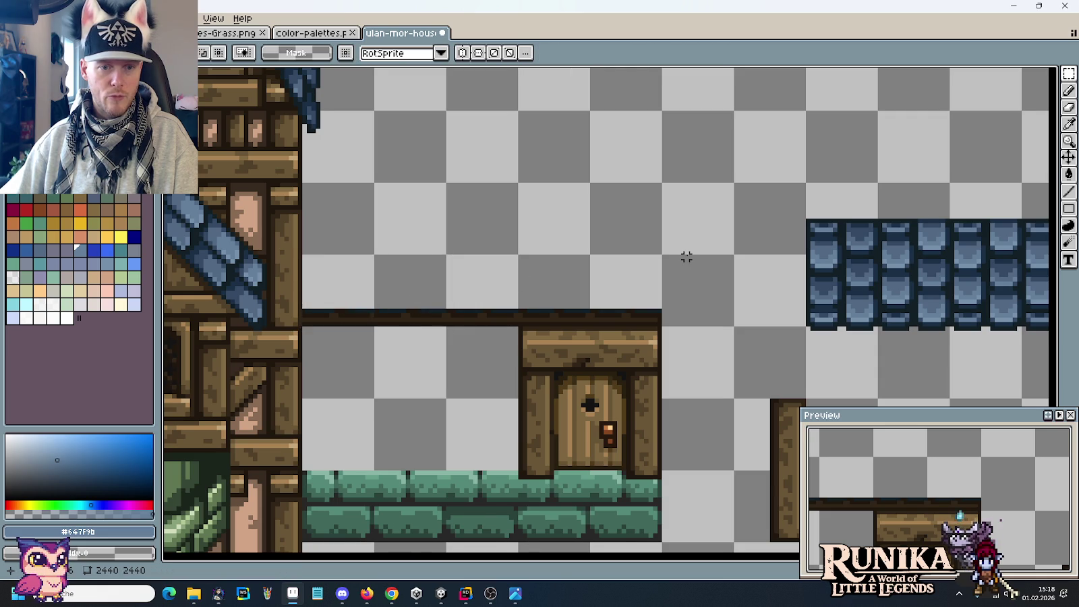
Select the blue shingle strip and move it up above the house.
scroll(686, 255, right, 5)
drag(521, 174, 989, 351)
drag(881, 307, 538, 261)
mouse_move(432, 284)
mouse_down()
mouse_move(800, 258)
mouse_move(1052, 270)
mouse_up()
scroll(739, 337, right, 3)
scroll(877, 357, right, 4)
key(Return)
drag(1029, 385, 600, 171)
drag(844, 303, 404, 291)
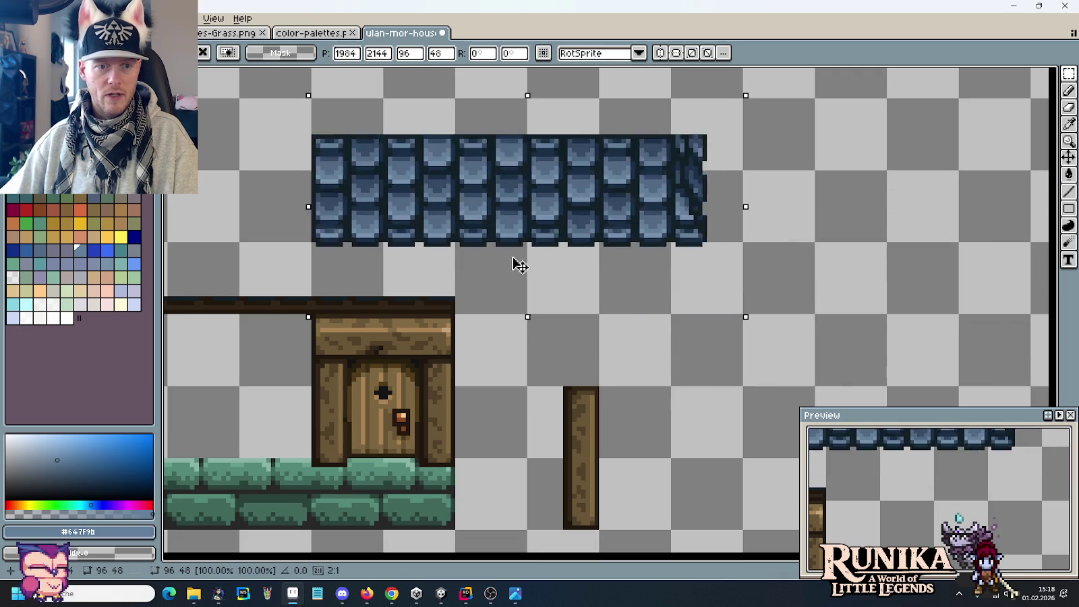
Nudge the shingle strip up and left, then by one pixel, over the wooden house.
scroll(574, 283, left, 2)
scroll(747, 277, up, 1)
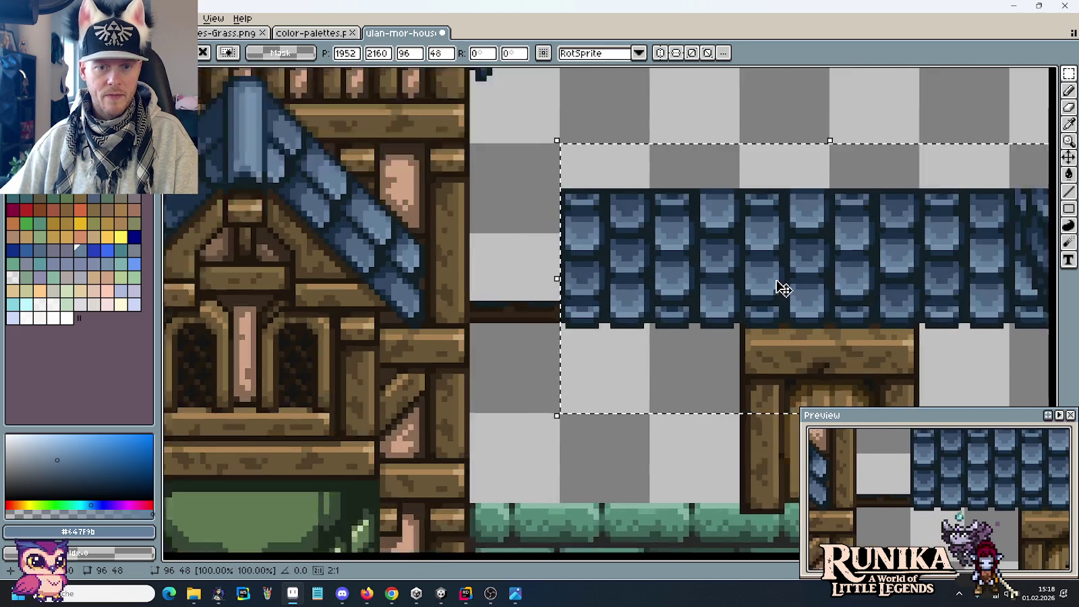
scroll(783, 289, up, 1)
drag(777, 295, 631, 234)
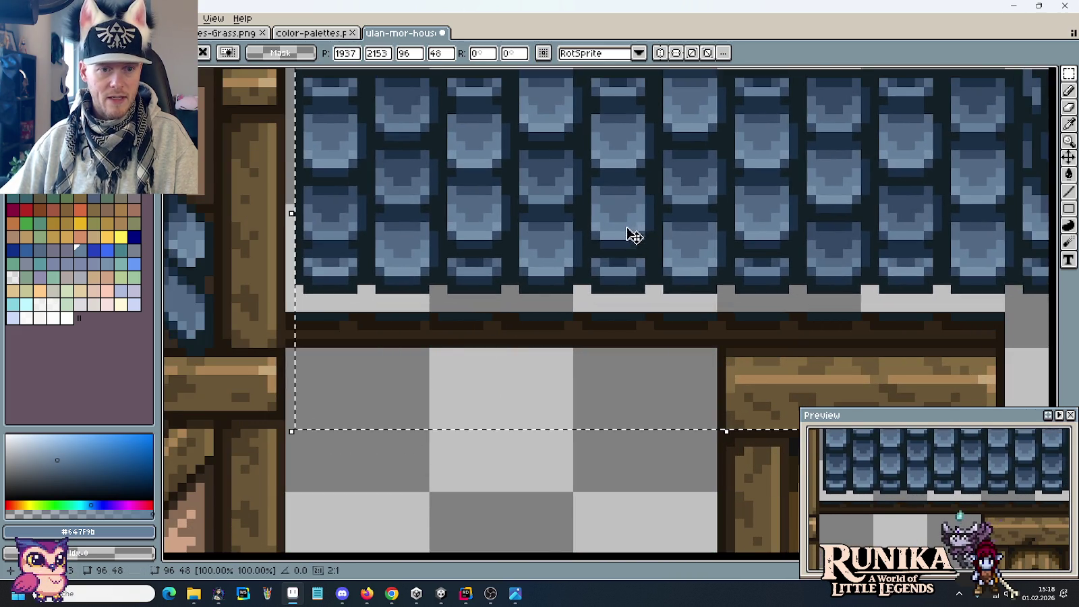
scroll(593, 244, up, 2)
scroll(544, 243, left, 2)
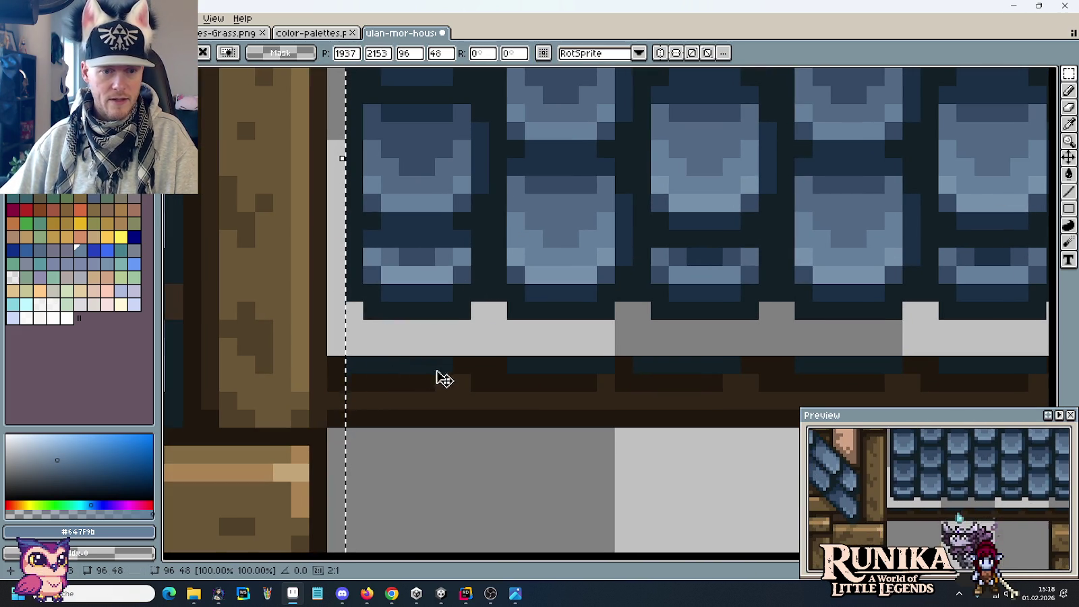
drag(530, 330, 779, 284)
scroll(776, 286, up, 1)
scroll(742, 256, up, 1)
mouse_move(677, 191)
mouse_down()
mouse_move(626, 227)
mouse_move(626, 259)
mouse_up()
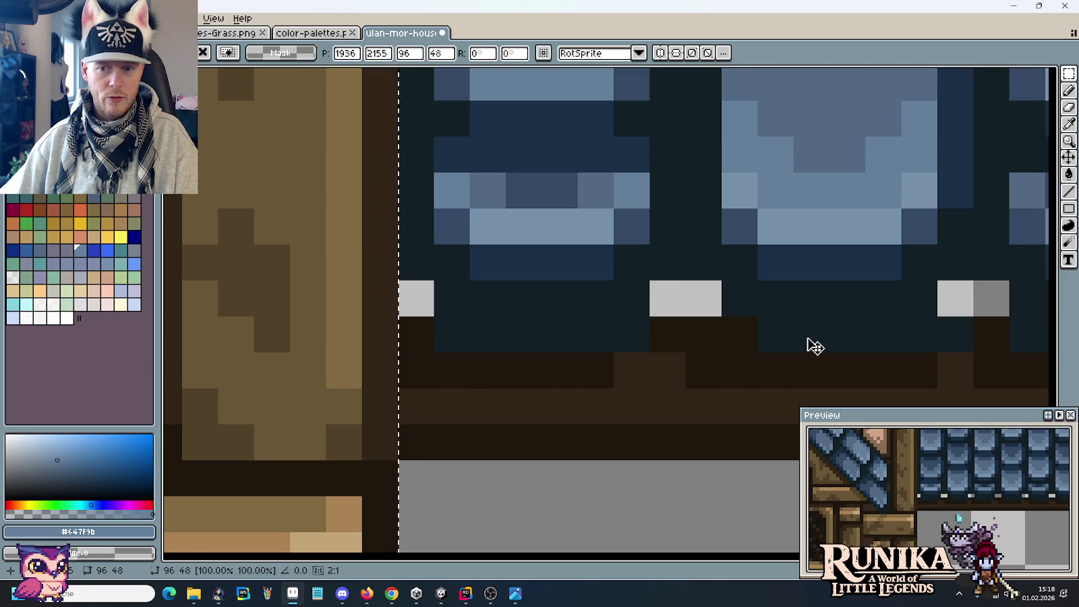
Raise the shingle strip one pixel, drop it above the beam, and zoom in on the eave.
scroll(815, 346, down, 1)
scroll(815, 345, down, 1)
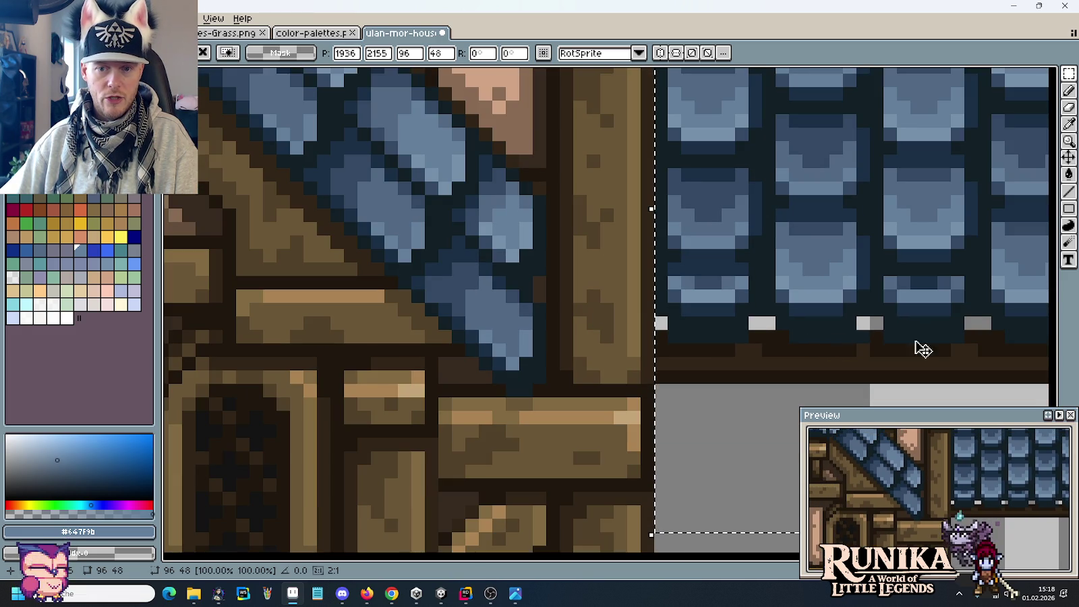
drag(922, 348, 482, 306)
scroll(670, 290, up, 2)
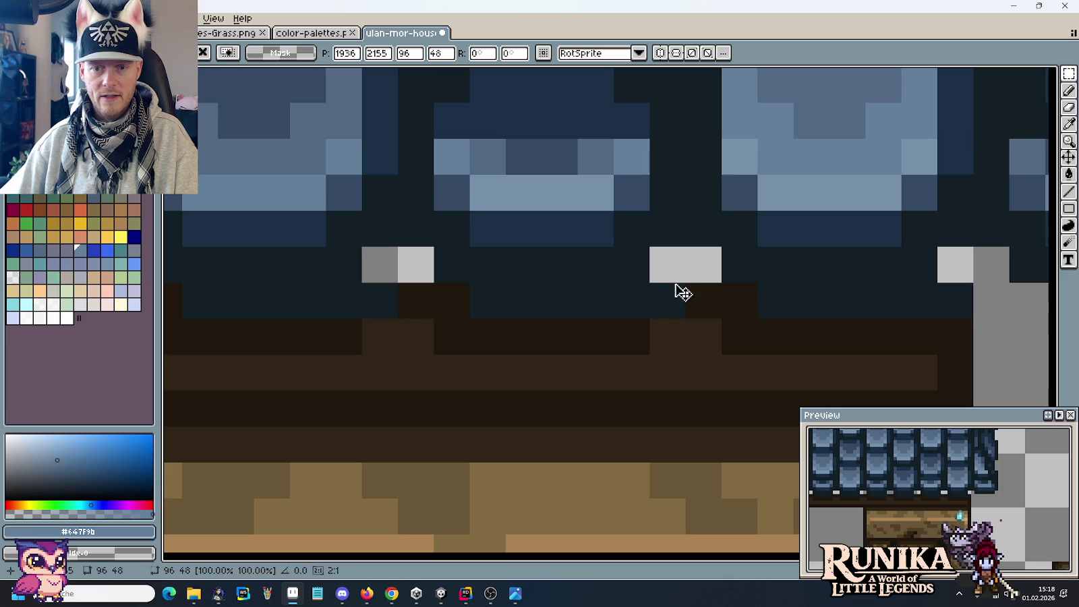
scroll(824, 301, down, 1)
scroll(824, 301, down, 1)
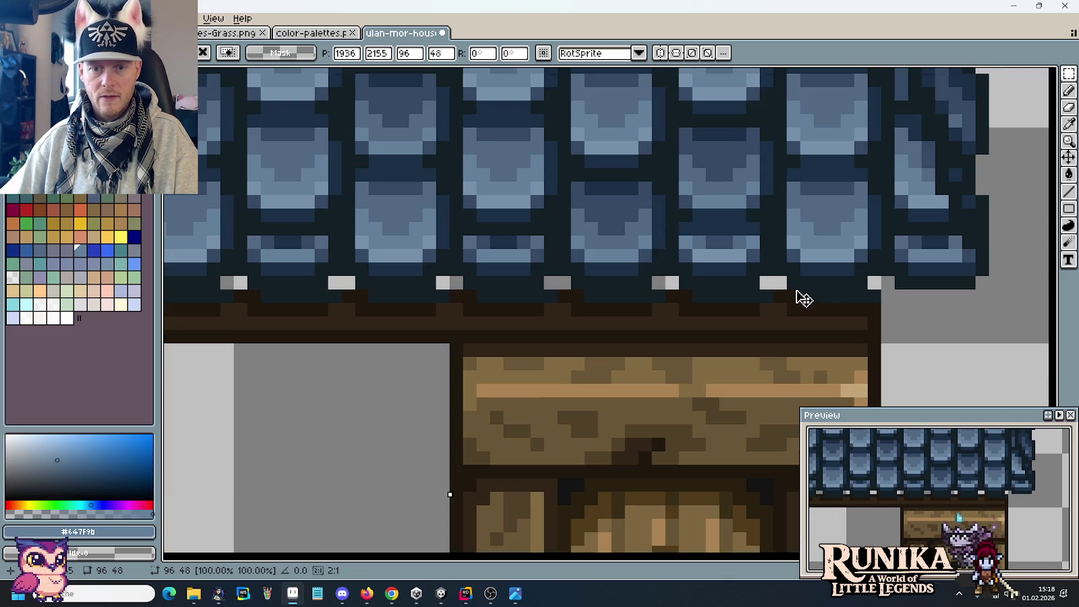
drag(795, 296, 802, 287)
click(332, 510)
scroll(452, 325, up, 1)
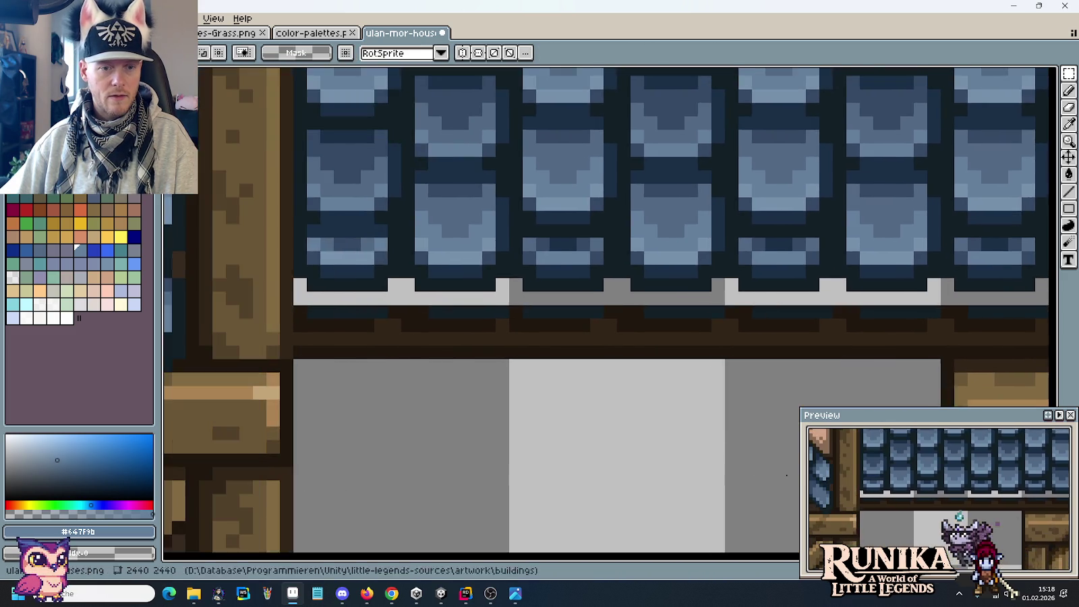
scroll(452, 325, up, 2)
drag(452, 324, 647, 357)
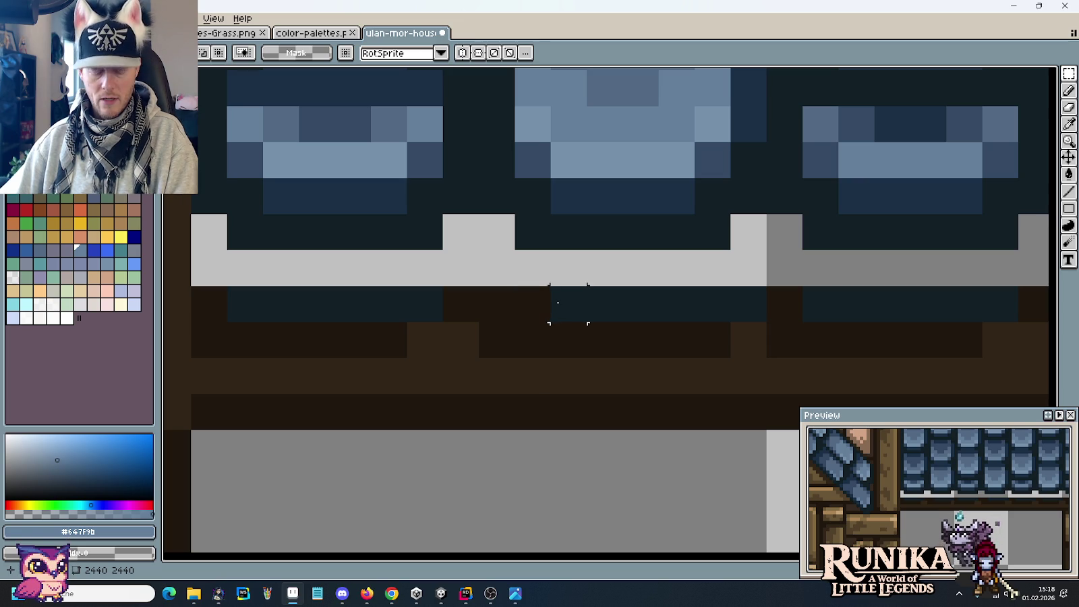
Pick navy and dark brown from the canvas, then select and shift a short stretch of the beam.
key(b)
alt+click(533, 303)
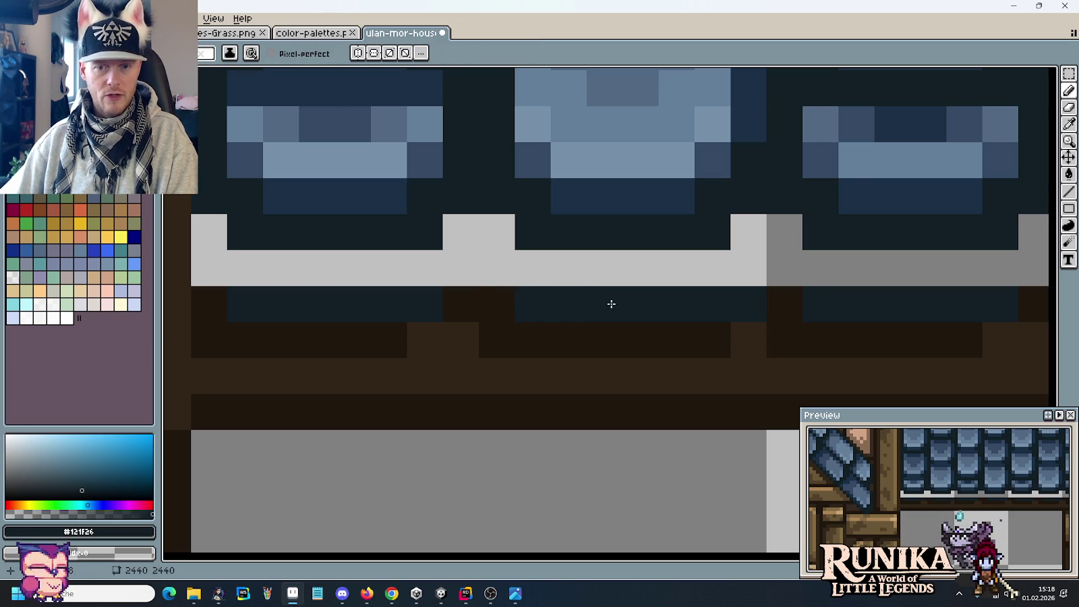
alt+click(779, 304)
scroll(743, 307, down, 2)
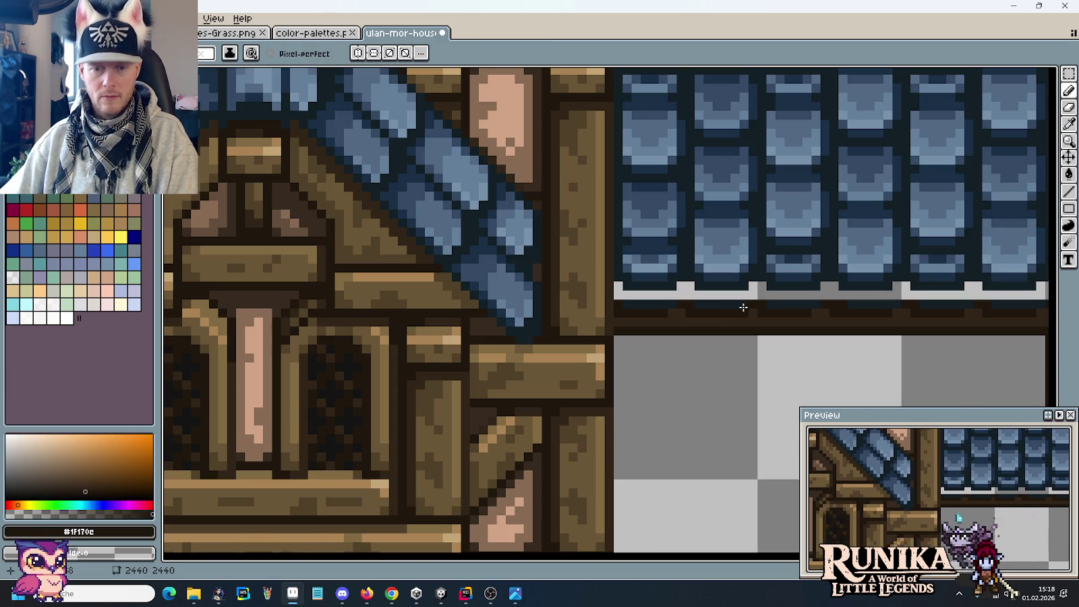
key(m)
mouse_move(753, 331)
mouse_down()
mouse_move(615, 298)
mouse_move(798, 324)
mouse_move(670, 345)
mouse_move(497, 338)
mouse_move(744, 340)
mouse_up()
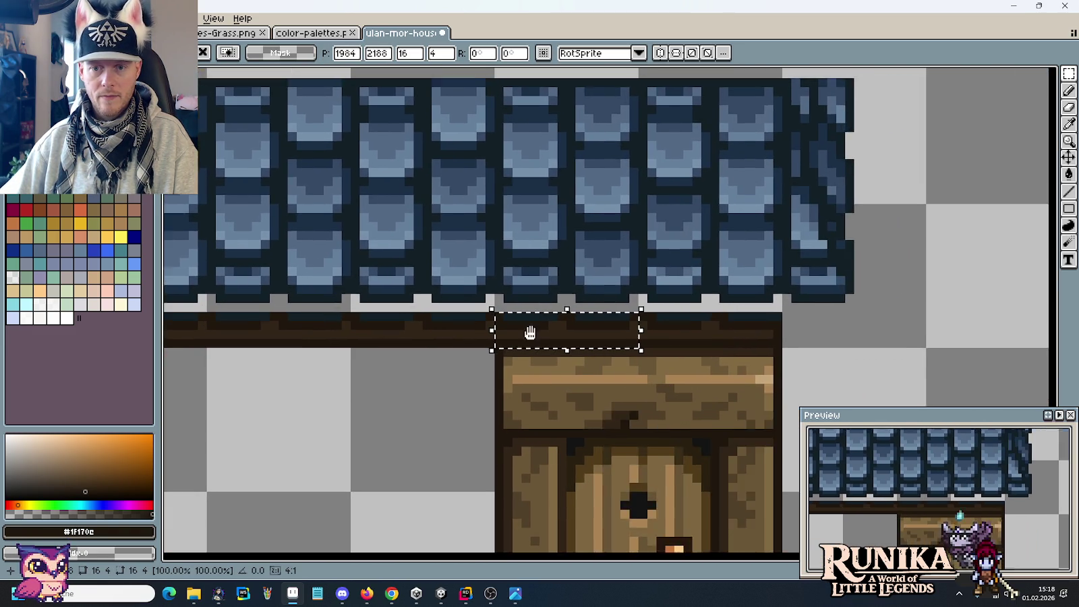
scroll(594, 330, up, 2)
Drop the selection, sample navy from the eave shadow and paint a navy shading pixel on the beam.
key(ctrl+d)
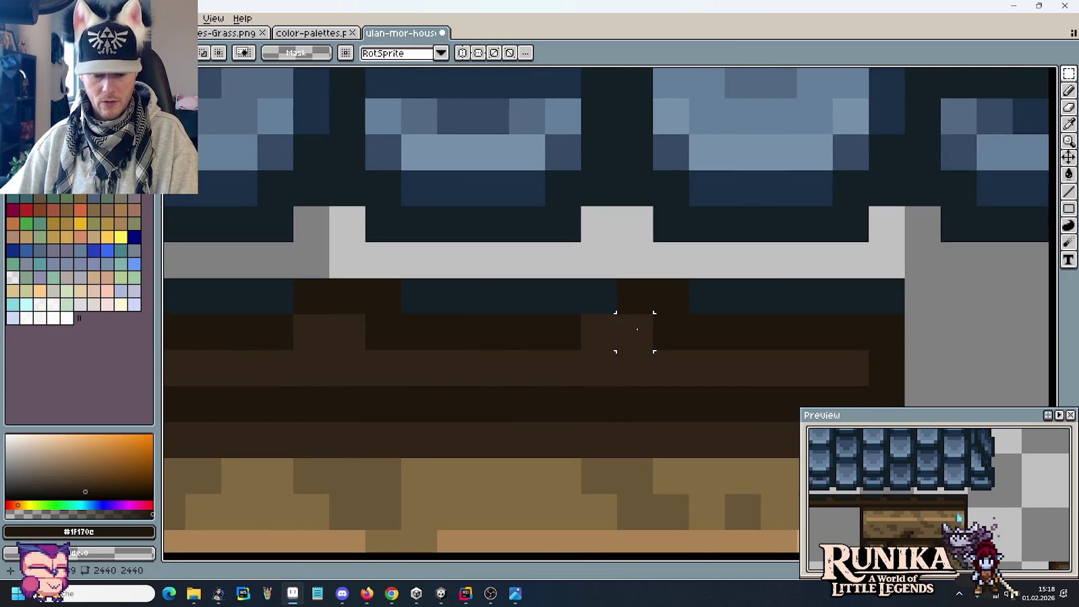
key(i)
click(502, 304)
key(b)
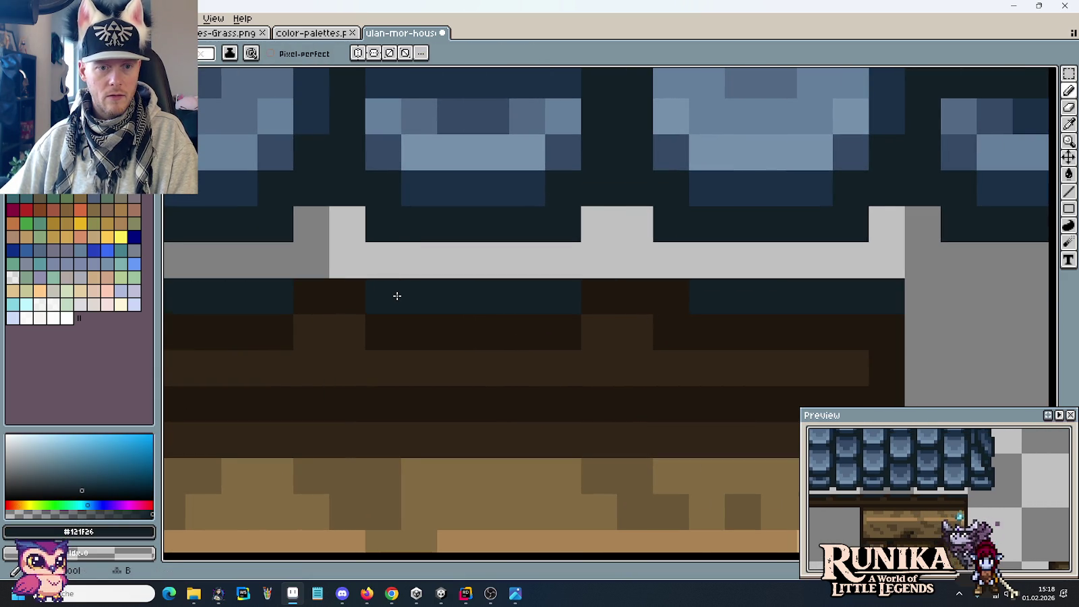
scroll(410, 293, down, 2)
scroll(620, 309, down, 3)
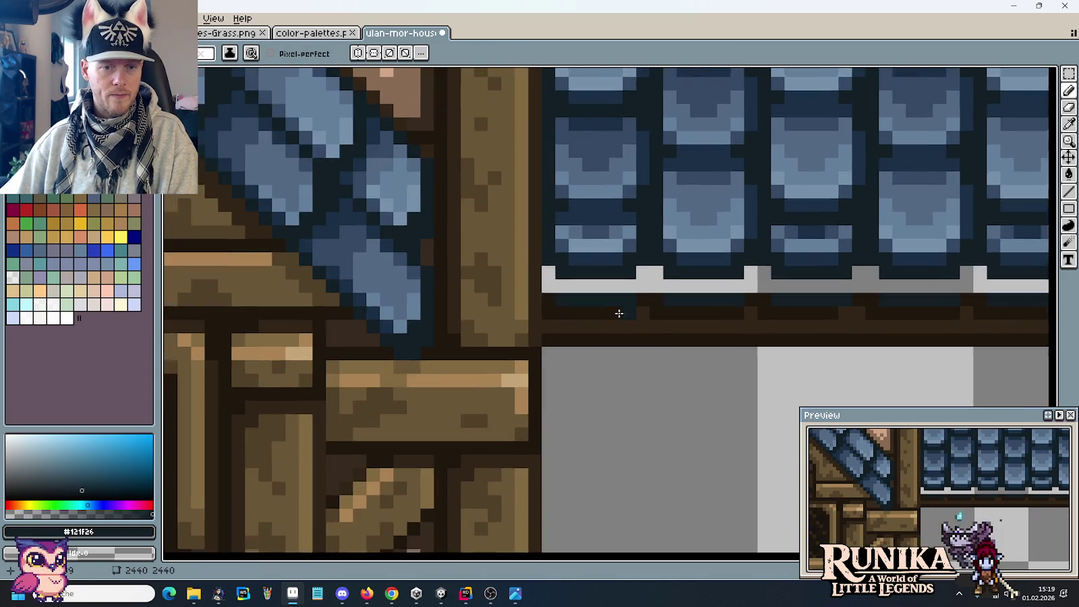
scroll(754, 304, up, 3)
scroll(705, 313, up, 1)
click(705, 380)
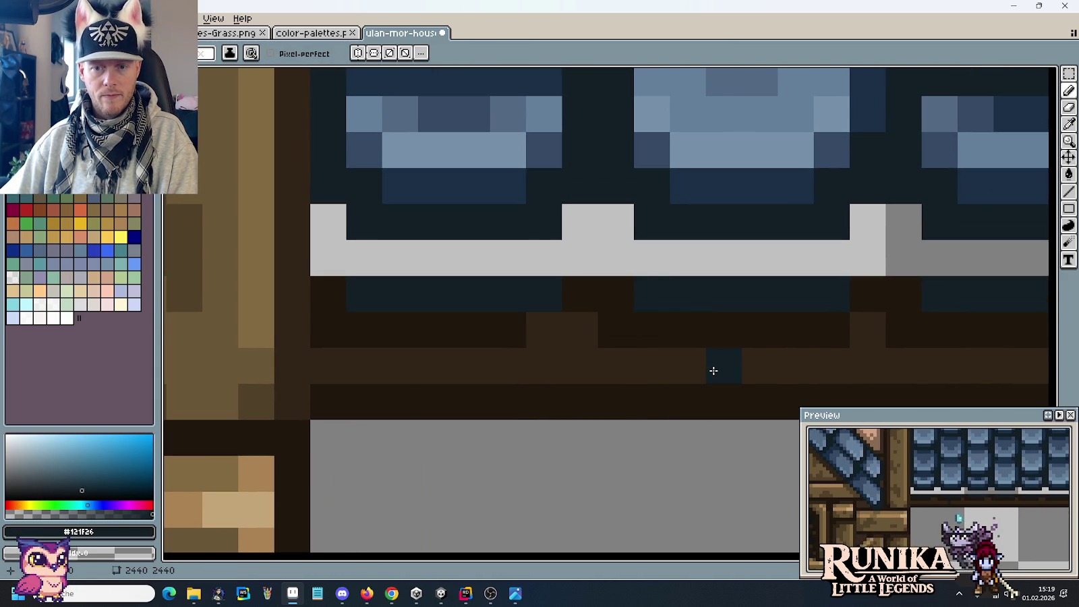
scroll(713, 370, down, 2)
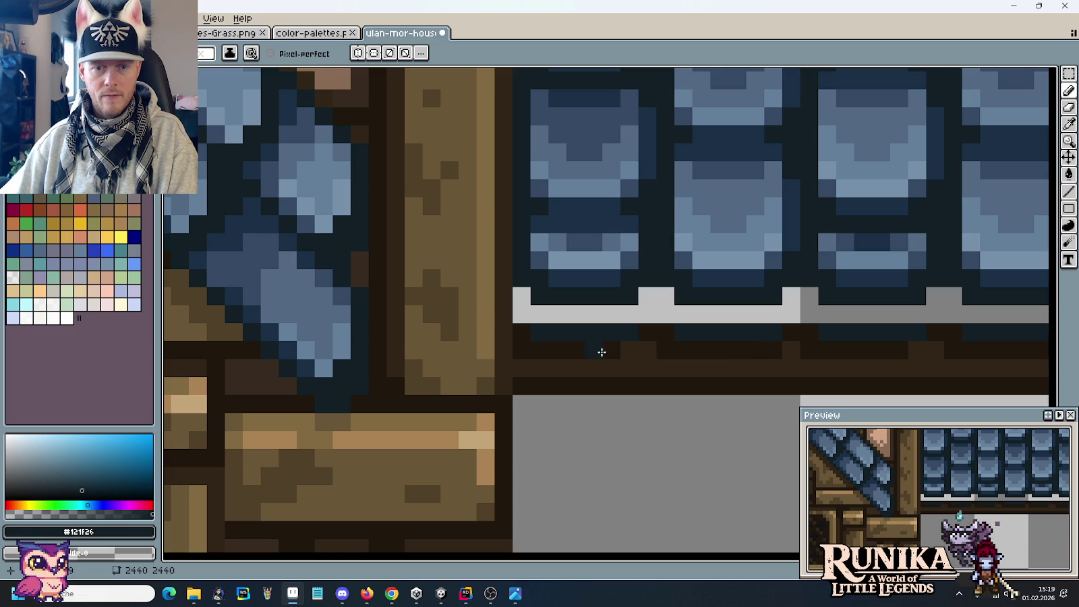
scroll(873, 332, down, 2)
scroll(662, 325, up, 2)
scroll(393, 332, down, 2)
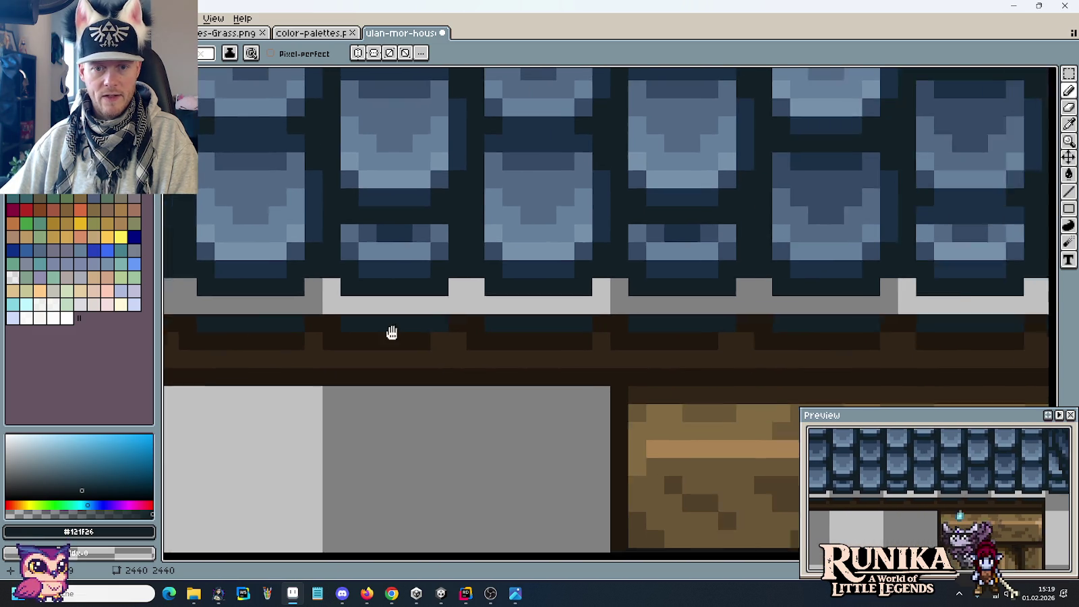
scroll(417, 304, up, 2)
scroll(641, 305, up, 2)
scroll(628, 314, down, 1)
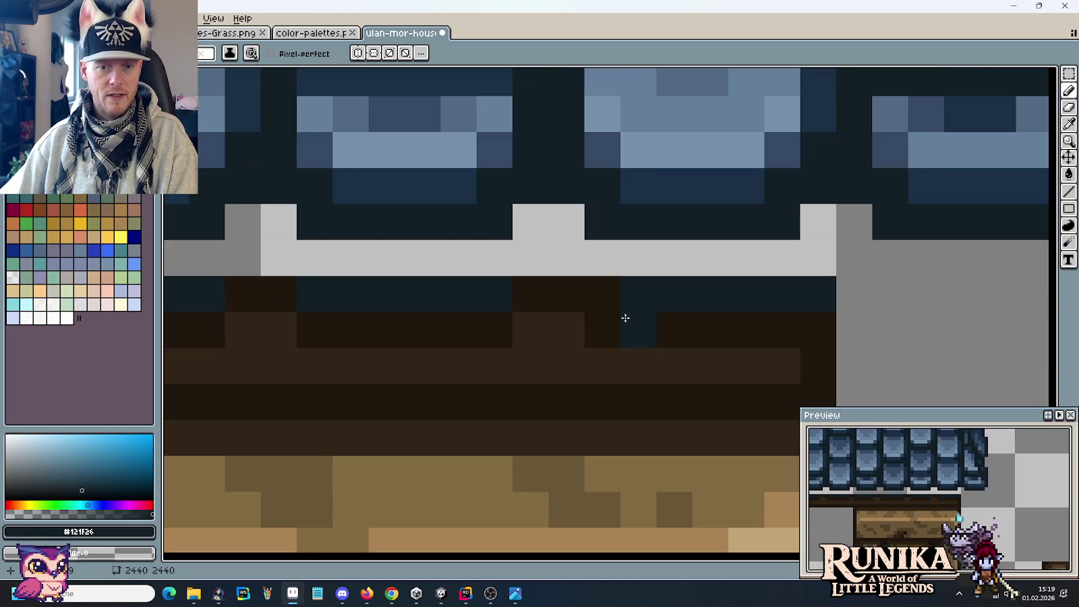
scroll(607, 357, down, 1)
scroll(666, 345, up, 1)
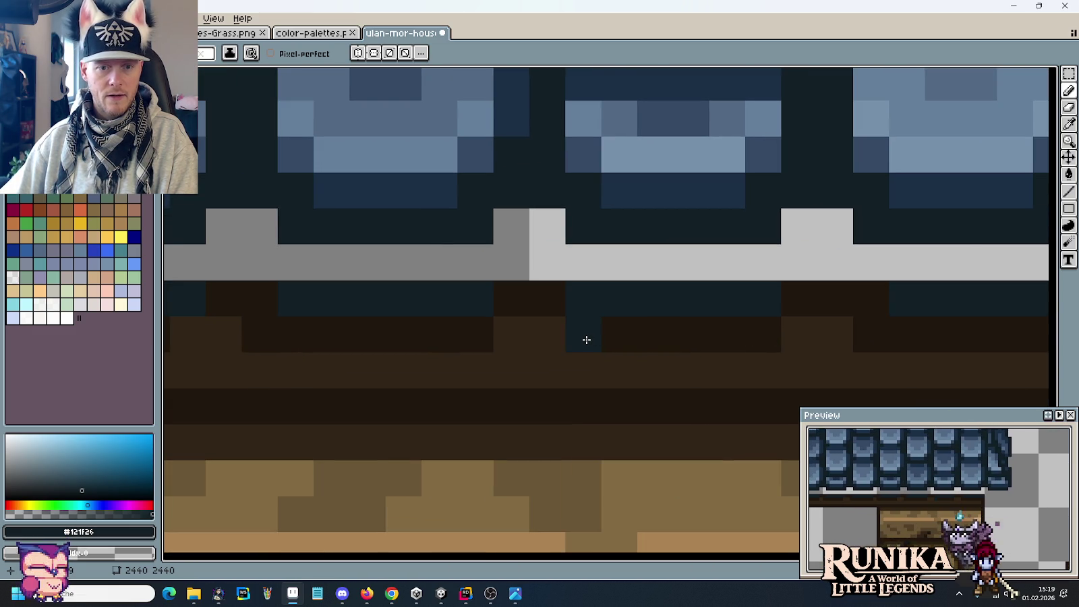
scroll(742, 341, left, 3)
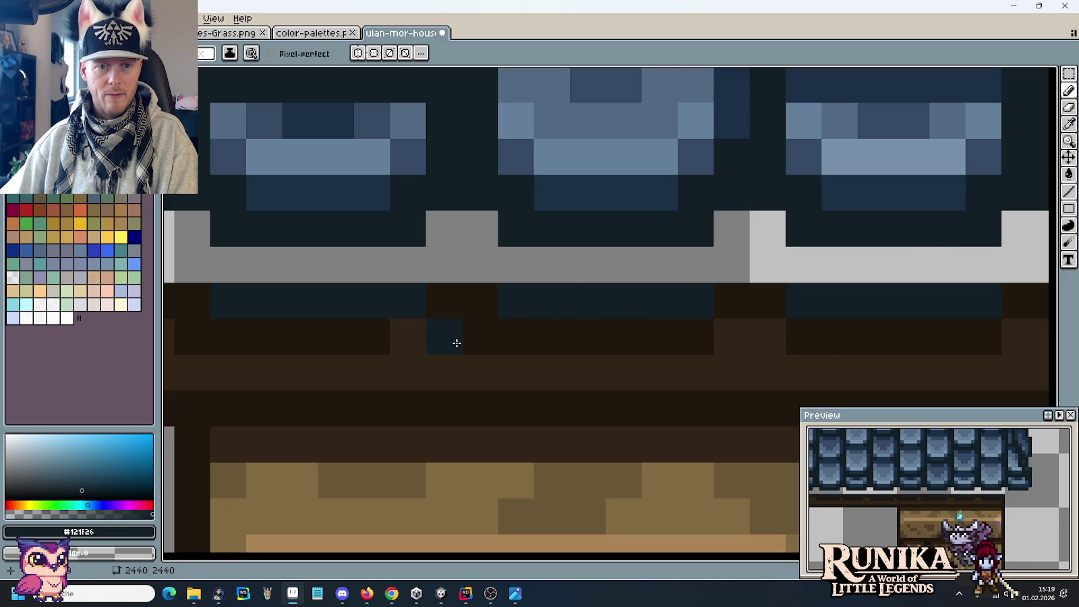
Paint dark brown pixels on and below the beam along the eave.
alt+click(776, 310)
click(763, 335)
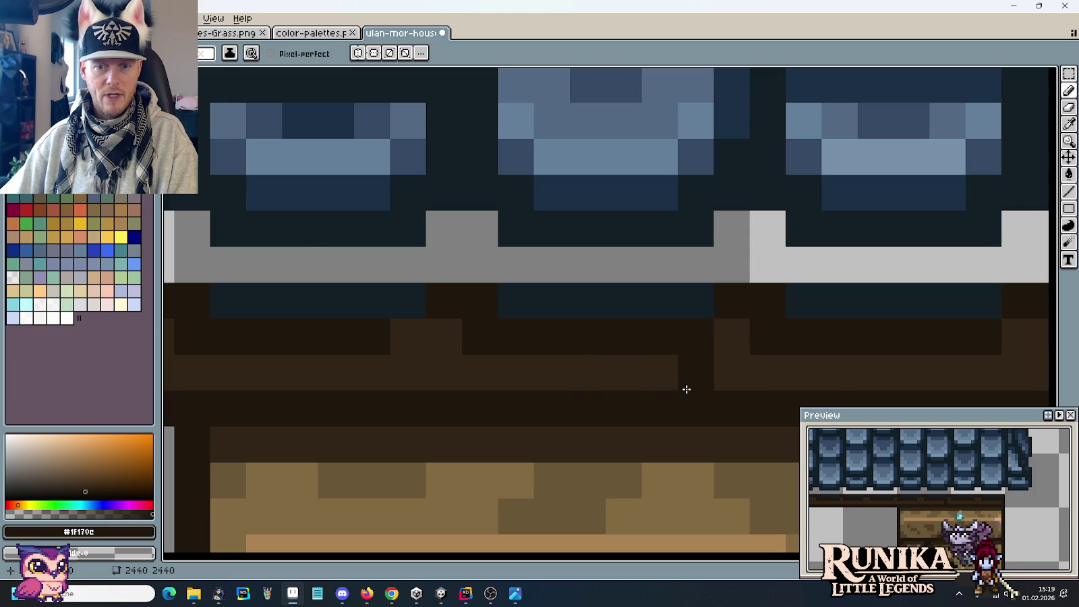
scroll(687, 388, down, 1)
drag(744, 380, 639, 370)
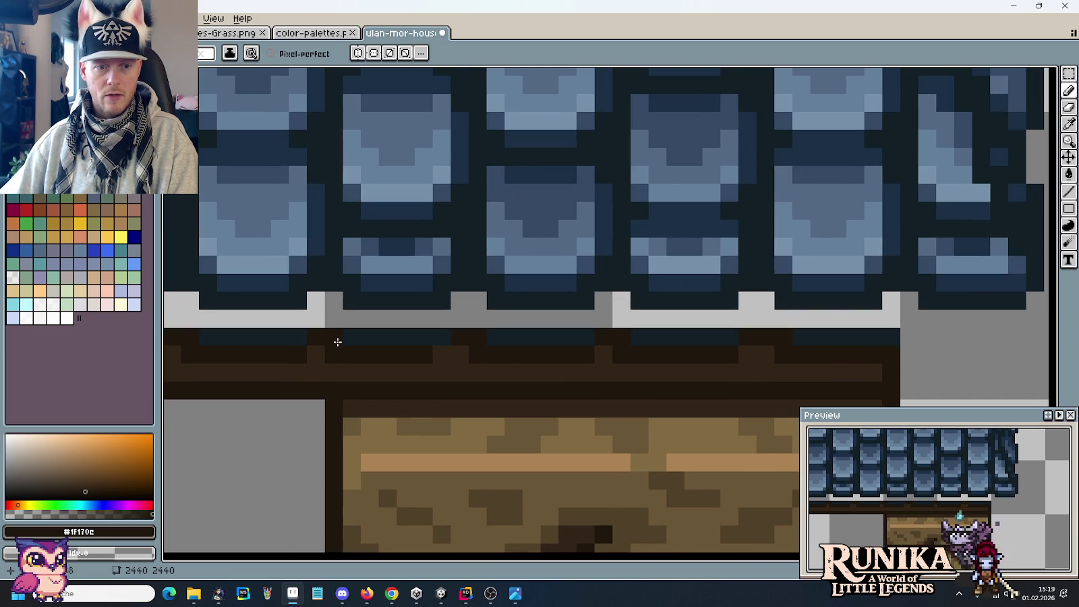
drag(381, 379, 744, 362)
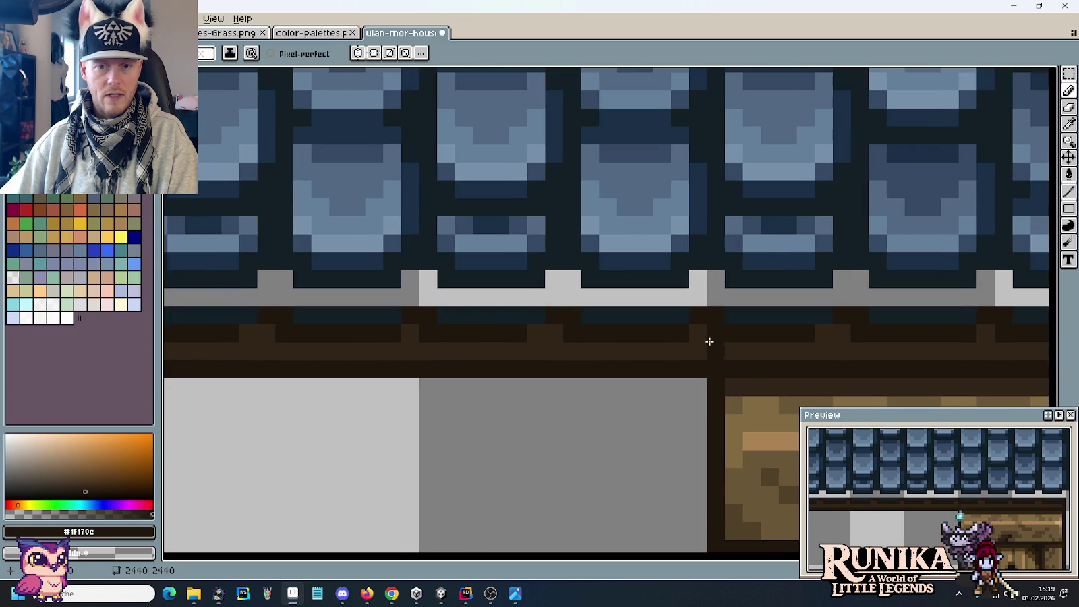
drag(578, 386, 682, 336)
click(597, 390)
scroll(597, 390, down, 2)
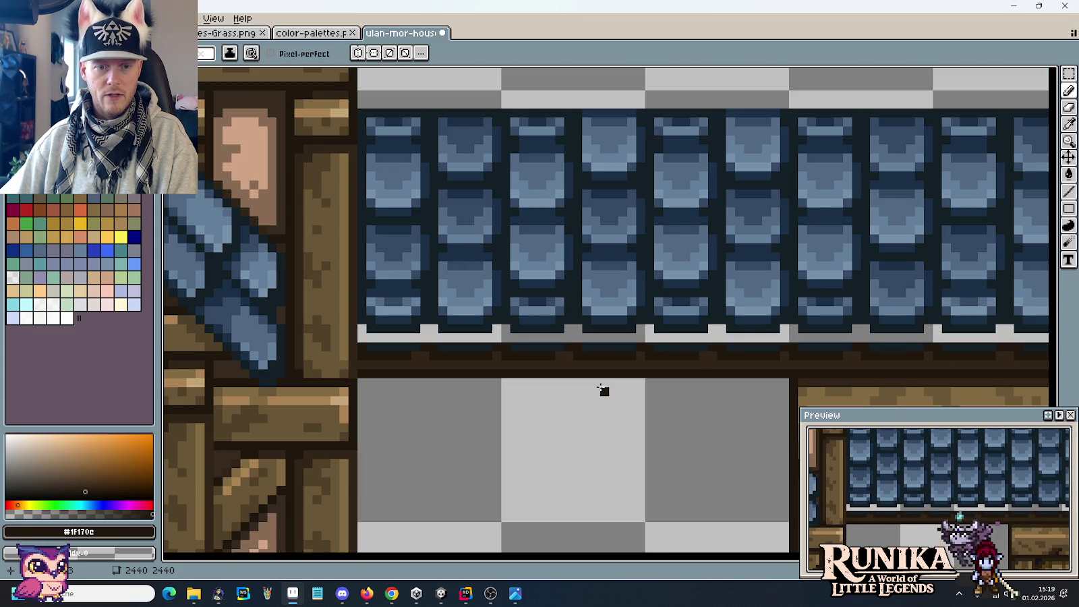
scroll(493, 376, up, 2)
scroll(616, 366, left, 3)
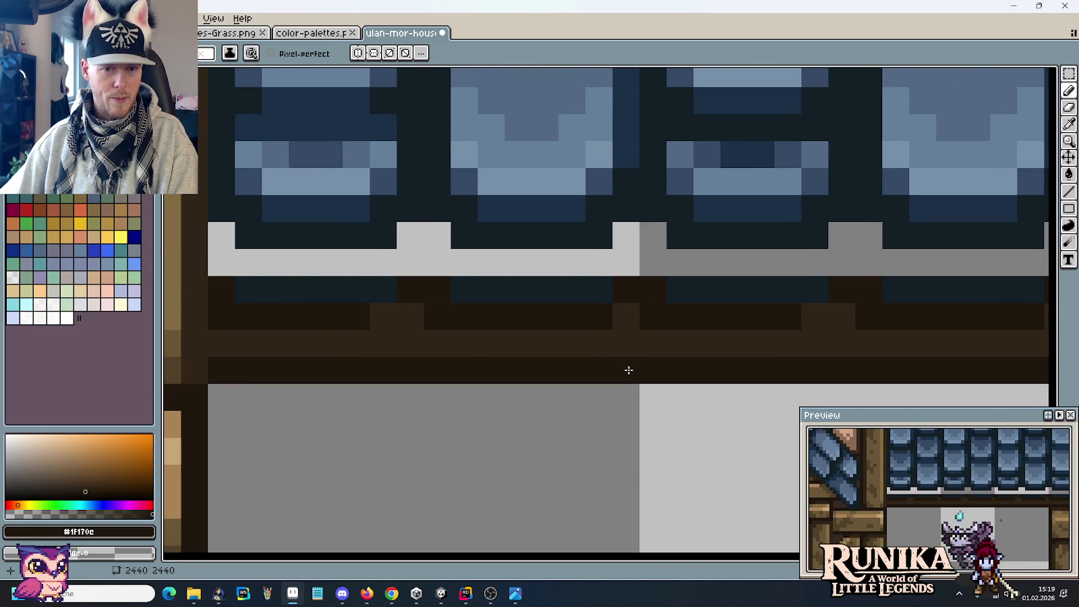
click(410, 344)
drag(410, 344, 555, 347)
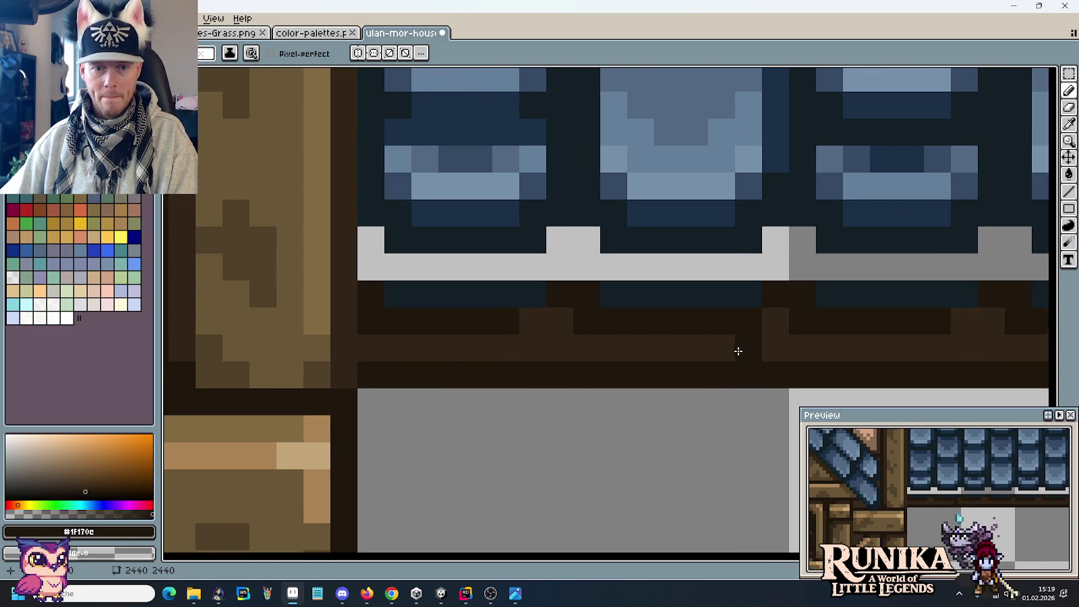
Add mid-brown, dark navy and dark brown pixels on the beam near the door.
key(i)
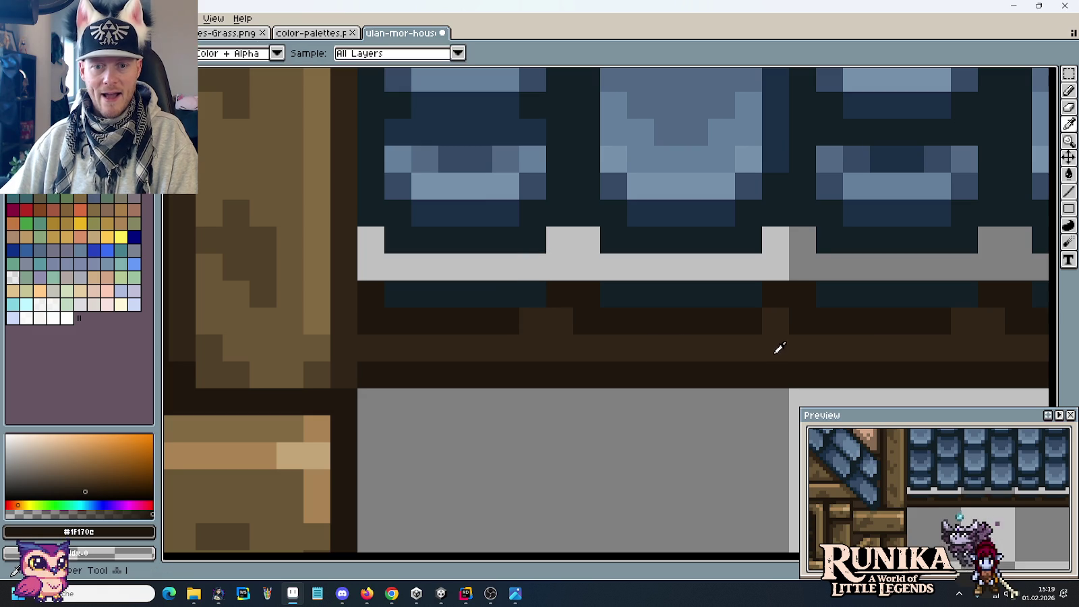
click(776, 351)
key(b)
drag(899, 343, 604, 318)
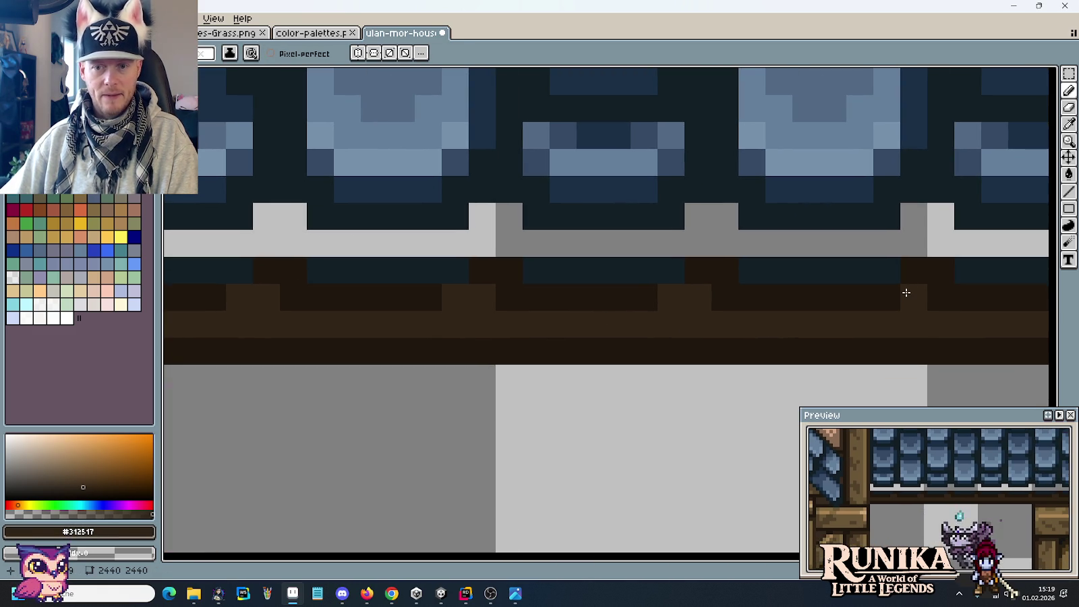
drag(906, 292, 598, 318)
mouse_move(811, 290)
mouse_down()
mouse_move(723, 318)
mouse_move(402, 323)
mouse_up()
drag(838, 322, 530, 332)
click(465, 298)
alt+click(574, 270)
click(545, 273)
alt+click(537, 297)
click(517, 294)
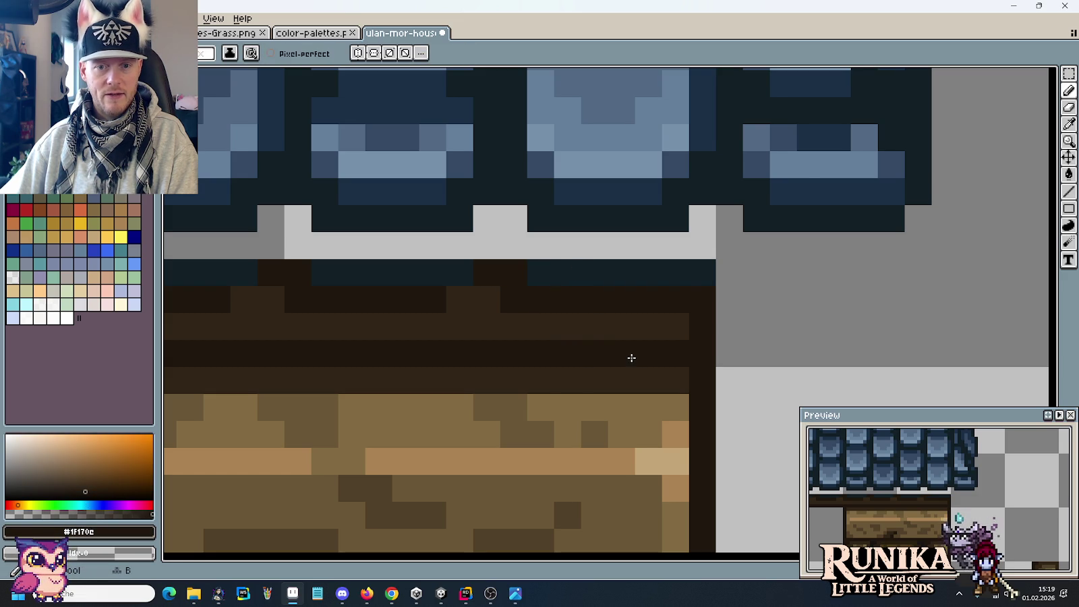
key(alt)
scroll(706, 283, down, 4)
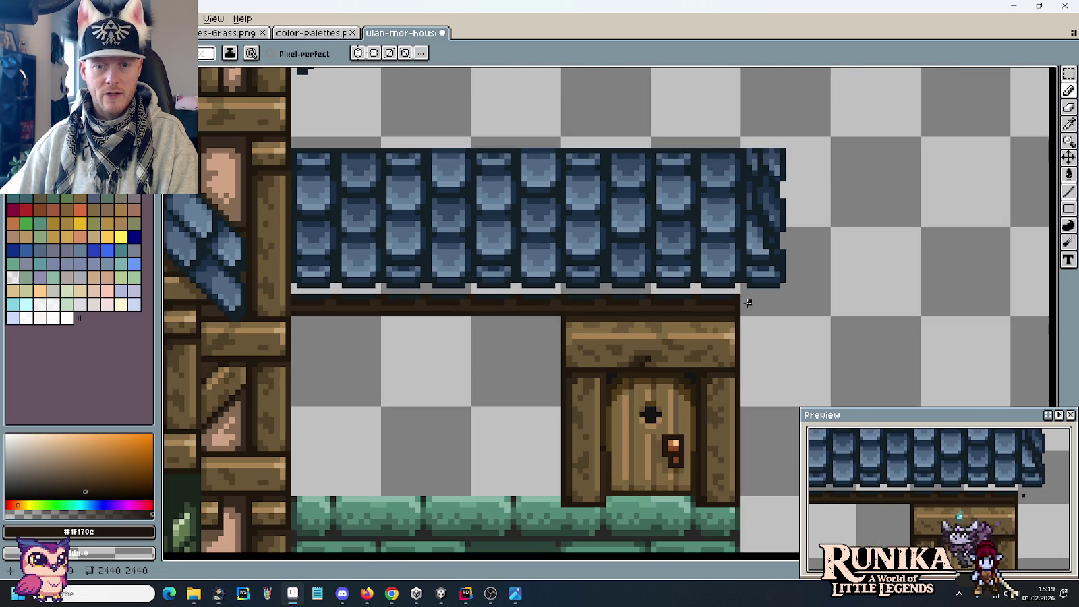
Select the roof tiles and nudge them down two pixels.
key(m)
mouse_move(796, 287)
mouse_down()
mouse_move(338, 144)
mouse_move(290, 145)
mouse_up()
key(Down)
key(Down)
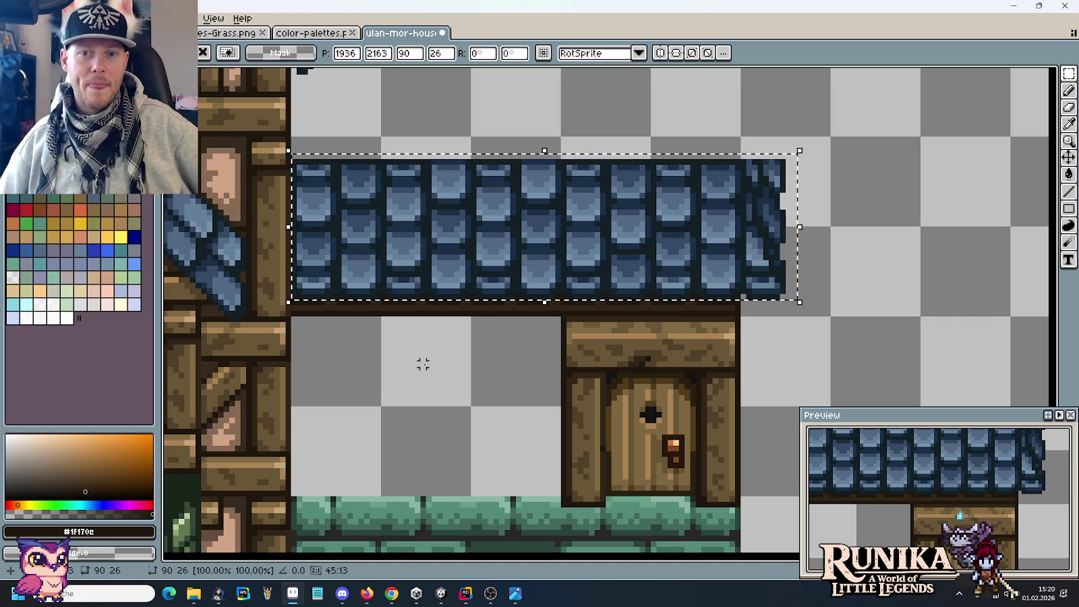
click(440, 375)
Try rotating the roof selection, then cancel and undo back to the unrotated roof.
scroll(531, 156, up, 1)
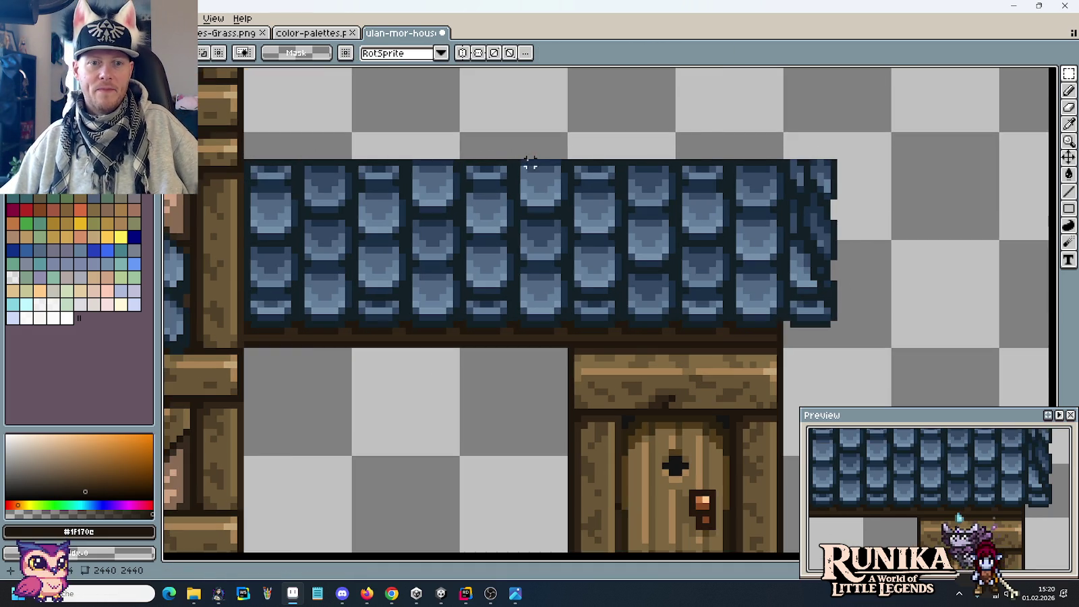
scroll(531, 156, up, 1)
drag(859, 123, 803, 160)
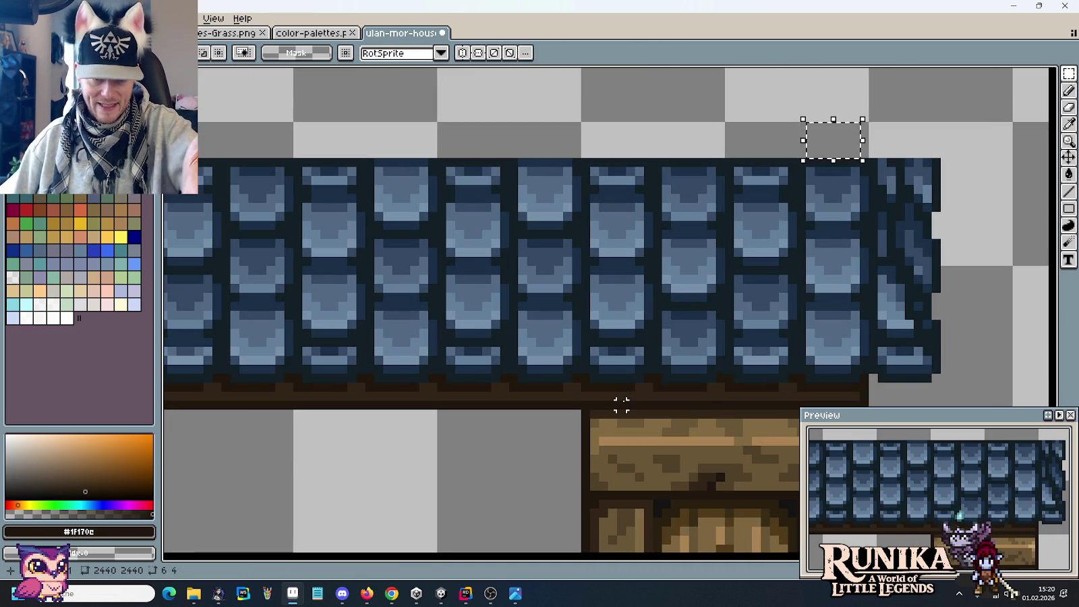
scroll(658, 387, down, 1)
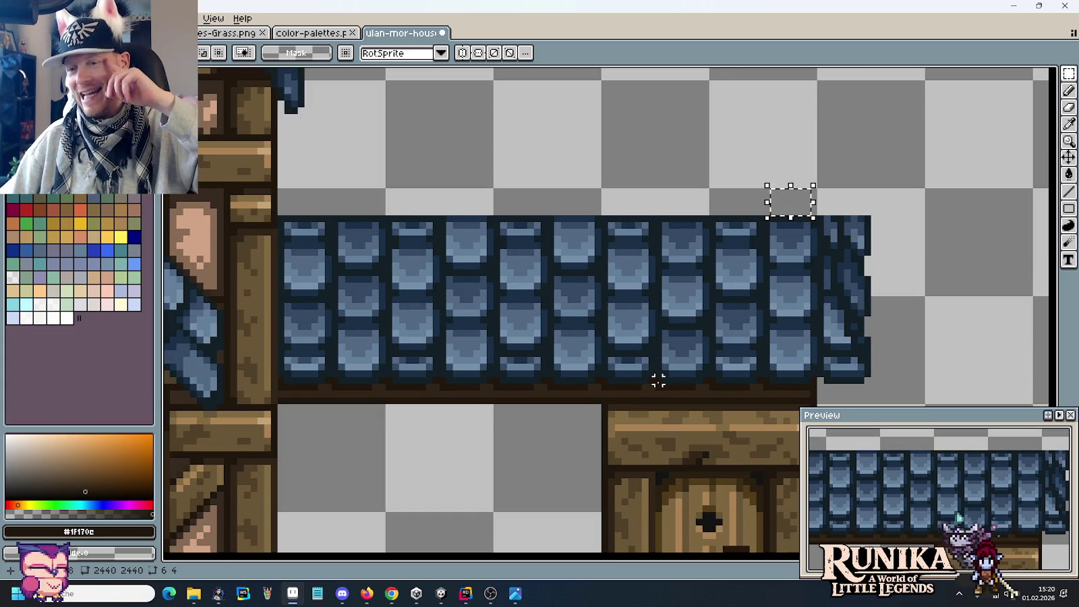
drag(888, 364, 321, 199)
drag(940, 356, 895, 373)
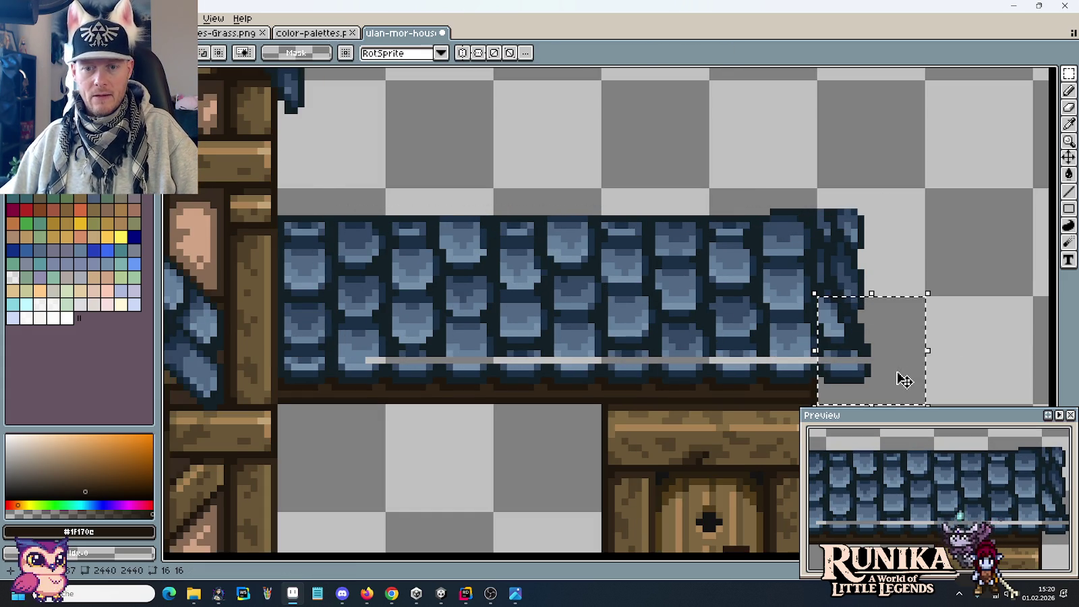
key(Escape)
key(ctrl+z)
Move the 96×32 roof strip right onto empty canvas and commit it.
drag(908, 374, 368, 223)
scroll(379, 240, down, 1)
scroll(525, 292, down, 1)
mouse_move(561, 296)
mouse_down()
mouse_move(349, 248)
mouse_move(470, 260)
mouse_move(785, 257)
mouse_up()
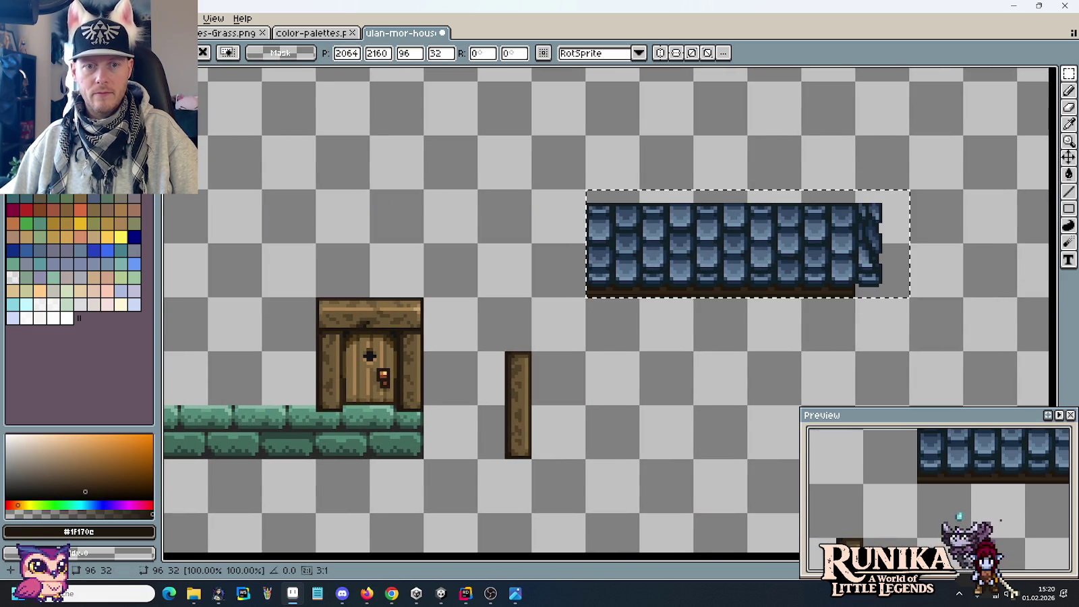
click(746, 325)
scroll(749, 270, up, 1)
drag(752, 222, 649, 305)
scroll(649, 305, up, 1)
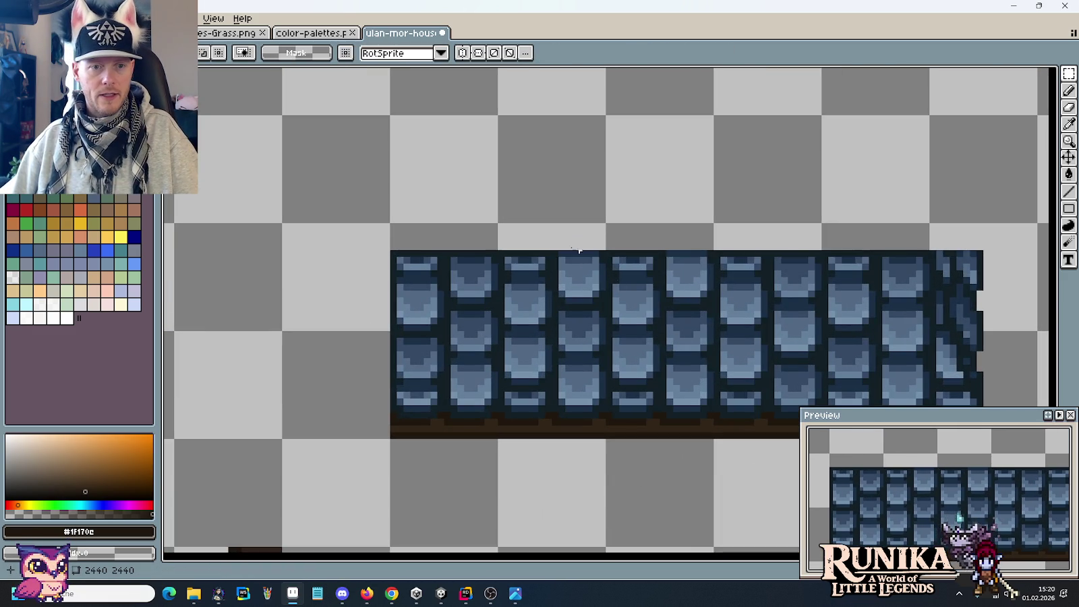
Nudge an 8x4 corner piece one pixel left and delete the roof's old top strip.
mouse_move(393, 253)
mouse_down()
mouse_move(435, 261)
mouse_move(444, 278)
mouse_move(416, 138)
mouse_up()
key(Left)
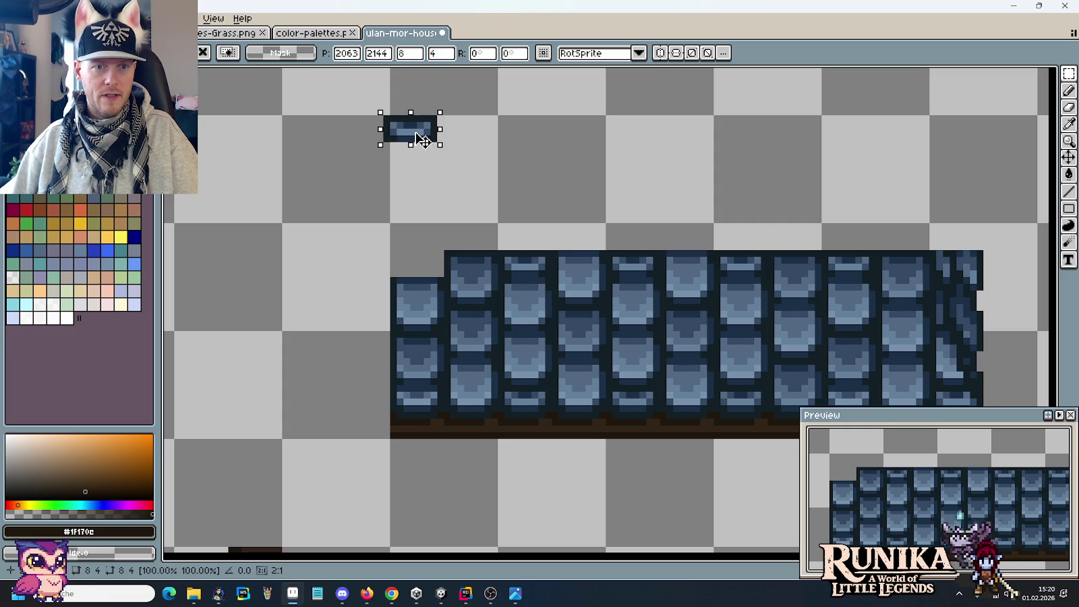
drag(389, 225, 1040, 275)
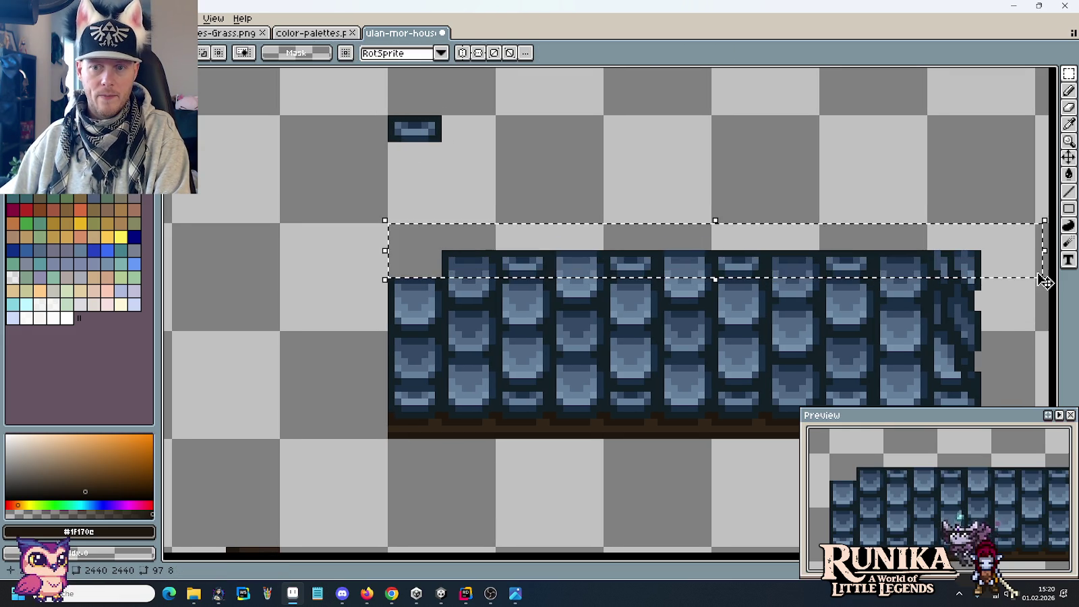
key(Delete)
Select a single shingle piece from the blue roof-tile block.
scroll(432, 229, up, 1)
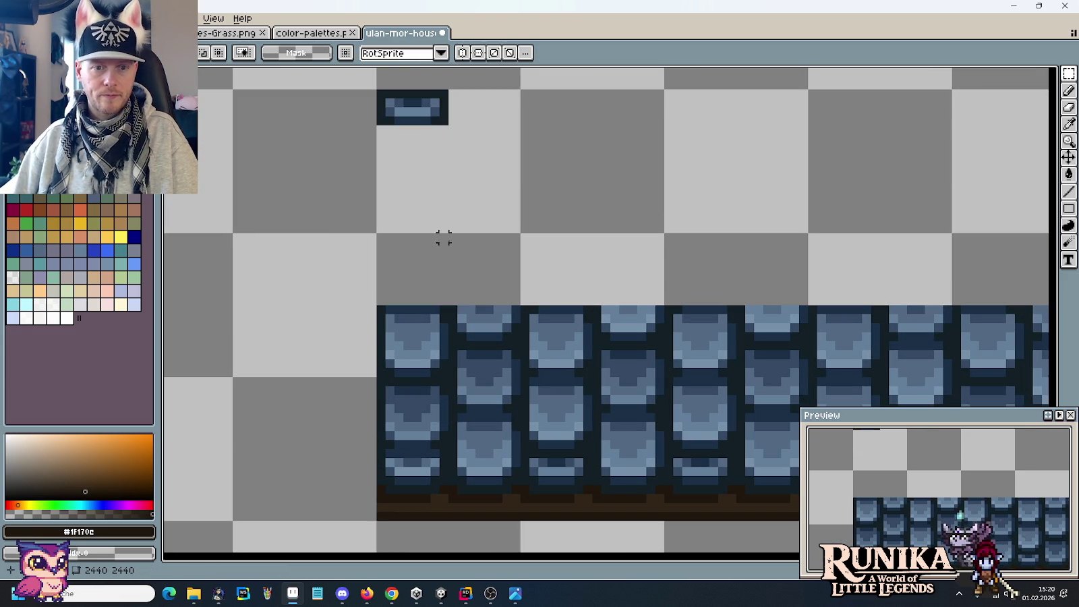
scroll(578, 319, down, 4)
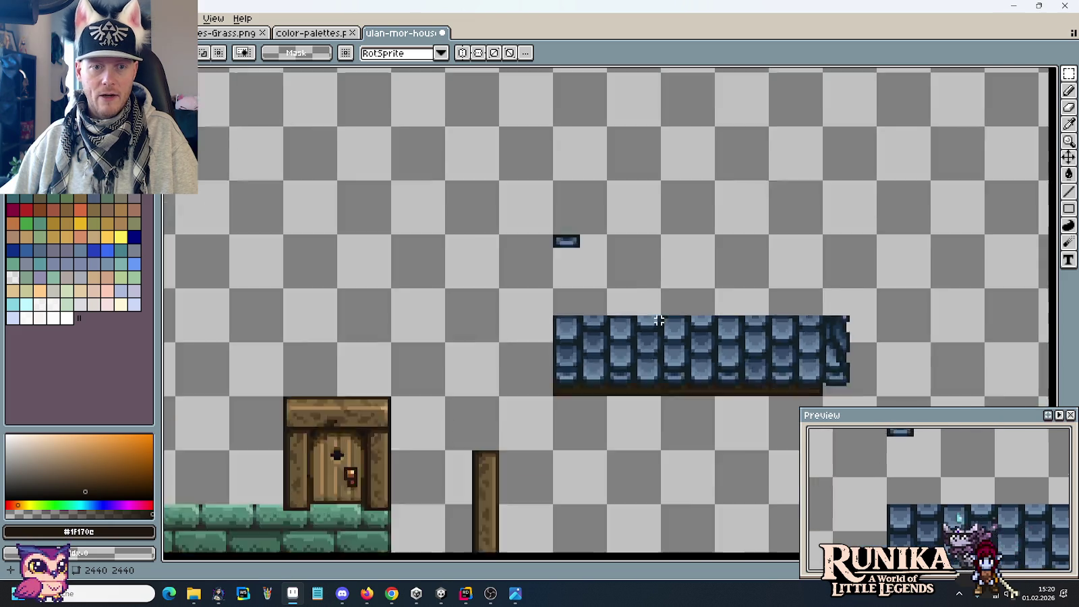
scroll(540, 270, down, 1)
scroll(505, 233, up, 1)
drag(505, 233, 631, 276)
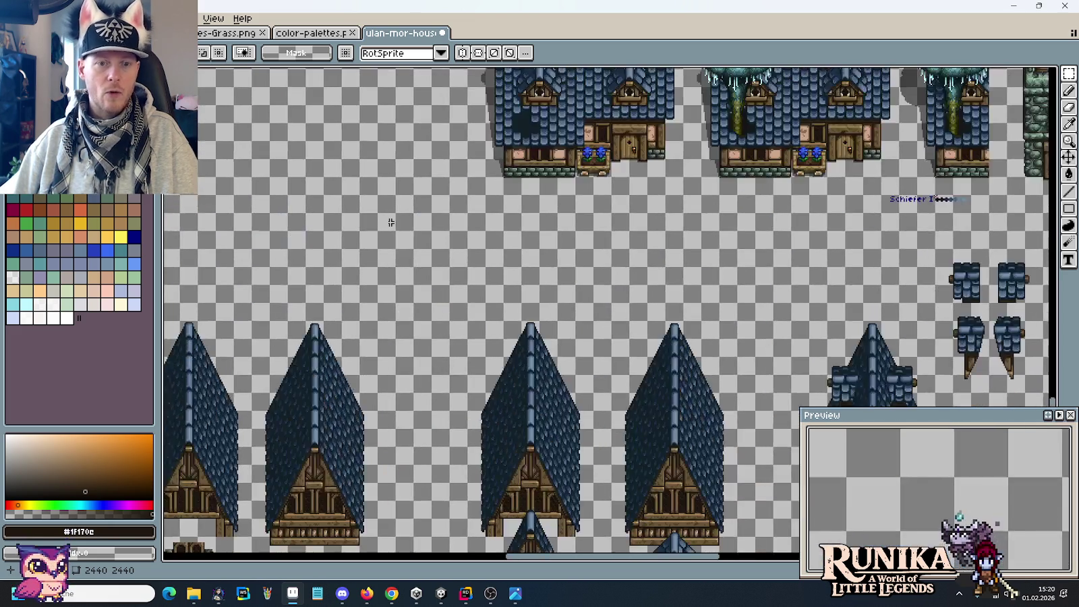
scroll(635, 172, up, 3)
scroll(638, 305, down, 2)
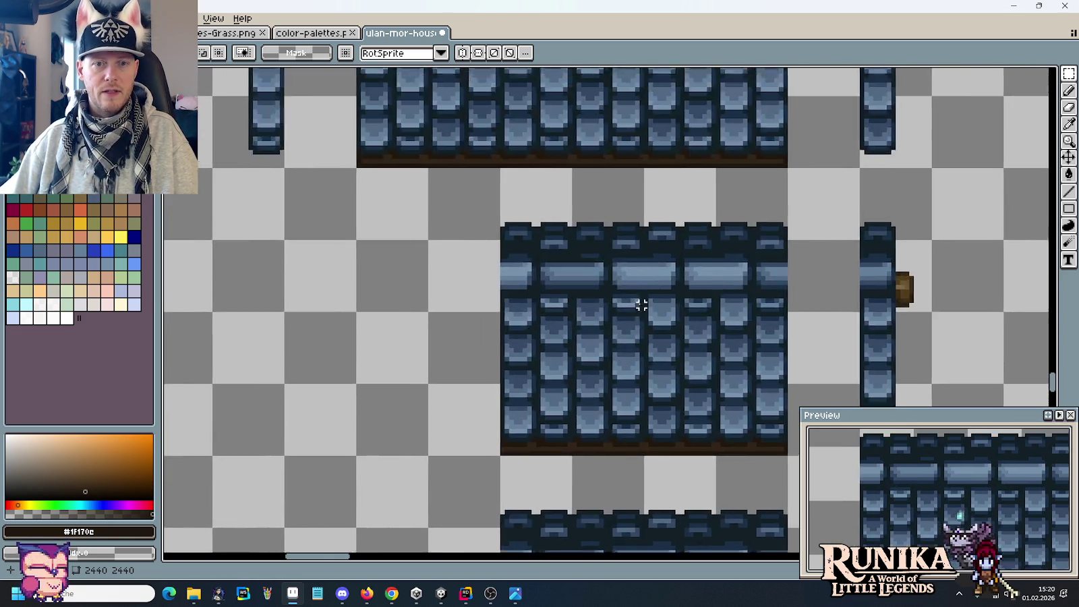
scroll(650, 319, up, 3)
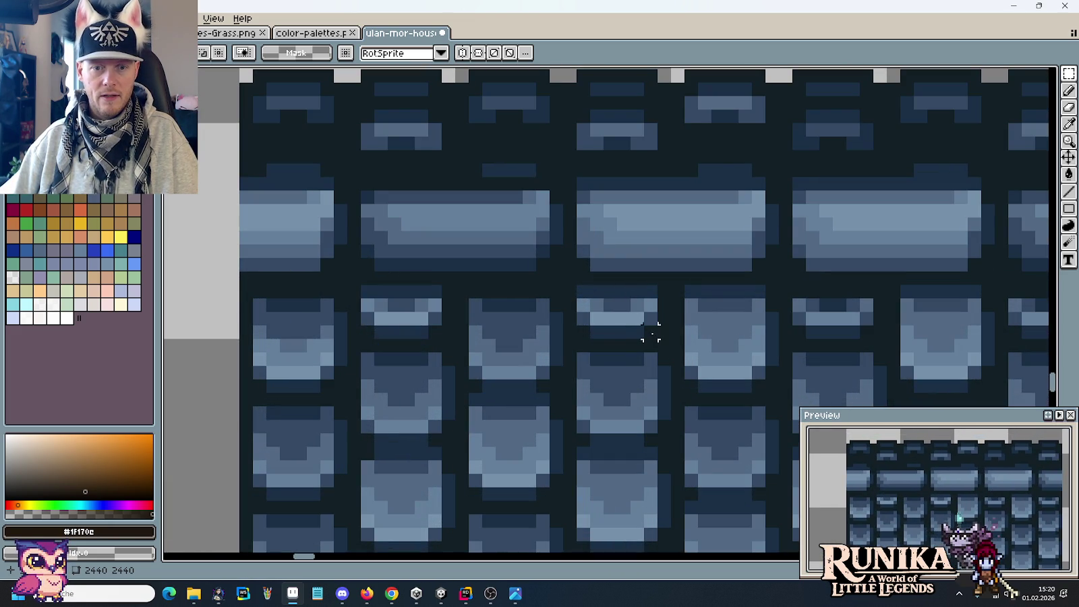
drag(664, 291, 568, 330)
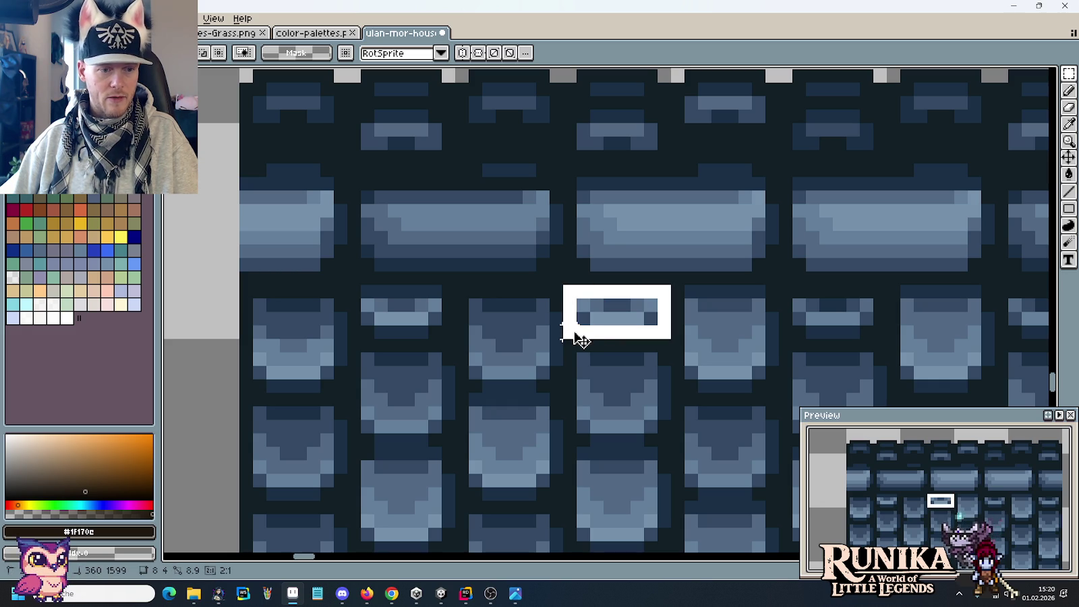
Paste the shingle piece onto the roof strip's top row.
scroll(578, 337, down, 3)
drag(707, 308, 494, 212)
drag(1012, 398, 776, 298)
scroll(776, 298, down, 2)
scroll(713, 333, up, 5)
scroll(646, 313, up, 2)
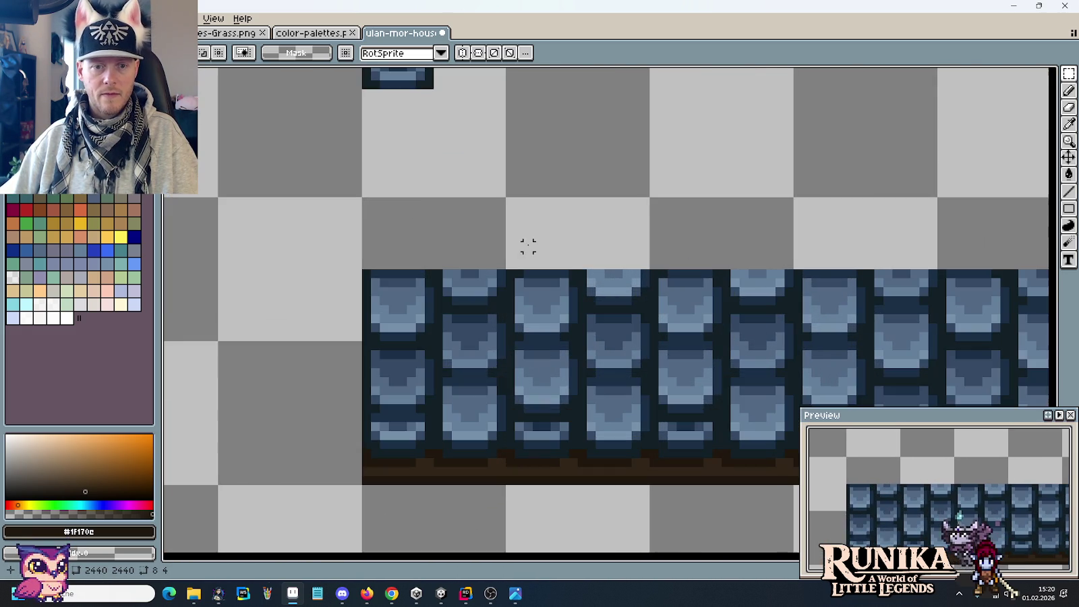
key(ctrl+v)
mouse_move(613, 314)
mouse_down()
mouse_move(619, 296)
mouse_move(760, 290)
mouse_up()
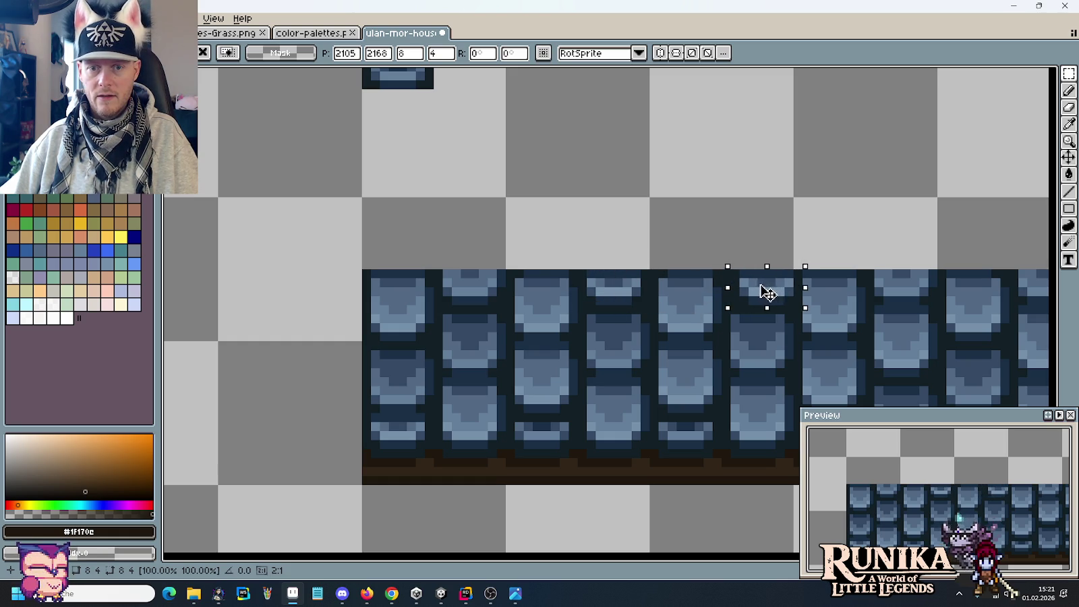
scroll(663, 340, right, 2)
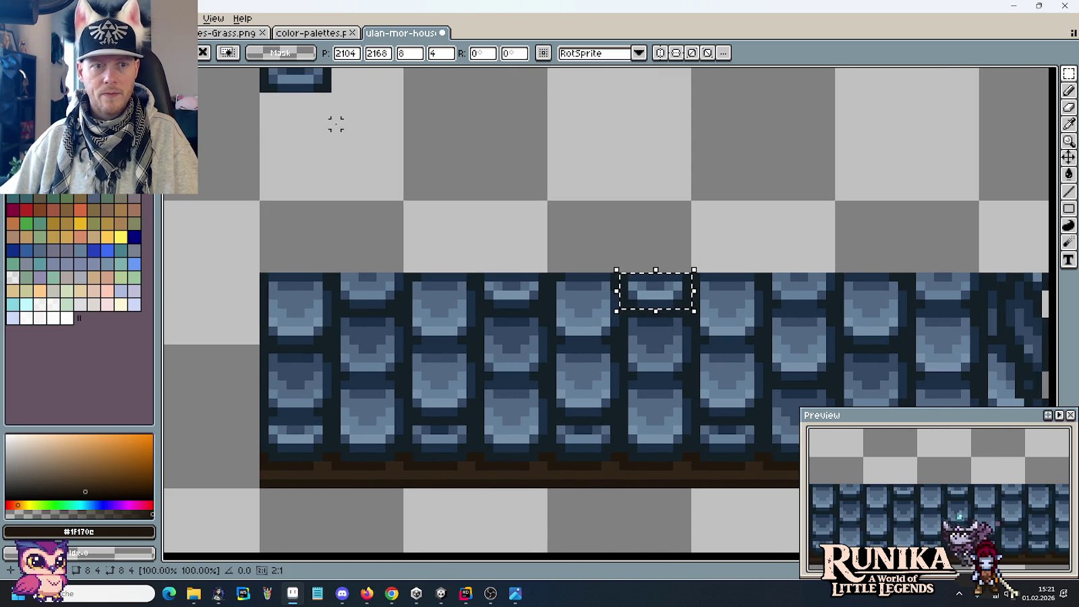
scroll(317, 132, up, 1)
click(310, 137)
Copy a top-row shingle tile one tile further right along the roof.
mouse_move(310, 137)
mouse_down()
mouse_move(350, 190)
mouse_move(408, 382)
mouse_move(831, 383)
mouse_up()
scroll(831, 383, right, 3)
scroll(783, 354, down, 1)
drag(728, 337, 830, 337)
click(633, 236)
Move the whole roof strip above the framed door.
scroll(628, 234, down, 1)
scroll(299, 126, down, 1)
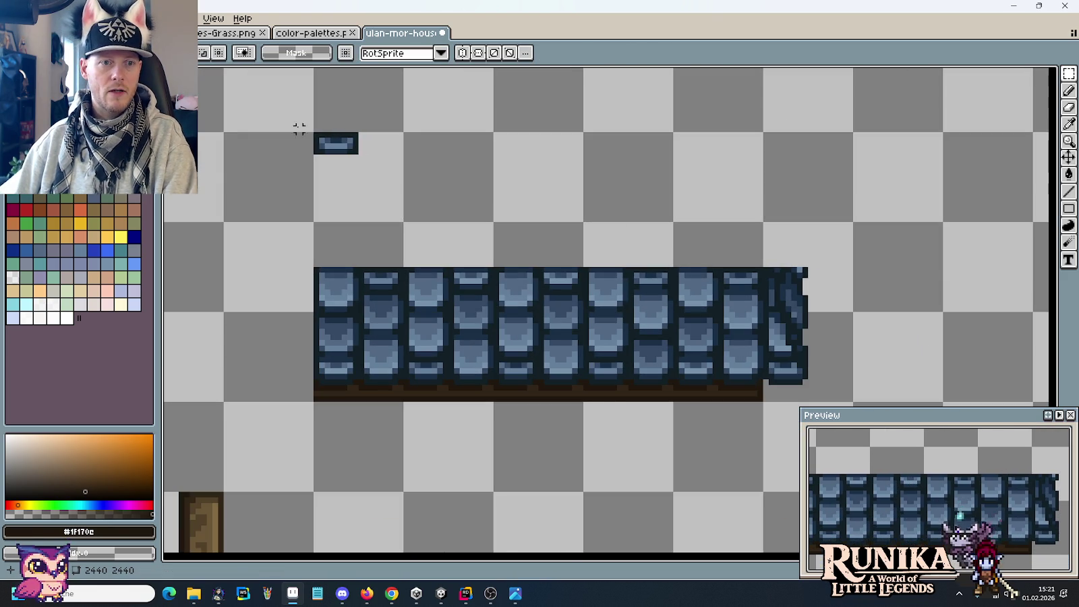
scroll(421, 174, down, 1)
drag(421, 175, 737, 203)
drag(952, 217, 573, 325)
drag(717, 272, 301, 276)
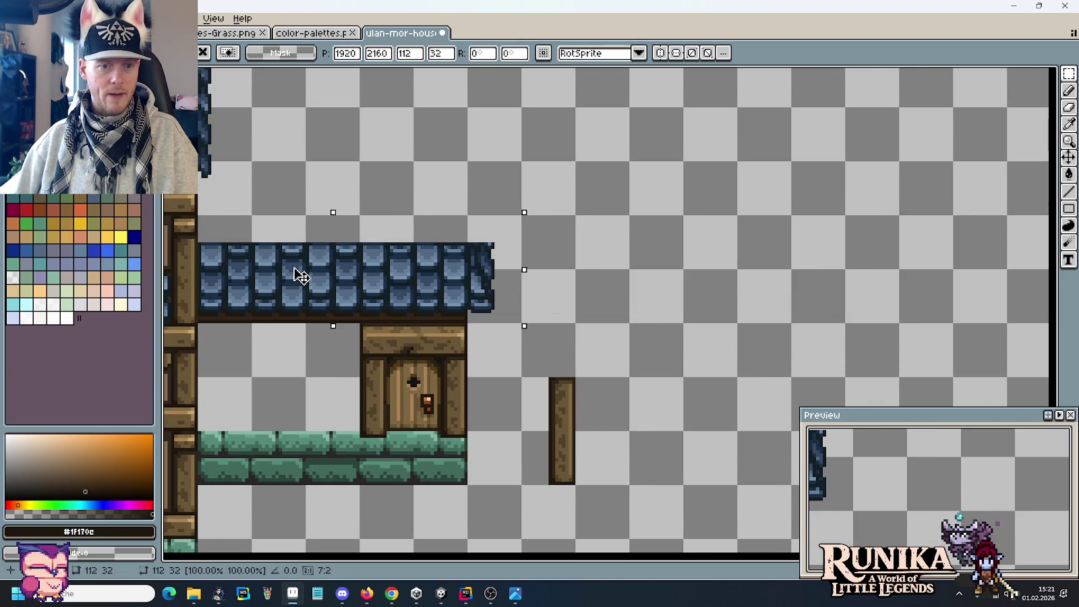
click(627, 301)
scroll(631, 290, down, 3)
scroll(637, 282, up, 1)
scroll(639, 279, up, 1)
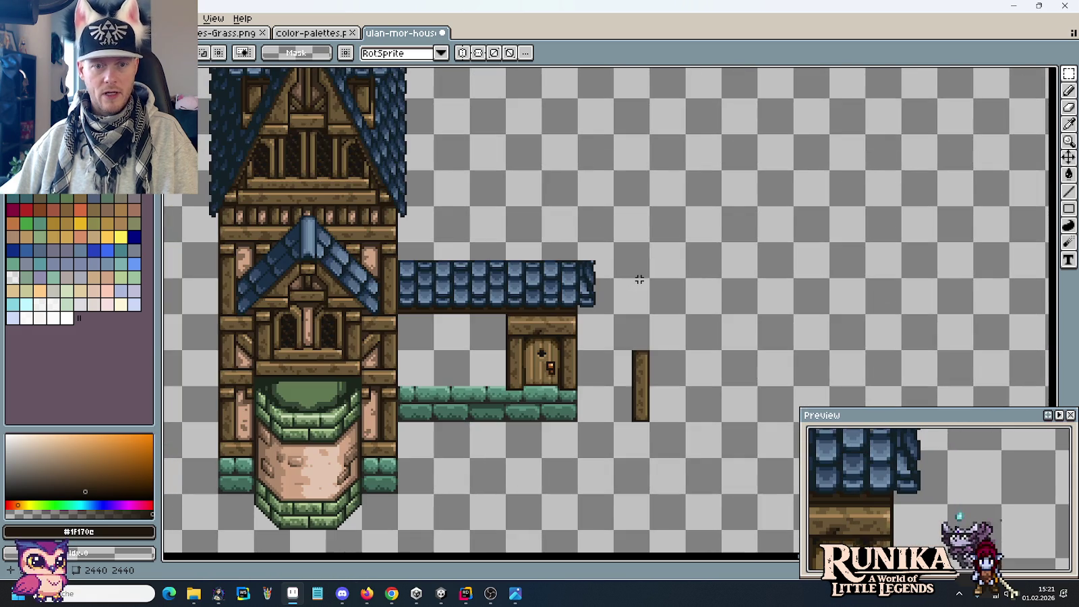
key(alt+Tab)
key(alt+Tab)
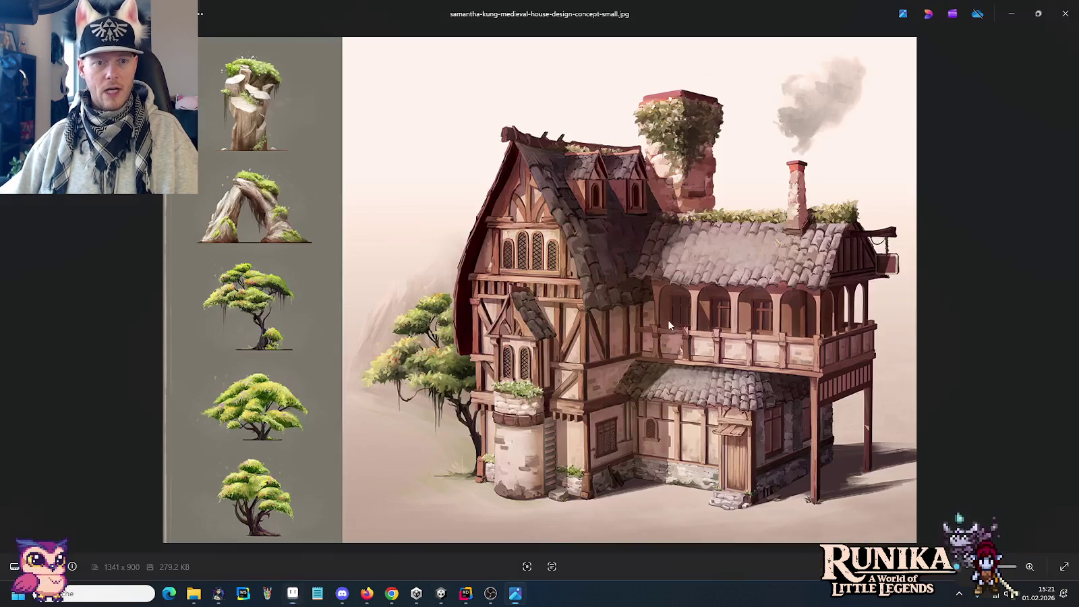
key(alt+Tab)
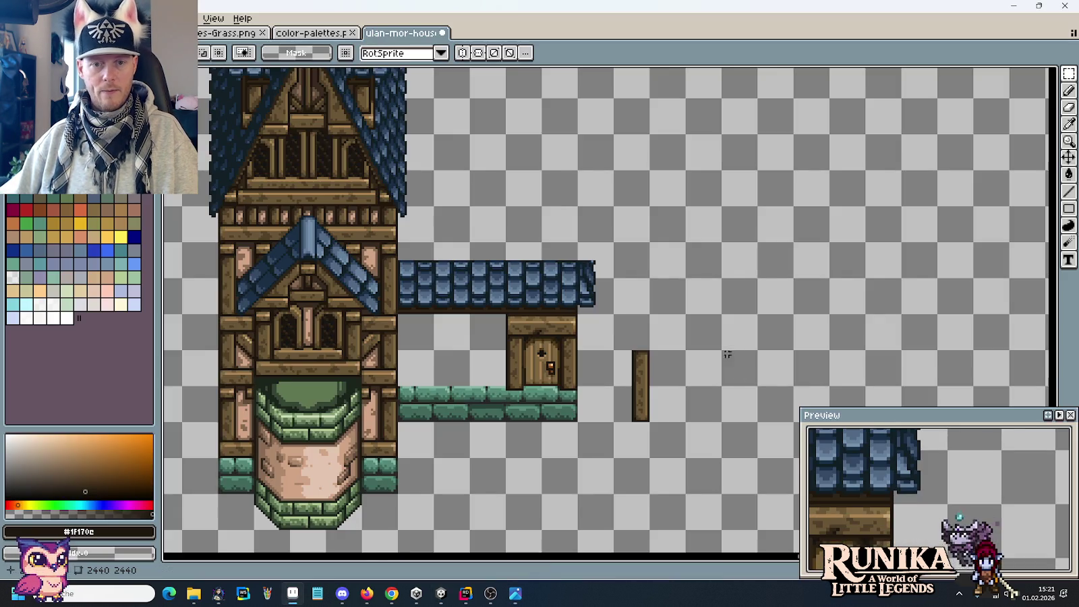
drag(651, 308, 734, 321)
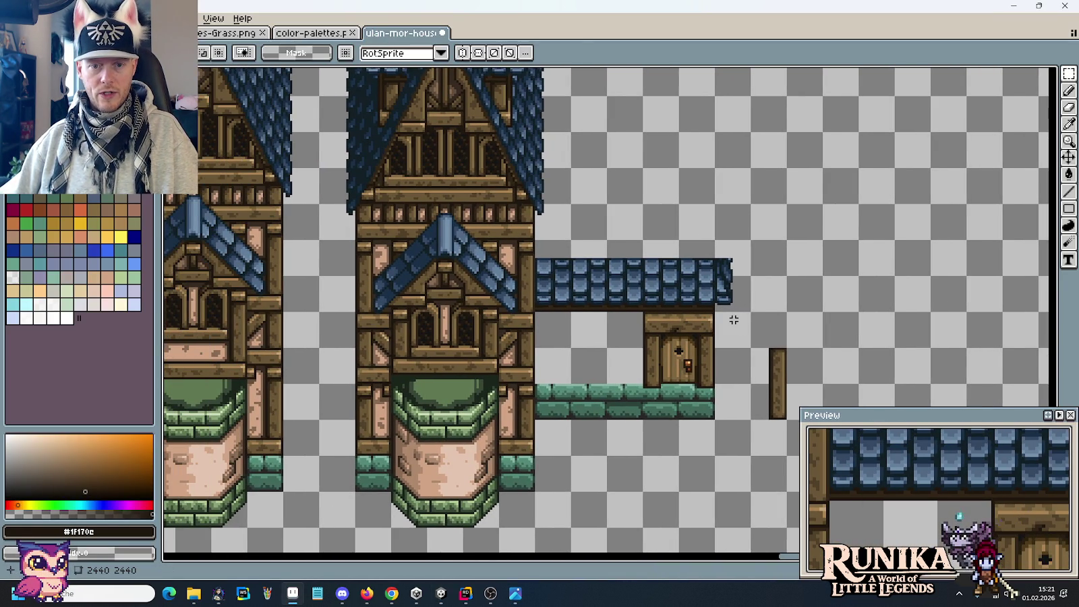
key(alt+Tab)
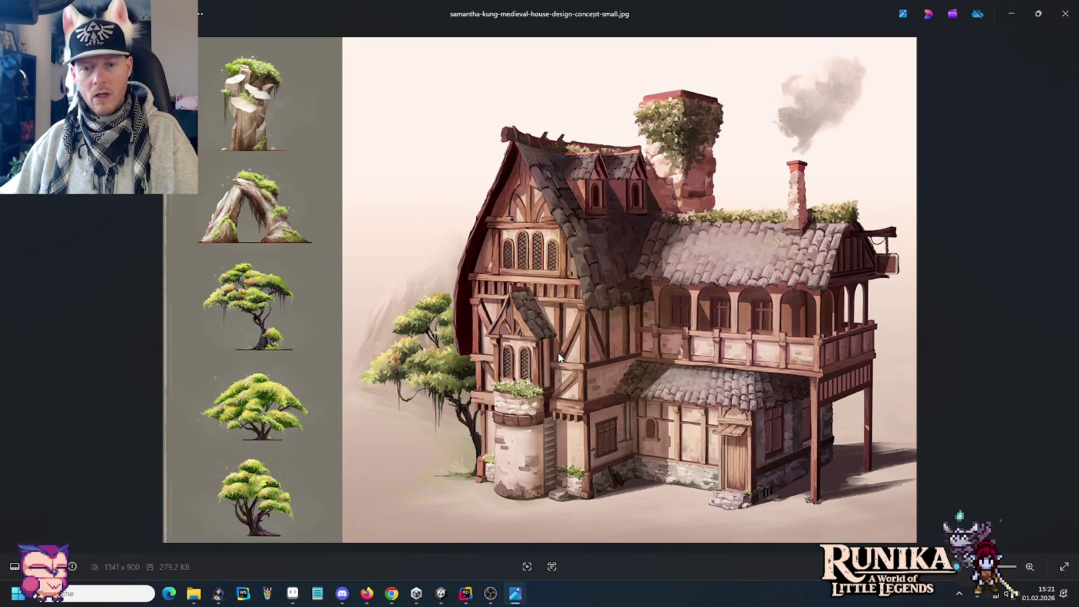
key(alt+Tab)
scroll(604, 356, down, 3)
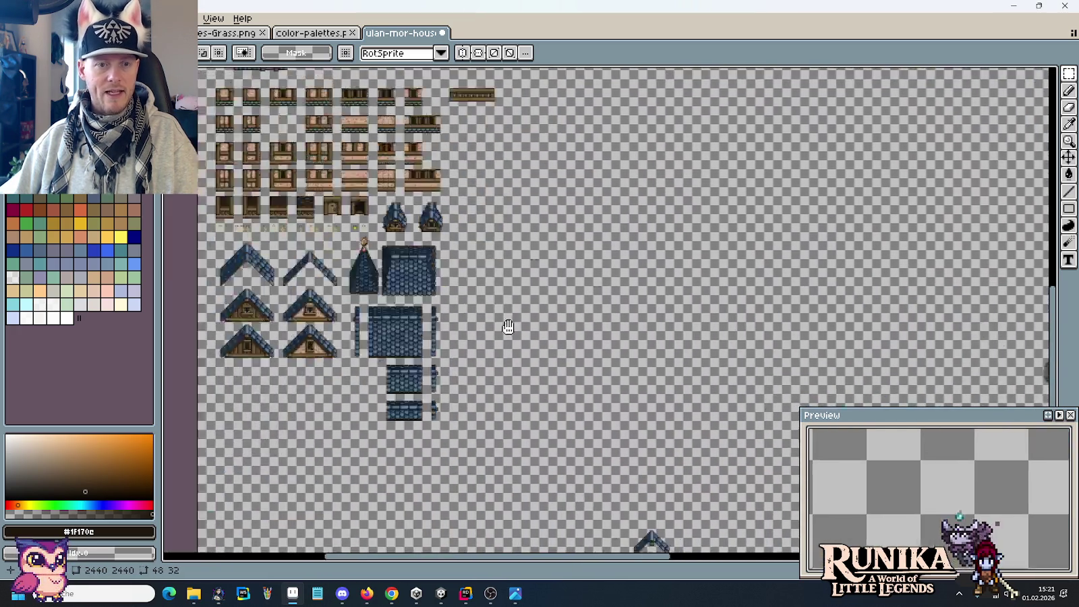
Select the timber window-wall tile, checking it against the concept art reference.
drag(609, 352, 484, 273)
scroll(484, 274, up, 3)
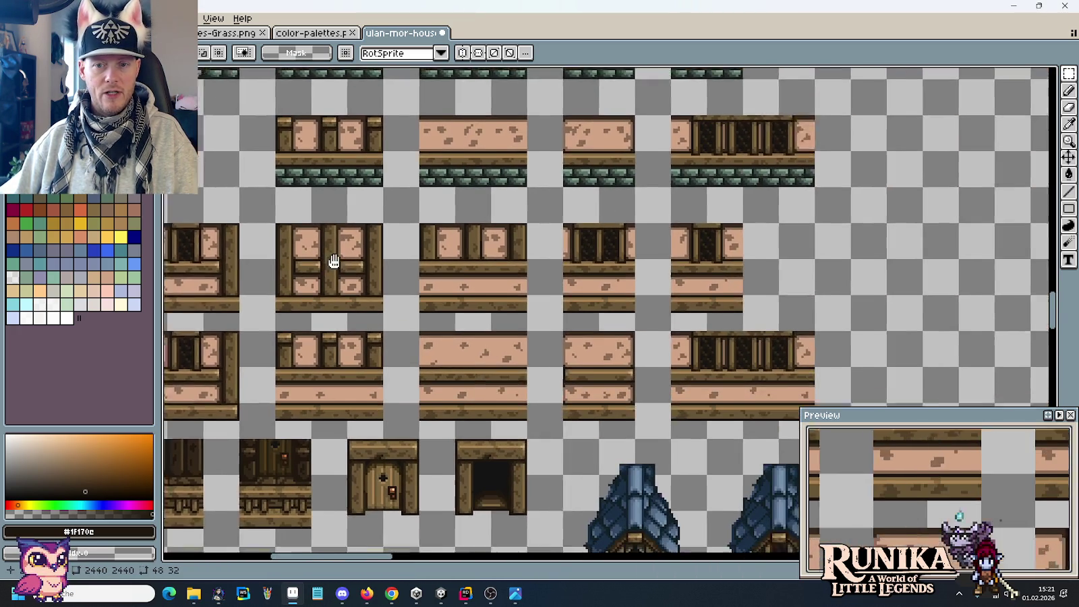
scroll(611, 276, left, 5)
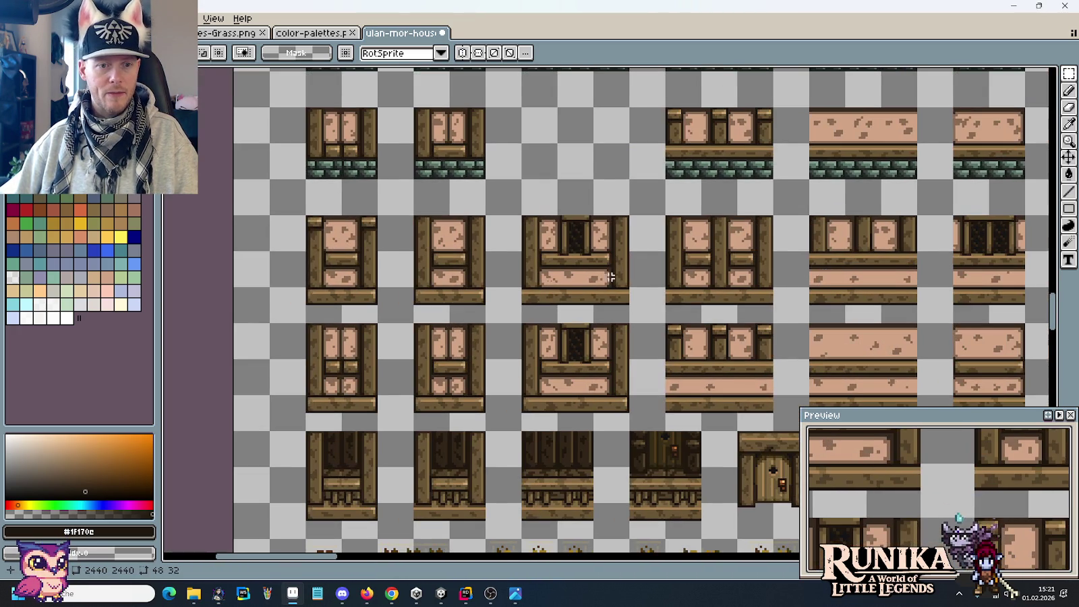
drag(605, 292, 533, 246)
key(alt+Tab)
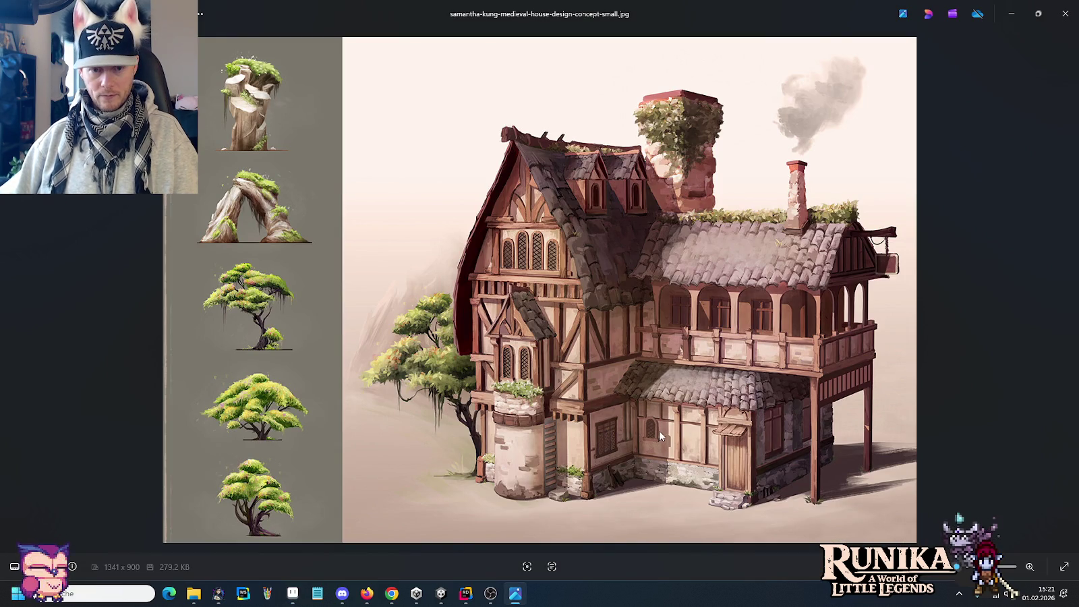
key(alt+Tab)
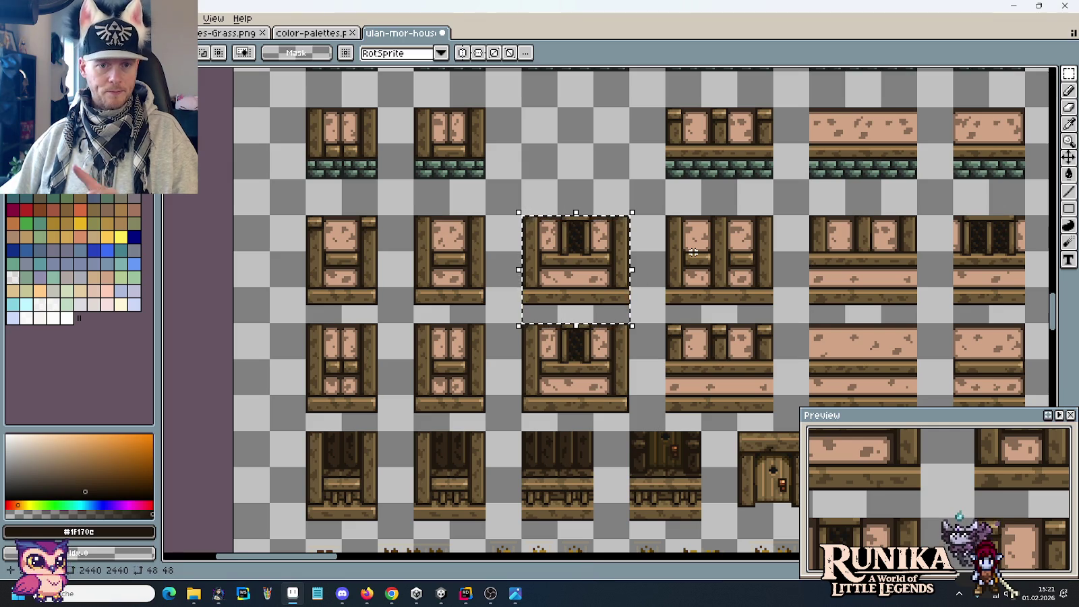
scroll(695, 250, down, 2)
drag(720, 164, 572, 226)
scroll(691, 228, up, 2)
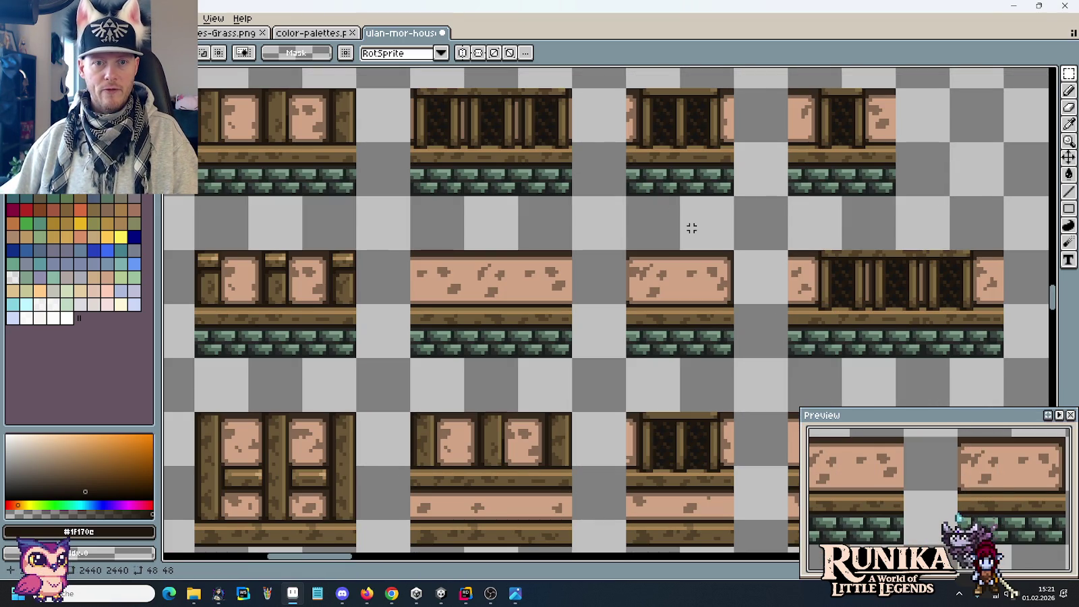
scroll(692, 228, down, 1)
drag(513, 256, 658, 227)
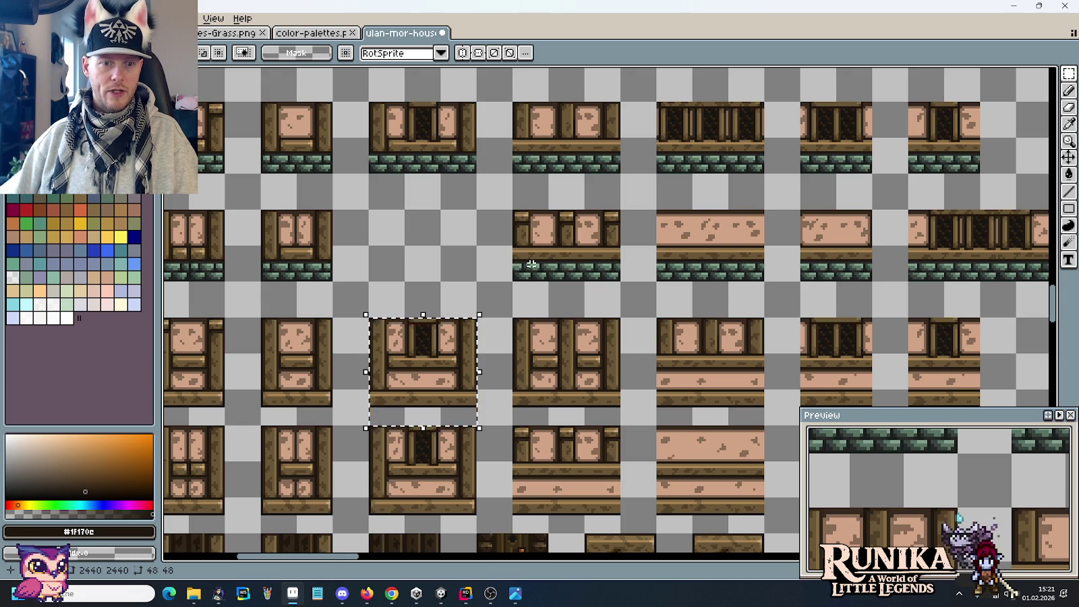
drag(559, 317, 670, 261)
mouse_move(552, 297)
mouse_down()
mouse_move(587, 332)
mouse_move(532, 298)
mouse_up()
key(Escape)
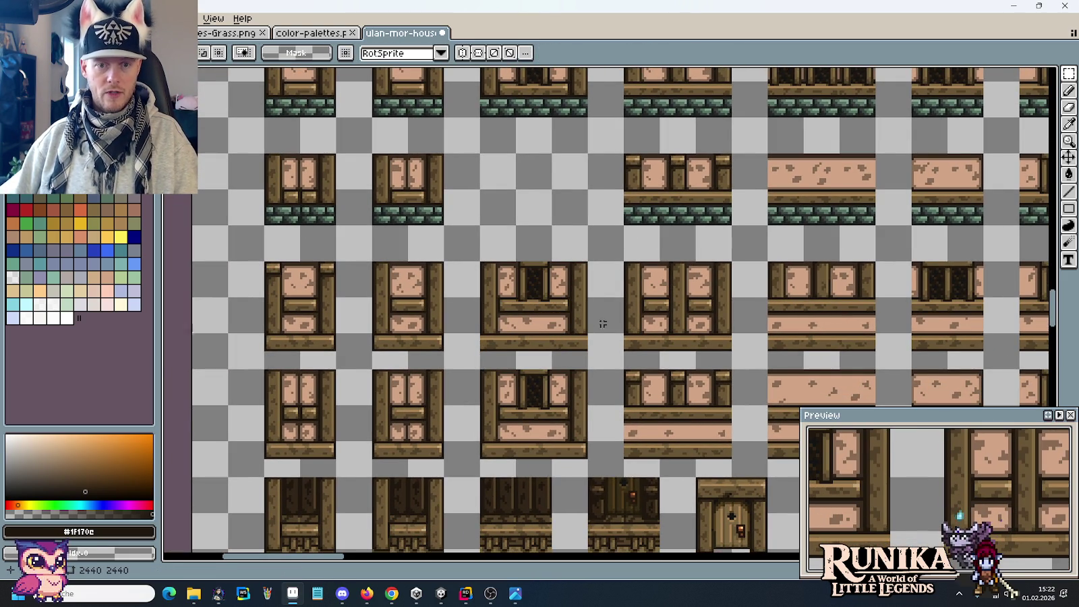
Paste the 48×32 window wall tile left of the door beneath the roof strip.
drag(587, 333, 482, 265)
scroll(502, 279, down, 3)
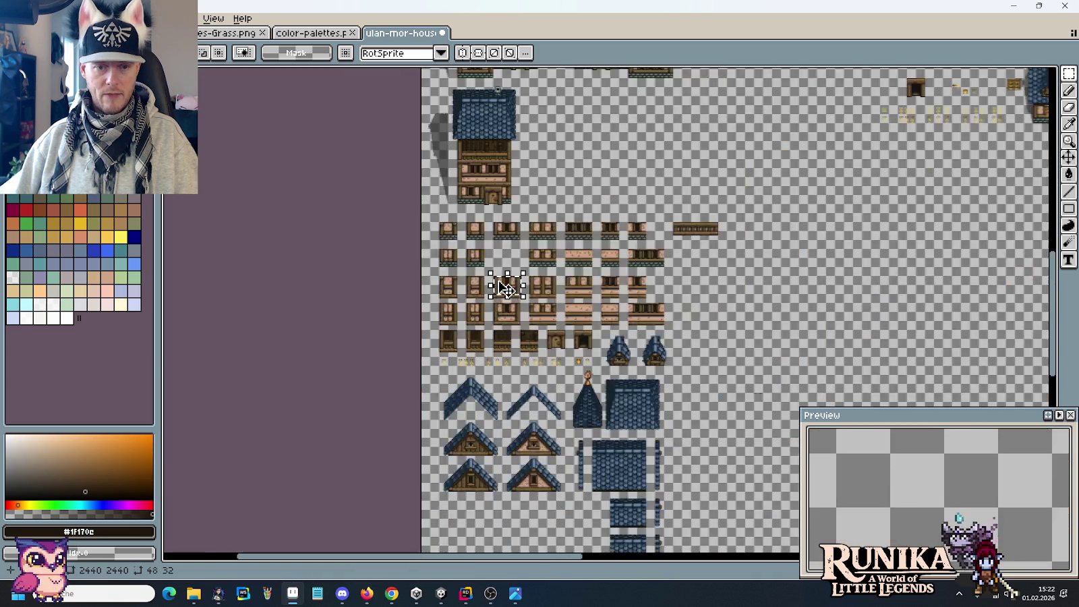
scroll(685, 319, up, 2)
drag(645, 248, 441, 114)
scroll(506, 144, up, 2)
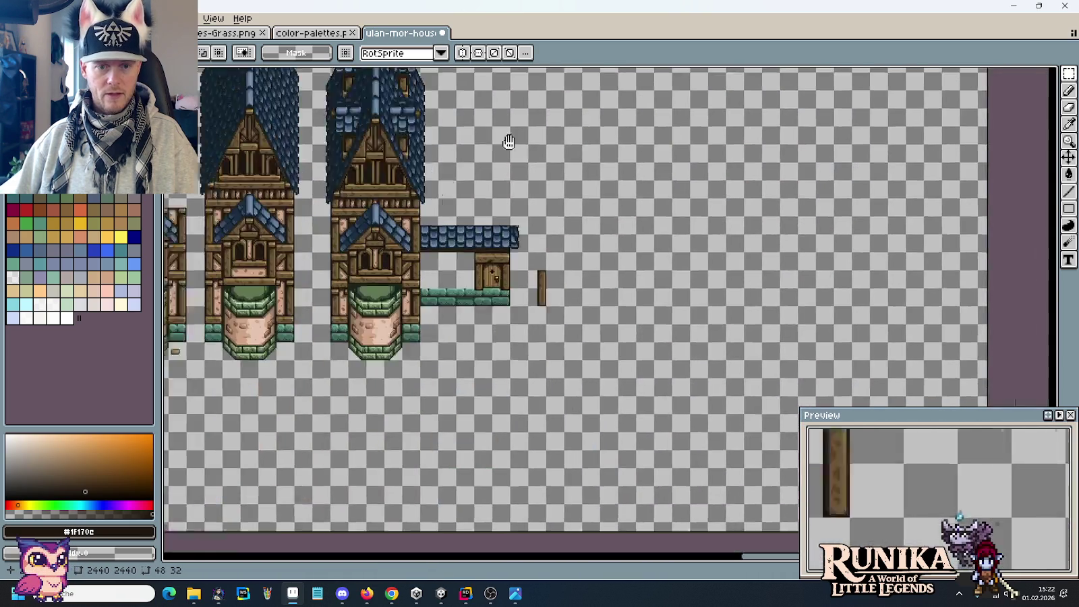
scroll(580, 213, up, 2)
key(ctrl+v)
mouse_move(583, 308)
mouse_down()
mouse_move(595, 373)
mouse_move(902, 322)
mouse_move(529, 329)
mouse_up()
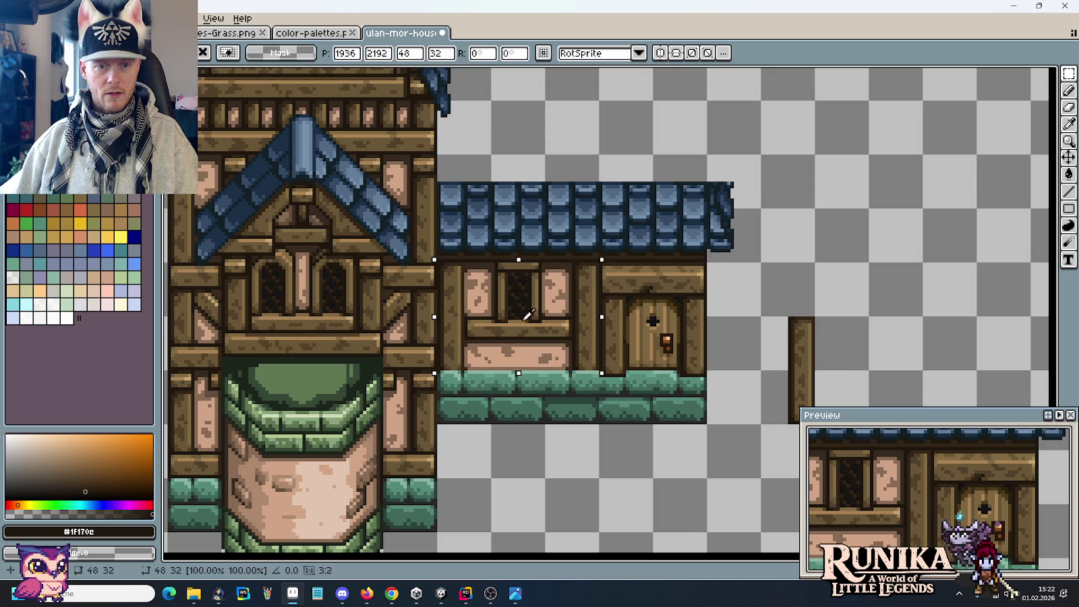
drag(580, 401, 705, 355)
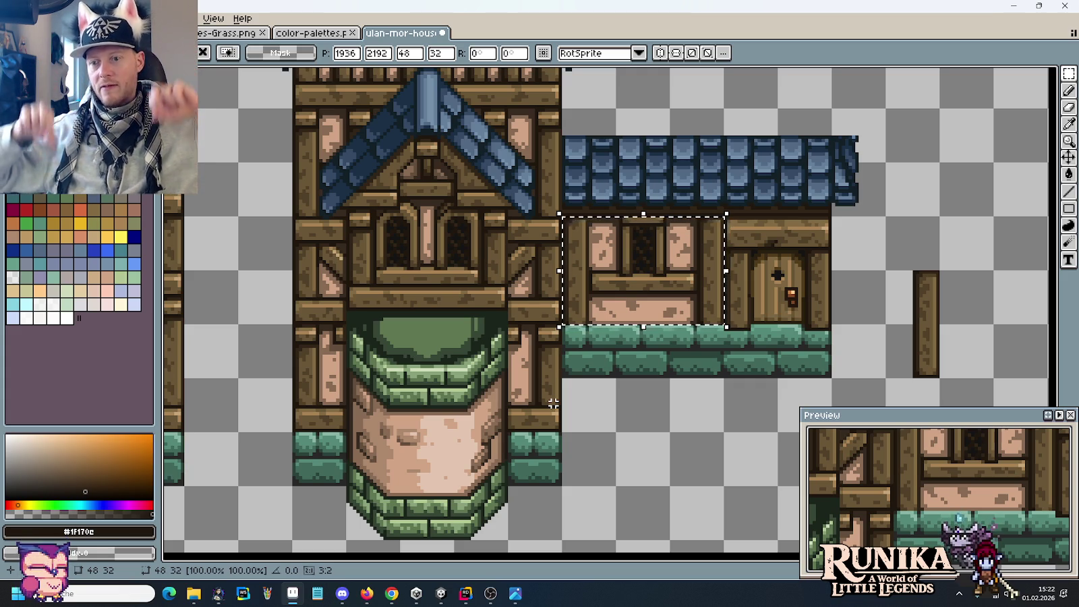
key(alt+Tab)
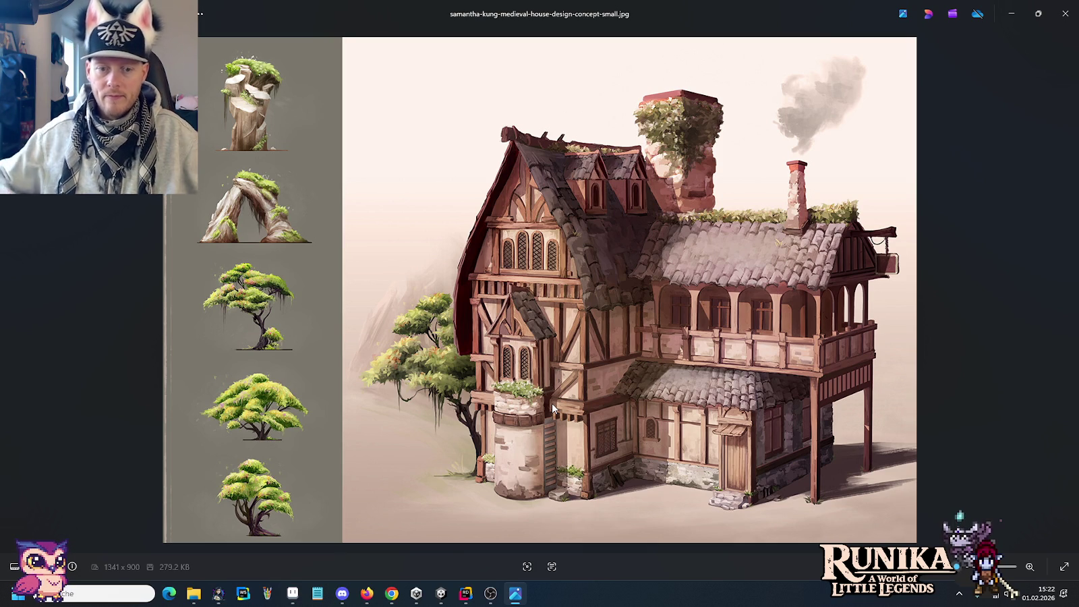
key(alt+Tab)
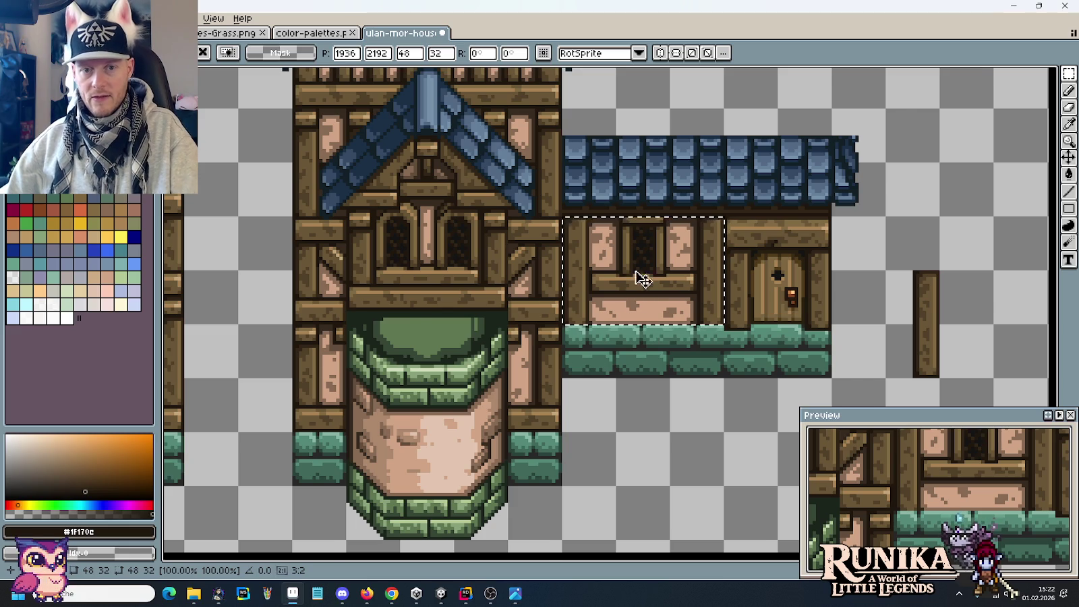
scroll(638, 277, down, 1)
Move the window wall section off to the right, then pan to the wall tiles.
drag(644, 267, 958, 226)
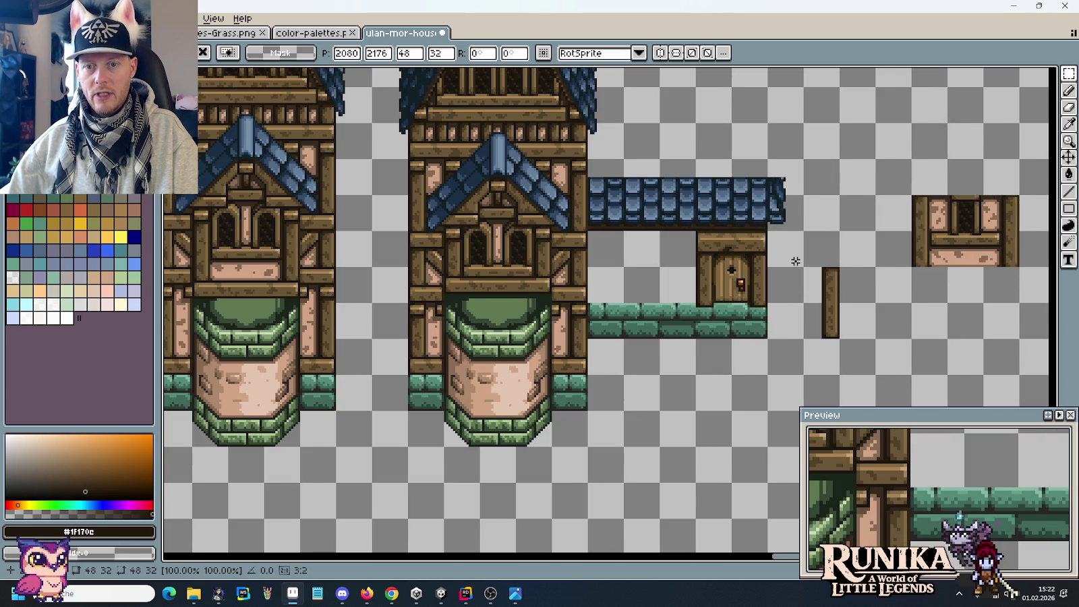
click(802, 264)
scroll(814, 270, down, 4)
drag(428, 145, 597, 321)
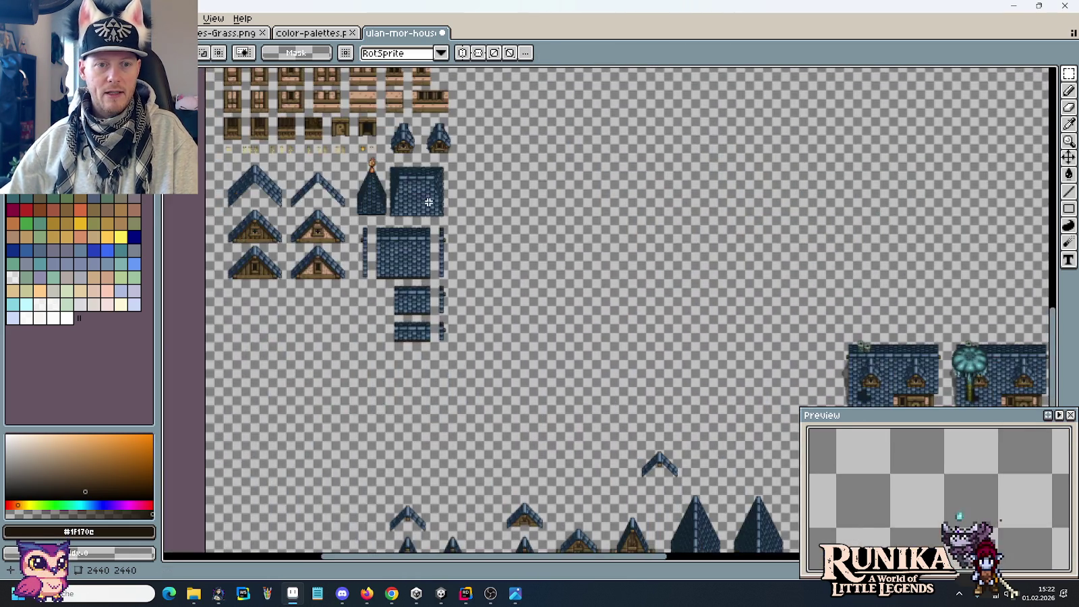
scroll(597, 321, up, 3)
scroll(587, 311, up, 1)
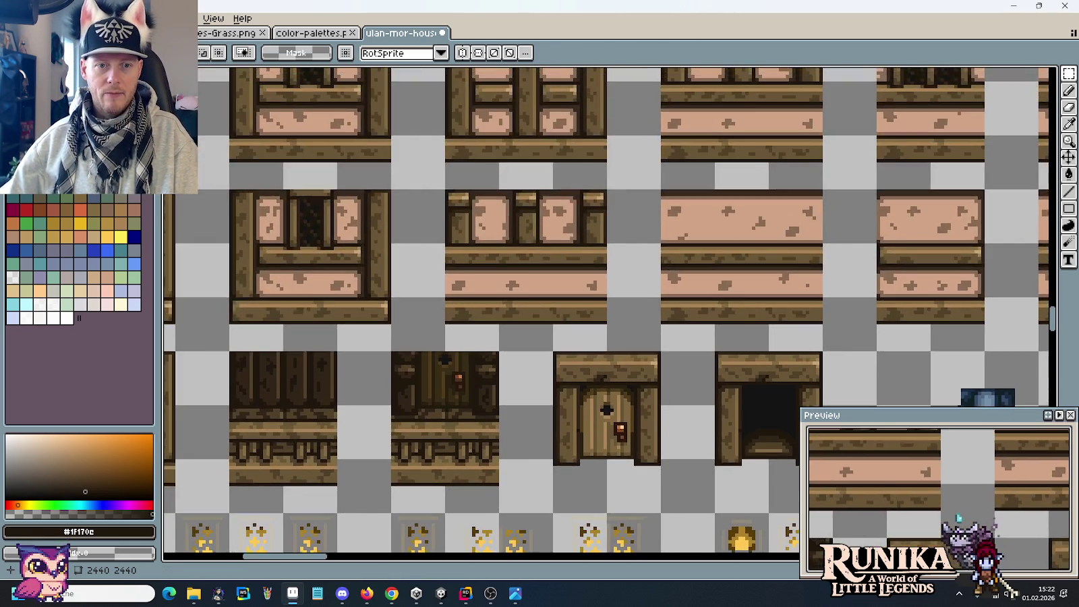
scroll(580, 304, down, 1)
scroll(573, 297, up, 1)
drag(572, 297, 590, 294)
After checking the concept image, select a 32x48 plaster wall tile.
key(alt+Tab)
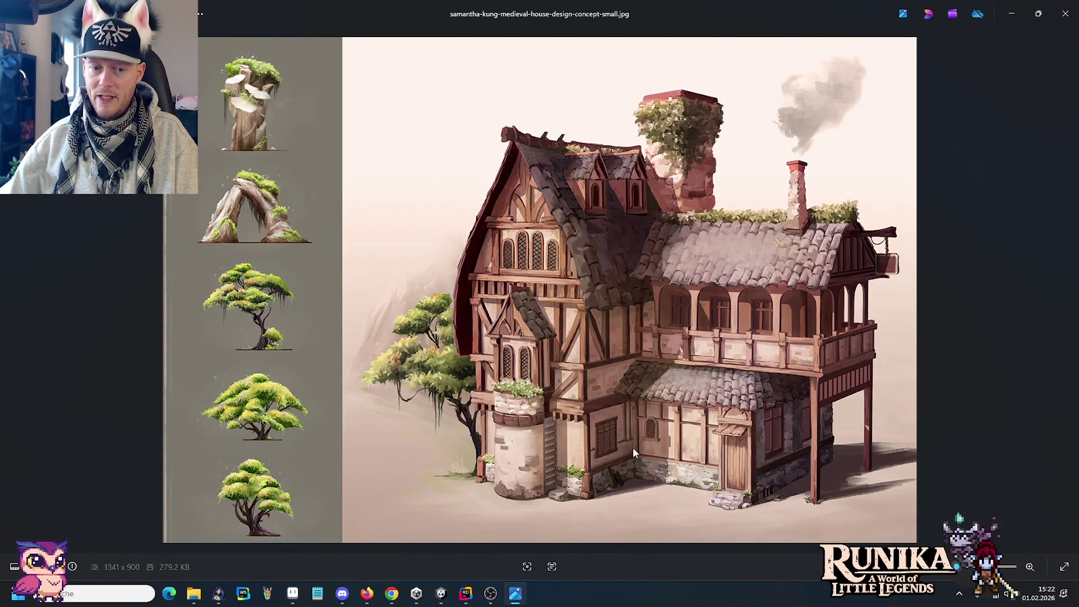
key(alt+Tab)
mouse_move(492, 186)
mouse_down()
mouse_move(538, 294)
mouse_move(557, 385)
mouse_move(521, 202)
mouse_up()
drag(827, 196, 832, 216)
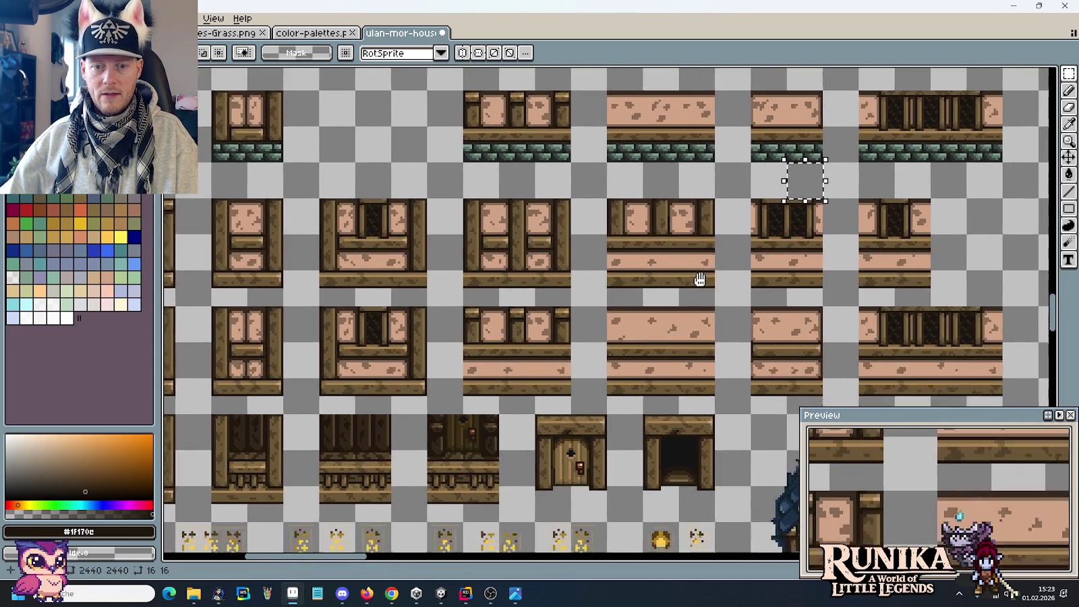
scroll(699, 282, down, 3)
drag(796, 344, 761, 273)
scroll(759, 270, down, 3)
scroll(848, 304, up, 2)
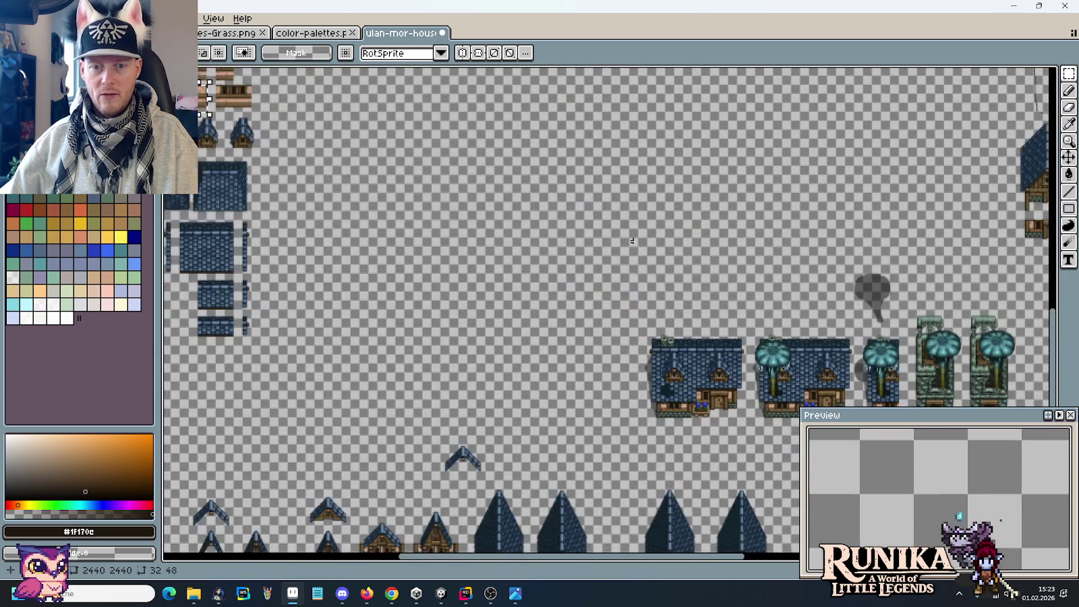
scroll(742, 297, up, 2)
scroll(680, 288, up, 2)
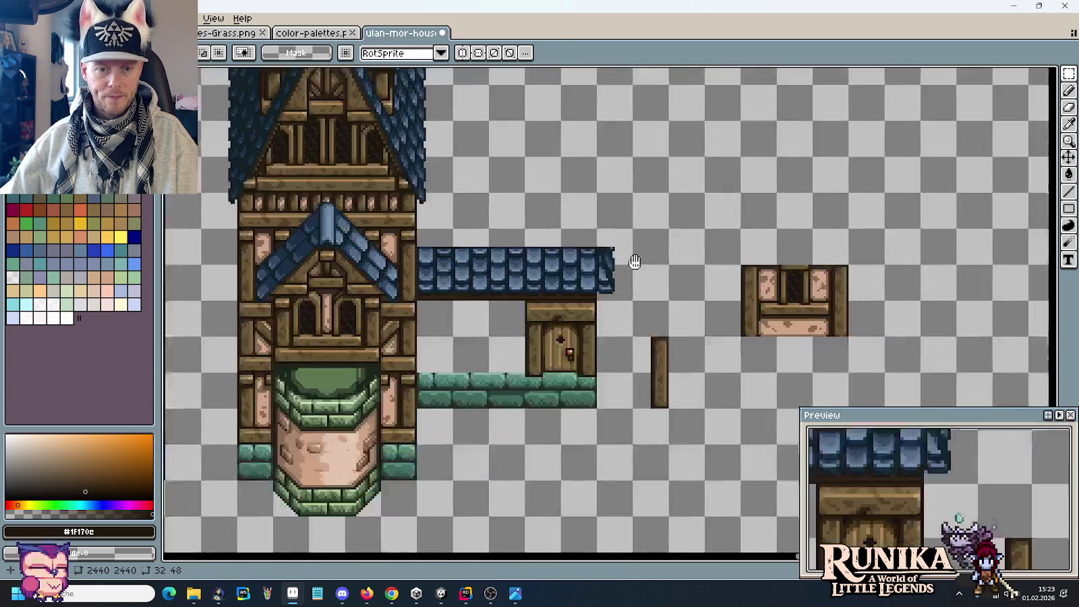
Recheck the concept, then paste the wall tile copy onto the small house's door area.
key(alt+Tab)
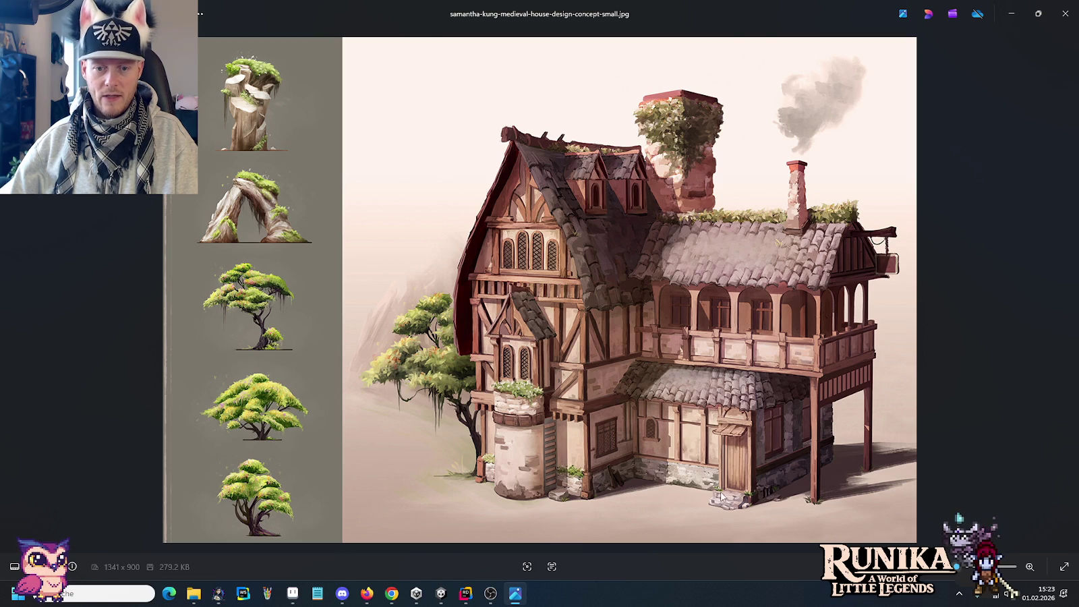
key(alt+Tab)
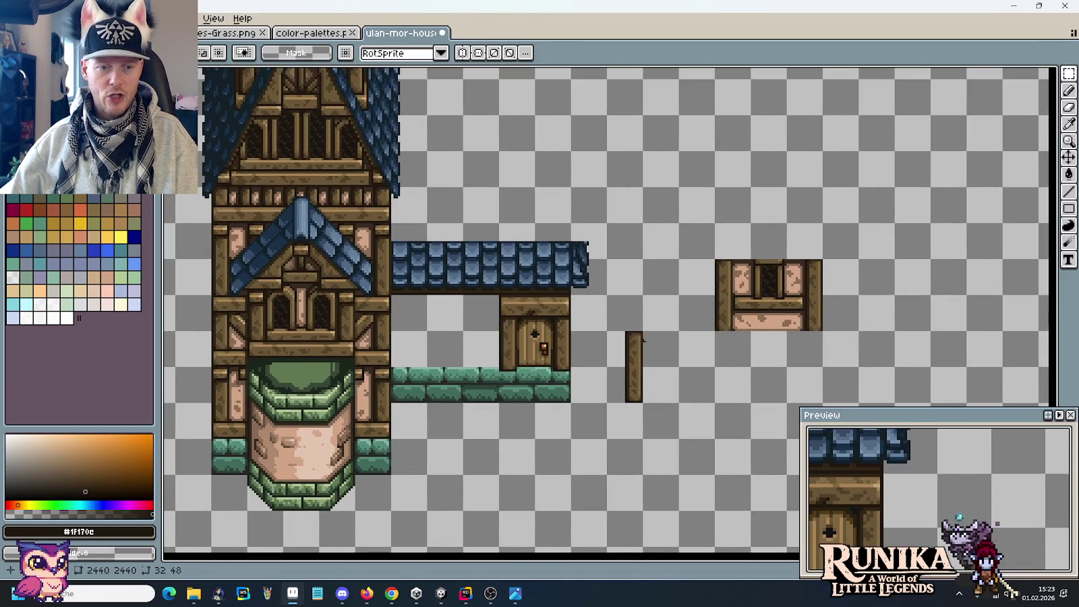
key(ctrl+v)
drag(607, 302, 455, 324)
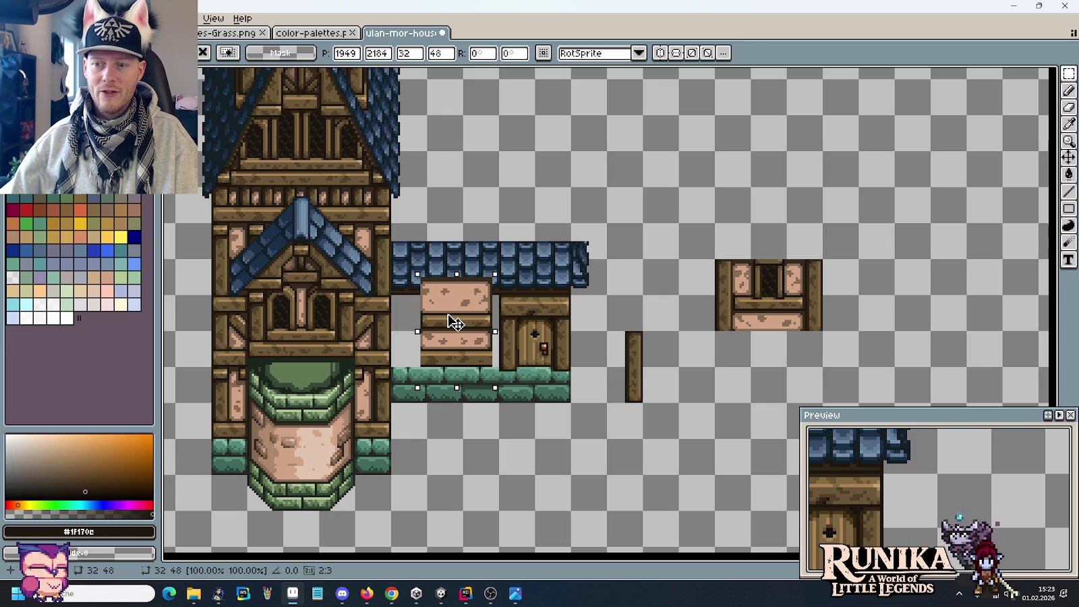
Set the pasted wall tile aside and drop a narrow plaster strip copy next to the tower.
drag(455, 324, 657, 314)
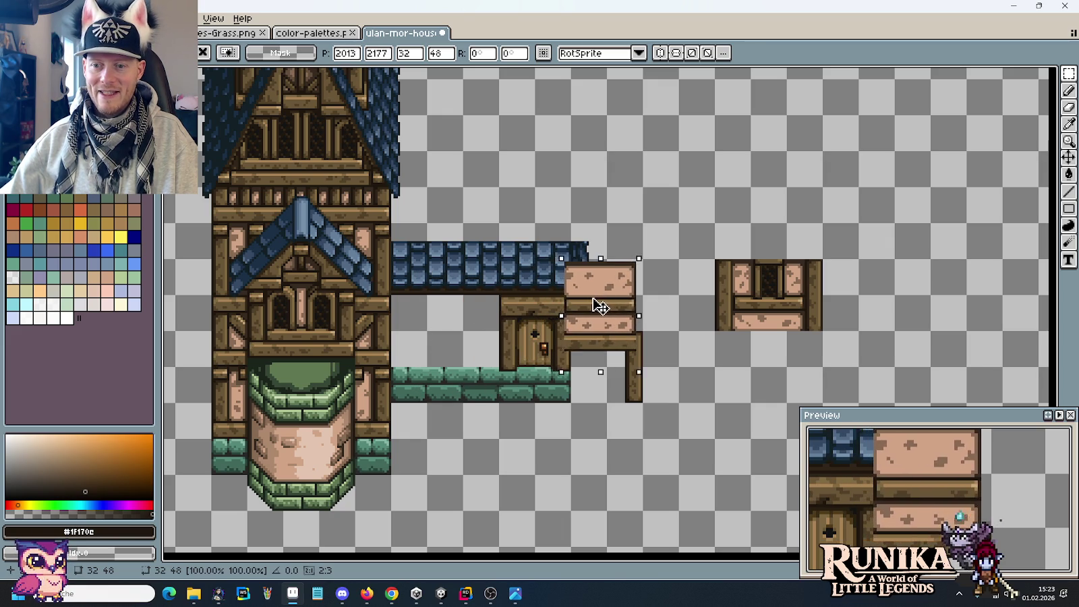
mouse_move(658, 313)
mouse_down()
mouse_move(899, 309)
mouse_move(897, 367)
mouse_move(408, 342)
mouse_up()
key(ctrl+c)
key(ctrl+v)
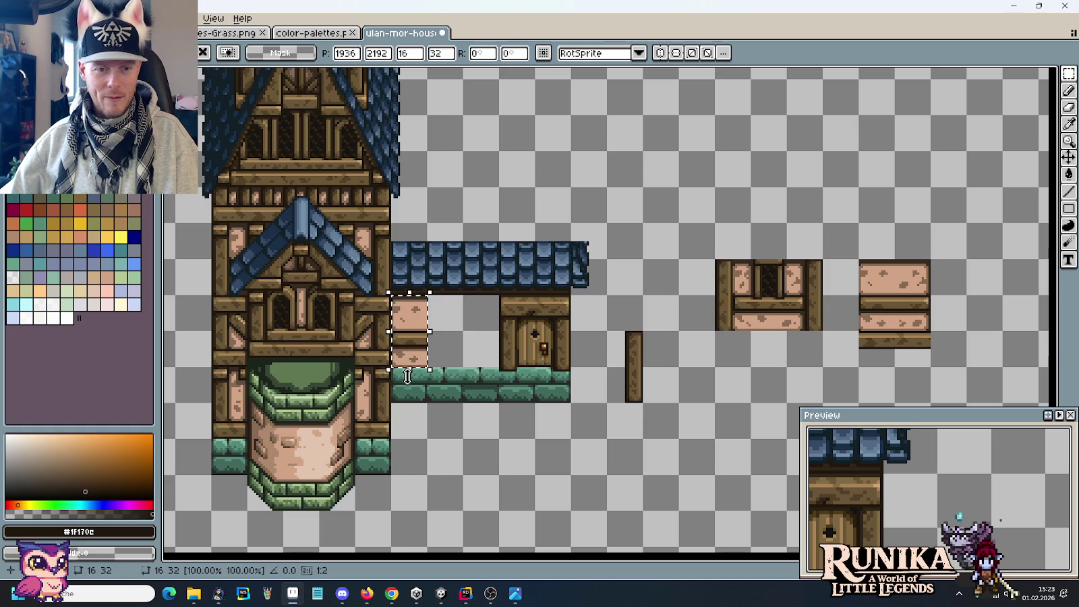
click(424, 405)
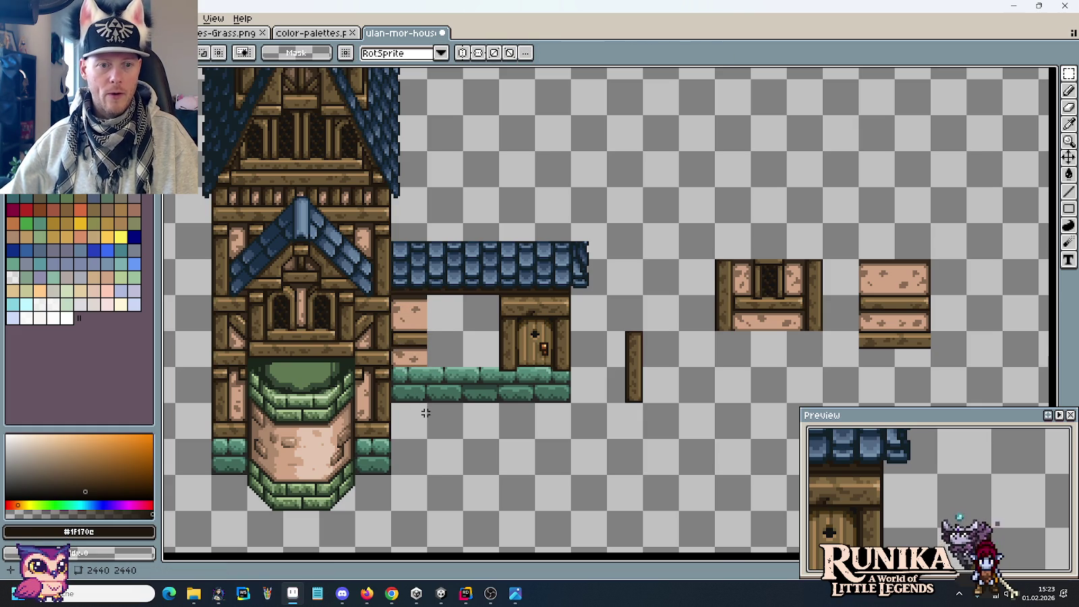
Move a window strip and a plaster strip from the spare tiles into the house wall.
drag(787, 330, 751, 260)
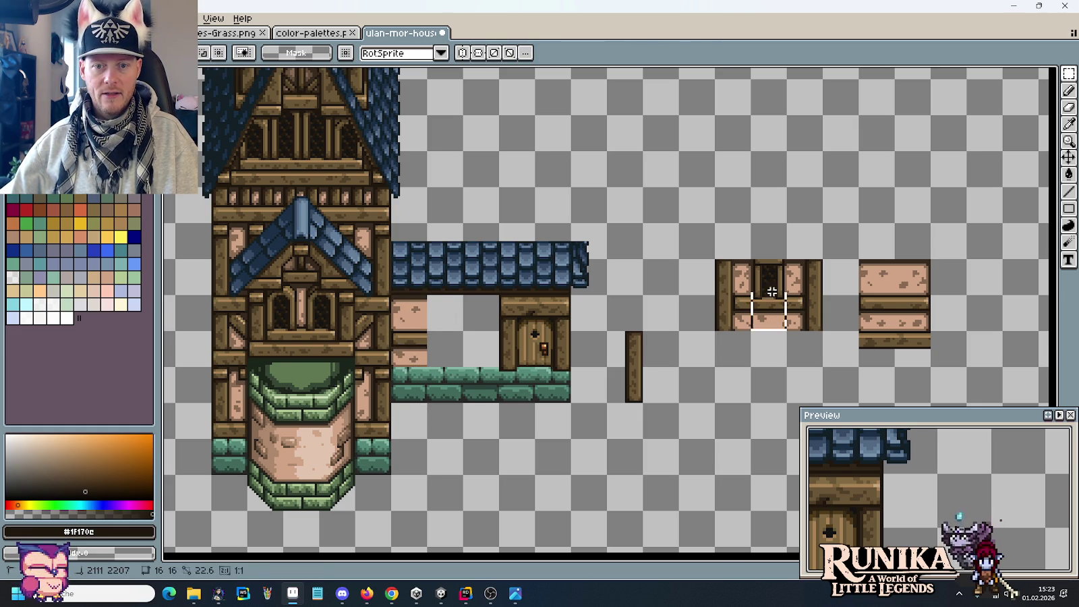
drag(771, 304, 448, 304)
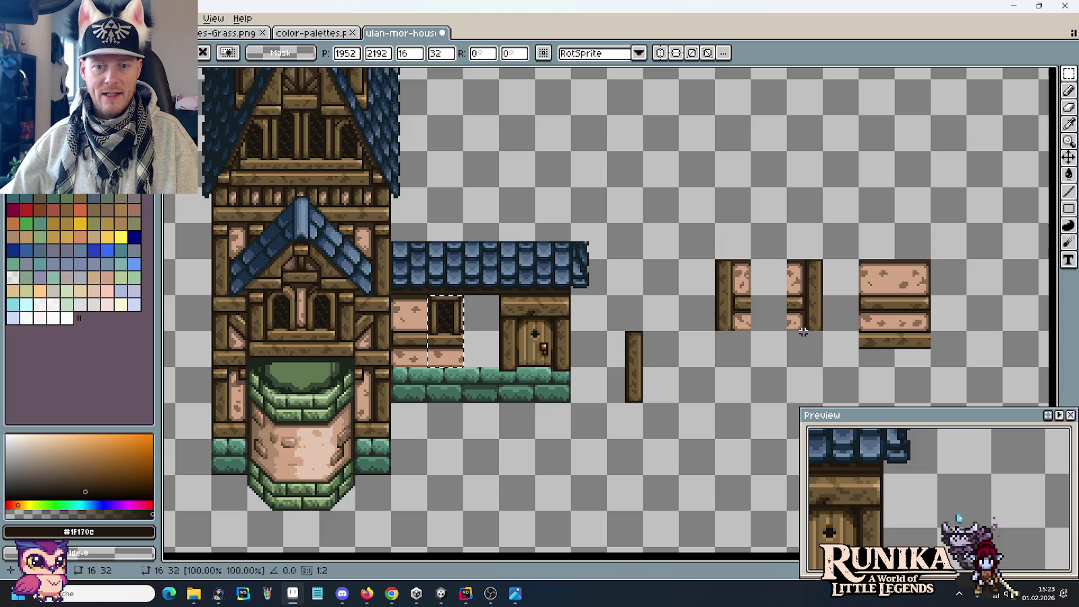
drag(914, 328, 914, 296)
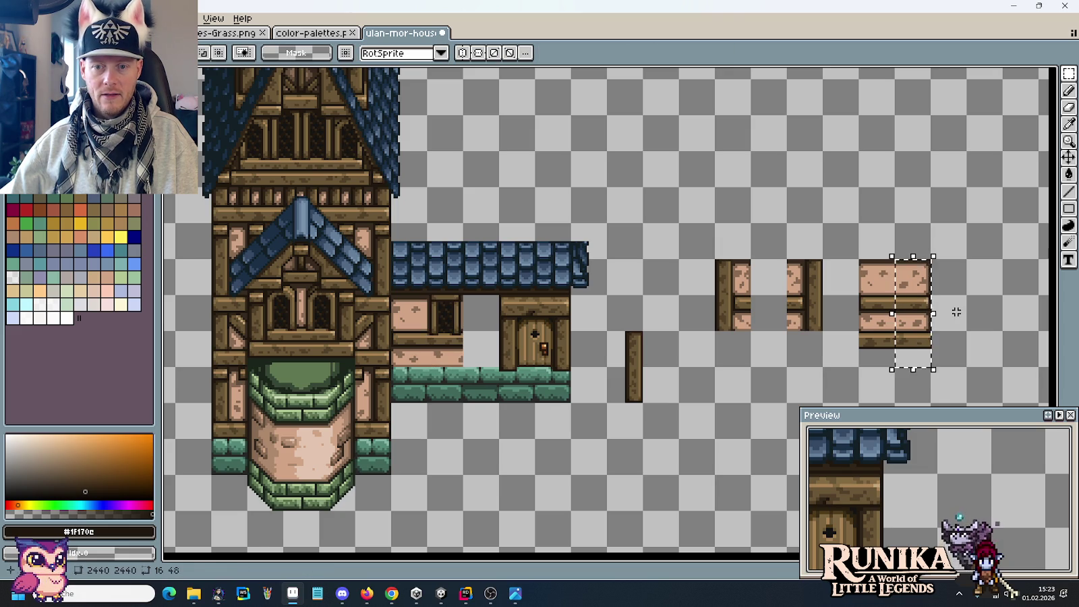
drag(910, 334, 480, 334)
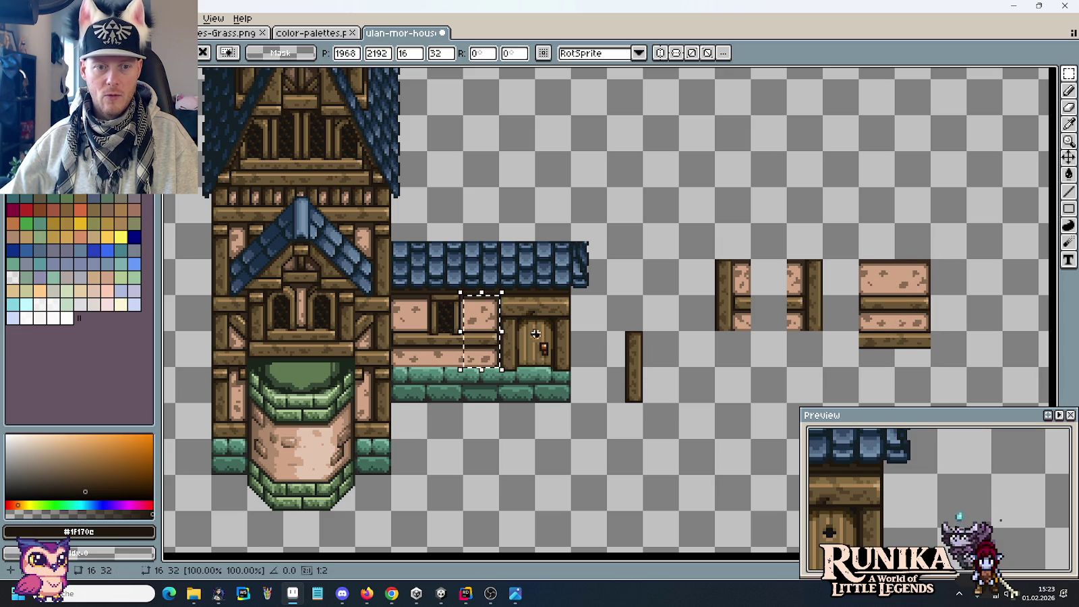
key(Return)
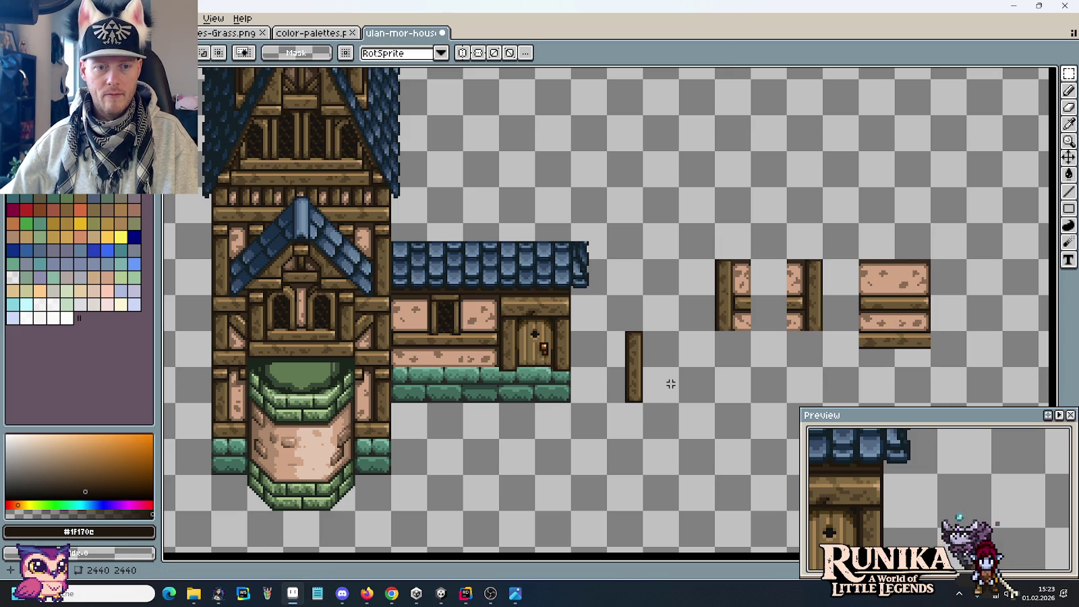
Add framed side pieces at the wall's left end and beside the window, checking the concept.
key(alt+Tab)
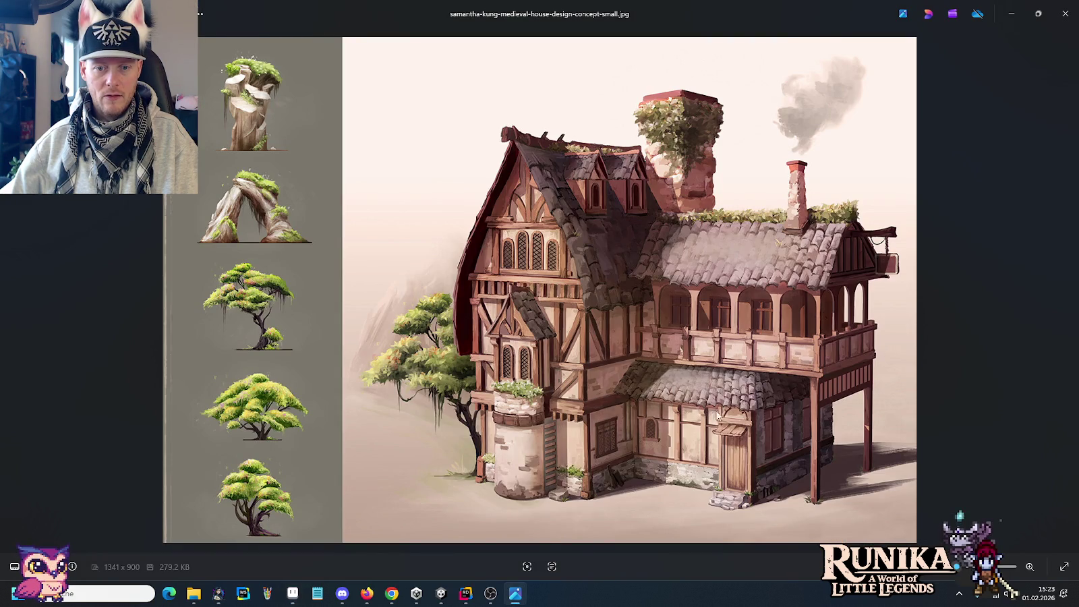
key(alt+Tab)
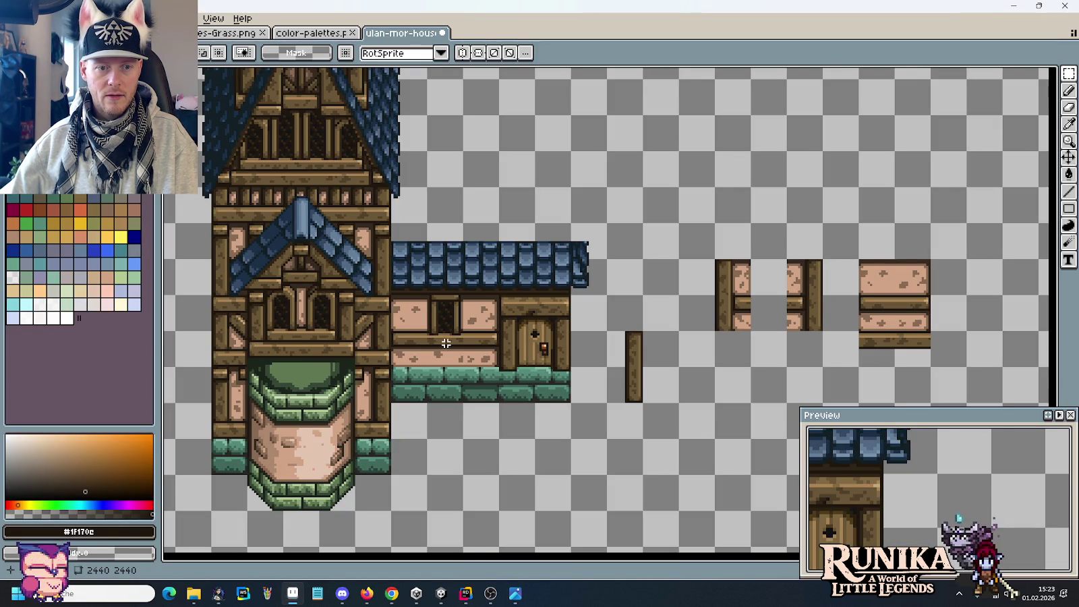
drag(498, 365, 401, 325)
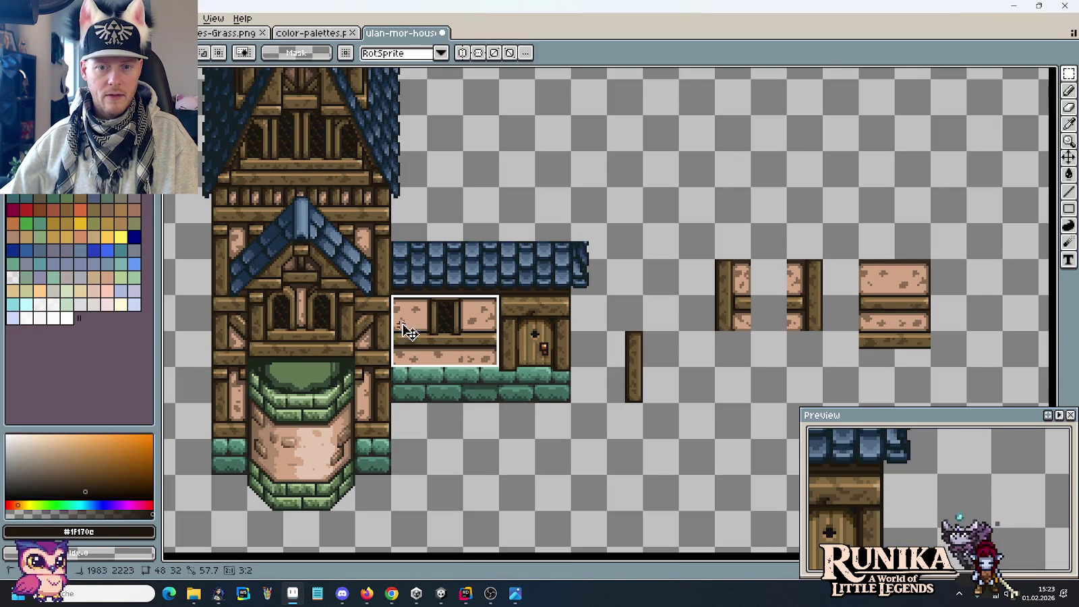
mouse_move(715, 260)
mouse_down()
mouse_move(751, 331)
mouse_move(412, 332)
mouse_up()
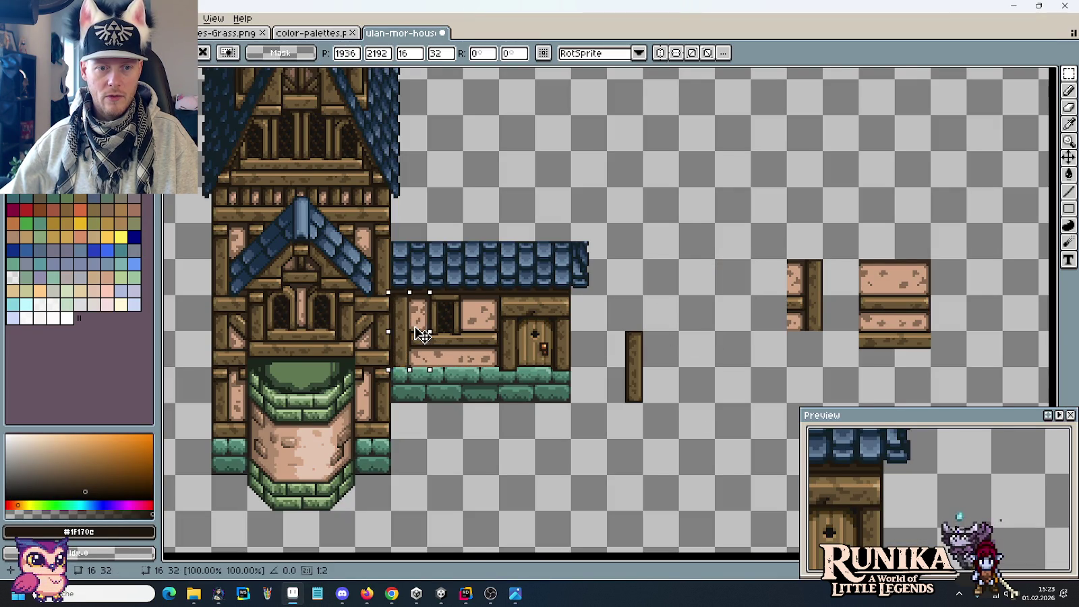
mouse_move(787, 260)
mouse_down()
mouse_move(822, 330)
mouse_move(483, 330)
mouse_up()
click(687, 342)
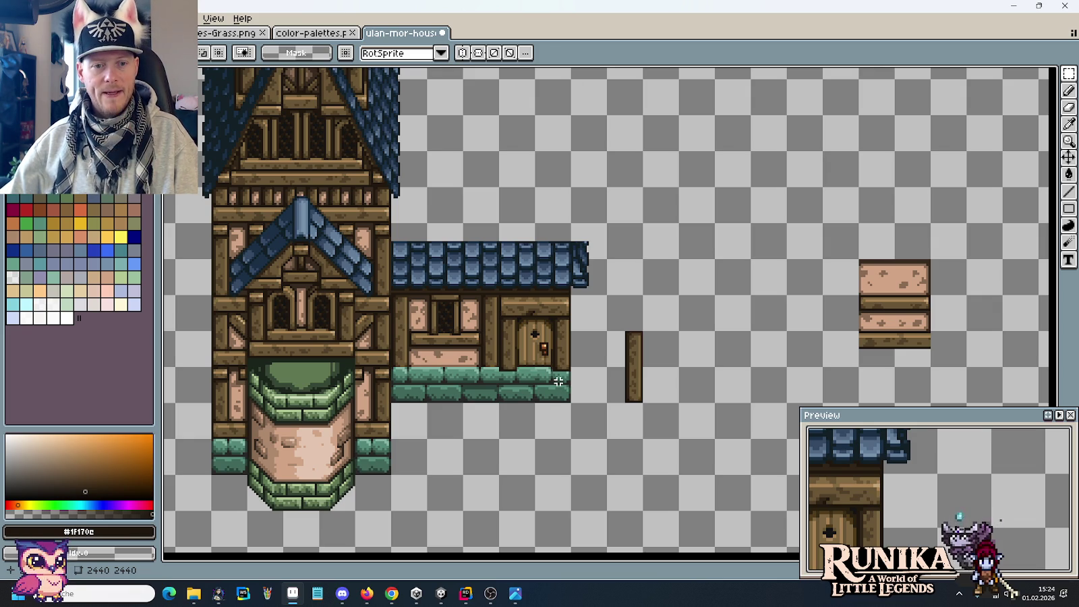
key(alt+Tab)
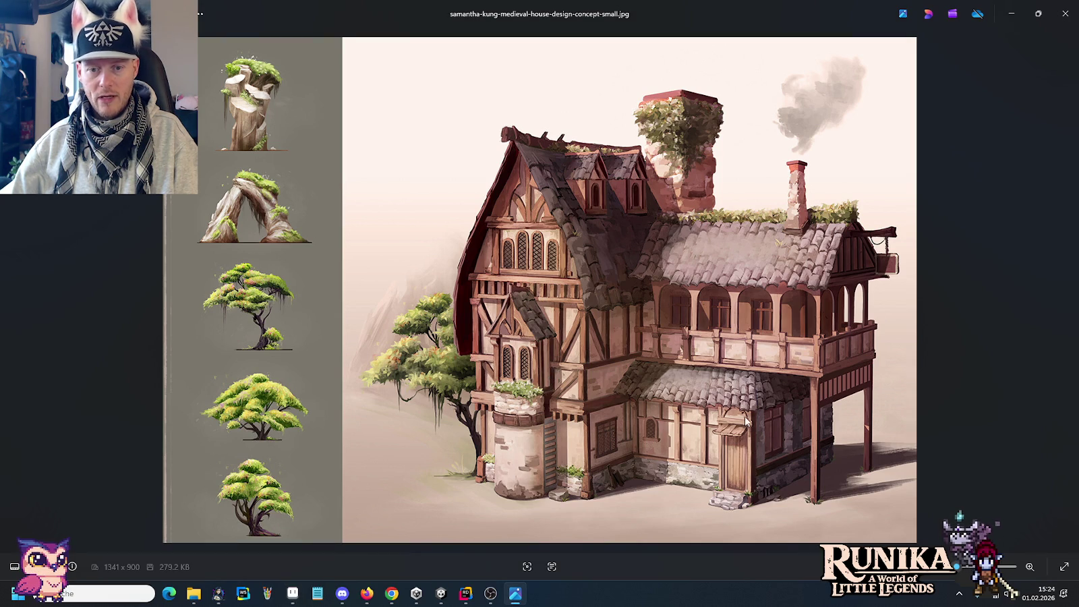
key(alt+Tab)
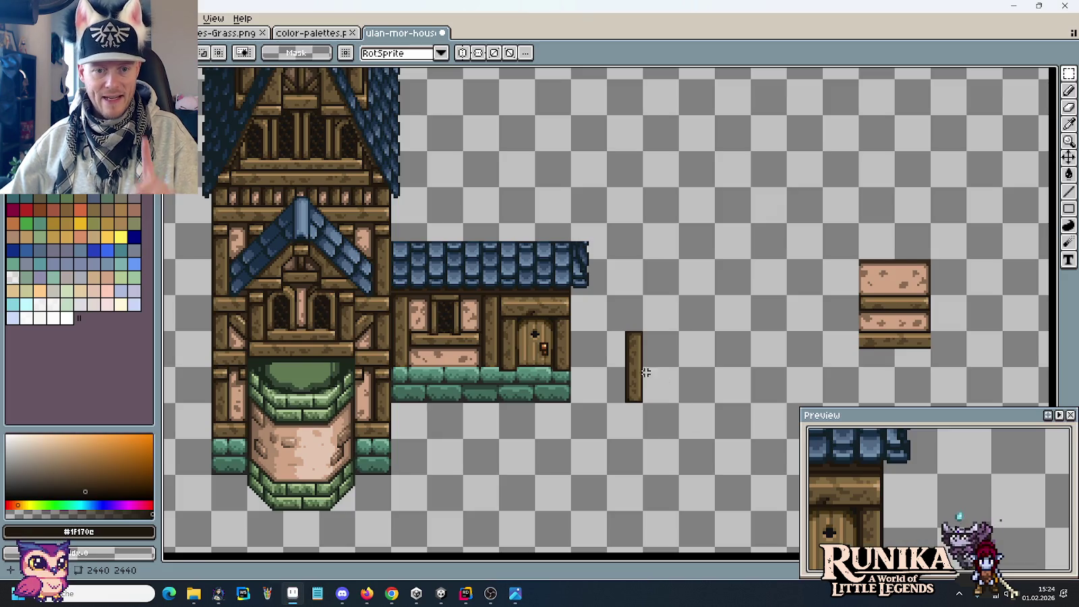
Lift the small house's roof-and-wall section off its foundation.
drag(609, 368, 390, 222)
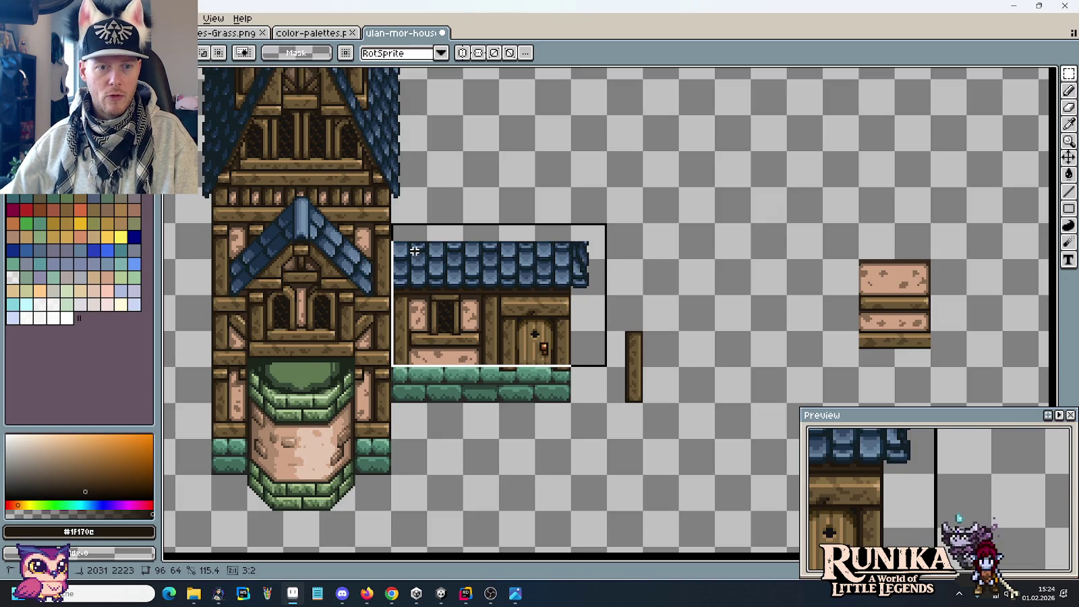
drag(458, 300, 463, 265)
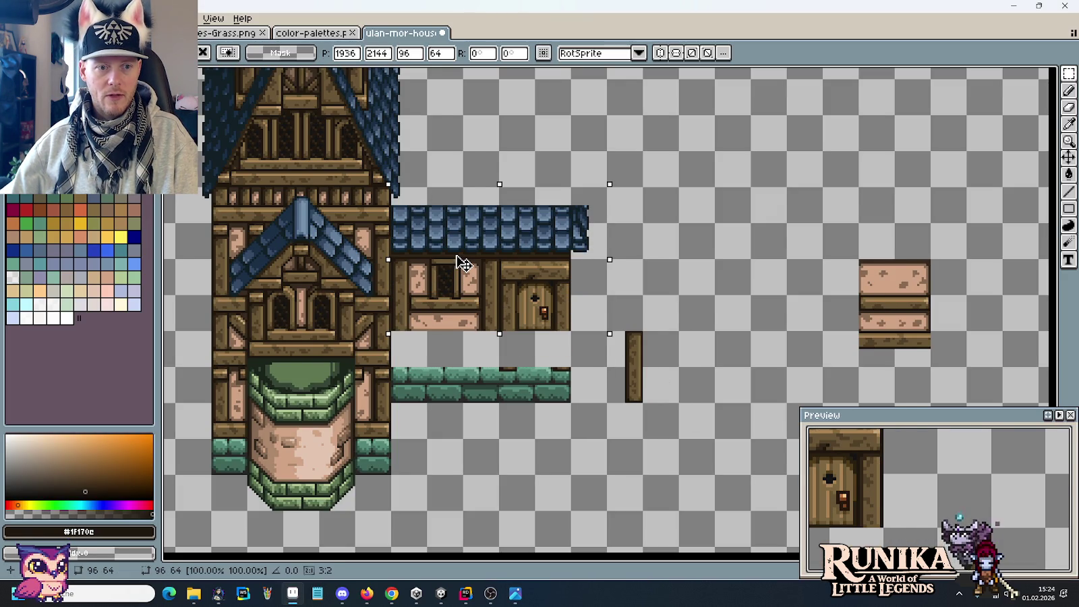
scroll(462, 263, down, 5)
scroll(533, 267, up, 2)
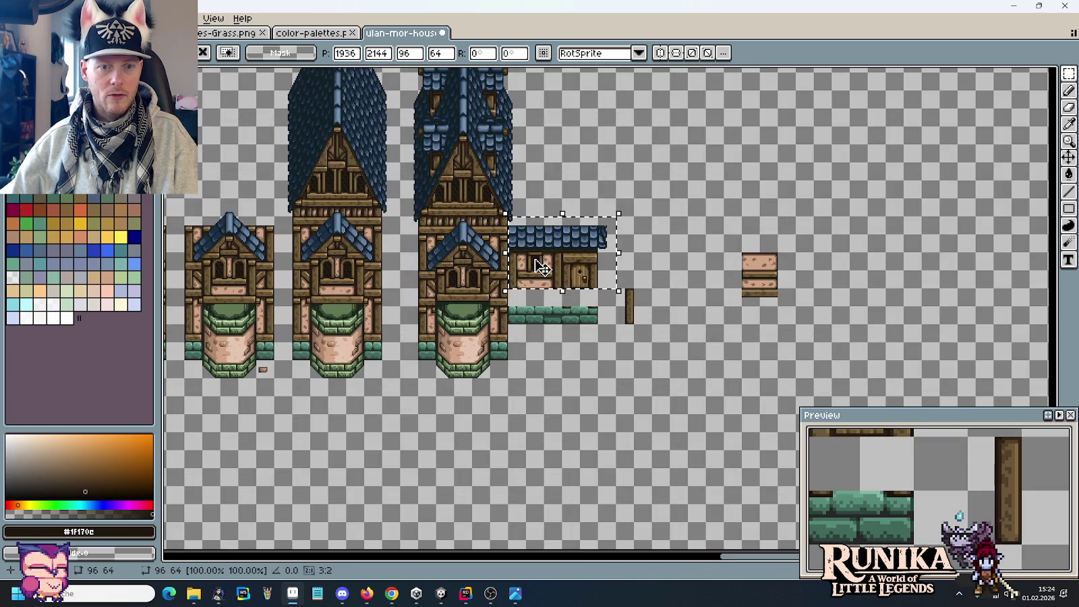
scroll(512, 284, down, 1)
scroll(481, 303, down, 1)
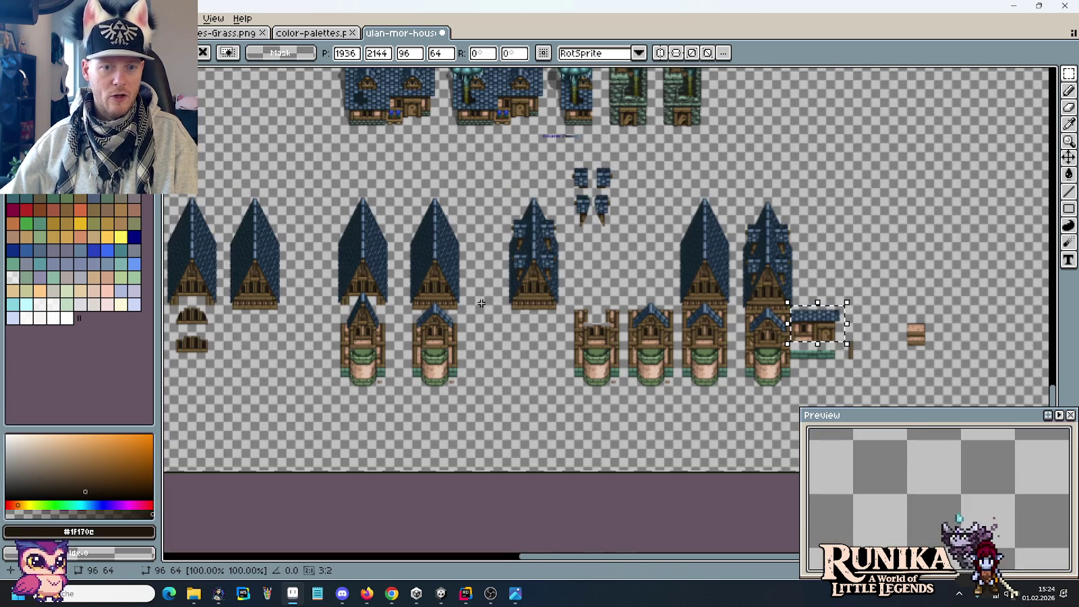
scroll(481, 303, up, 1)
scroll(506, 304, up, 1)
drag(527, 304, 523, 306)
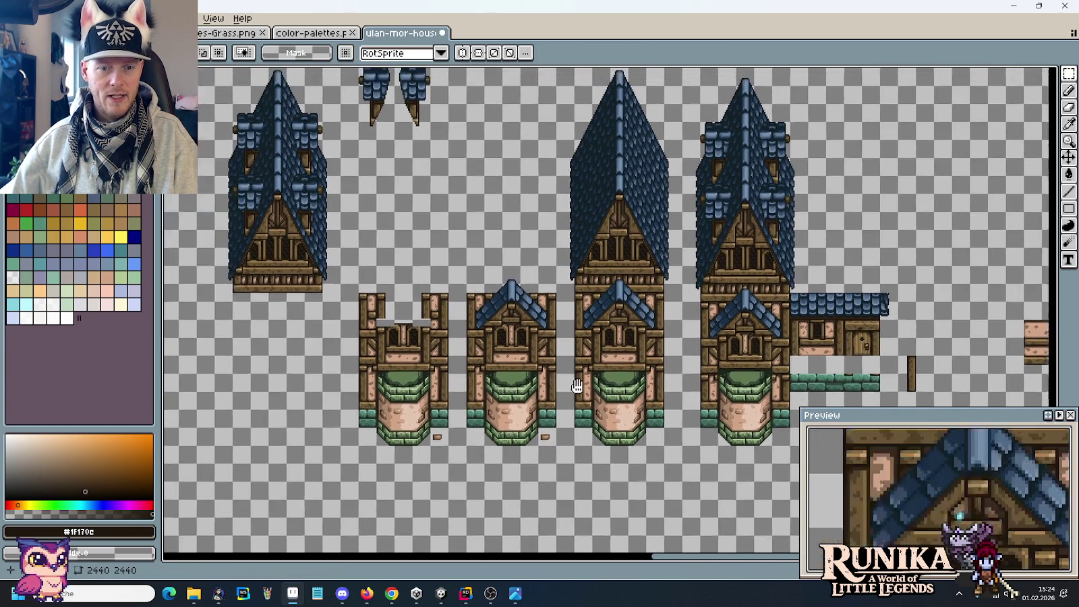
Select the small house's door section, with the tower houses in view.
drag(565, 353, 676, 376)
drag(811, 288, 546, 268)
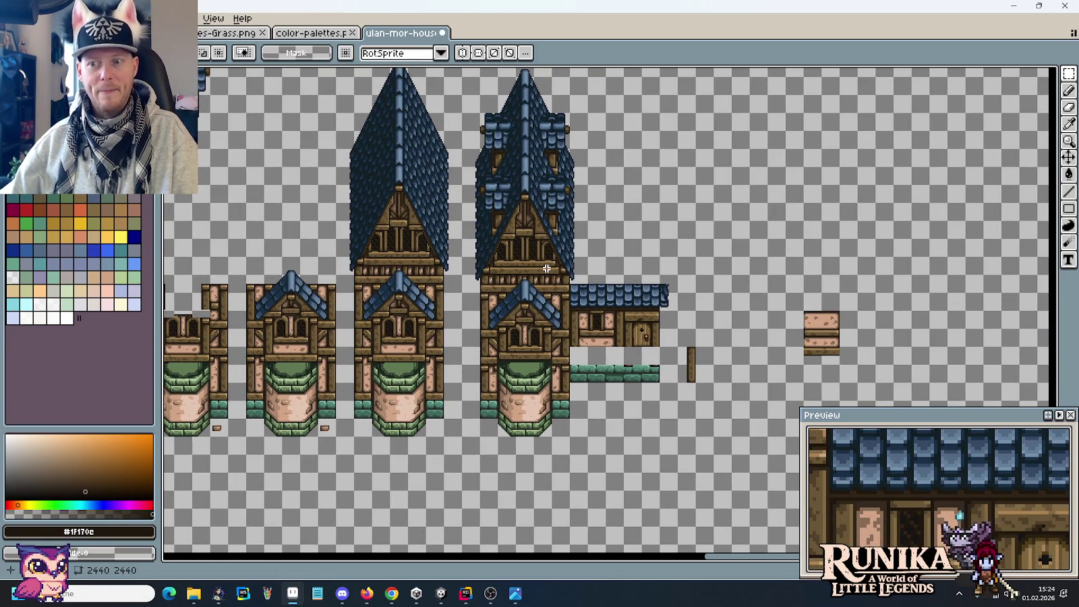
scroll(677, 342, up, 1)
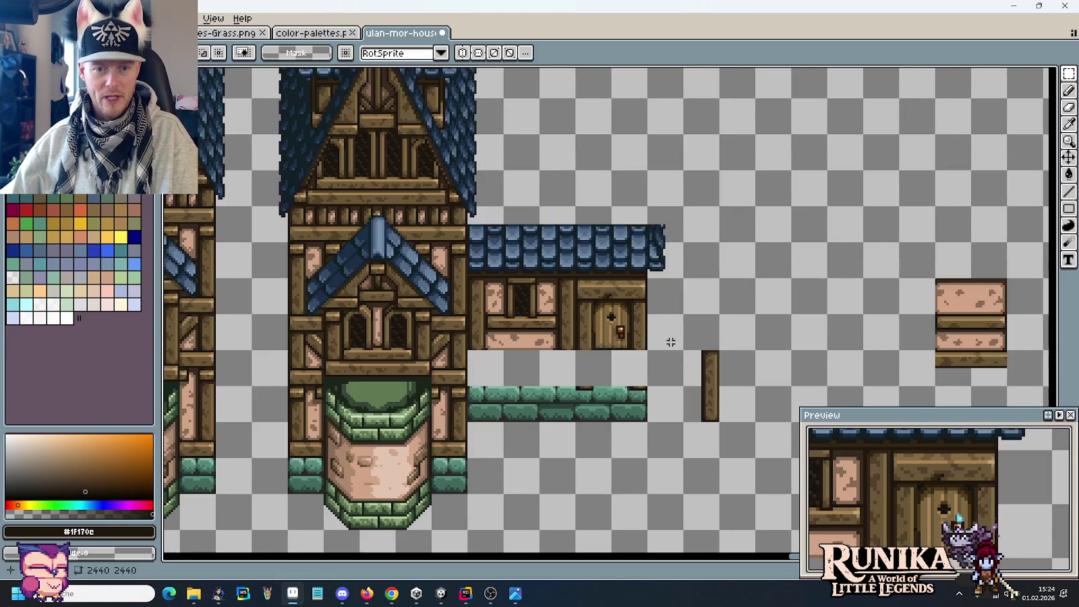
scroll(670, 341, up, 1)
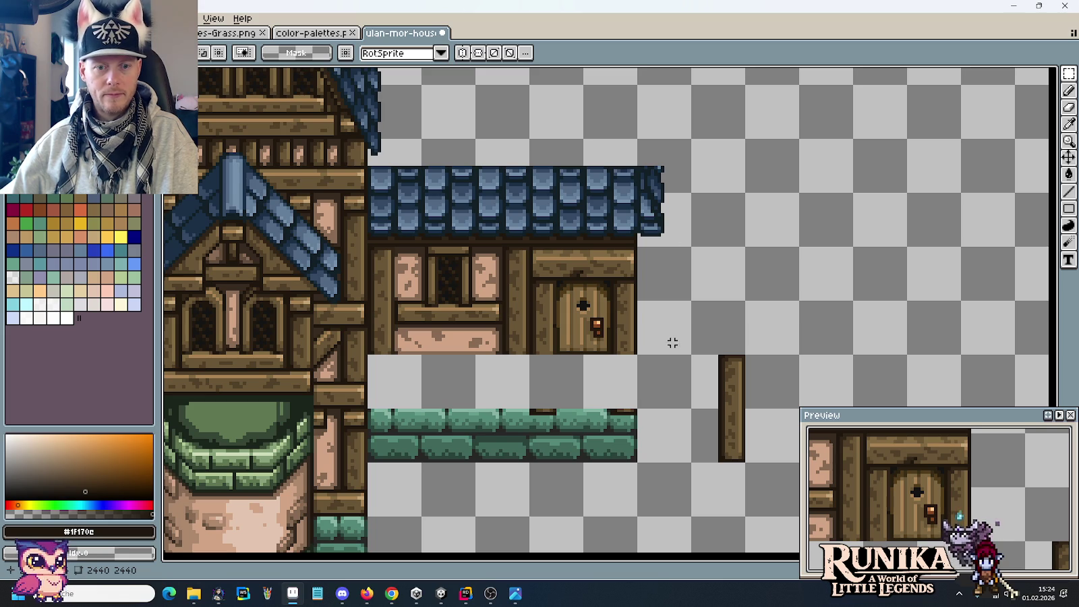
scroll(642, 404, up, 1)
scroll(634, 423, down, 4)
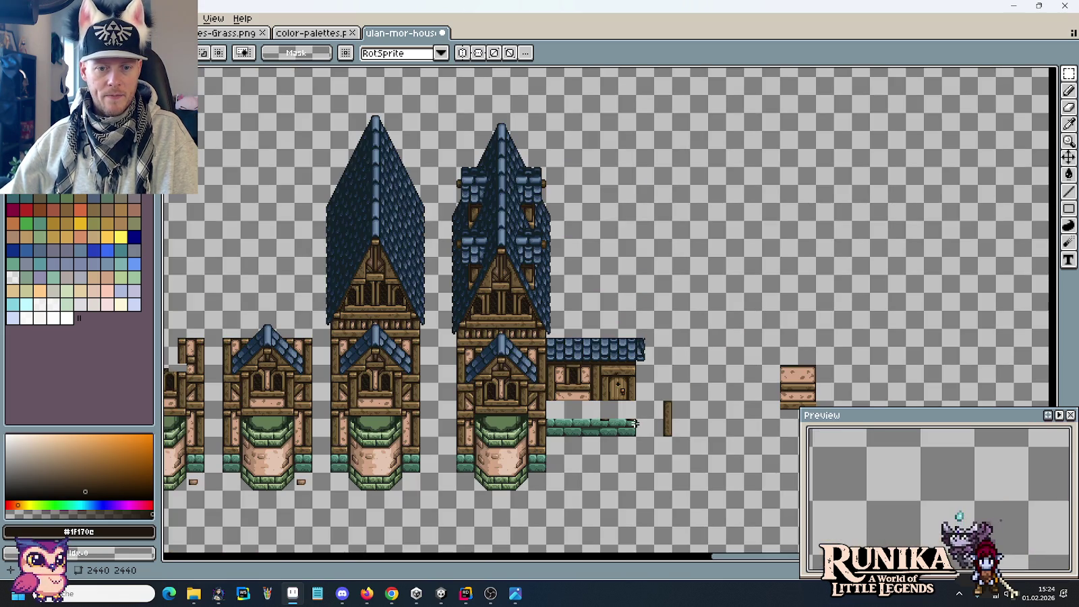
scroll(635, 423, up, 2)
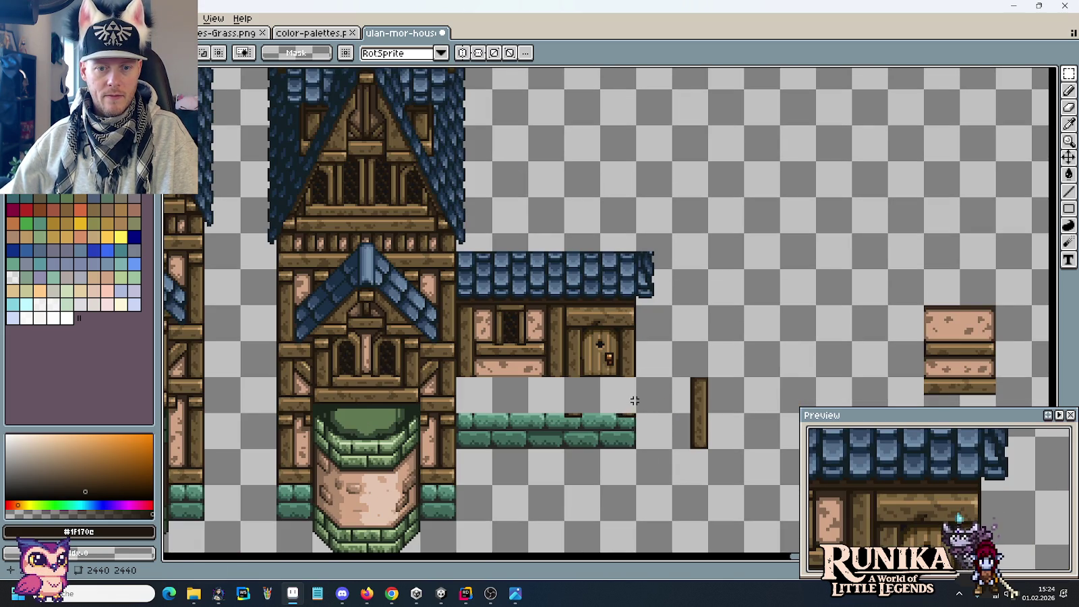
drag(638, 415, 563, 304)
drag(676, 388, 645, 357)
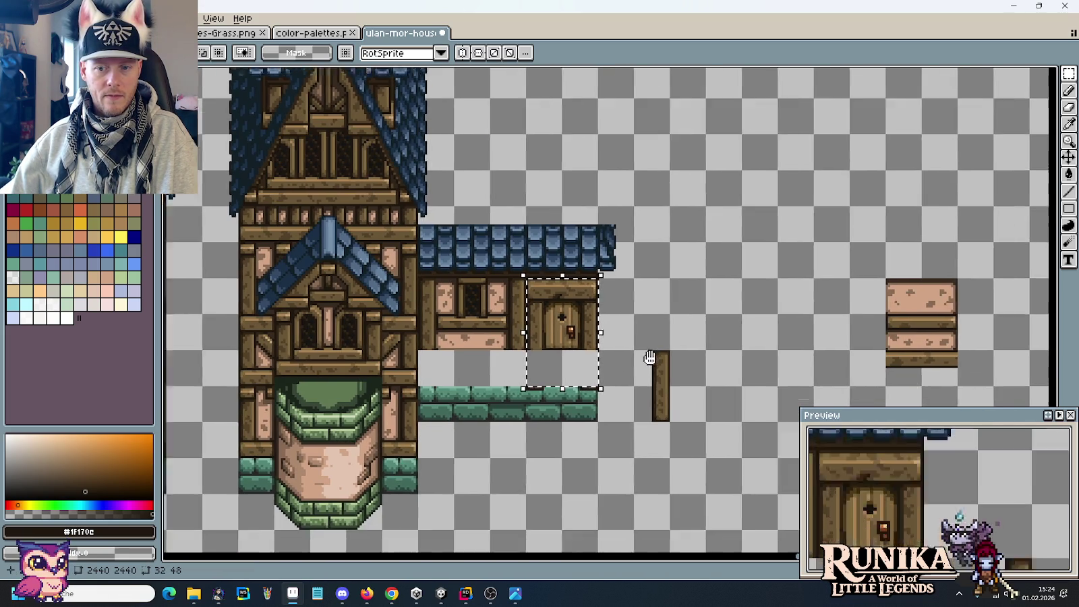
Select a 48x16 wooden beam tile from the wall tiles, then return to the house's stone foundation.
scroll(688, 348, down, 2)
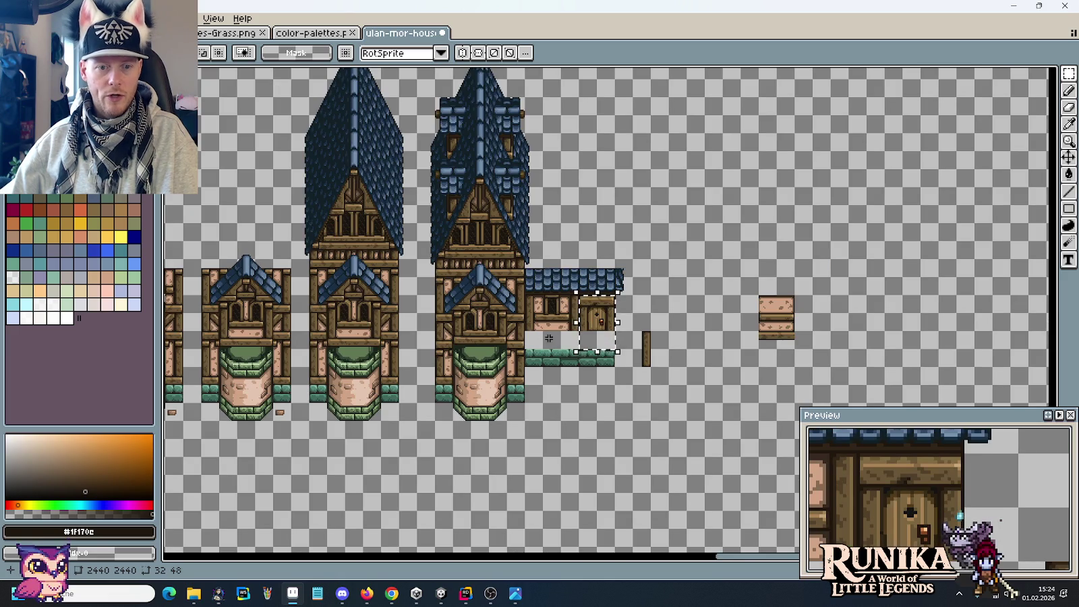
scroll(268, 204, down, 2)
drag(268, 203, 429, 256)
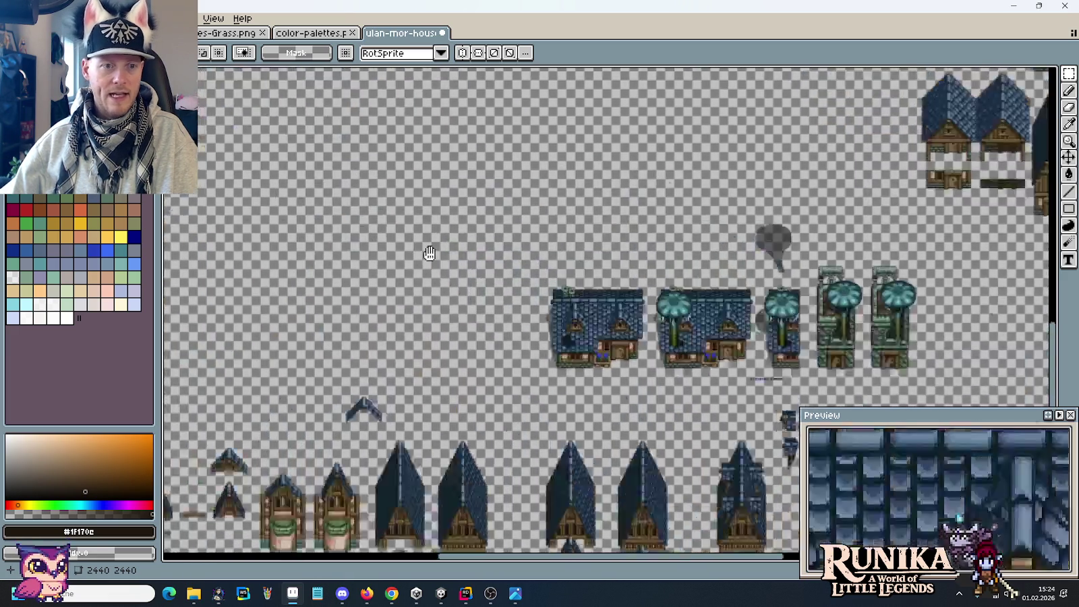
scroll(421, 284, up, 3)
scroll(468, 356, up, 2)
drag(468, 355, 758, 234)
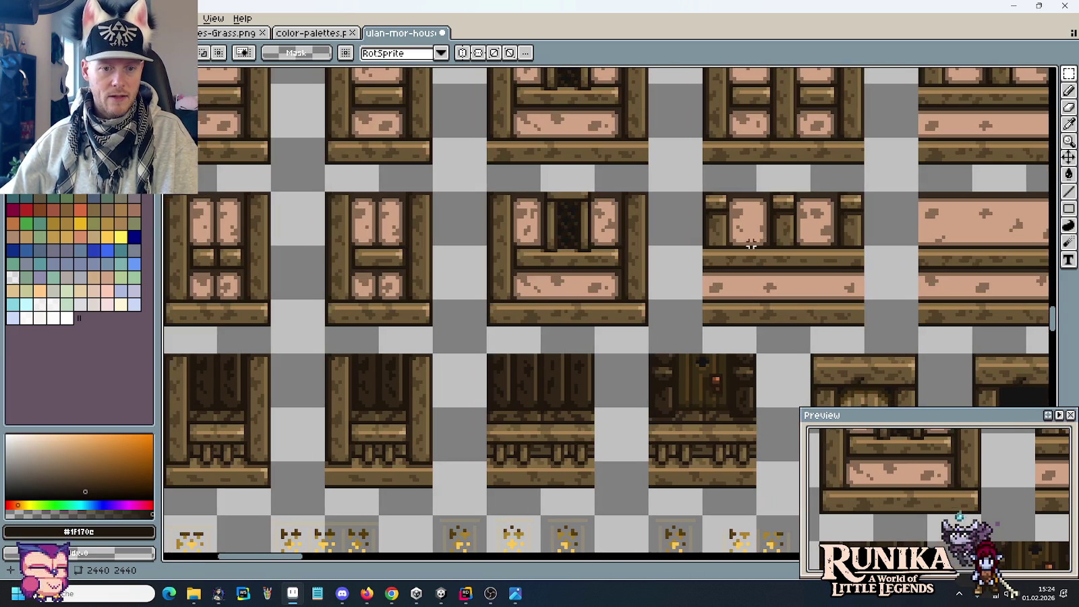
drag(631, 336, 511, 325)
scroll(510, 325, down, 3)
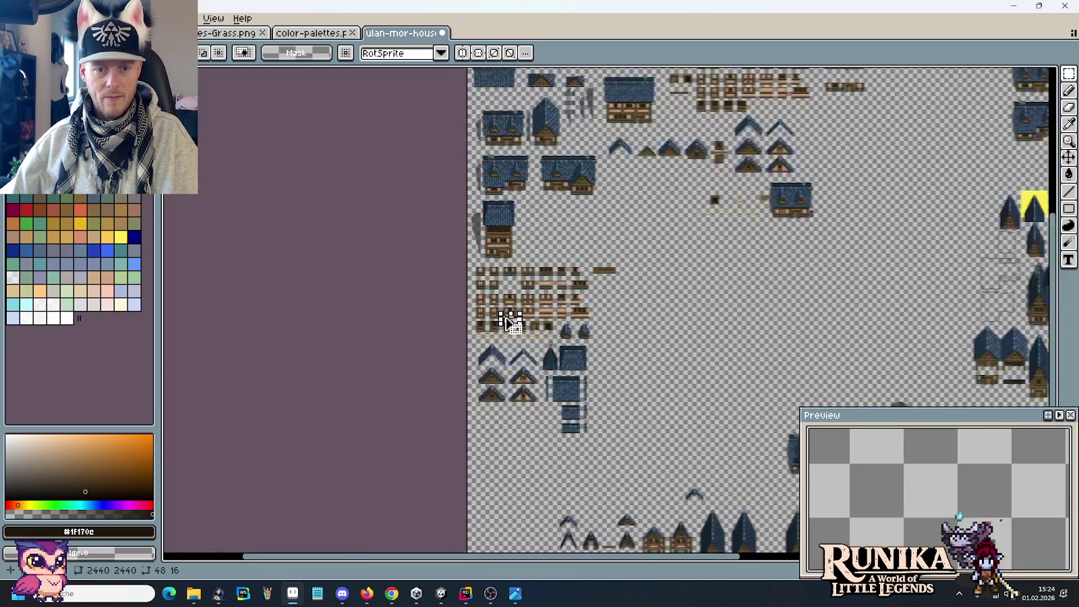
drag(578, 270, 290, 128)
scroll(714, 314, up, 3)
drag(714, 314, 304, 253)
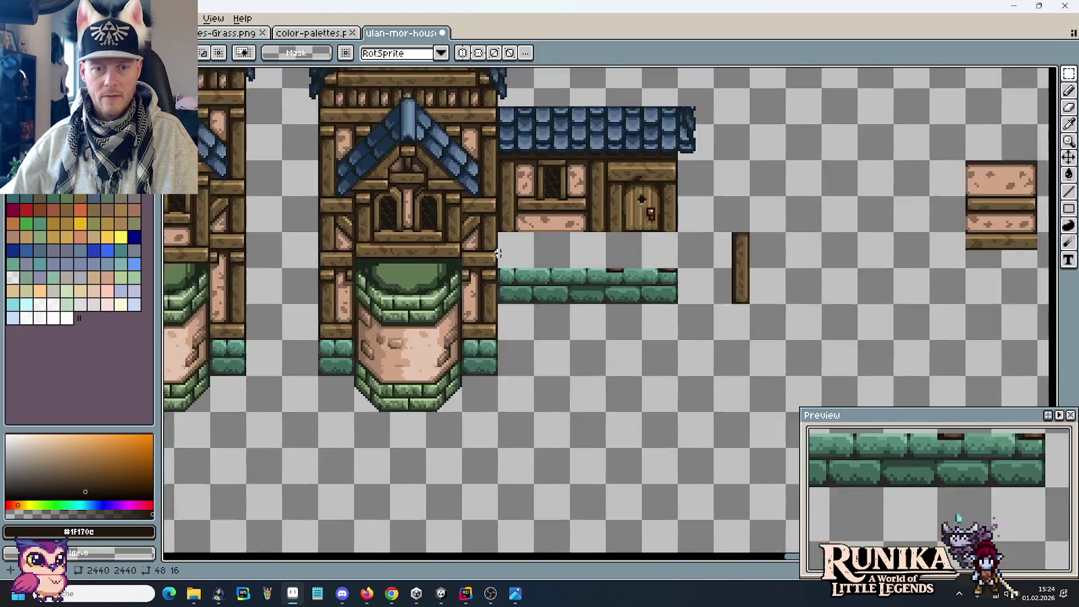
Paste the wooden beam on top of the stone foundation and clear the selection.
scroll(587, 297, up, 2)
key(ctrl+v)
drag(587, 297, 569, 270)
key(Return)
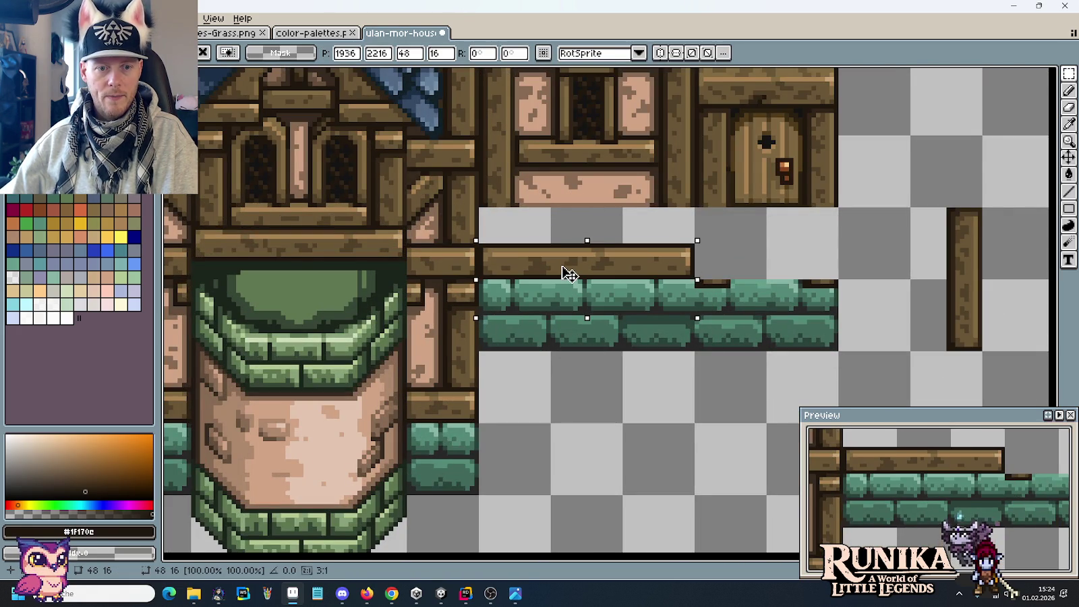
key(ctrl+d)
Lower the roof-and-window block onto the beam and move the door block down onto the foundation.
drag(755, 244, 677, 360)
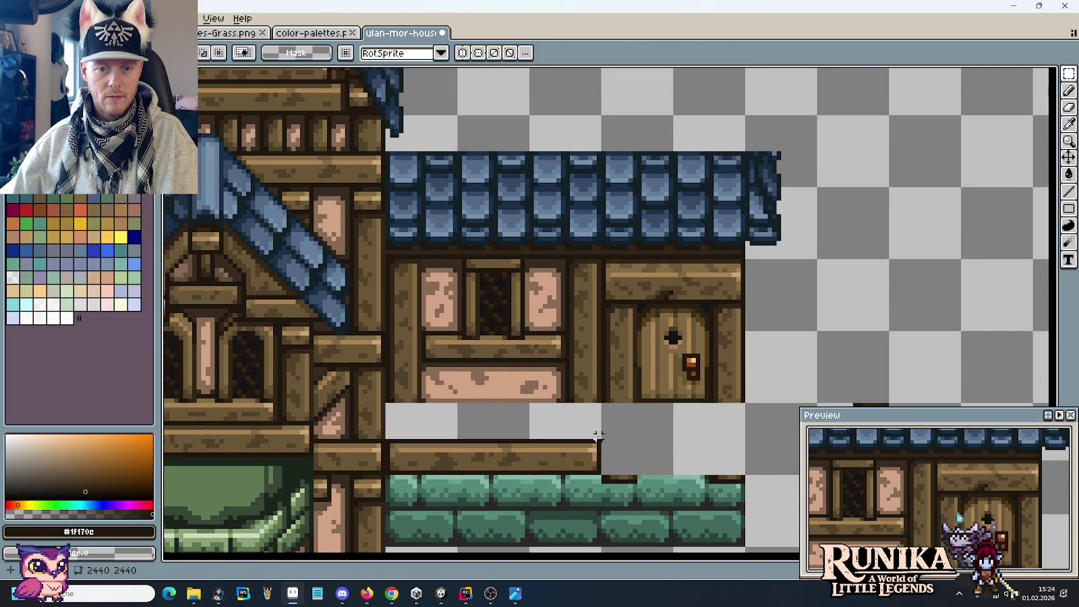
drag(601, 403, 385, 150)
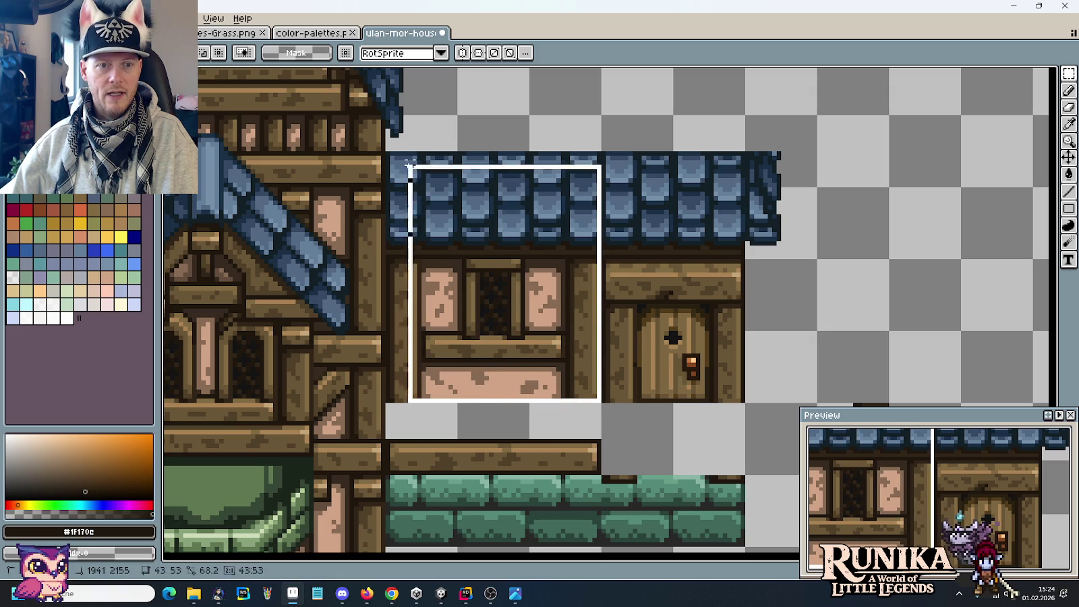
drag(400, 171, 429, 253)
drag(653, 329, 596, 281)
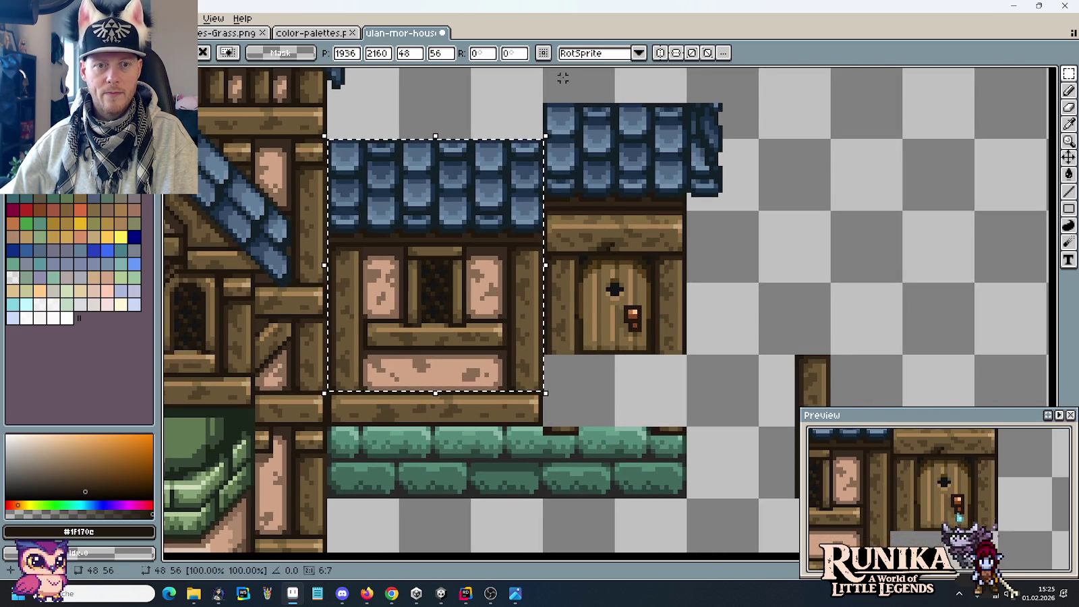
drag(561, 77, 720, 298)
drag(694, 260, 696, 322)
click(802, 260)
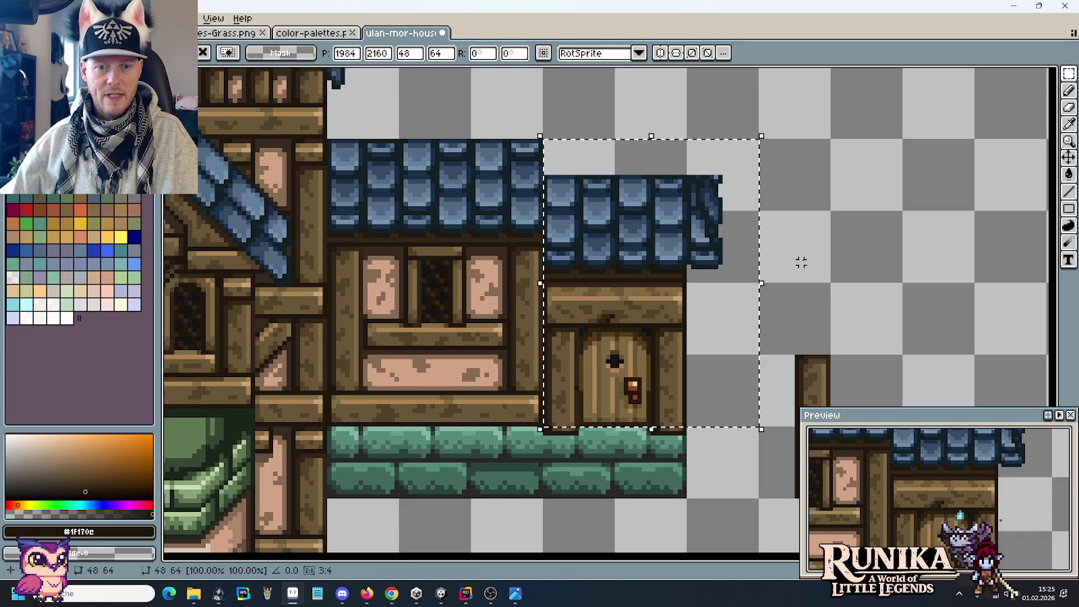
Raise the small roof above the door to join the main shingle roof.
drag(545, 140, 757, 281)
drag(616, 222, 618, 187)
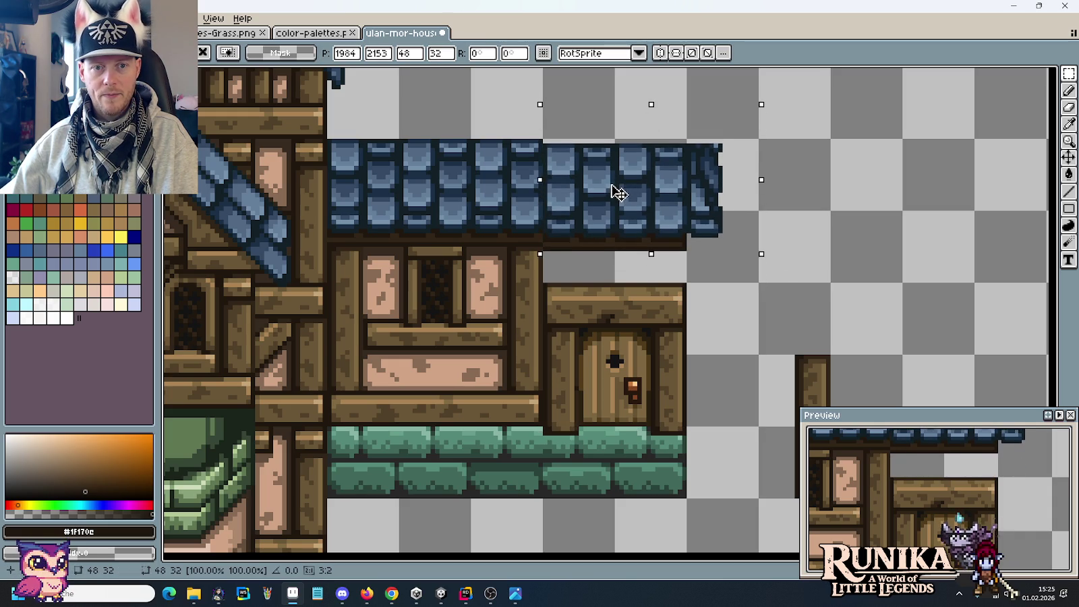
click(630, 333)
key(alt+Tab)
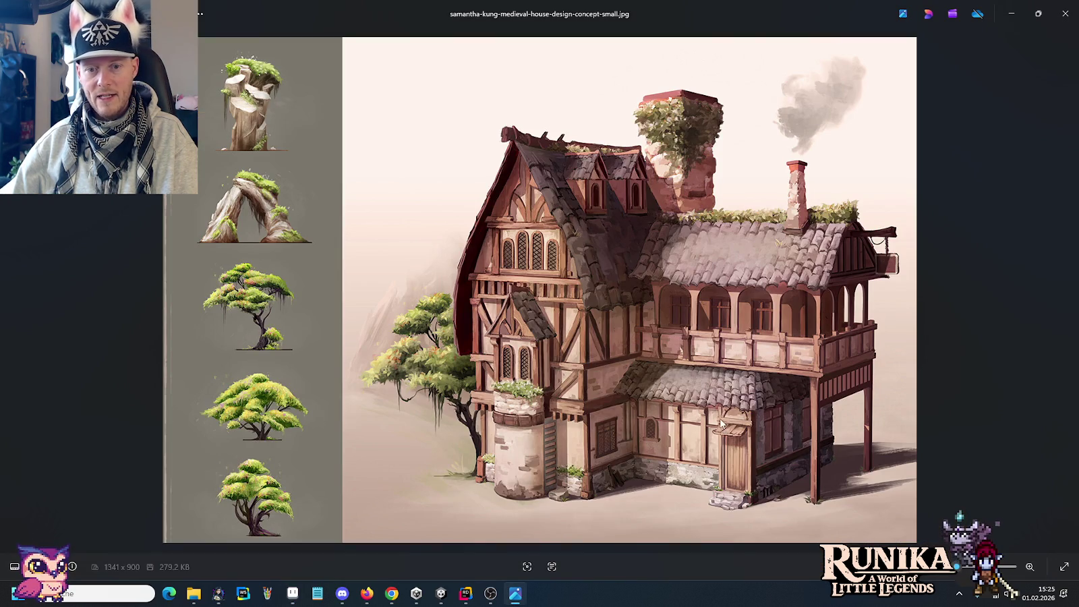
key(alt+Tab)
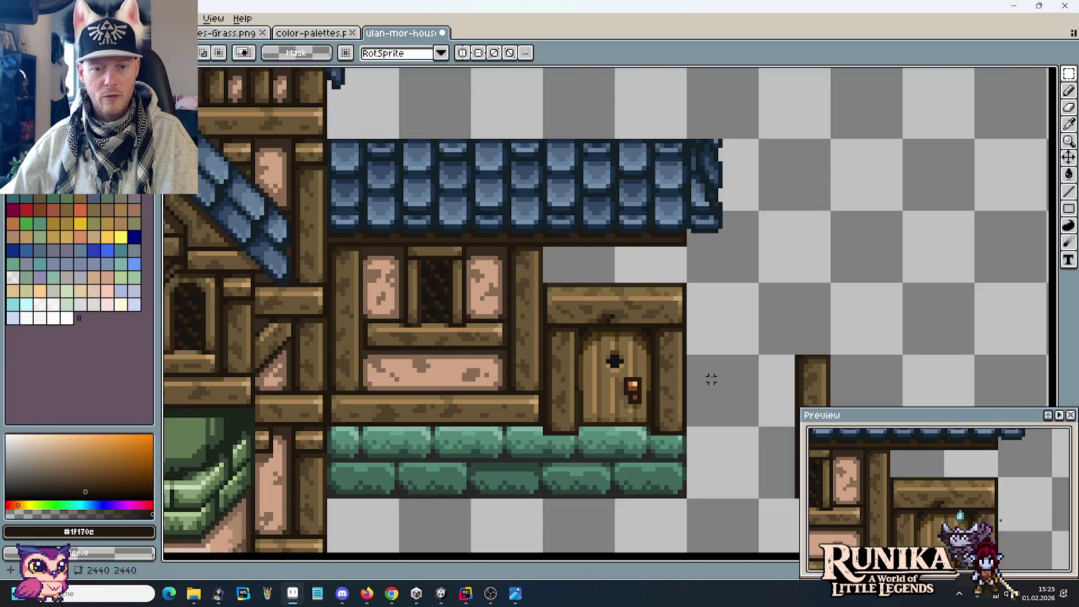
View the whole house and compare it with the medieval house concept image.
scroll(711, 380, down, 1)
scroll(711, 379, down, 1)
drag(703, 374, 649, 306)
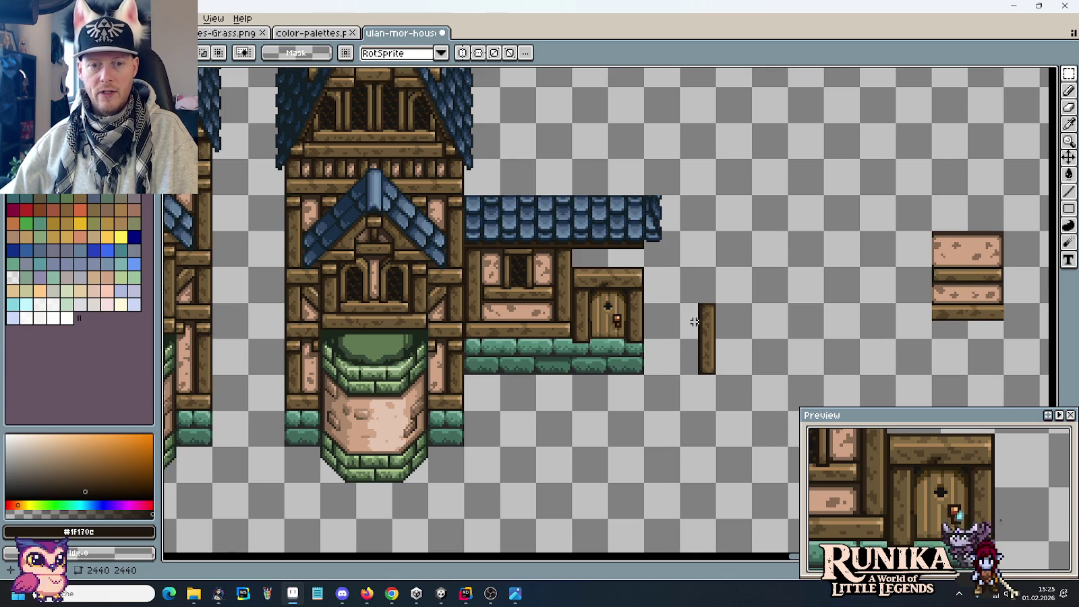
key(alt+Tab)
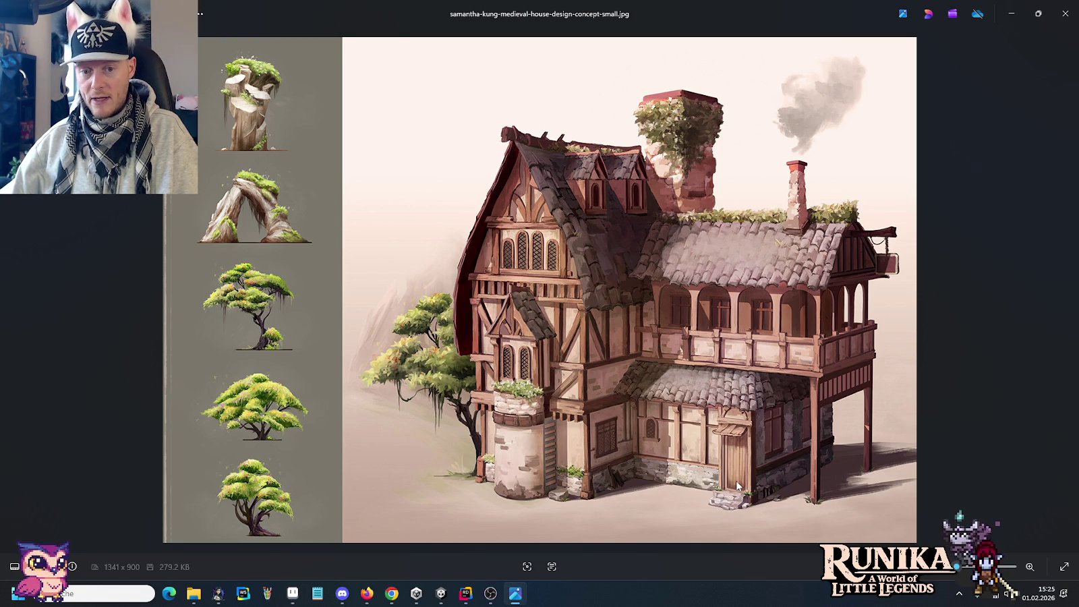
key(alt+Tab)
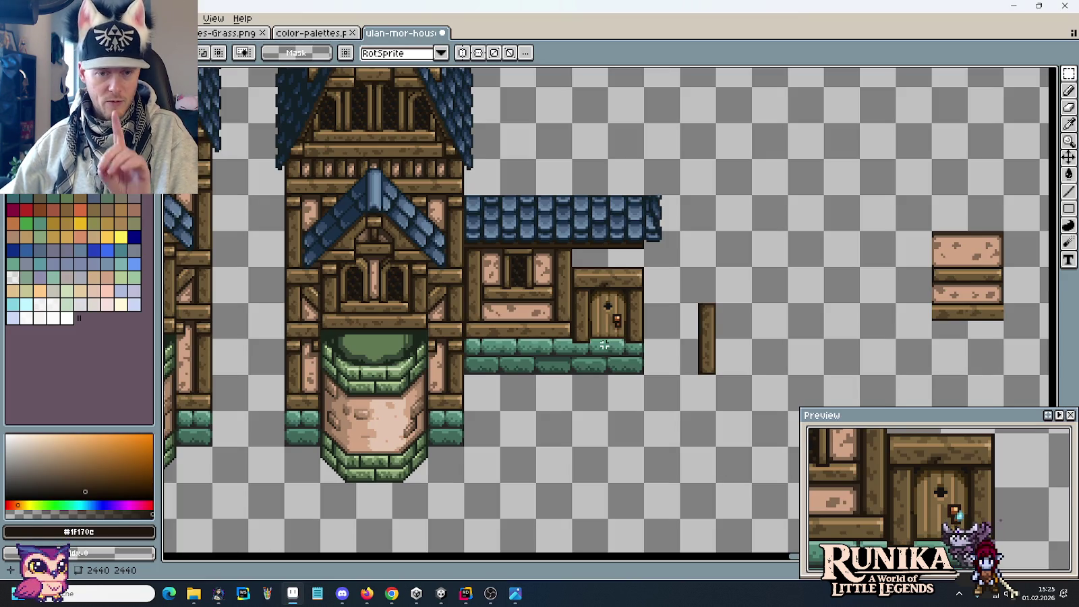
scroll(605, 345, down, 4)
scroll(626, 342, up, 5)
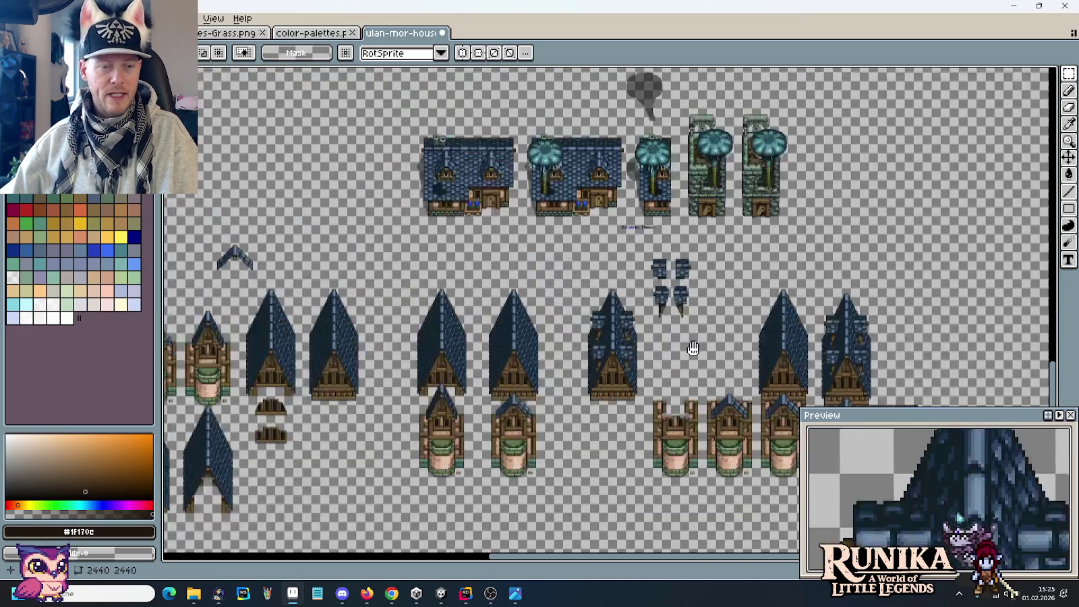
scroll(735, 361, up, 5)
scroll(523, 391, left, 5)
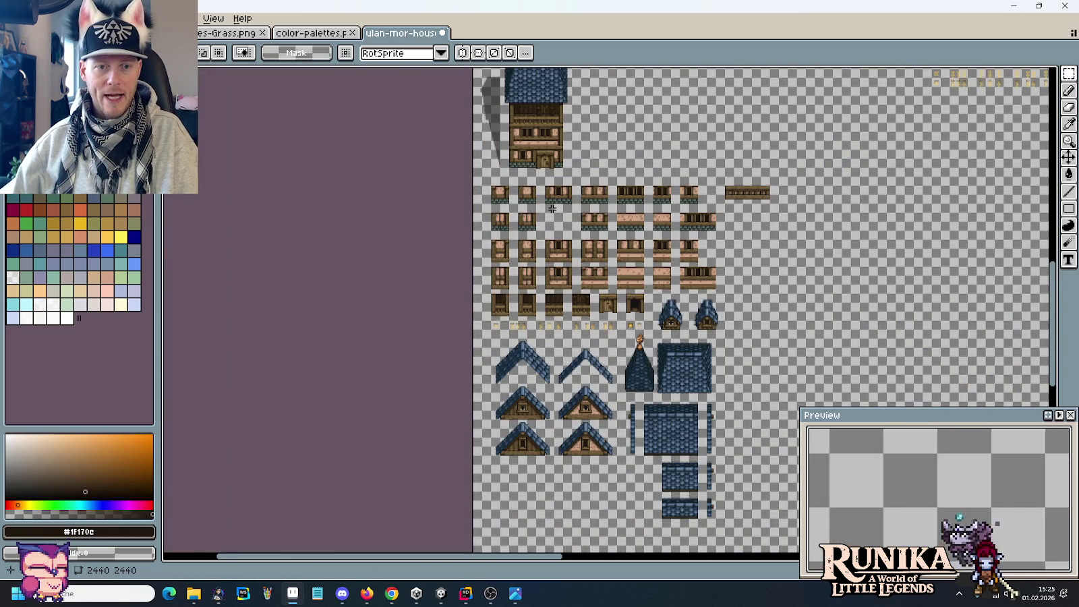
scroll(553, 243, up, 2)
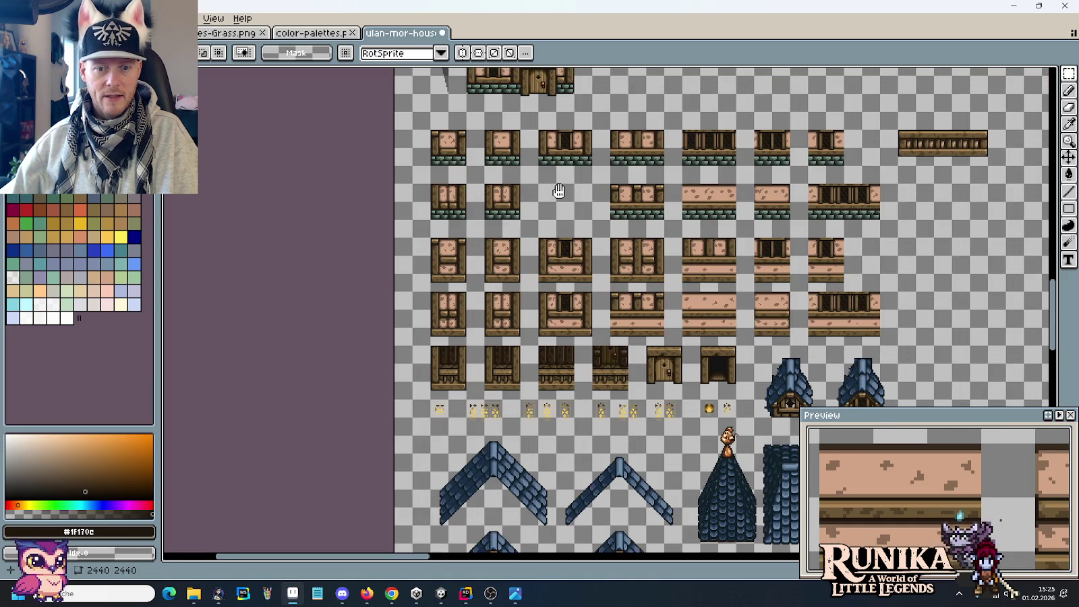
scroll(558, 192, up, 3)
scroll(559, 191, up, 3)
scroll(536, 358, down, 2)
scroll(536, 358, up, 2)
scroll(536, 359, up, 1)
scroll(536, 358, right, 2)
scroll(601, 289, right, 5)
scroll(632, 323, up, 2)
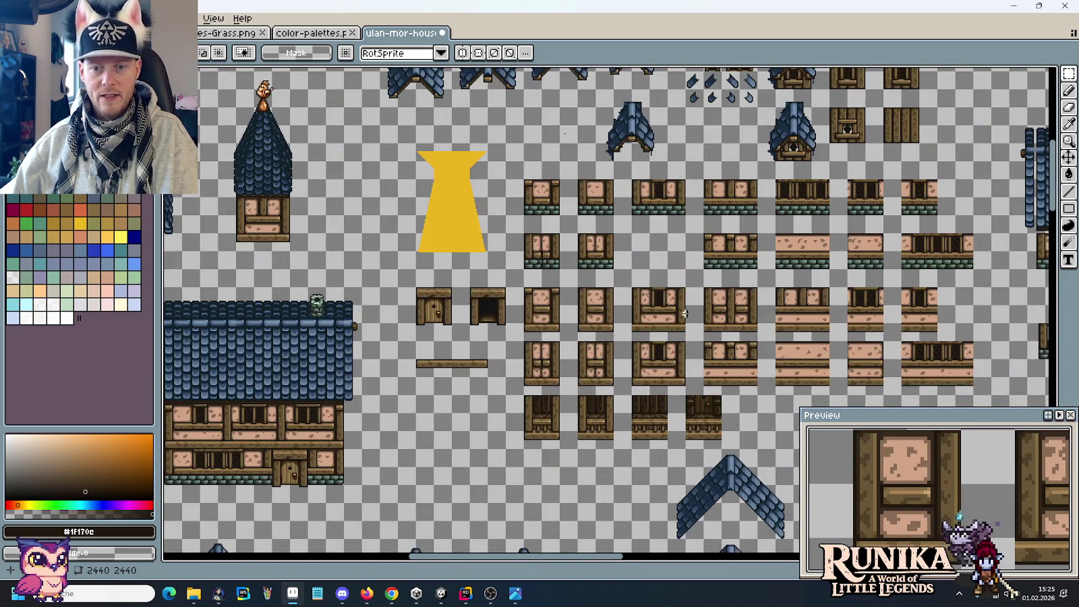
scroll(580, 398, right, 4)
scroll(580, 398, up, 1)
scroll(522, 474, up, 2)
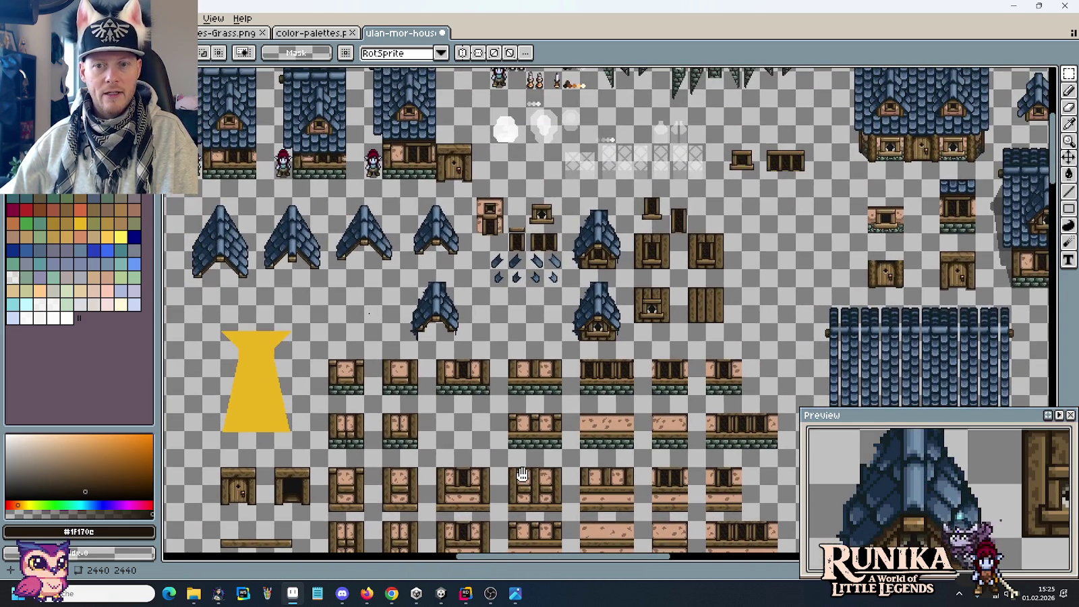
scroll(523, 474, left, 4)
scroll(330, 329, left, 7)
scroll(331, 328, up, 2)
scroll(331, 329, up, 1)
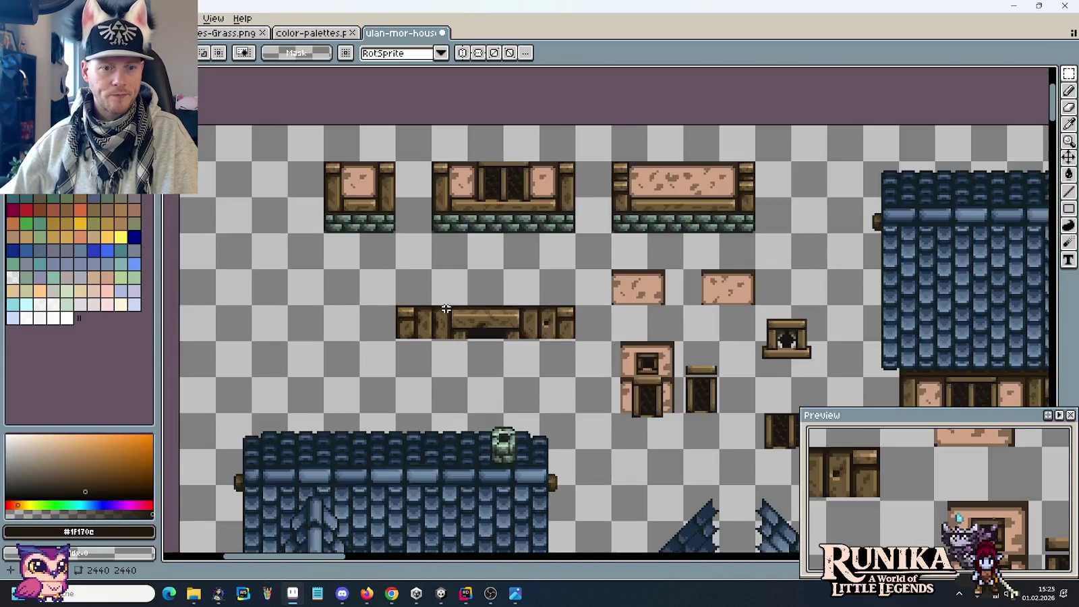
scroll(694, 289, up, 1)
scroll(652, 320, down, 3)
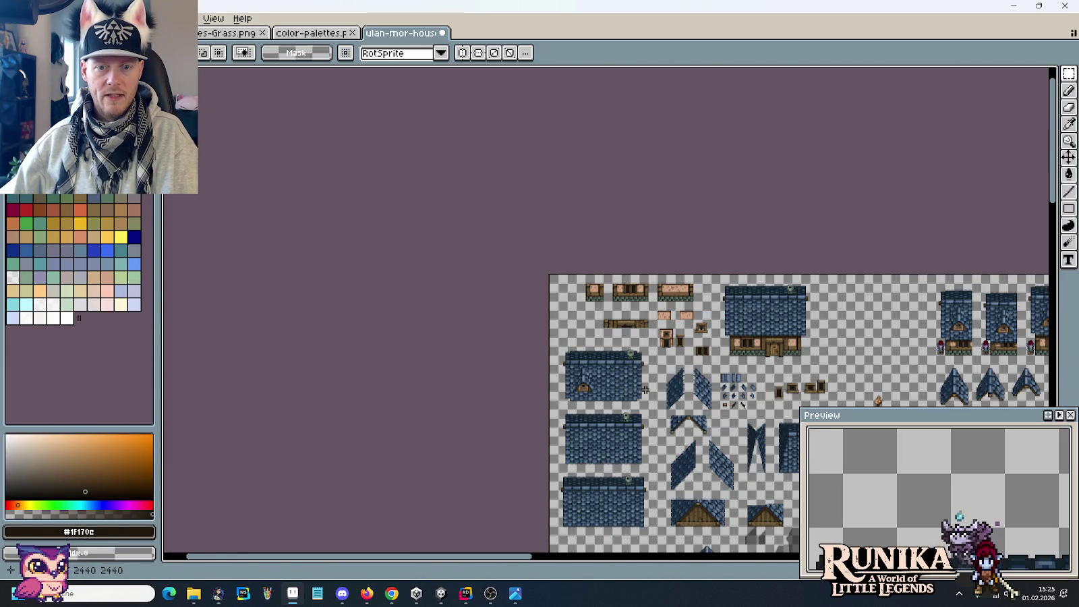
key(alt+Tab)
key(alt+Tab)
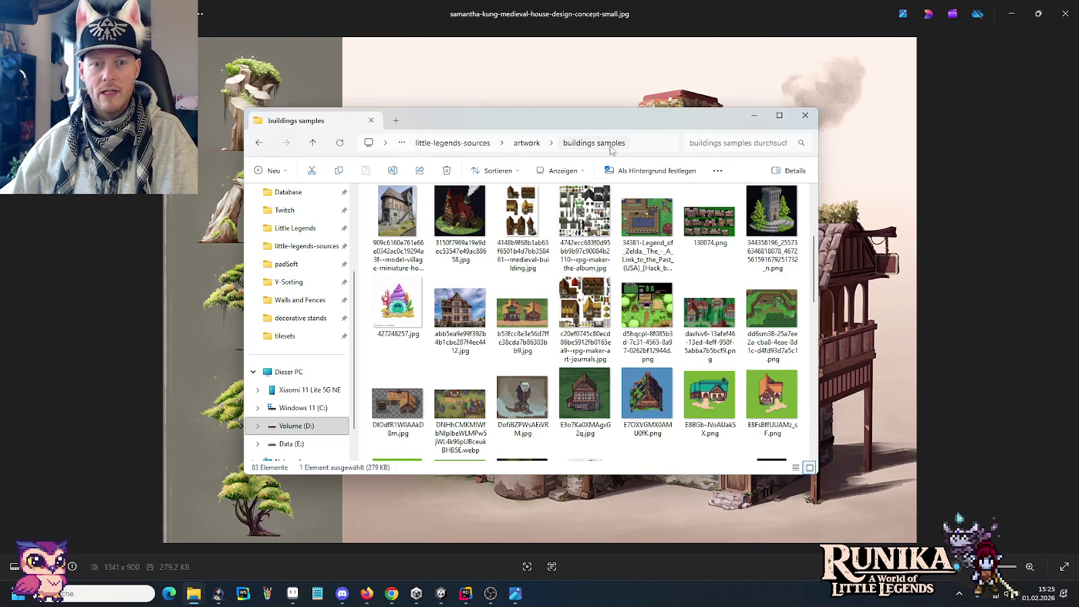
Go to artwork > buildings and open interior-walls.png in Pro Motion NG.
scroll(584, 244, up, 3)
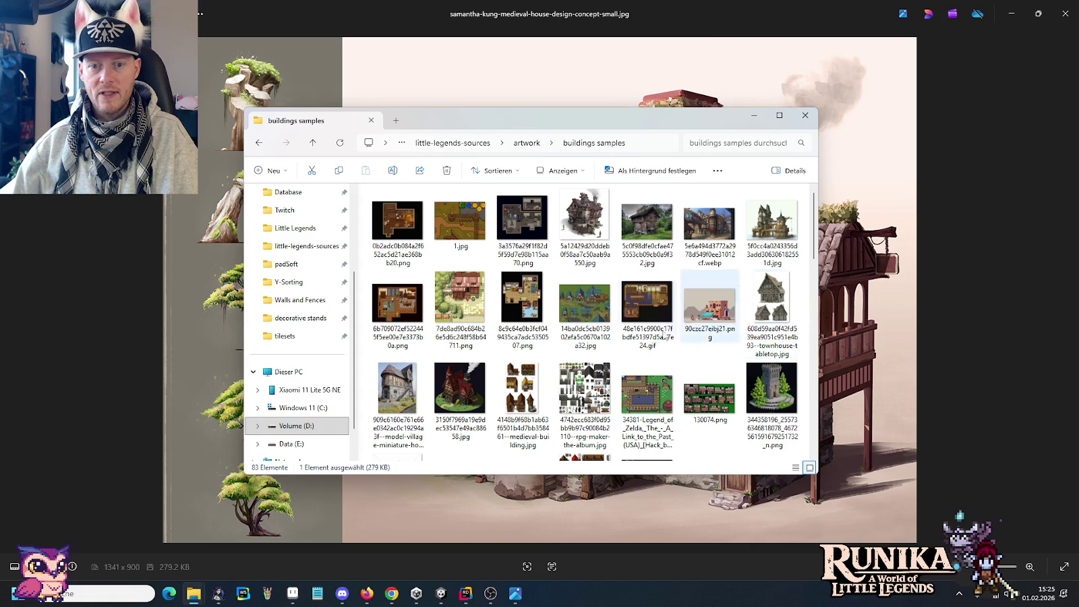
click(526, 143)
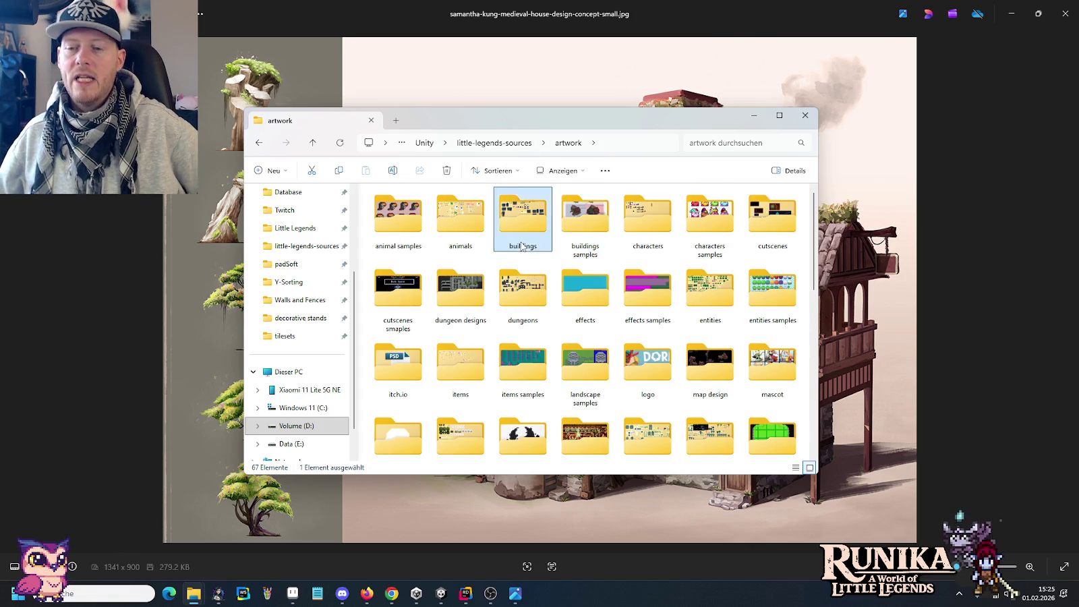
double_click(523, 236)
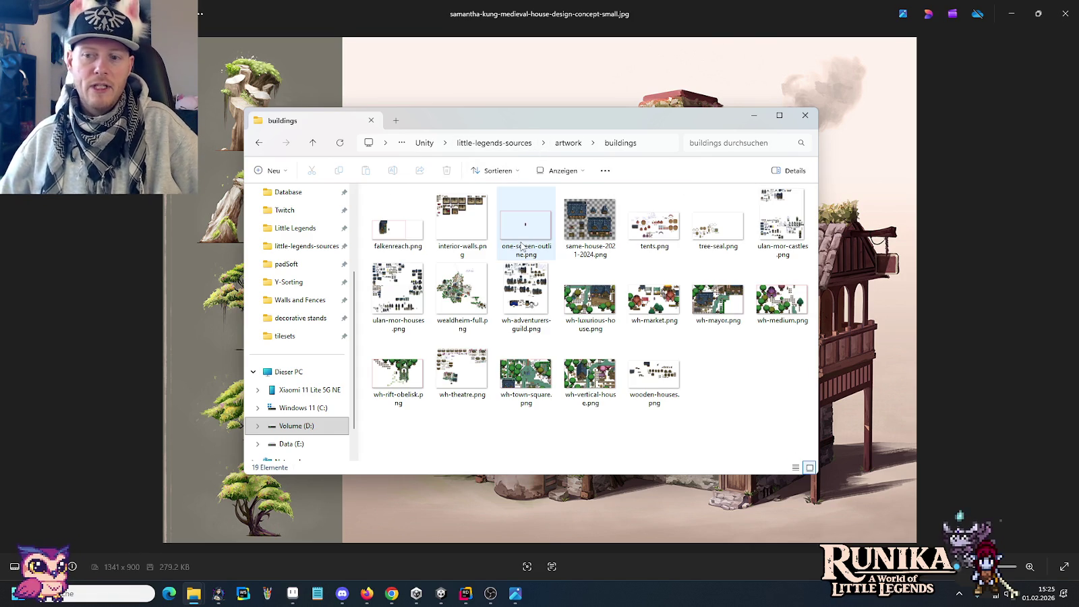
click(479, 235)
double_click(467, 211)
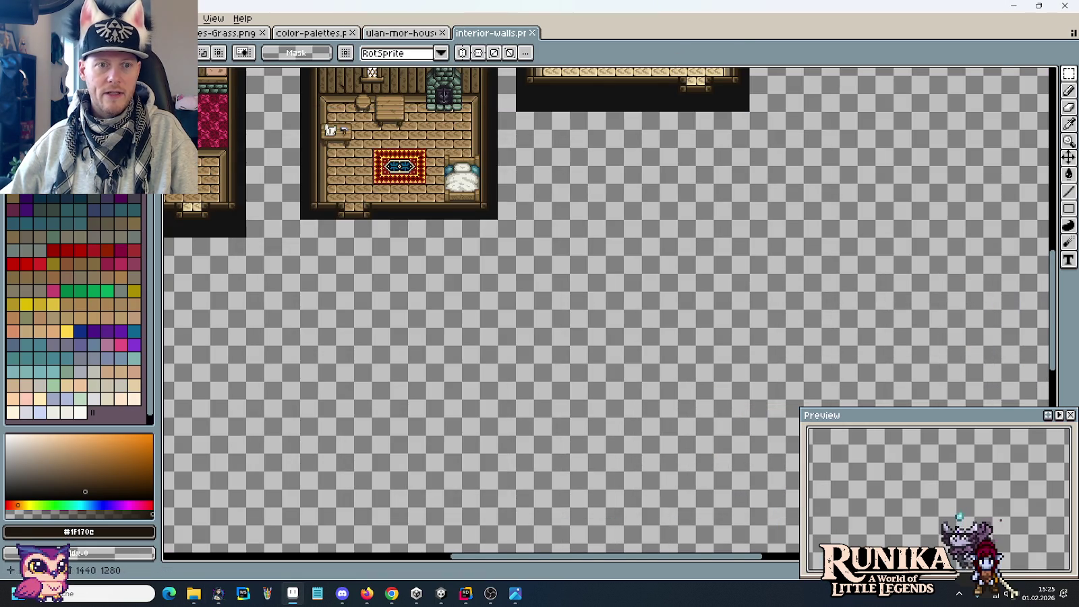
Select a 32x16 plank tile in interior-walls.png and browse the other room tiles.
scroll(607, 311, left, 10)
scroll(607, 310, up, 5)
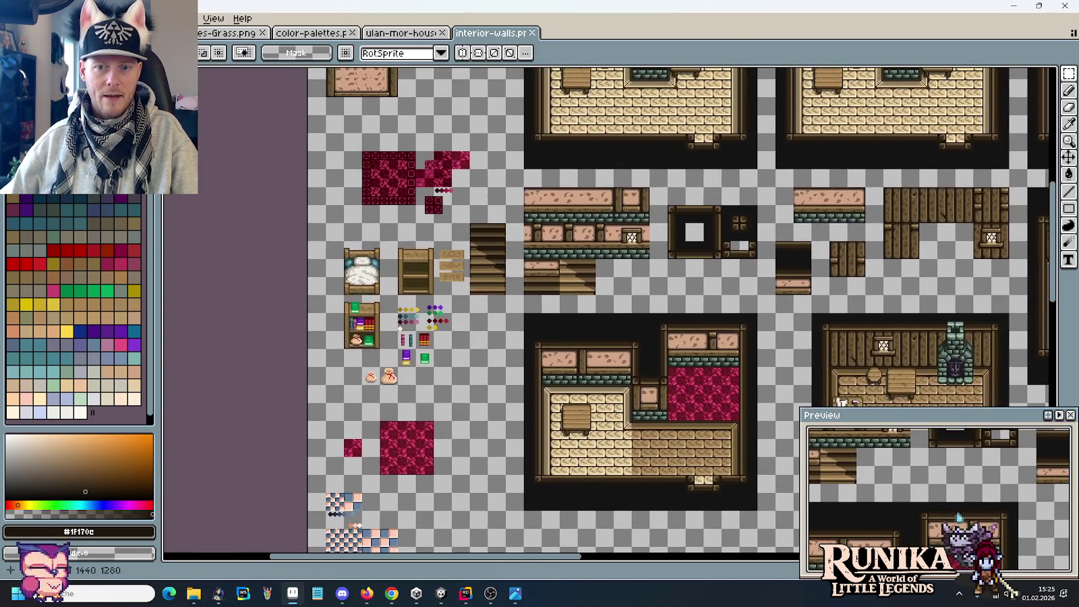
scroll(842, 289, up, 3)
drag(827, 299, 732, 337)
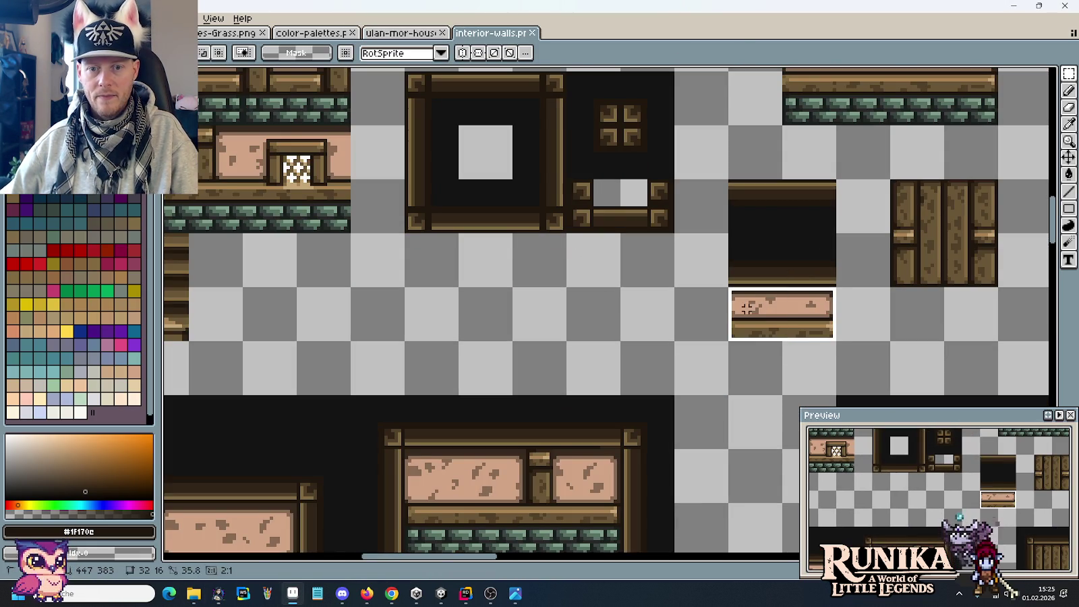
scroll(673, 355, down, 2)
scroll(614, 354, down, 1)
mouse_move(877, 152)
mouse_down()
mouse_move(685, 152)
mouse_move(747, 304)
mouse_move(774, 329)
mouse_move(1039, 334)
mouse_up()
mouse_move(742, 297)
mouse_down()
mouse_move(489, 262)
mouse_move(308, 256)
mouse_up()
mouse_move(472, 270)
mouse_down()
mouse_move(279, 301)
mouse_move(671, 165)
mouse_up()
drag(303, 453, 769, 306)
Open wh-adventurers-guild.png from the buildings folder in a new tab.
right_click(492, 32)
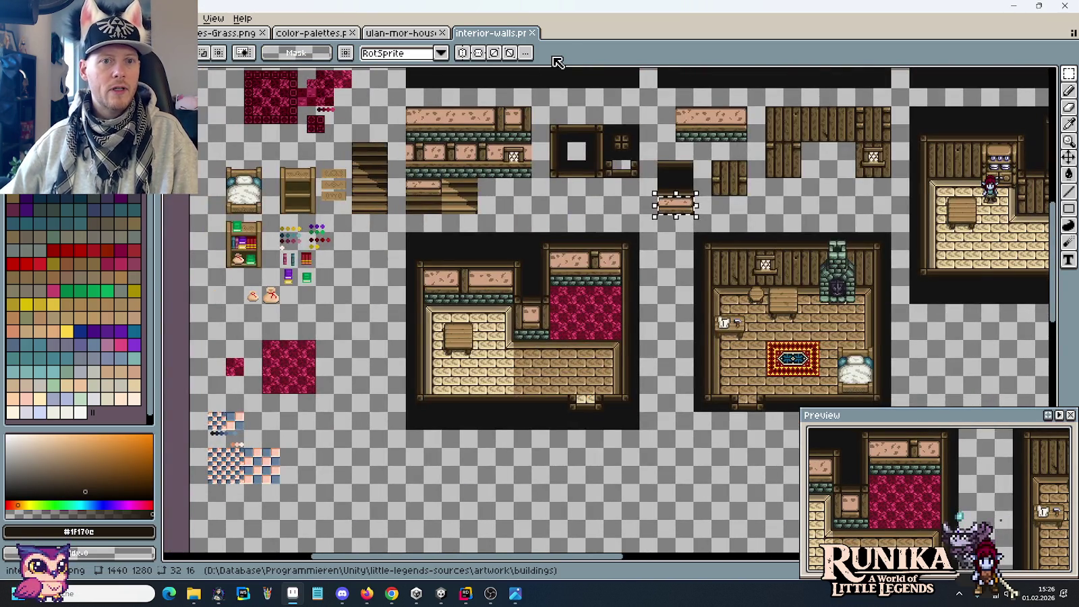
click(559, 60)
double_click(530, 299)
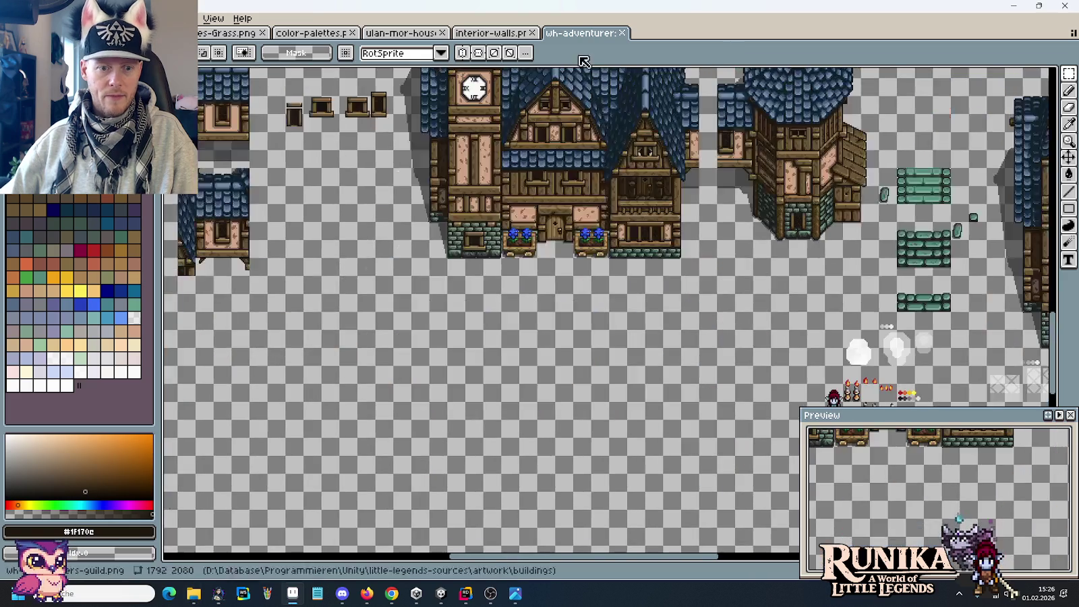
Select the 32x16 stair-top plank tile in the blue room, then return to the house tileset.
mouse_move(641, 405)
mouse_down()
mouse_move(641, 219)
mouse_move(776, 27)
mouse_up()
drag(338, 270, 675, 317)
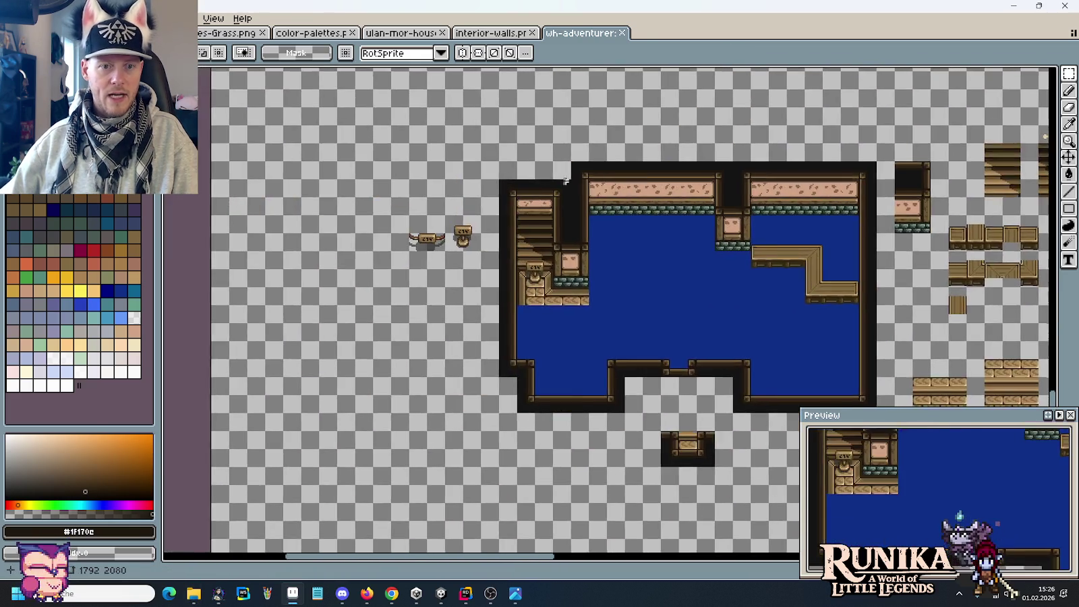
scroll(532, 247, up, 1)
drag(508, 228, 582, 259)
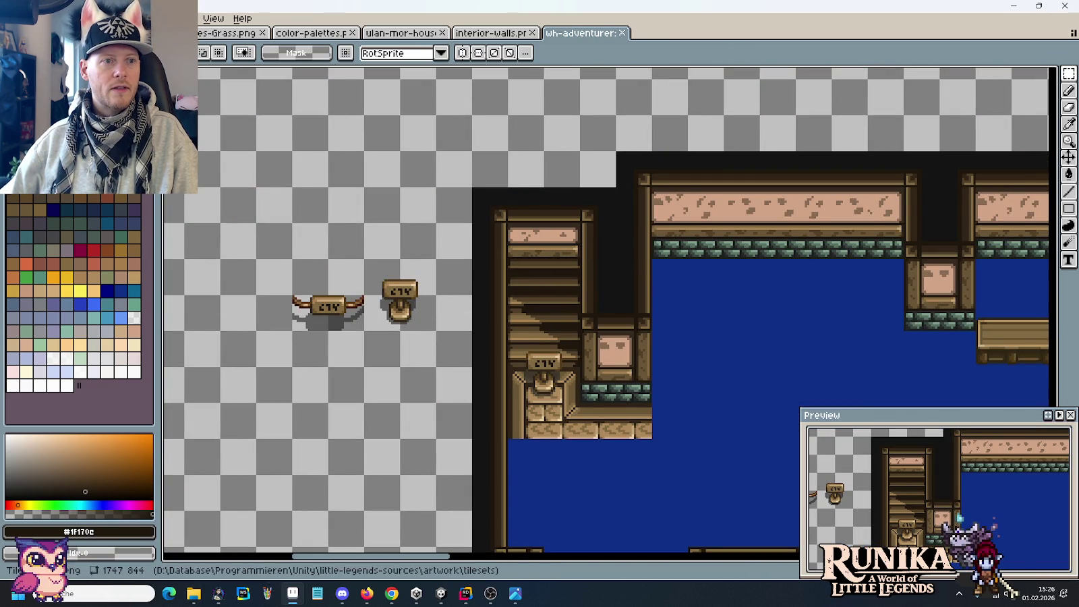
click(392, 37)
scroll(537, 174, down, 1)
scroll(481, 135, up, 2)
Paste the plank tile into the house sheet and commit it up and to the right.
scroll(607, 345, up, 1)
scroll(607, 345, up, 3)
scroll(607, 345, up, 2)
key(ctrl+v)
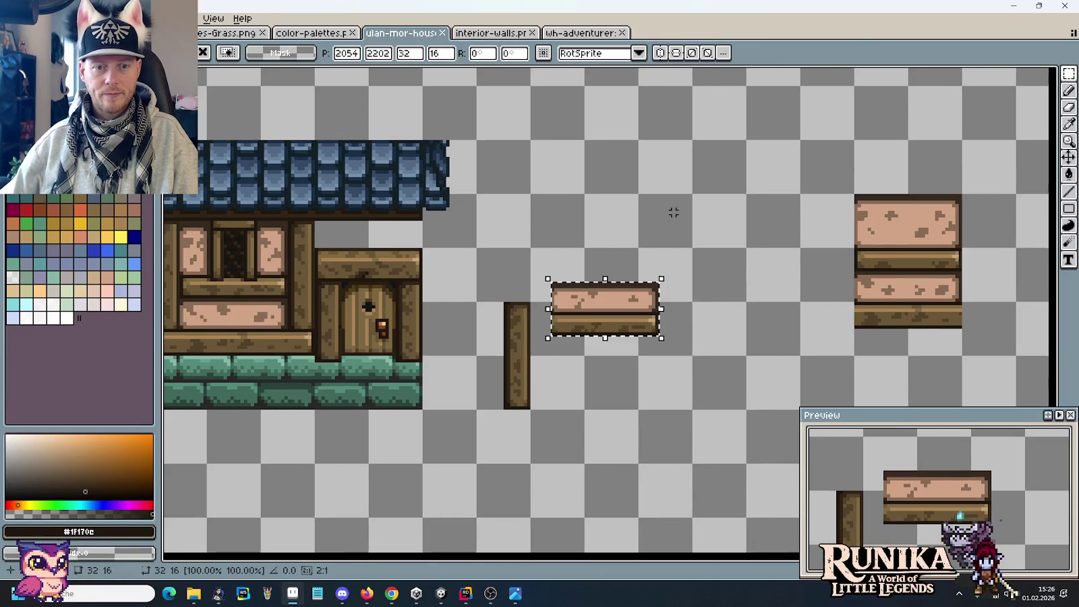
drag(622, 312, 709, 224)
key(Return)
Separate the plaster panel strip from the plank, shifting it left and down.
scroll(676, 235, up, 2)
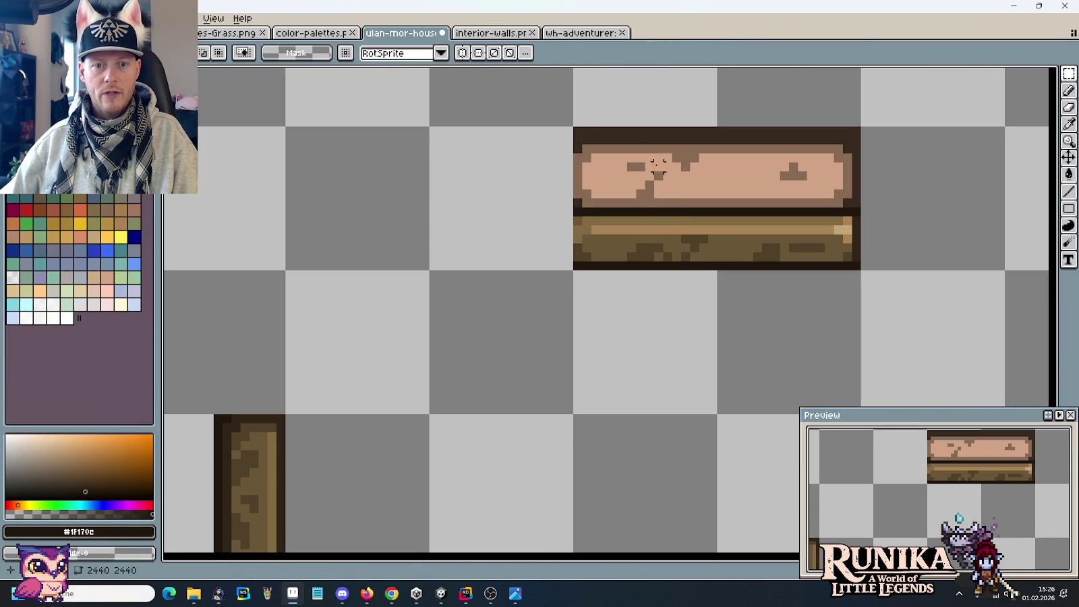
drag(572, 130, 866, 201)
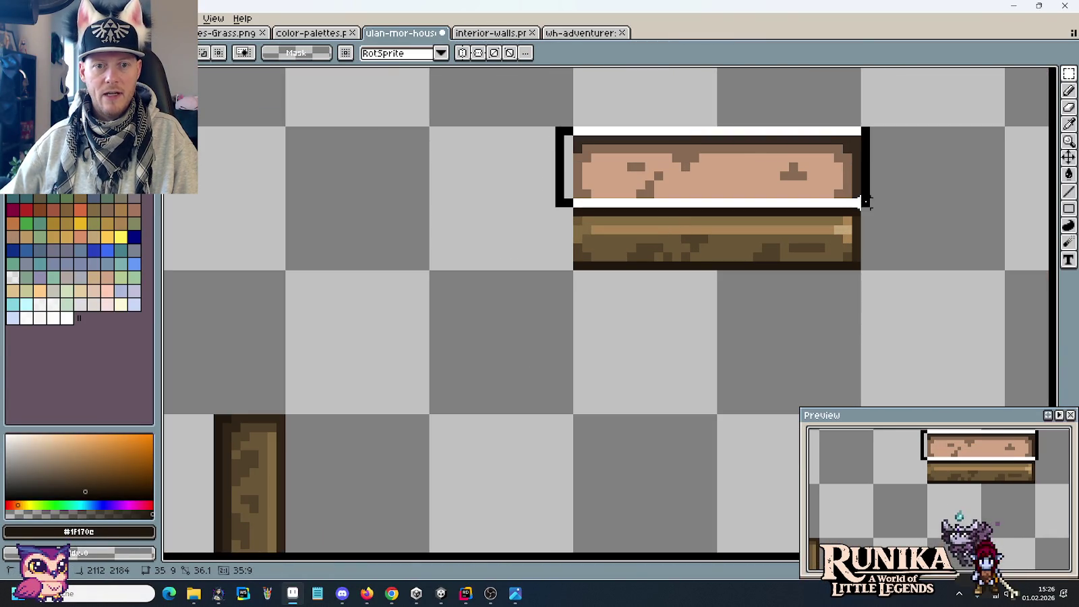
scroll(867, 201, down, 2)
mouse_move(801, 196)
mouse_down()
mouse_move(426, 243)
mouse_move(853, 154)
mouse_move(625, 323)
mouse_move(621, 238)
mouse_up()
drag(731, 280, 493, 252)
click(635, 284)
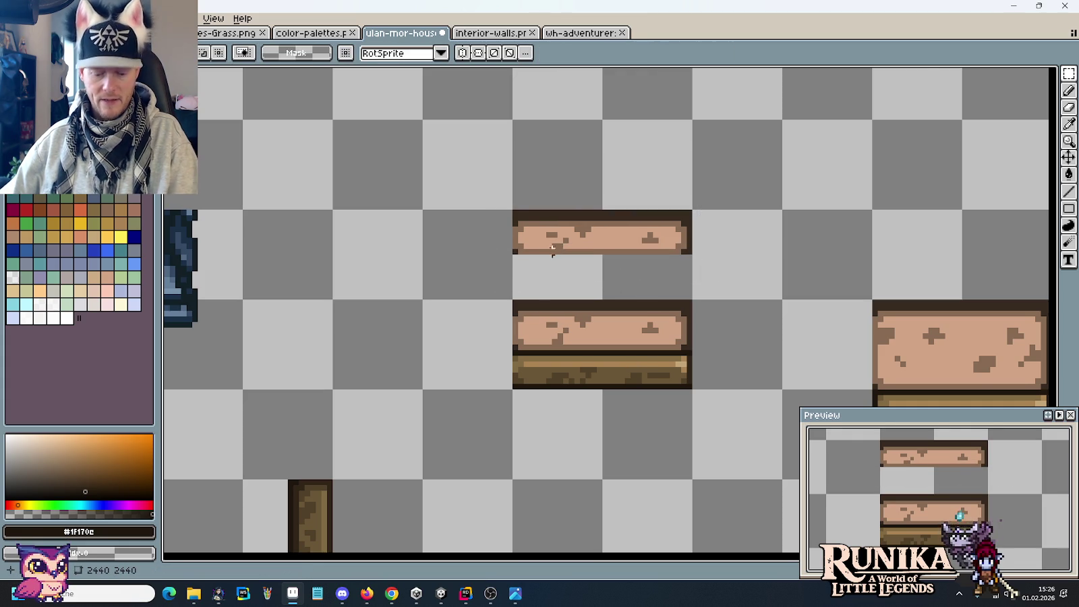
Place a copy of the plank piece on the wall above the house door.
scroll(546, 242, up, 1)
key(b)
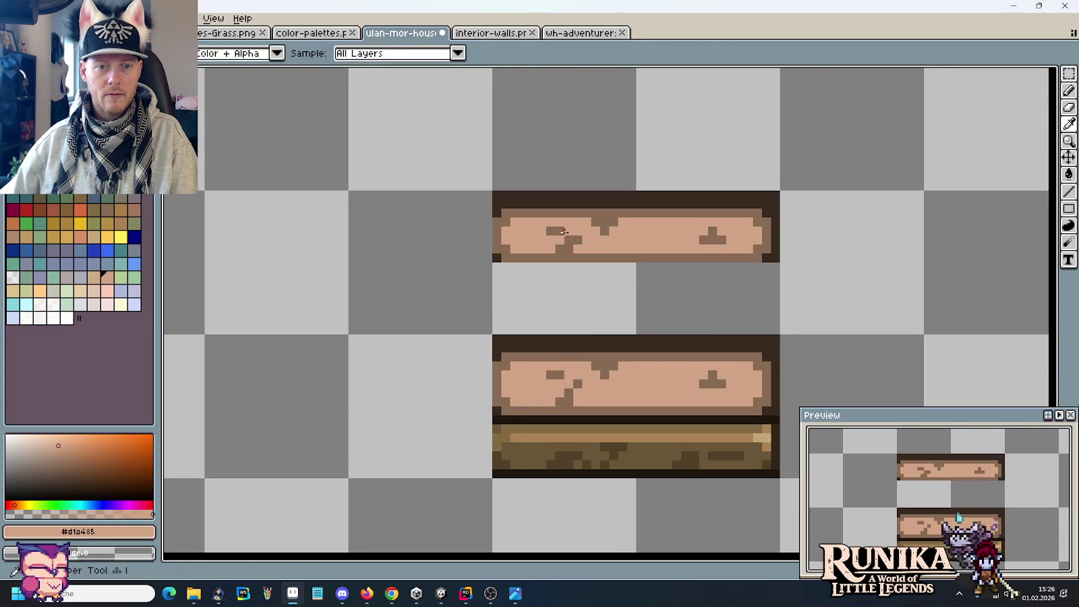
scroll(623, 274, down, 2)
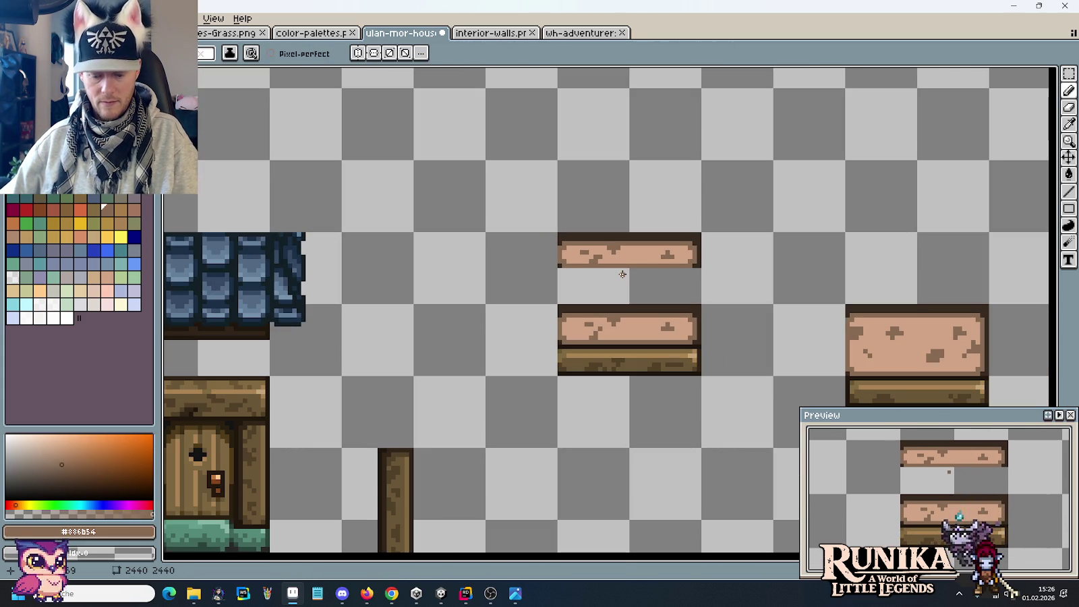
key(m)
drag(558, 232, 702, 305)
drag(574, 259, 843, 196)
mouse_move(922, 209)
mouse_down()
mouse_move(618, 321)
mouse_move(499, 313)
mouse_up()
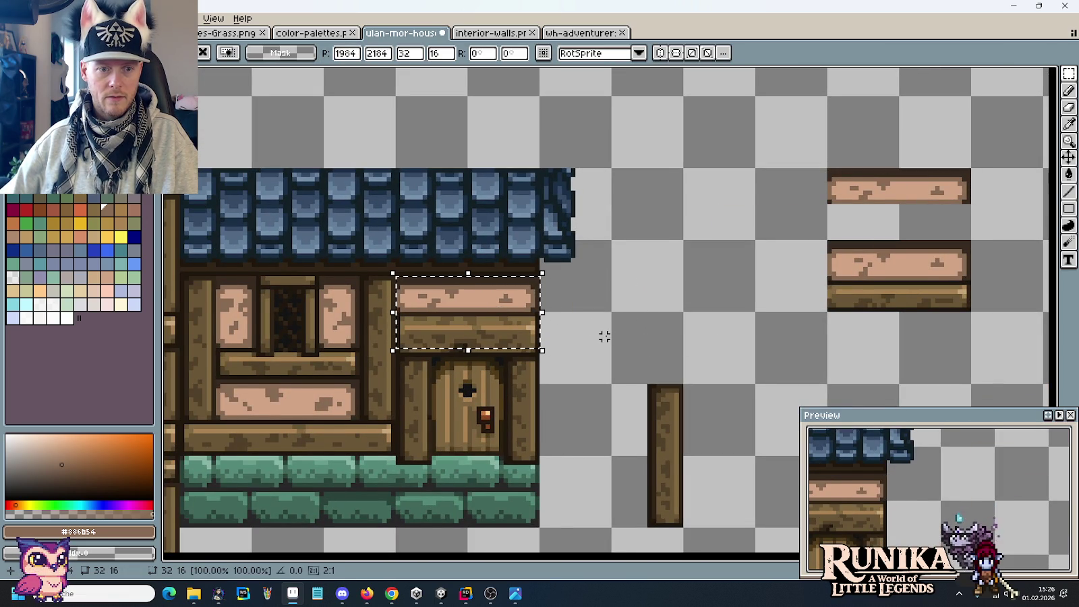
scroll(673, 291, down, 1)
click(673, 291)
scroll(674, 291, down, 1)
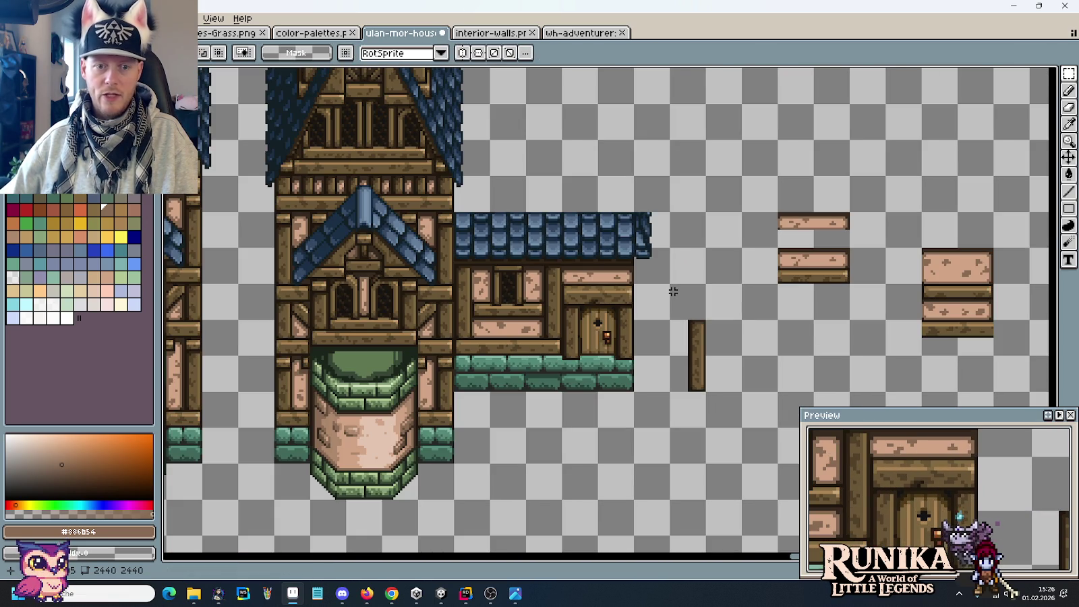
Copy the post's end into a small square timber block and move it to the right.
scroll(674, 291, up, 2)
mouse_move(574, 439)
mouse_down()
mouse_move(629, 466)
mouse_move(785, 303)
mouse_move(739, 251)
mouse_move(761, 288)
mouse_move(896, 356)
mouse_move(363, 195)
mouse_move(523, 193)
mouse_up()
key(ctrl+d)
key(ctrl+d)
mouse_move(739, 222)
mouse_down()
mouse_move(454, 366)
mouse_move(334, 407)
mouse_up()
Copy the plaster panel two tiles left and shorten it by moving its end cap.
drag(610, 224, 457, 229)
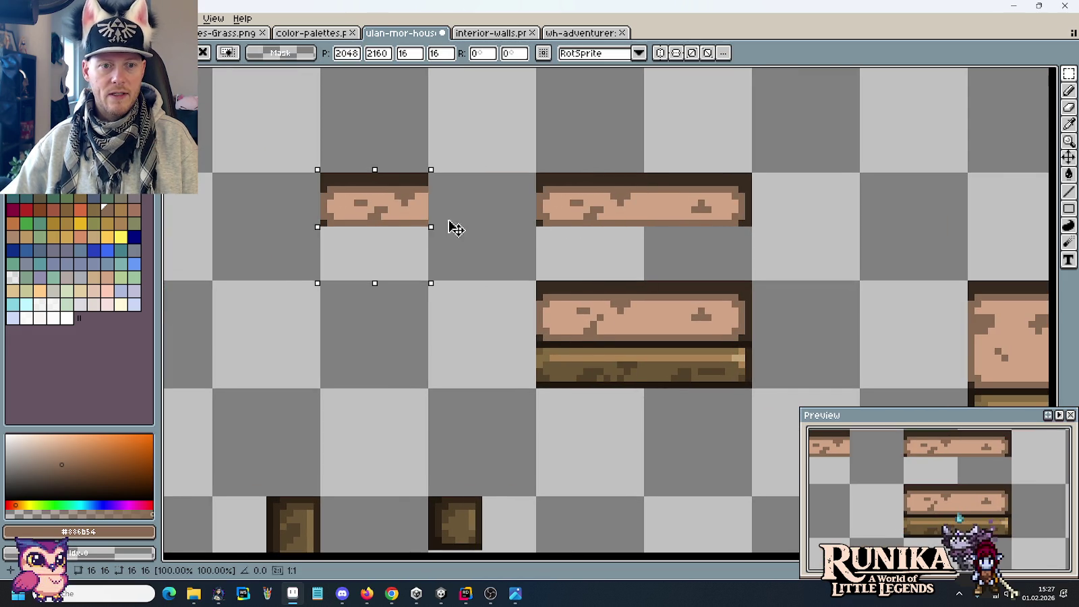
mouse_move(746, 176)
mouse_down()
mouse_move(700, 238)
mouse_move(413, 226)
mouse_up()
key(Return)
Place the short plaster panel on the house wall above the arched door.
scroll(398, 317, down, 1)
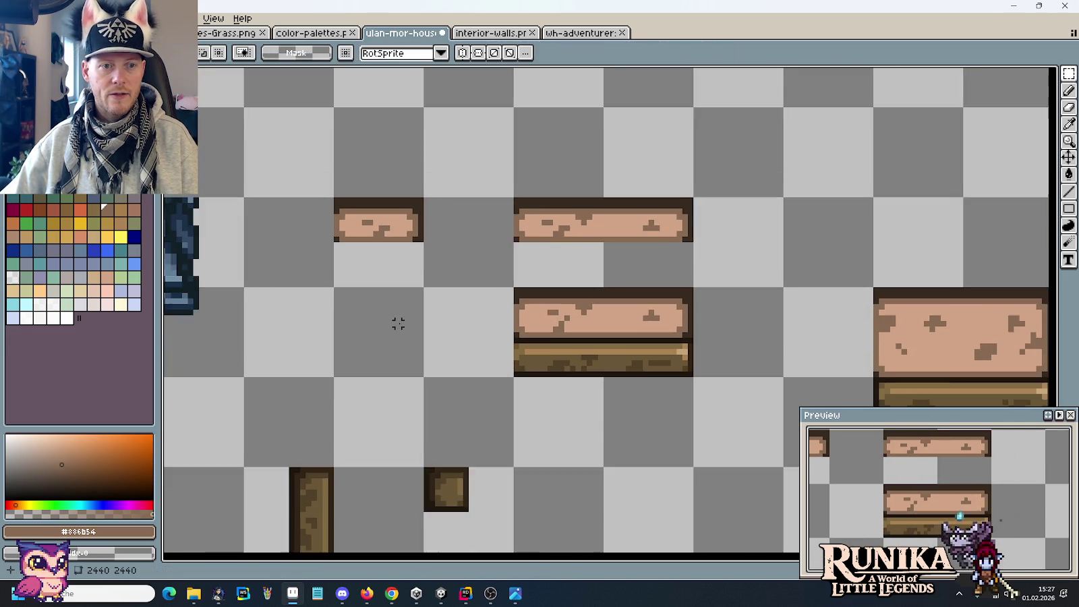
drag(398, 320, 739, 260)
mouse_move(661, 144)
mouse_down()
mouse_move(749, 192)
mouse_move(414, 354)
mouse_up()
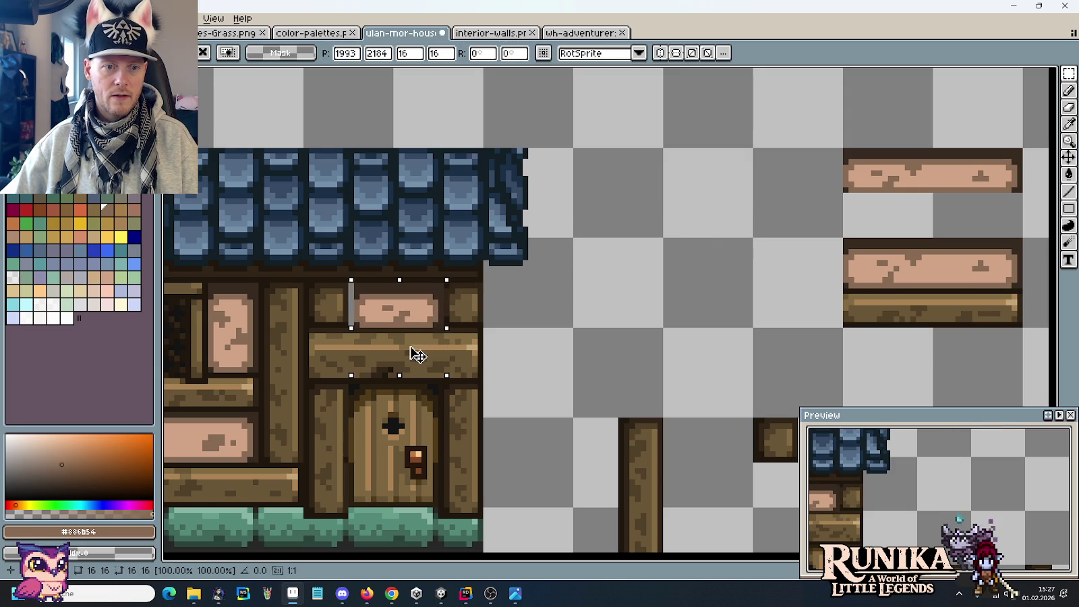
key(Return)
scroll(549, 356, down, 2)
drag(563, 357, 621, 299)
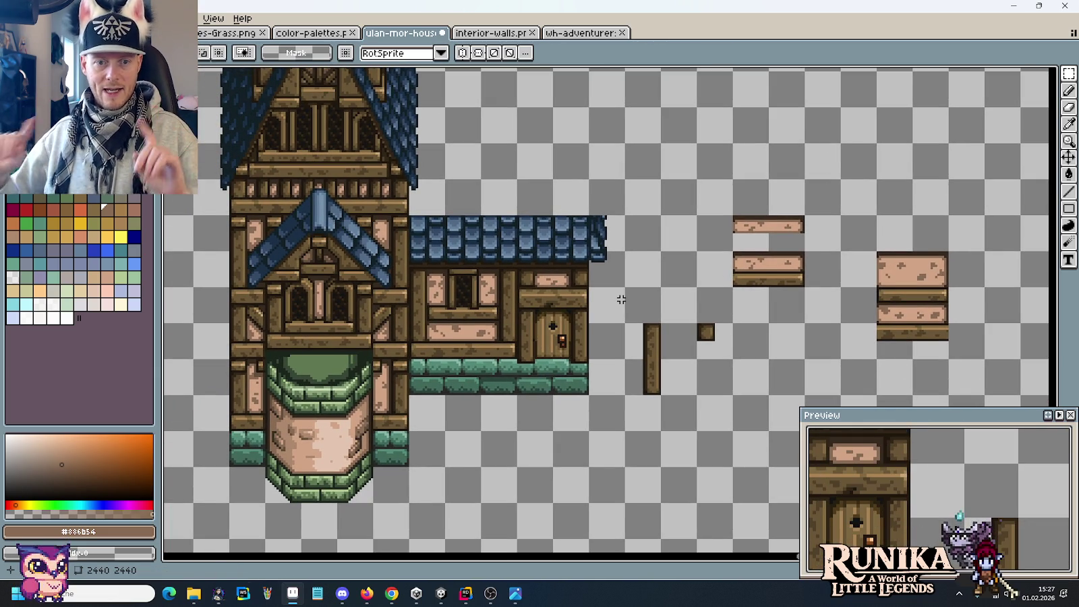
scroll(621, 299, up, 2)
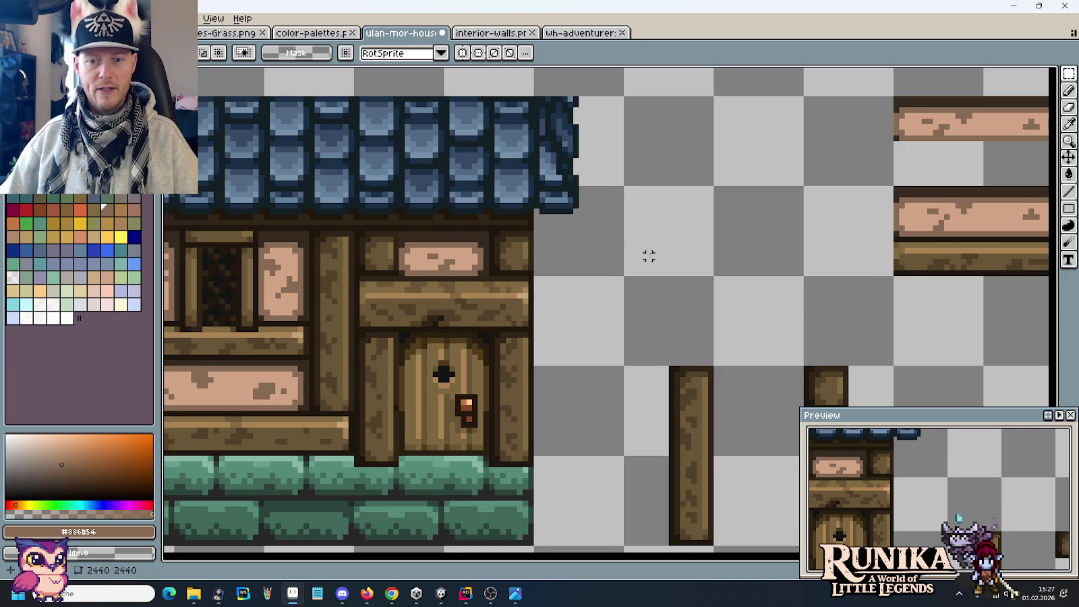
drag(646, 253, 659, 193)
drag(430, 257, 588, 377)
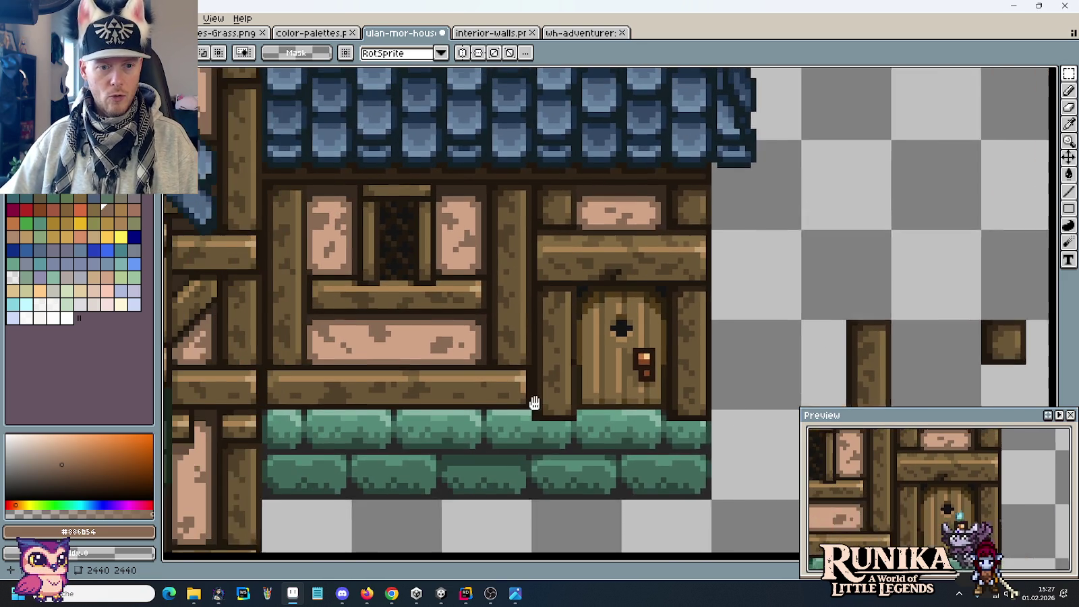
scroll(599, 226, up, 3)
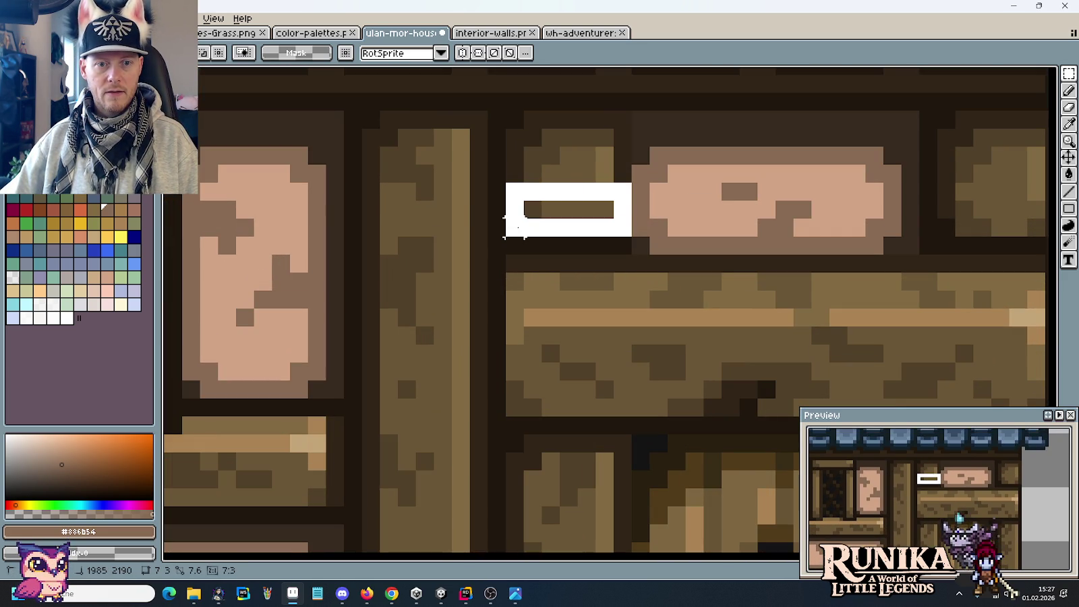
Lower the timber strip left of the panel one pixel and copy it to the panel's right side.
drag(615, 197, 506, 237)
key(Down)
scroll(690, 271, right, 3)
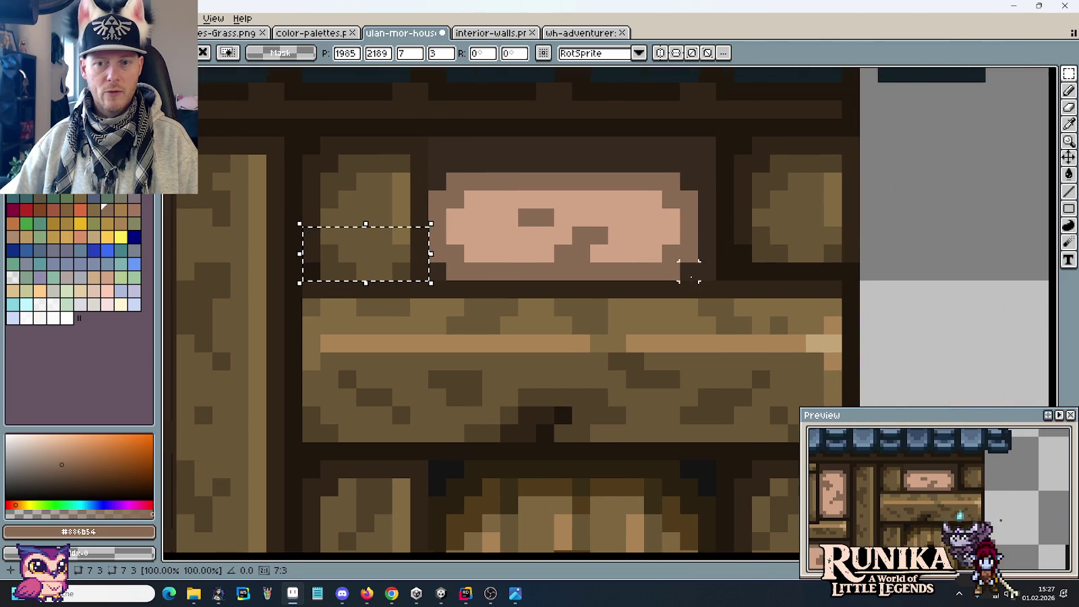
drag(742, 217, 836, 248)
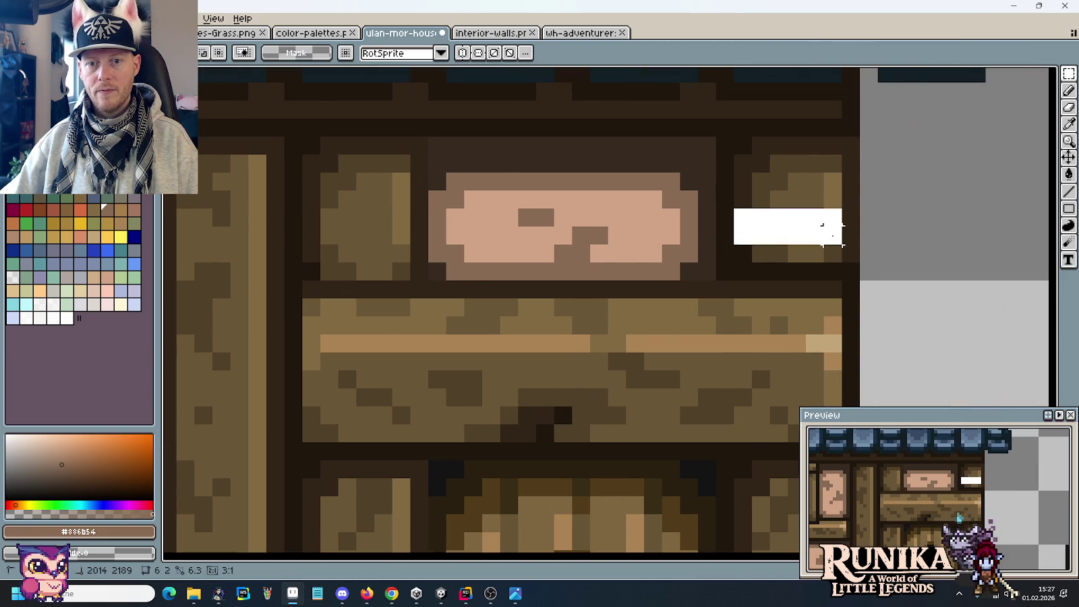
click(599, 253)
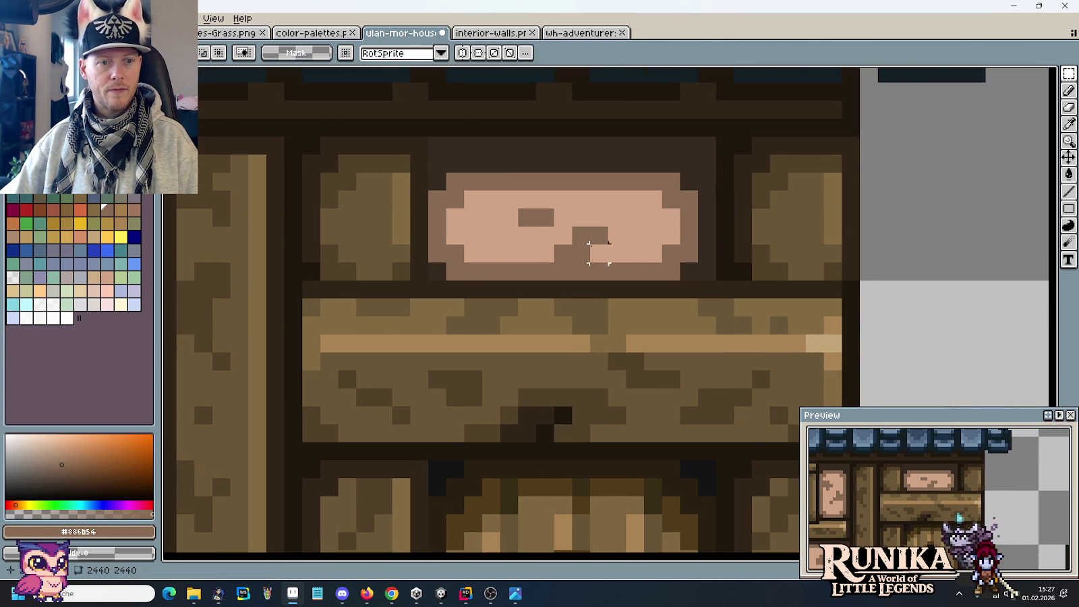
scroll(658, 271, down, 3)
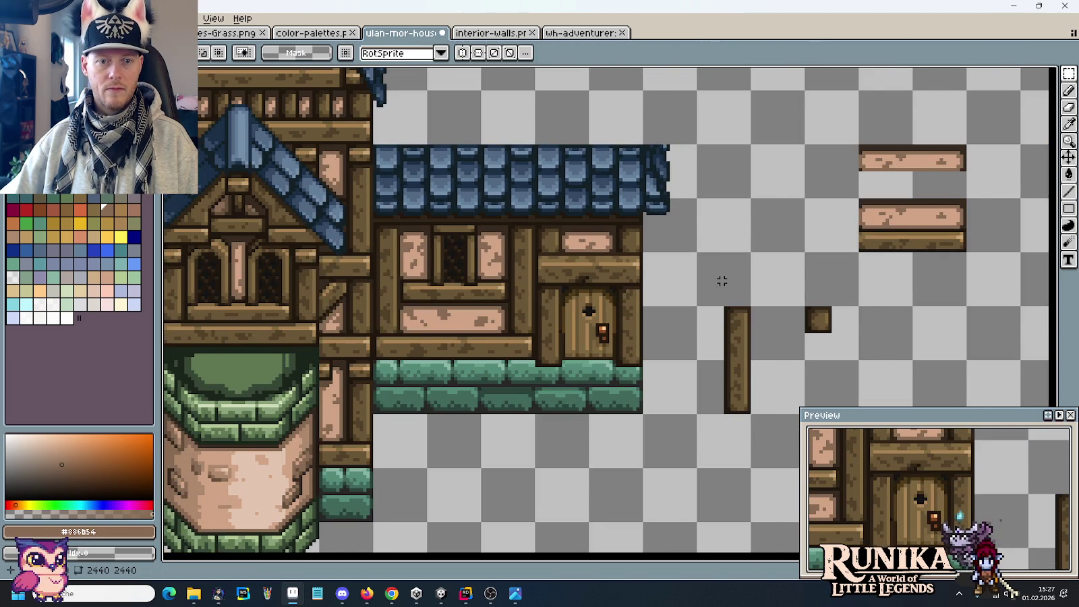
scroll(722, 281, down, 1)
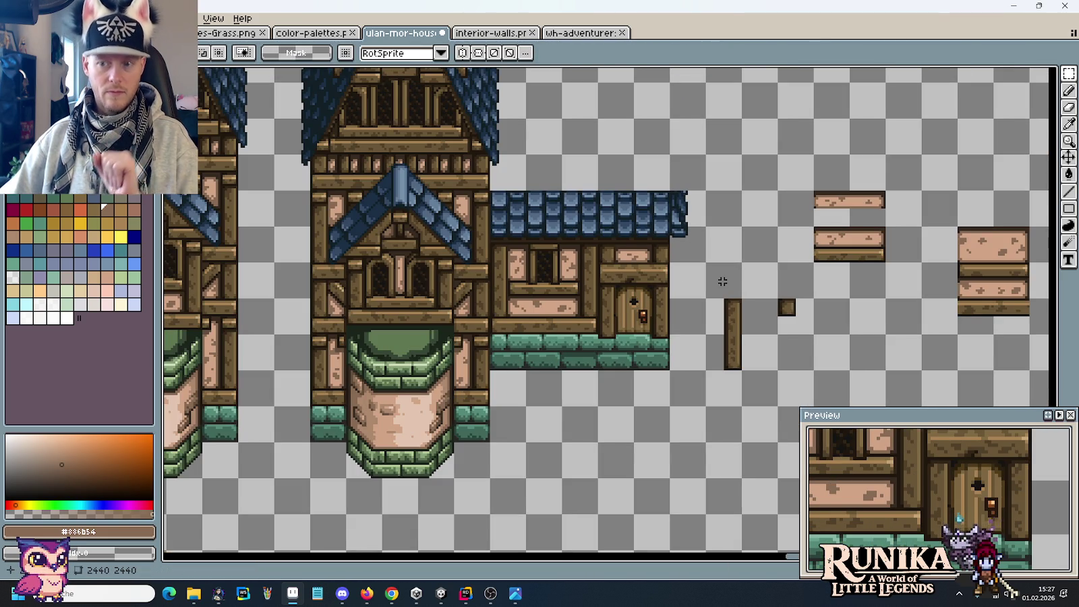
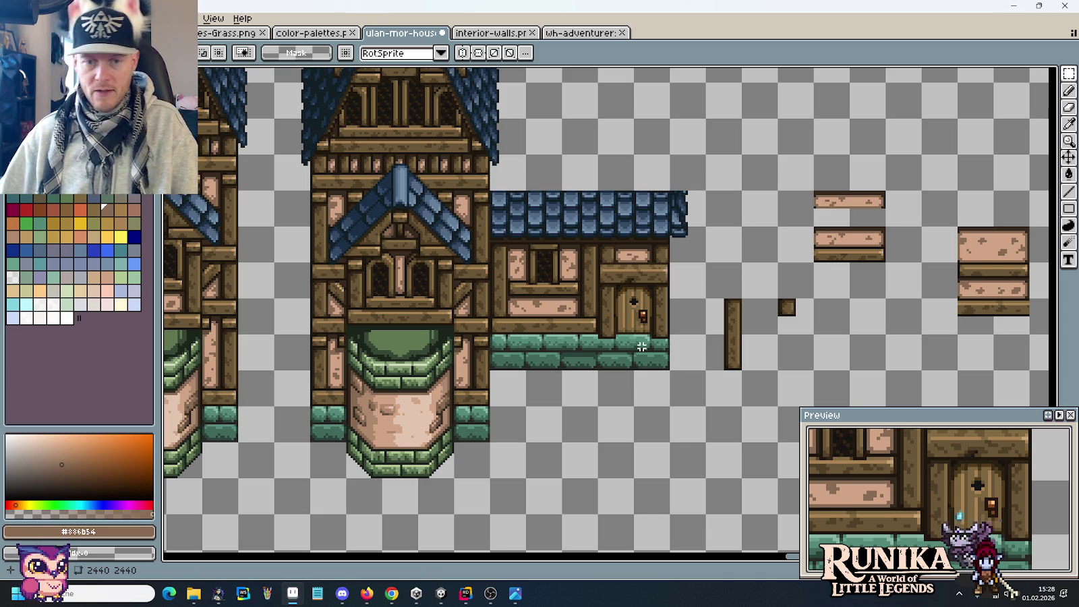
Check the medieval house reference, then pan the sheet to the green stone wall column.
key(alt+Tab)
key(alt+Tab)
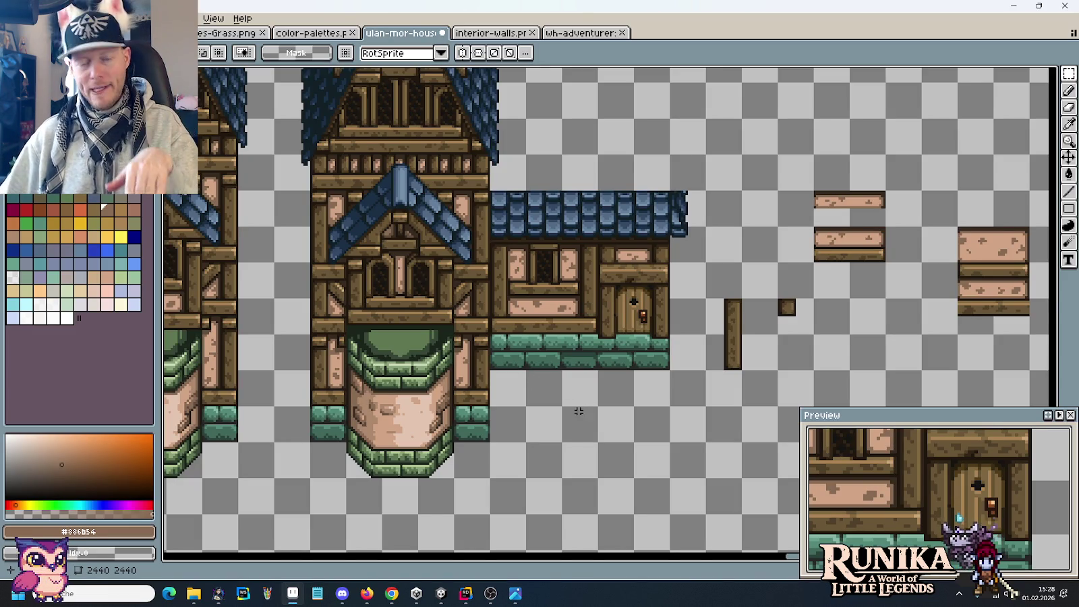
scroll(579, 411, down, 1)
scroll(593, 385, down, 1)
scroll(611, 358, down, 1)
scroll(629, 331, down, 1)
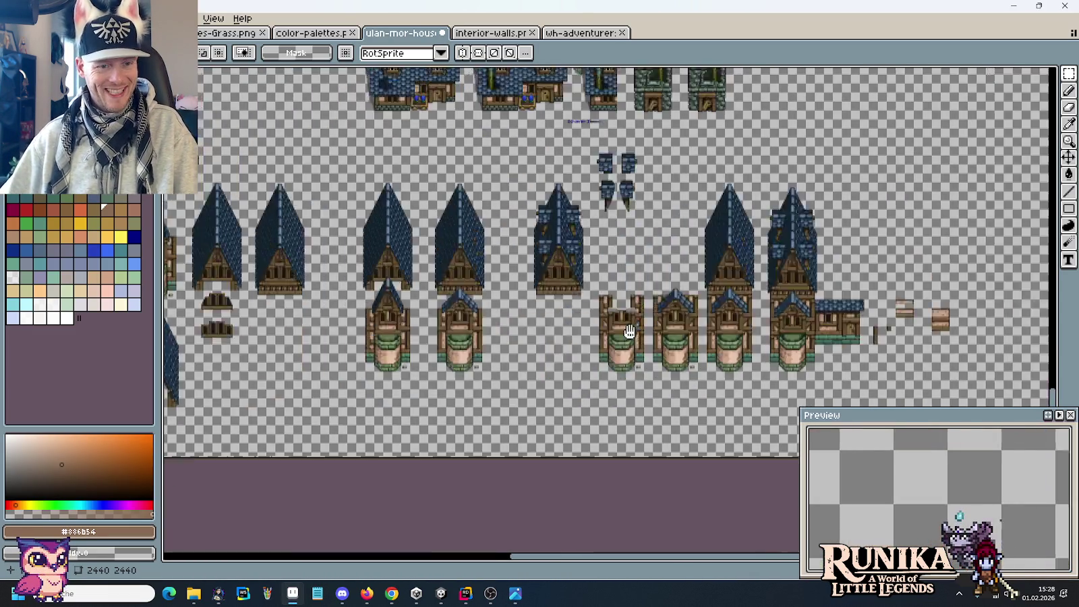
drag(629, 331, 441, 356)
scroll(441, 355, up, 2)
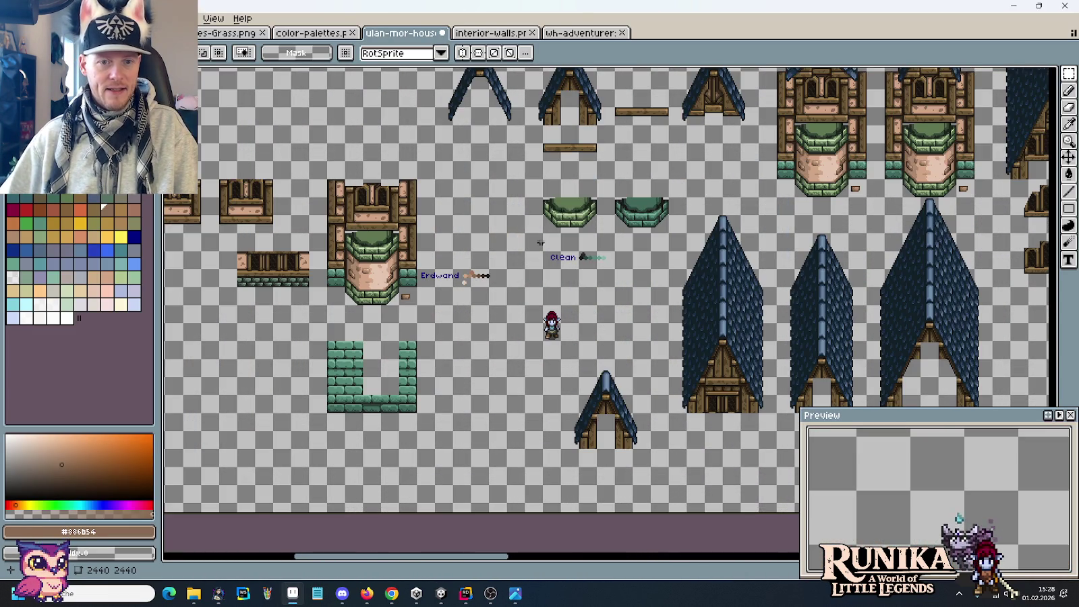
scroll(540, 317, down, 1)
scroll(540, 398, down, 1)
mouse_move(540, 398)
mouse_down()
mouse_move(608, 285)
mouse_move(358, 297)
mouse_up()
drag(843, 269, 351, 351)
mouse_move(689, 313)
mouse_down()
mouse_move(571, 257)
mouse_move(427, 285)
mouse_up()
scroll(491, 283, up, 3)
drag(1053, 317, 576, 314)
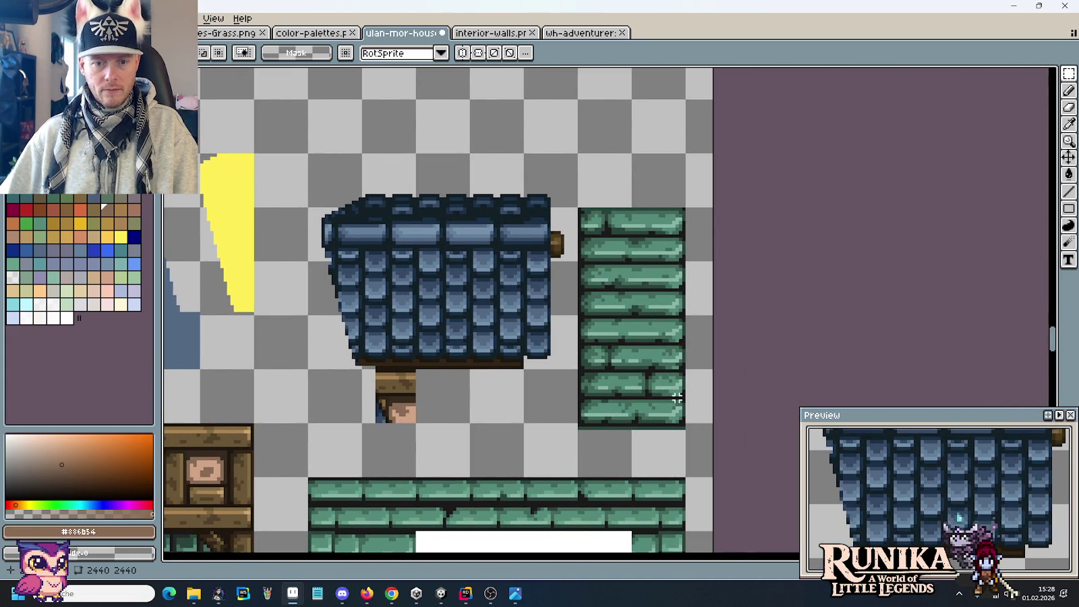
mouse_move(474, 440)
mouse_down()
mouse_move(526, 362)
mouse_move(658, 215)
mouse_move(409, 441)
mouse_move(632, 195)
mouse_up()
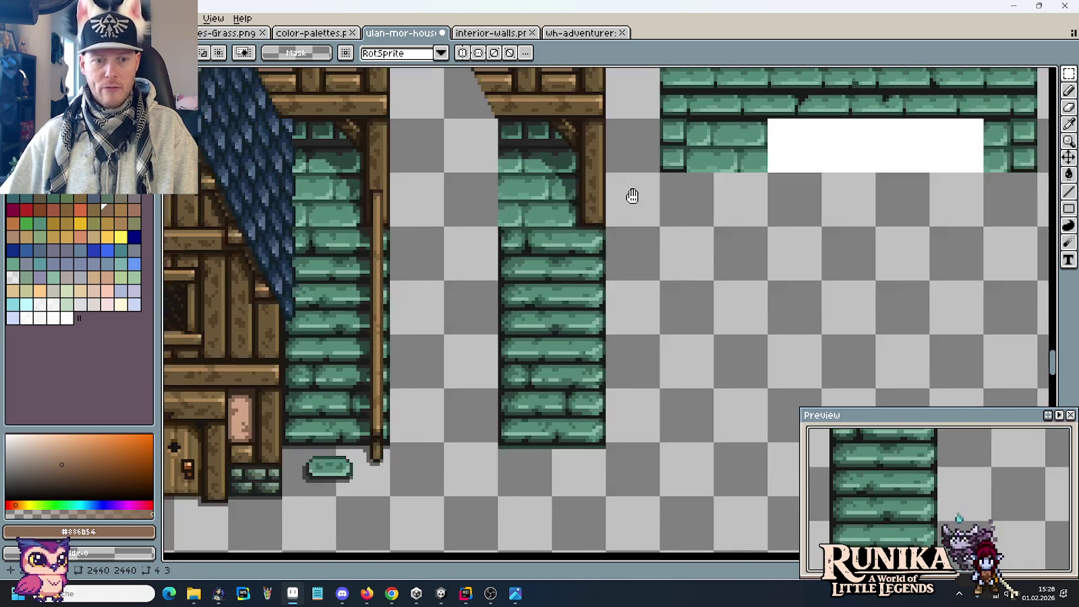
Marquee-select a 32×32 block of the green stone wall.
drag(497, 280, 607, 390)
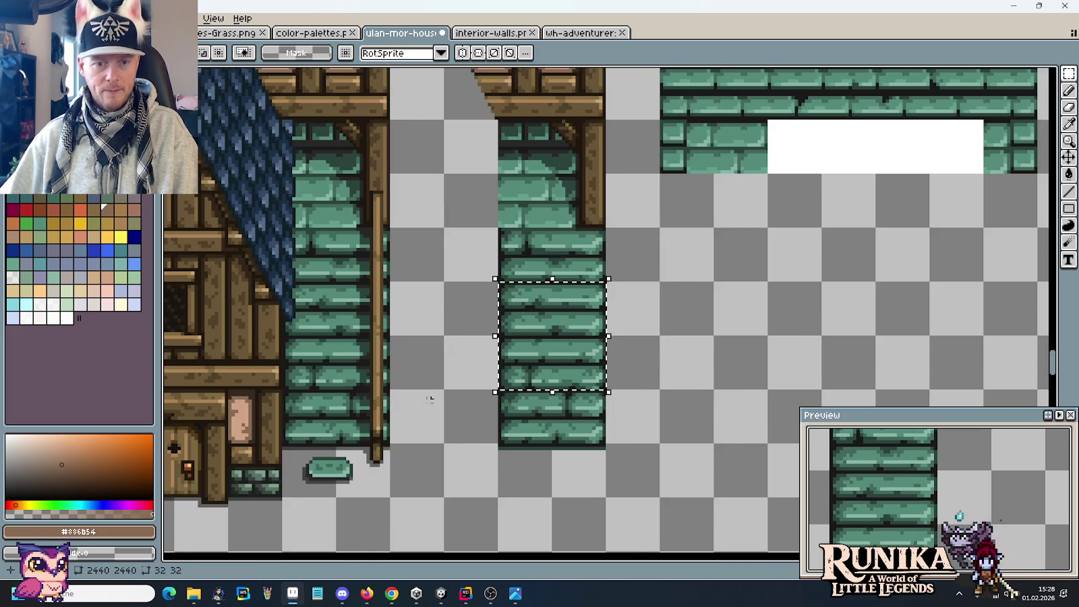
scroll(429, 399, down, 2)
scroll(513, 269, down, 5)
scroll(540, 216, down, 5)
scroll(514, 342, down, 5)
scroll(582, 422, down, 2)
scroll(568, 278, left, 5)
scroll(621, 138, left, 5)
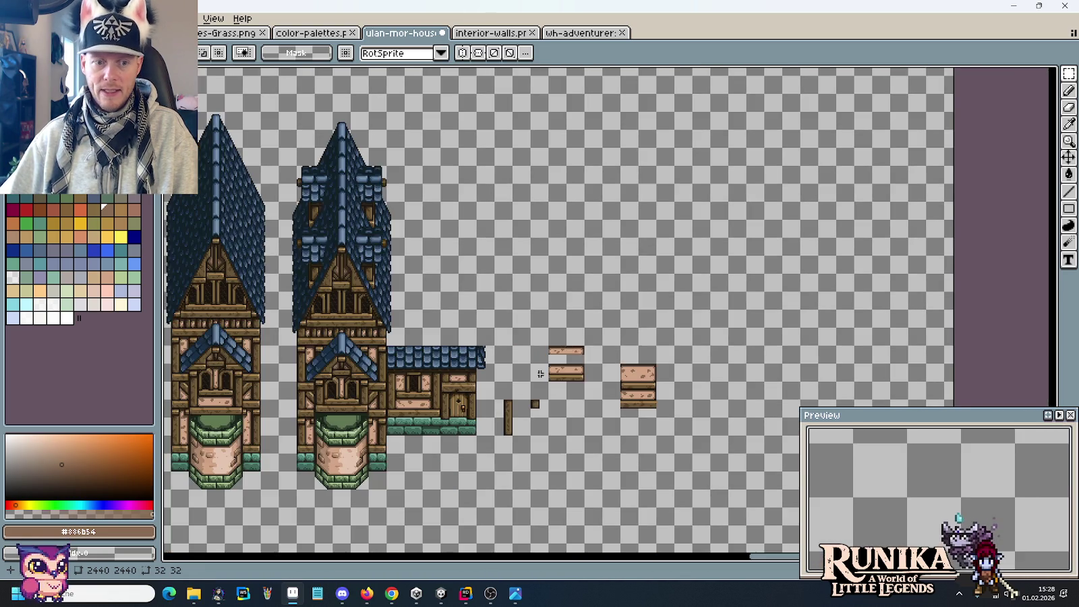
scroll(541, 373, up, 2)
Paste the green stone block below the small house, checking the reference image.
key(ctrl+v)
drag(615, 351, 550, 391)
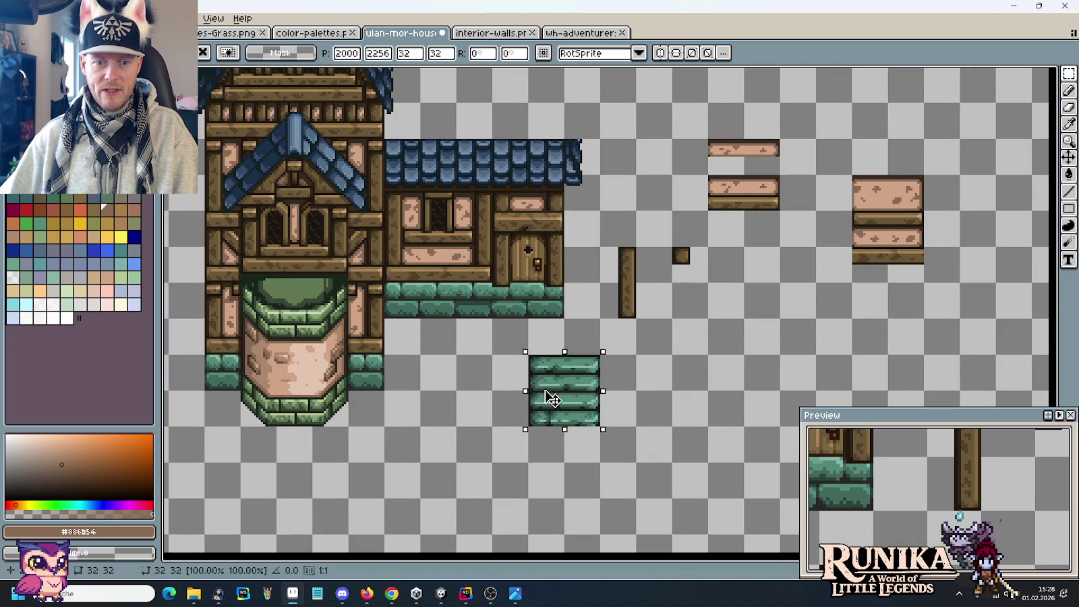
scroll(660, 390, down, 2)
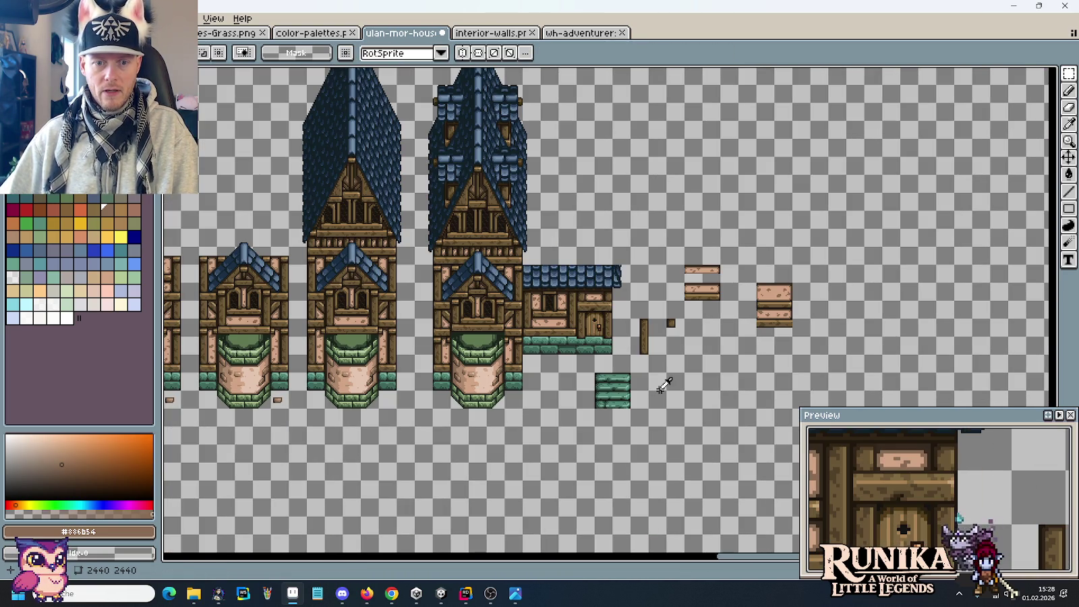
key(alt+Tab)
key(alt+Tab)
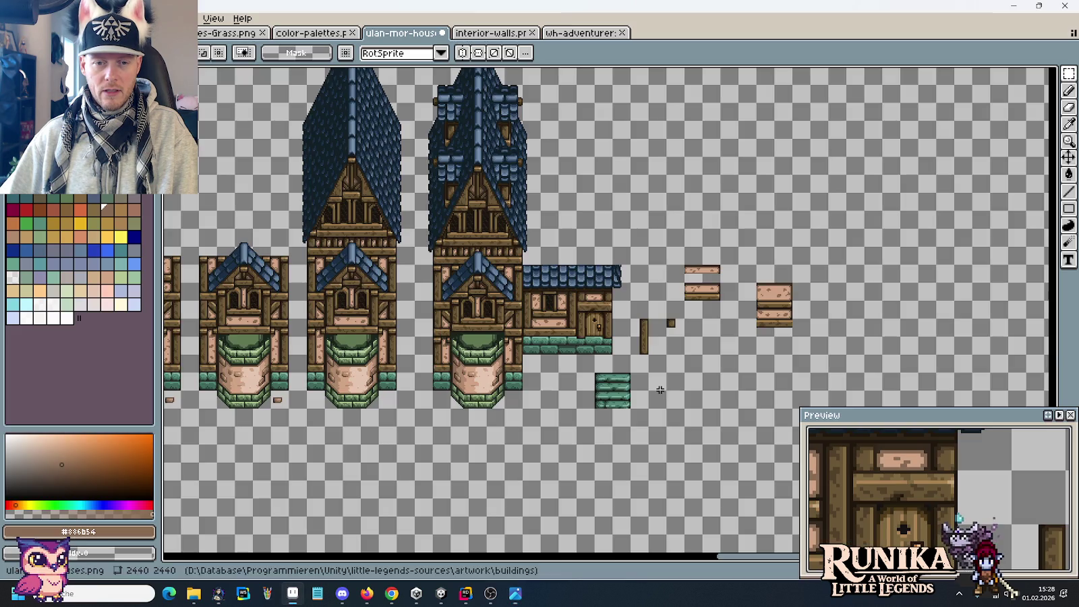
scroll(661, 395, up, 2)
Duplicate the brick strip under the door and stack it onto the loose stone block.
mouse_move(581, 376)
mouse_down()
mouse_move(540, 366)
mouse_move(509, 280)
mouse_up()
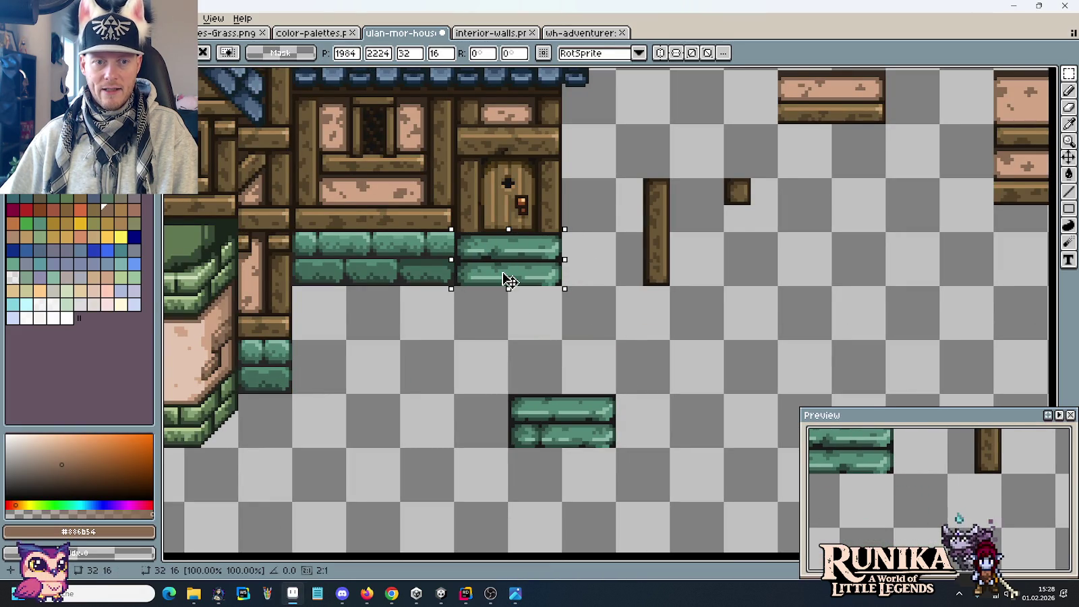
drag(510, 280, 510, 307)
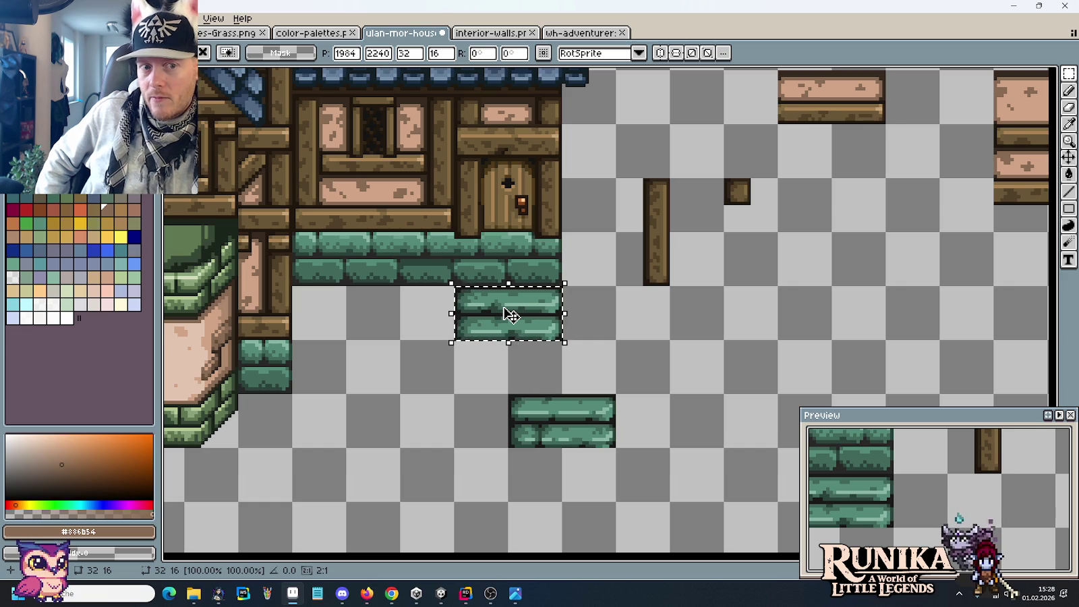
drag(512, 315, 508, 285)
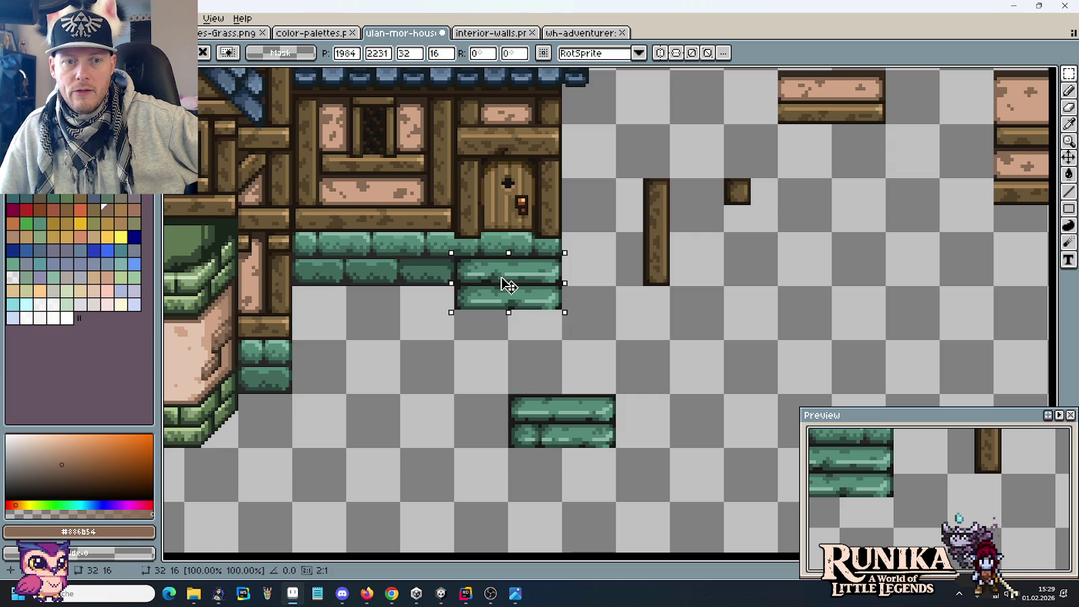
drag(508, 285, 570, 376)
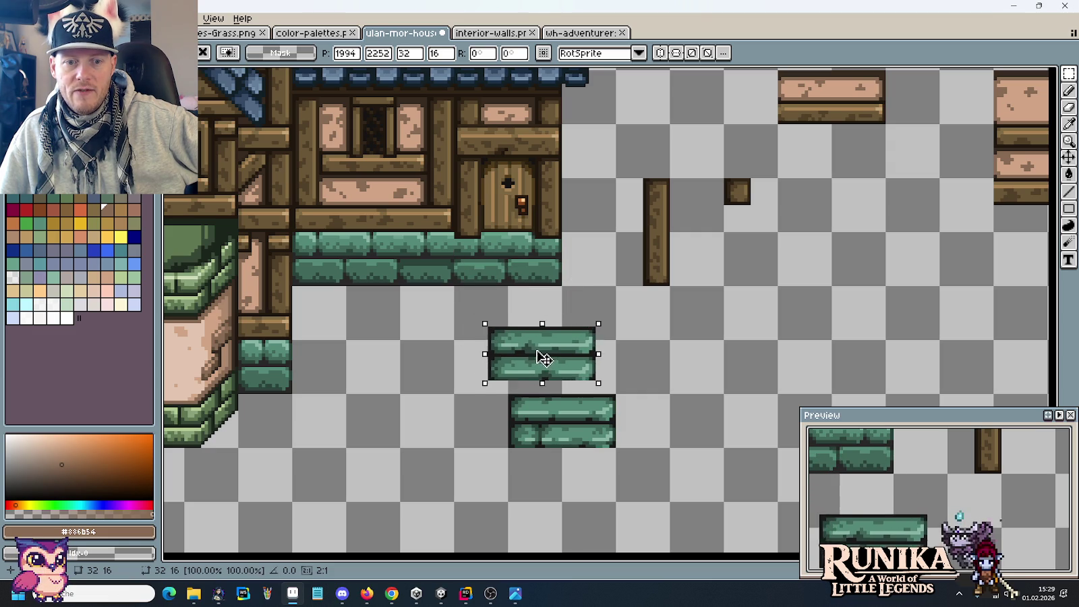
click(633, 421)
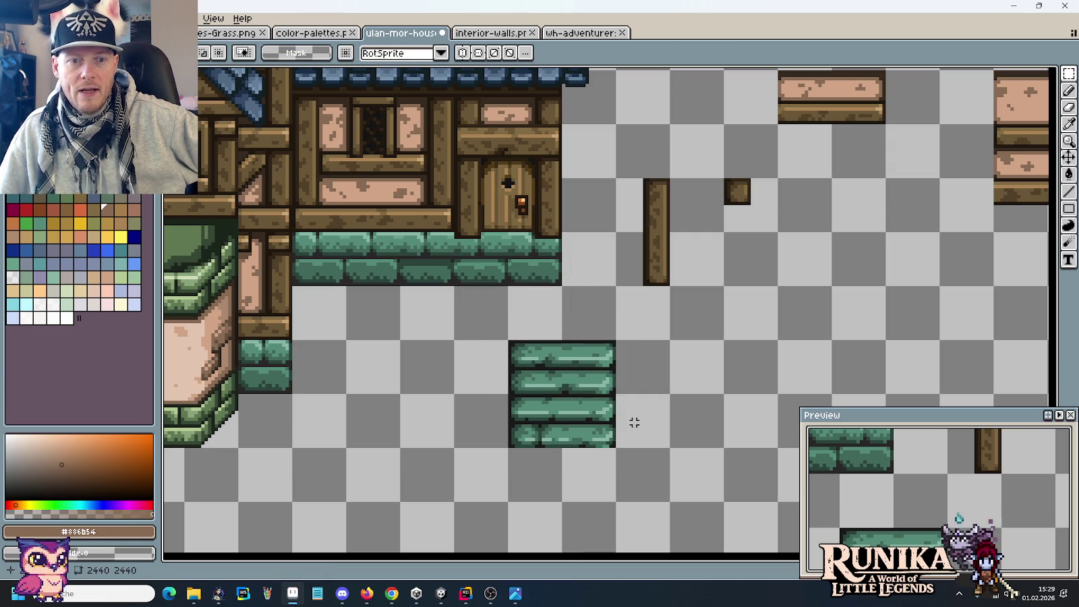
scroll(638, 392, down, 3)
mouse_move(642, 395)
mouse_down()
mouse_move(785, 456)
mouse_move(601, 420)
mouse_up()
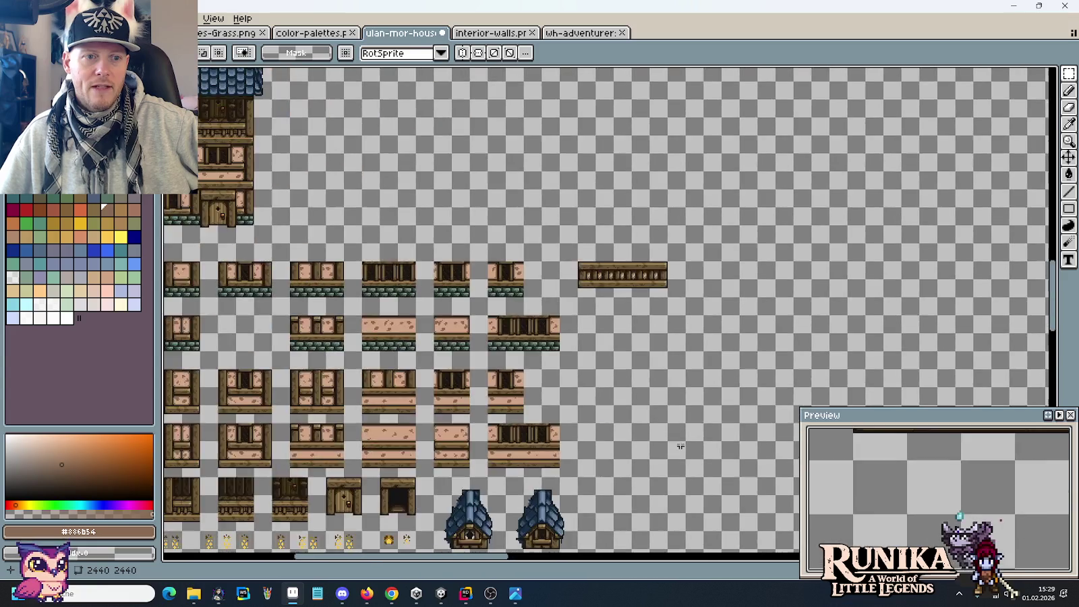
Paste a copy of the door tile beside the timber pieces.
click(575, 377)
scroll(580, 378, down, 3)
scroll(607, 304, down, 2)
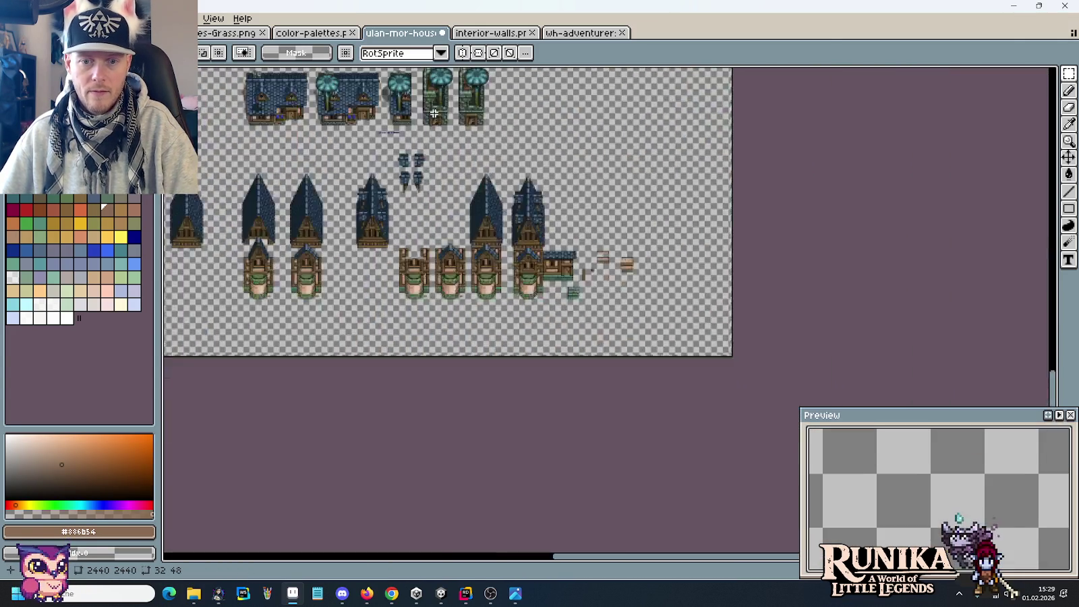
scroll(607, 303, up, 5)
key(ctrl+v)
drag(607, 304, 356, 243)
key(Return)
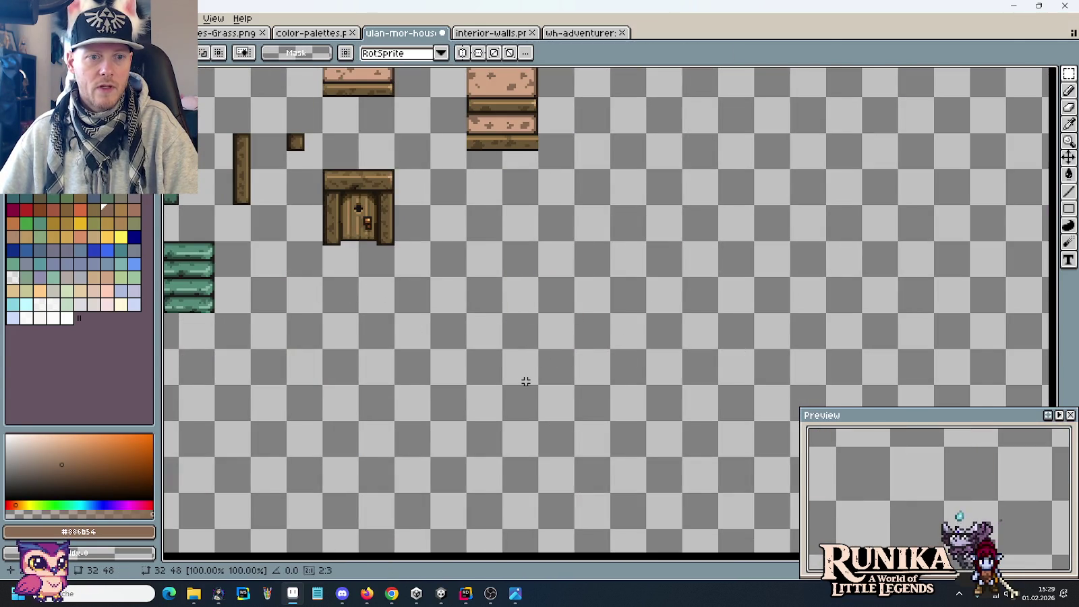
scroll(525, 380, down, 3)
scroll(730, 285, up, 2)
Select the bottom brick courses of the green wall.
scroll(458, 253, down, 1)
scroll(493, 284, down, 1)
scroll(470, 379, up, 3)
drag(654, 379, 703, 369)
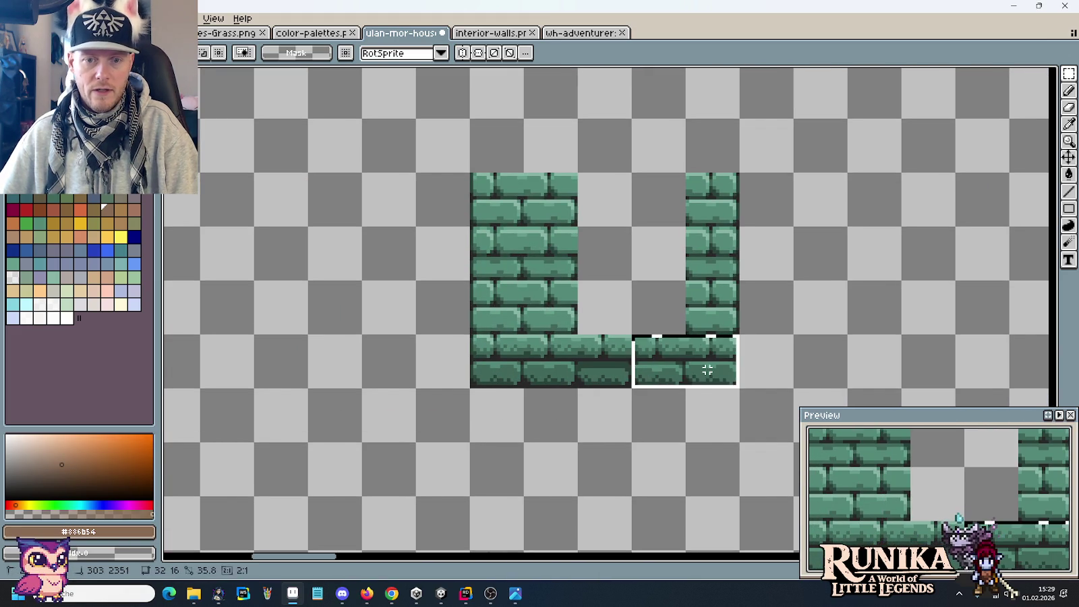
scroll(698, 368, down, 2)
drag(847, 319, 364, 249)
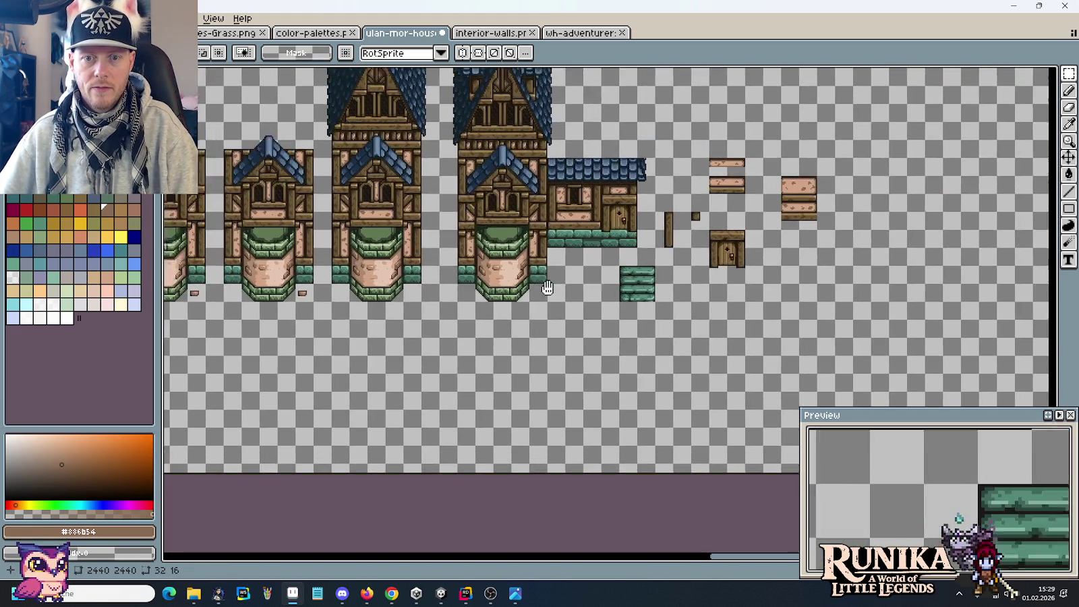
Paste the copied brick courses into empty space below the house.
scroll(610, 270, up, 3)
key(ctrl+v)
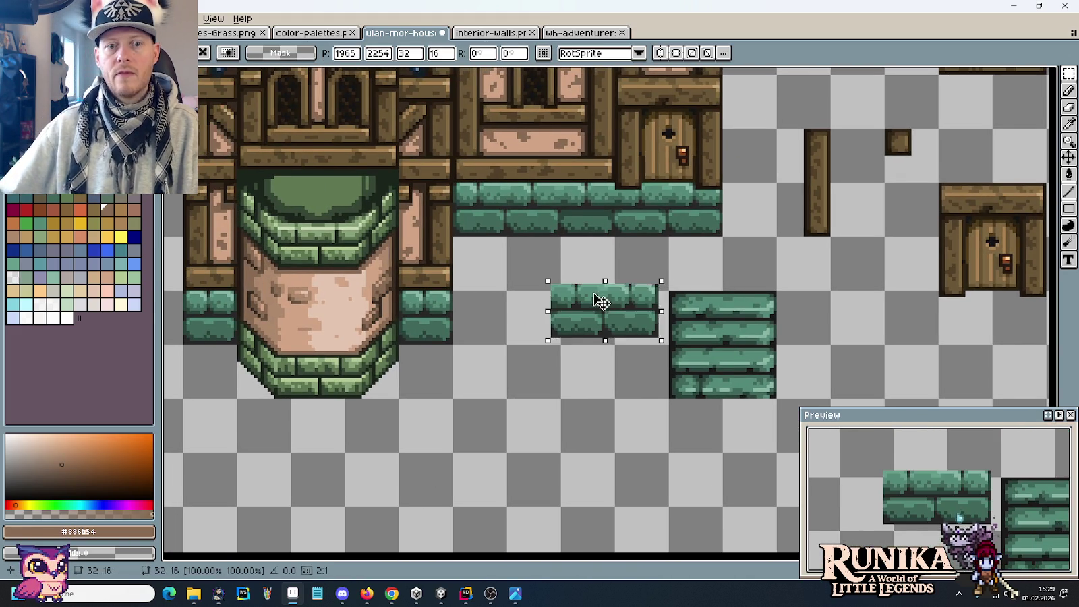
drag(616, 322, 571, 219)
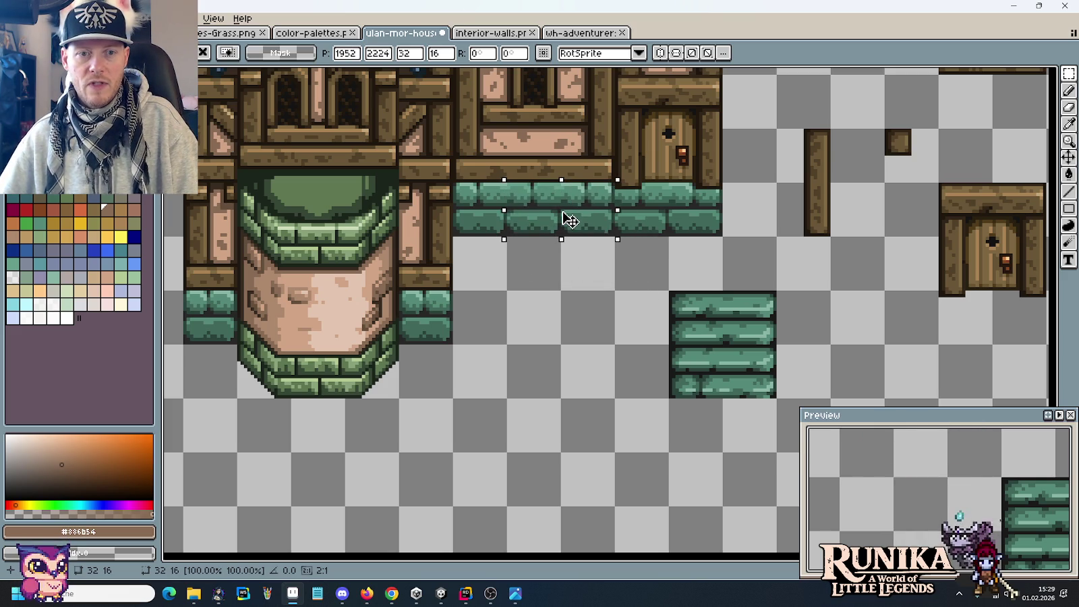
drag(597, 205, 605, 445)
key(Return)
Rearrange single brick tiles to lengthen the lower strip and fill the upper row's gap.
mouse_move(595, 240)
mouse_down()
mouse_move(597, 215)
mouse_move(578, 222)
mouse_move(477, 436)
mouse_up()
key(ctrl+d)
mouse_move(589, 224)
mouse_down()
mouse_move(586, 217)
mouse_move(598, 429)
mouse_move(594, 221)
mouse_up()
key(ctrl+d)
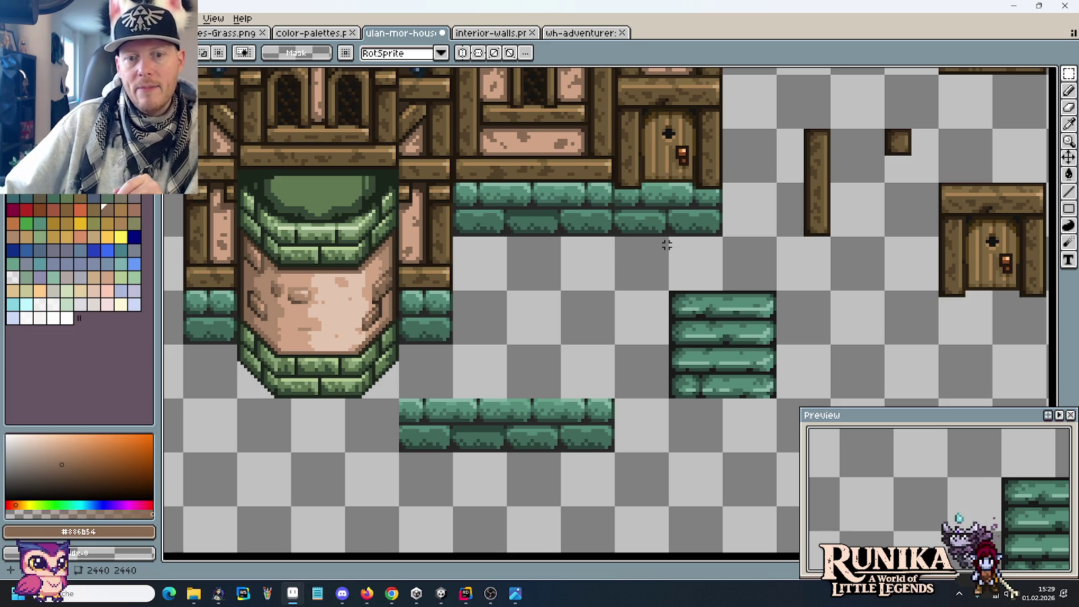
mouse_move(694, 310)
mouse_down()
mouse_move(774, 363)
mouse_move(722, 246)
mouse_up()
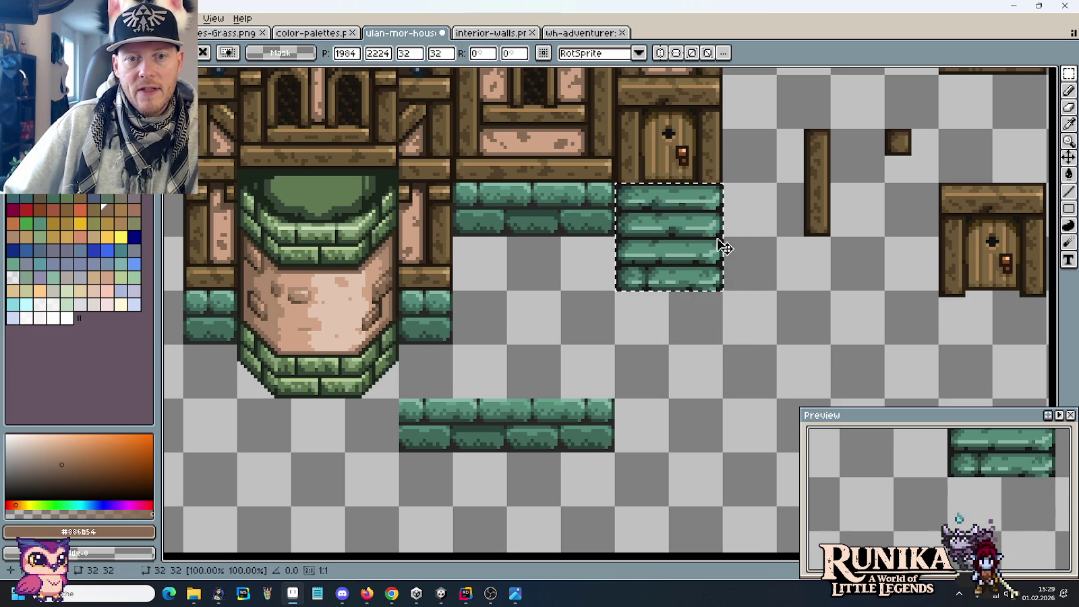
key(Return)
Move the 32×32 stone block under the house's door.
scroll(930, 274, right, 3)
drag(918, 357, 837, 226)
drag(906, 309, 607, 198)
scroll(686, 284, down, 1)
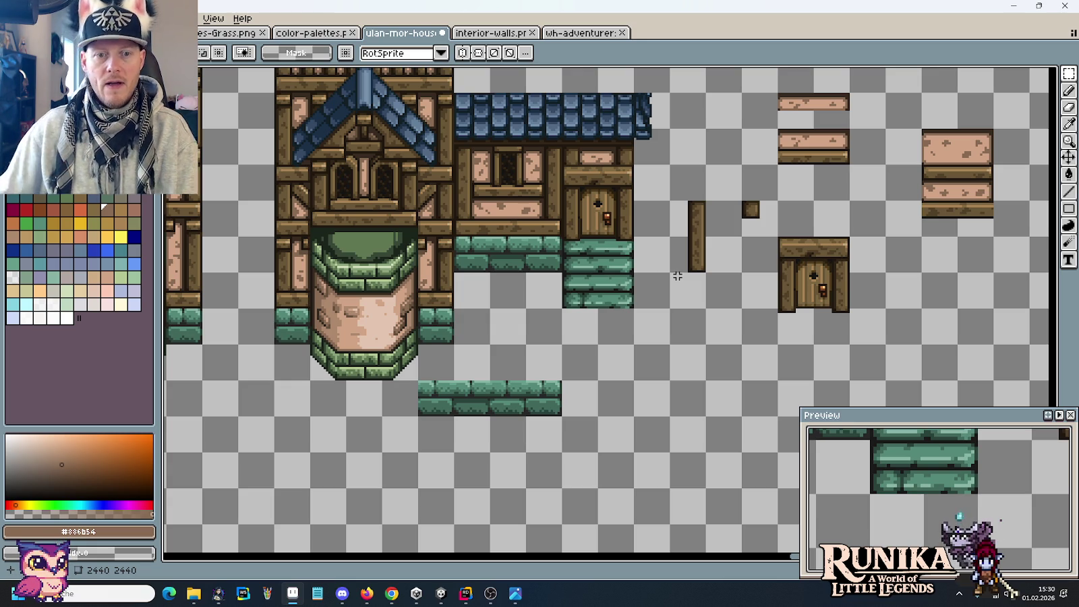
Replace the house's old door with the standalone door-and-lintel tile above the stone steps.
drag(635, 238, 563, 165)
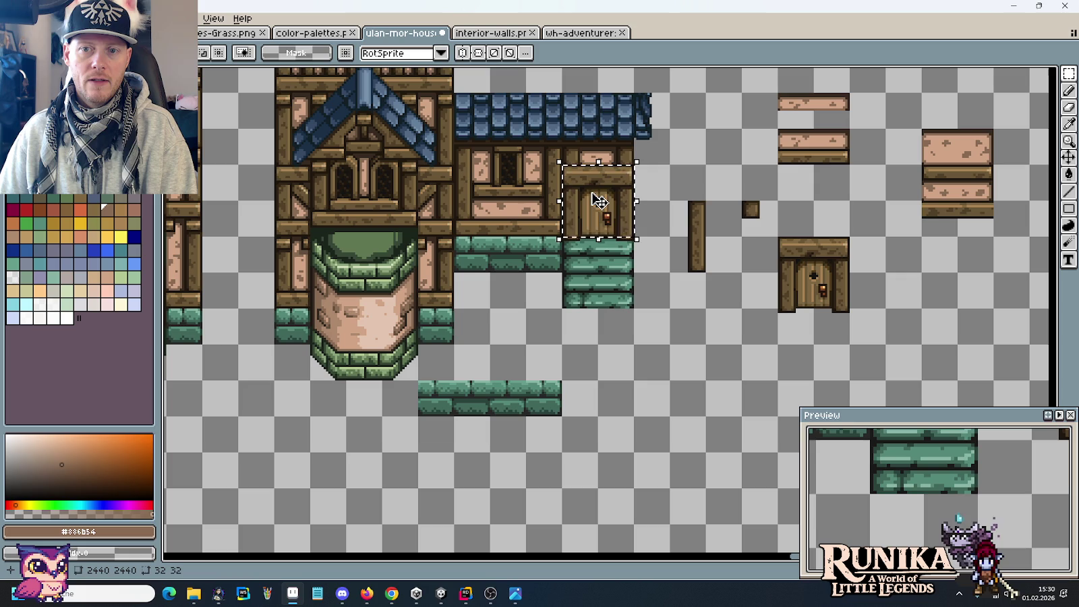
key(Delete)
drag(852, 346, 777, 234)
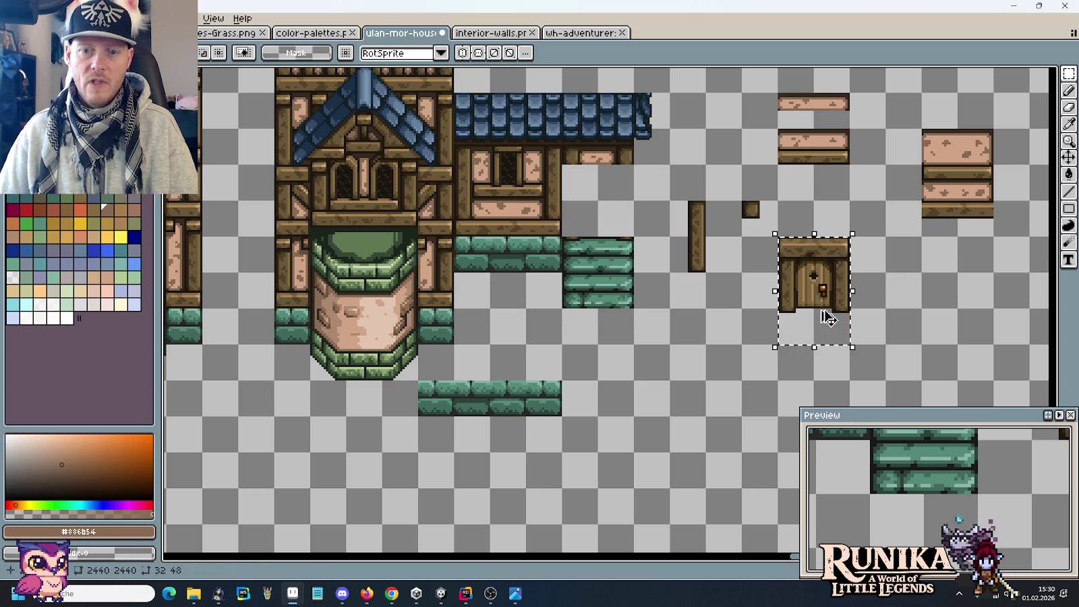
drag(840, 310, 626, 273)
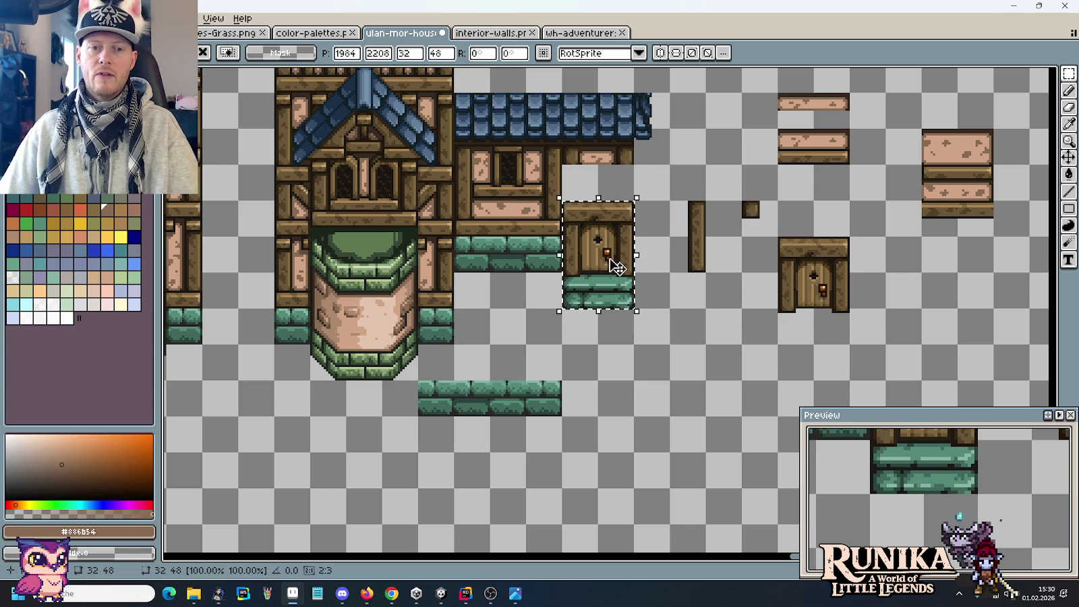
key(Up)
key(Up)
key(Up)
key(Up)
key(Up)
key(Up)
key(Up)
key(Up)
key(ctrl+d)
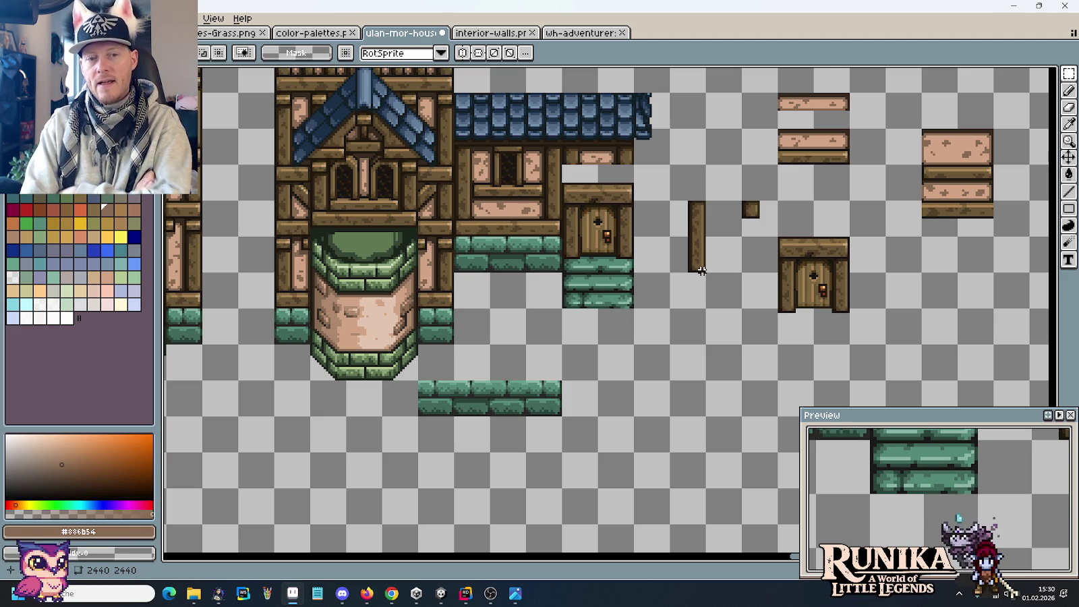
Select the bottom brick row.
scroll(702, 271, down, 2)
scroll(634, 307, up, 2)
scroll(637, 309, up, 2)
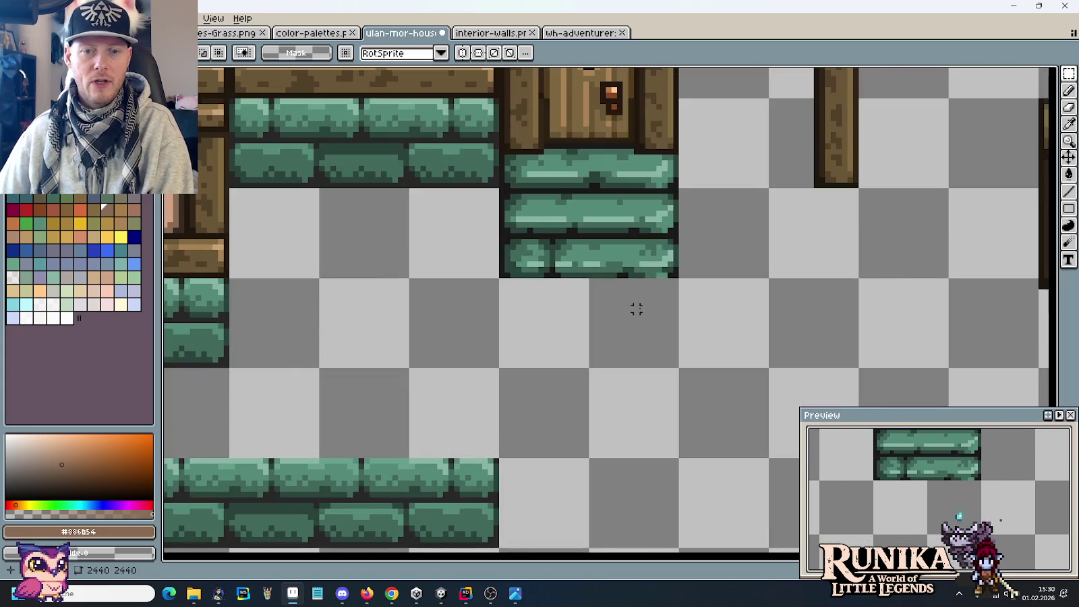
drag(686, 275, 499, 246)
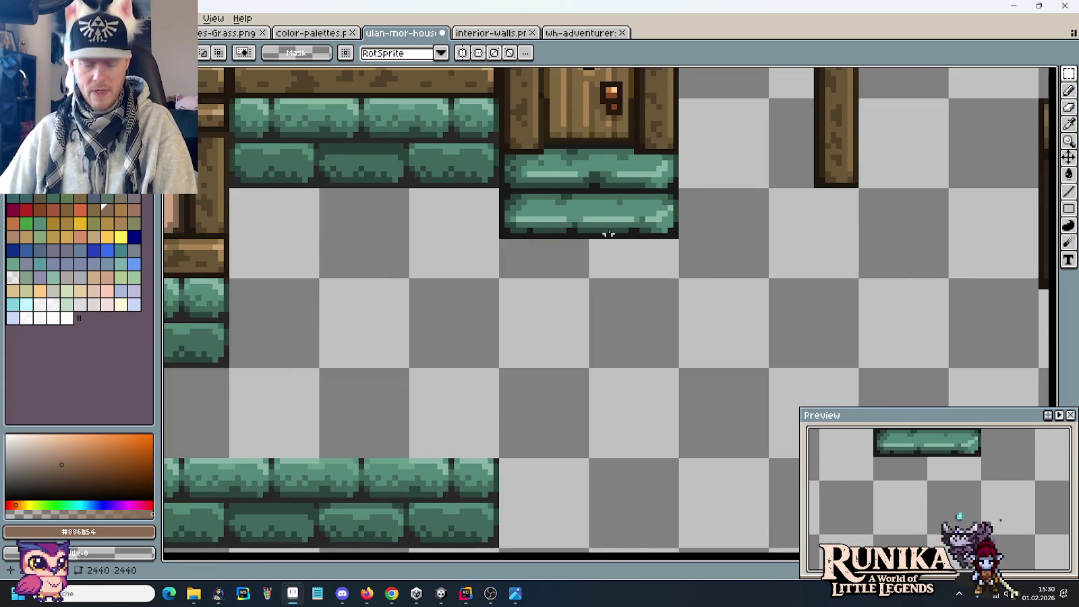
scroll(703, 219, up, 1)
scroll(704, 219, down, 6)
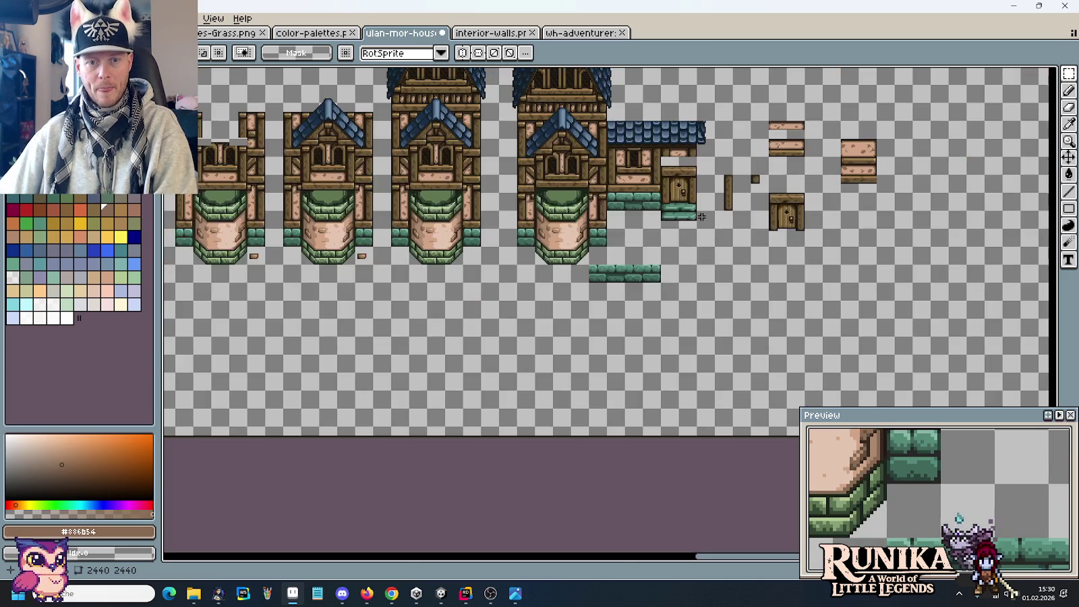
scroll(702, 217, up, 3)
Shift the door-and-steps tile into its final spot and drop it.
mouse_move(698, 211)
mouse_down()
mouse_move(685, 328)
mouse_move(574, 149)
mouse_up()
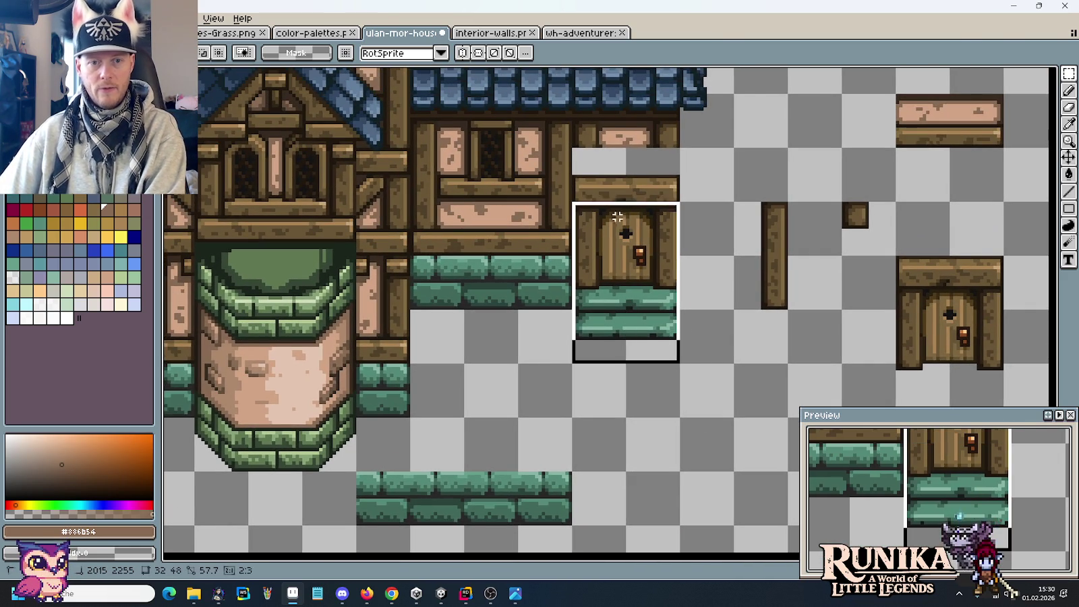
key(ctrl+c)
key(ctrl+v)
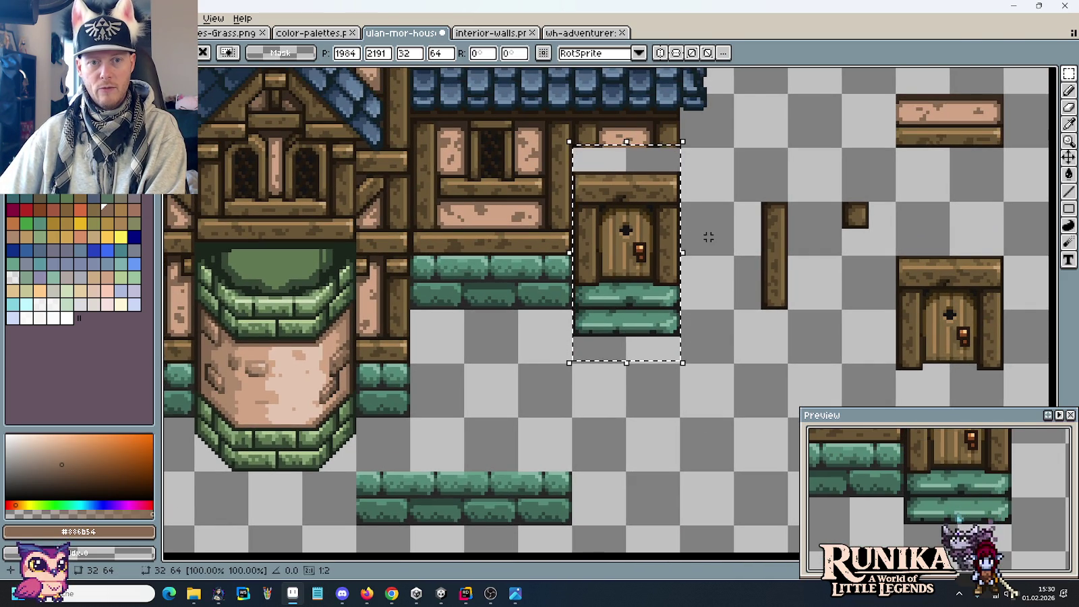
click(711, 256)
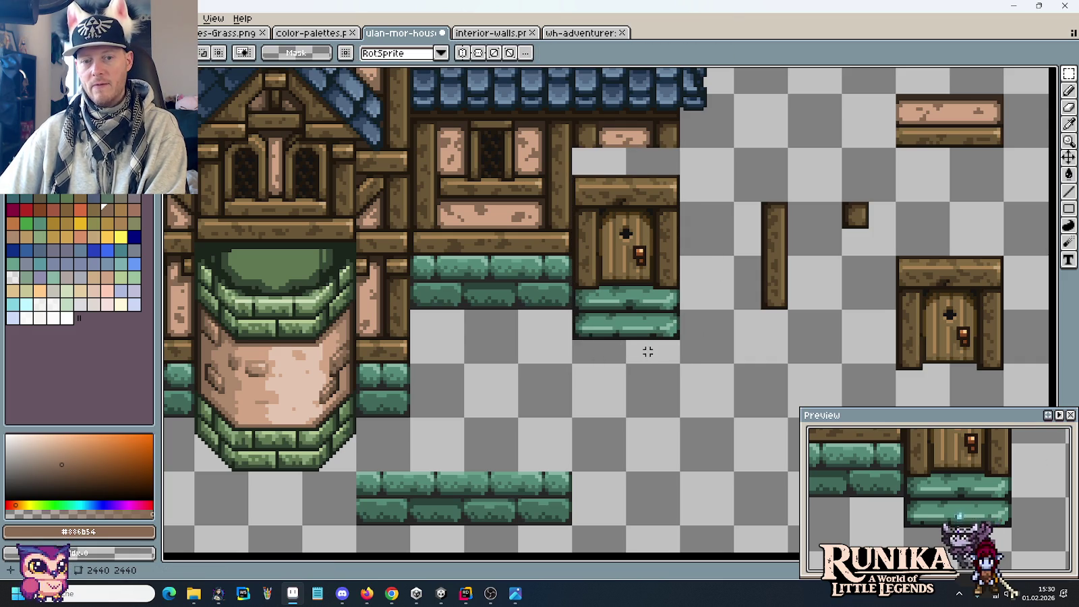
drag(647, 342, 636, 365)
click(715, 246)
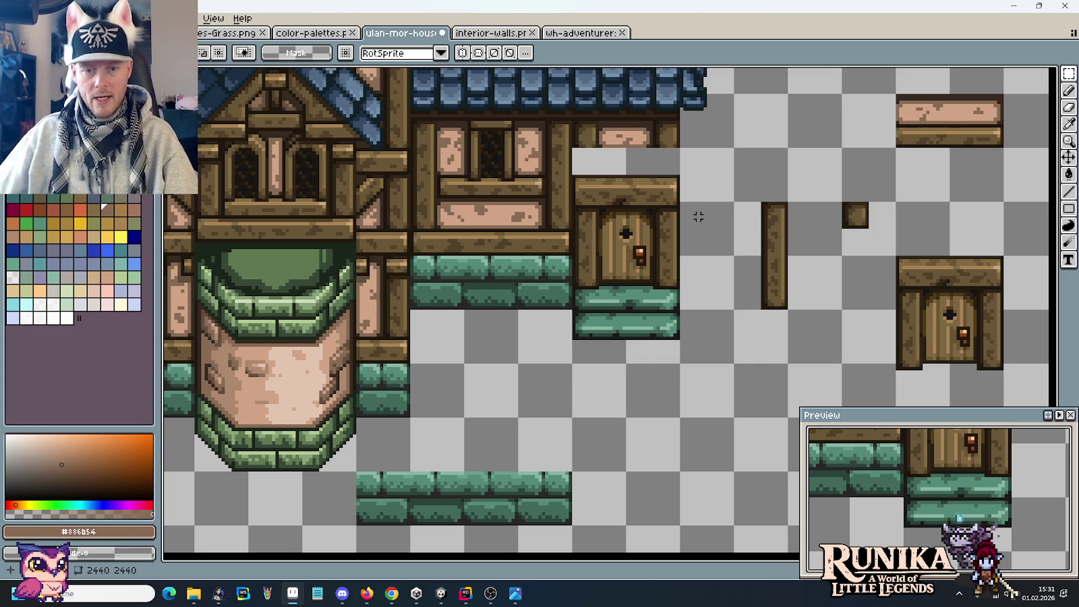
Clear the selection beneath the stone steps and pan to the green brick column.
scroll(670, 356, up, 1)
drag(687, 358, 508, 323)
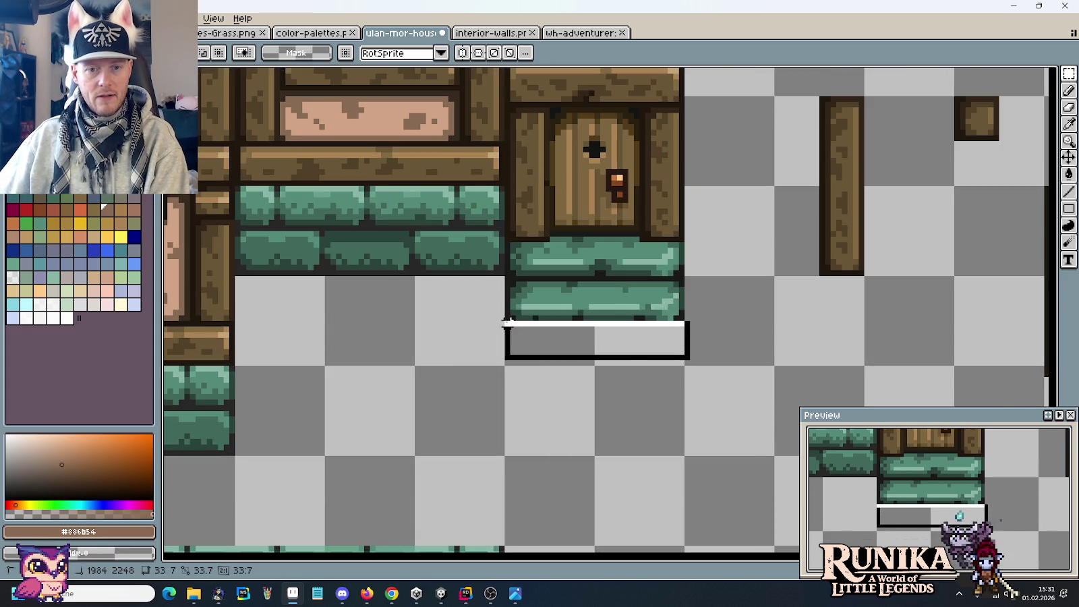
key(ctrl+d)
scroll(752, 163, down, 1)
scroll(753, 162, down, 3)
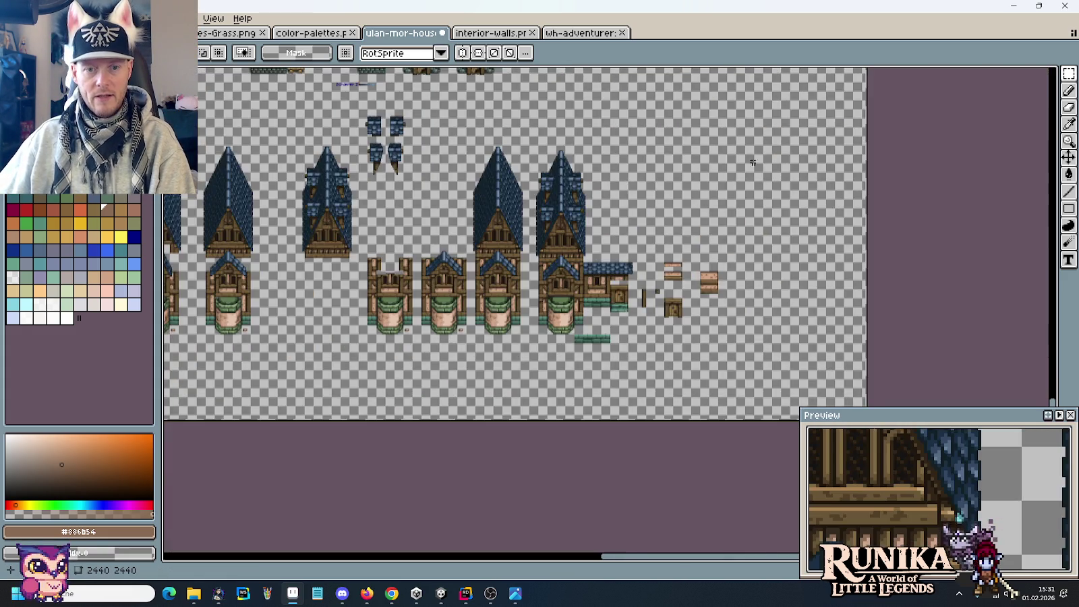
scroll(752, 163, up, 2)
scroll(754, 199, up, 2)
scroll(678, 312, up, 3)
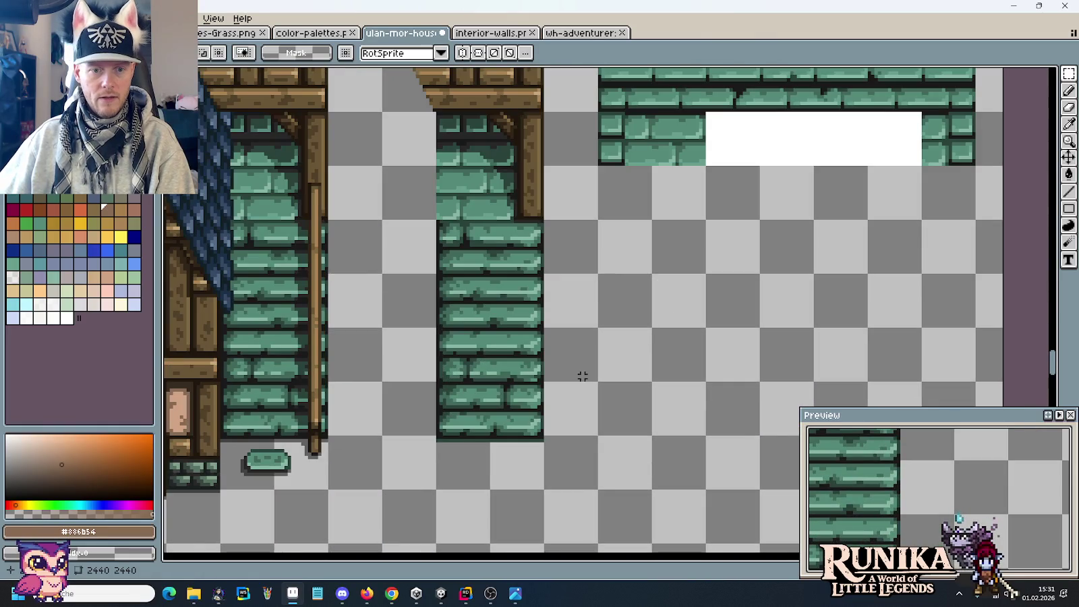
drag(507, 432, 682, 348)
scroll(682, 347, up, 1)
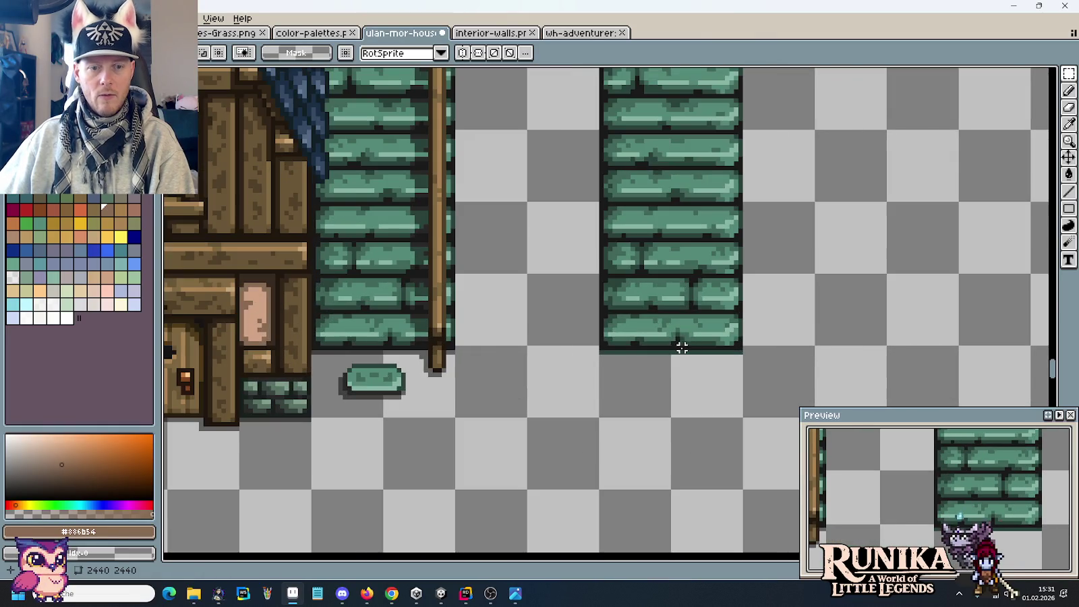
scroll(628, 356, up, 1)
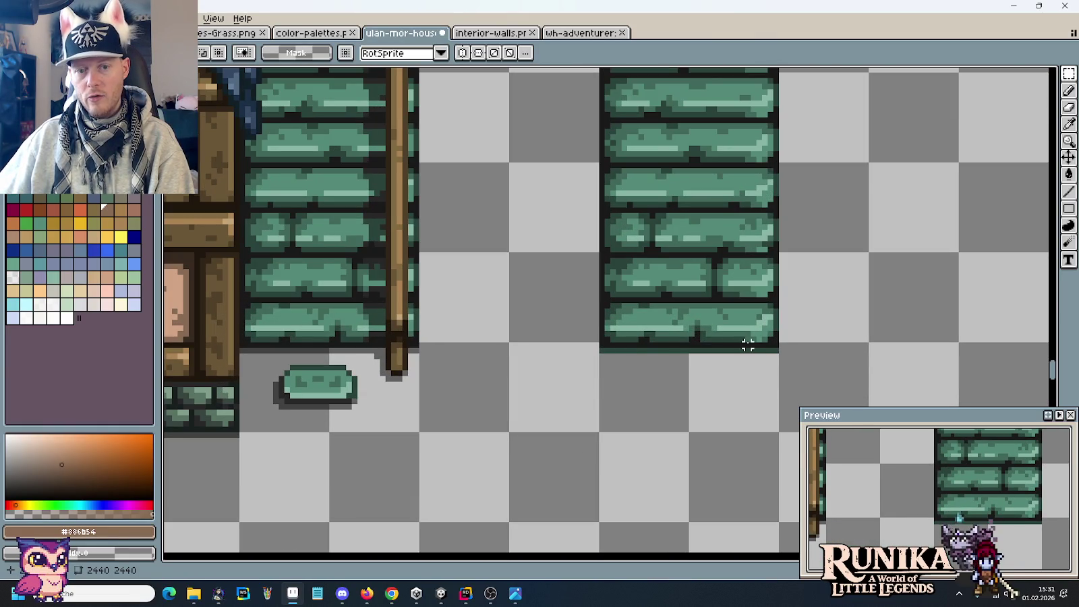
Pick the black outline colour with the Eyedropper.
key(i)
click(334, 344)
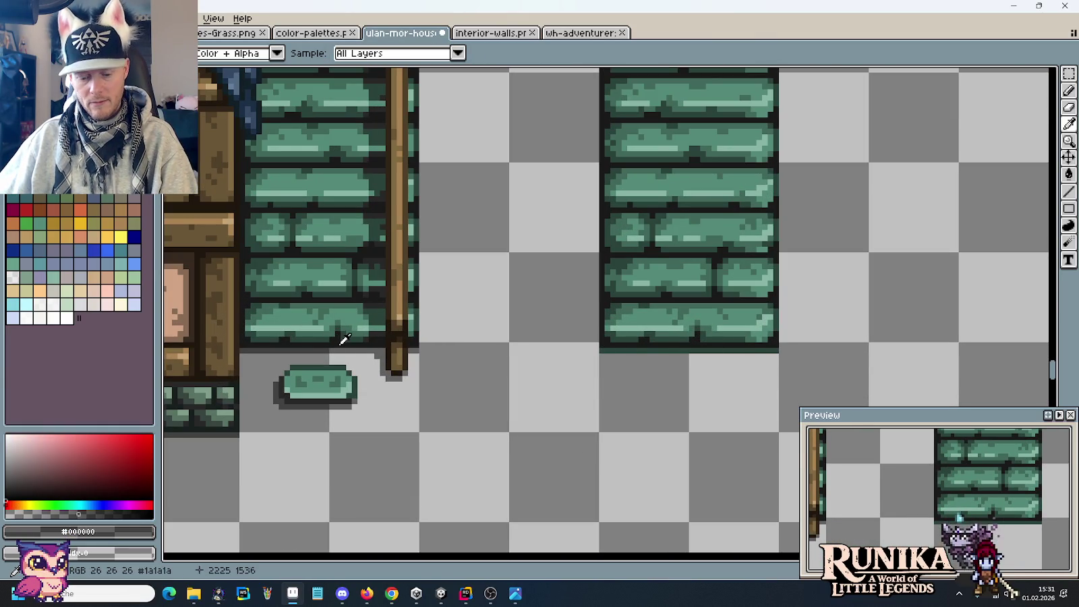
scroll(397, 332, down, 3)
drag(587, 540, 590, 411)
scroll(586, 402, up, 3)
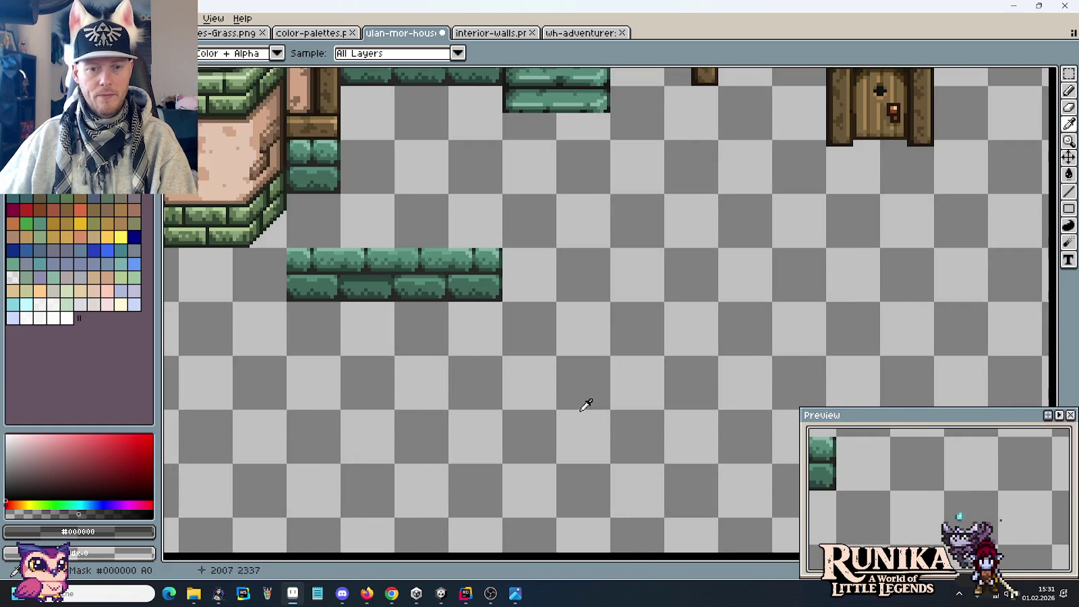
scroll(580, 240, up, 1)
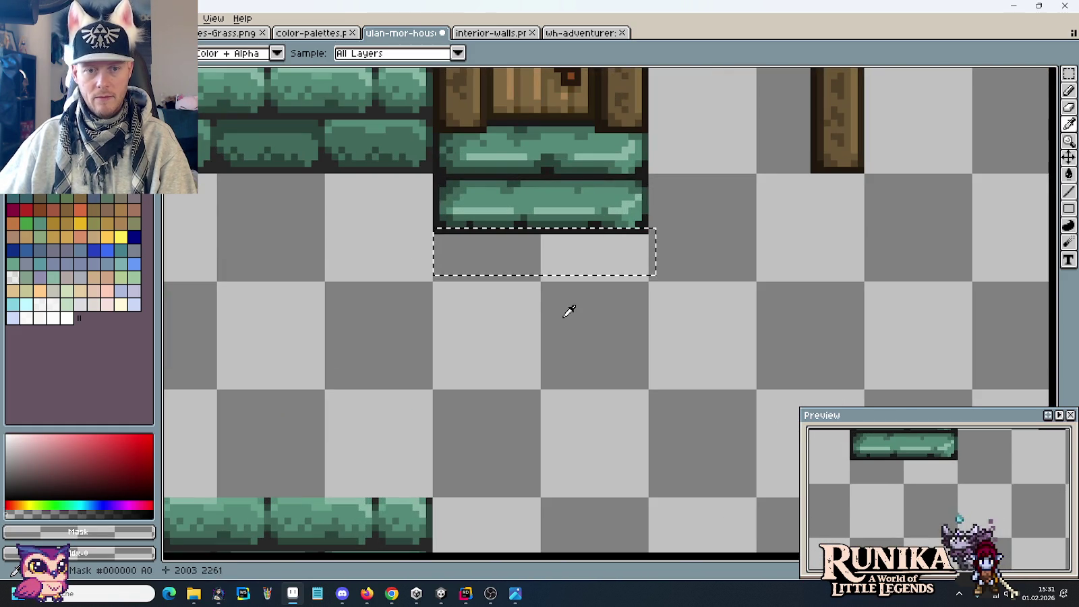
scroll(568, 311, down, 2)
scroll(489, 443, down, 1)
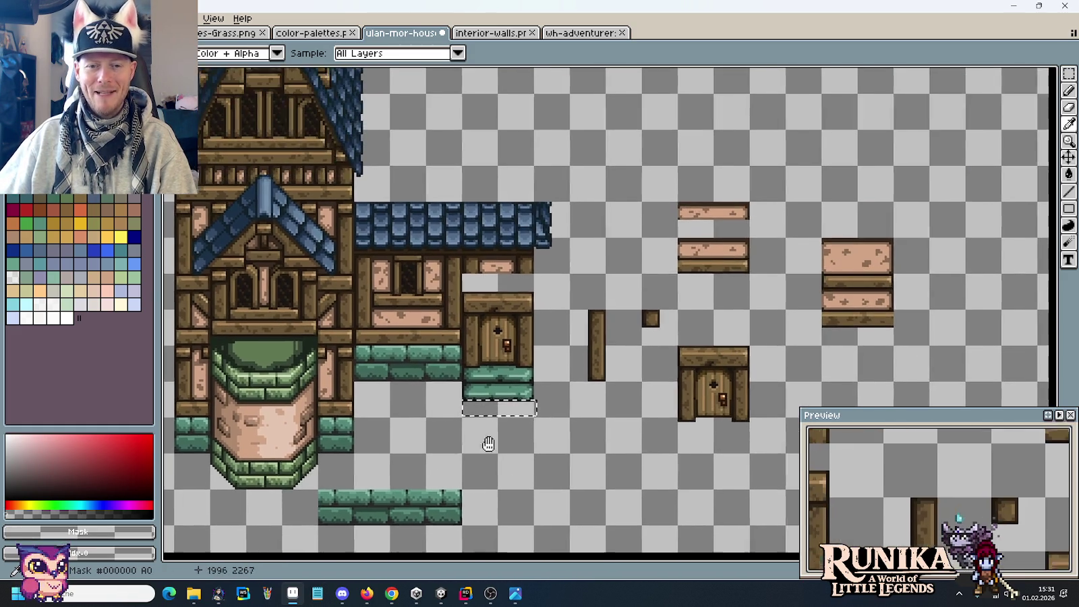
scroll(540, 373, down, 1)
scroll(539, 374, up, 1)
scroll(554, 385, up, 3)
drag(430, 316, 711, 241)
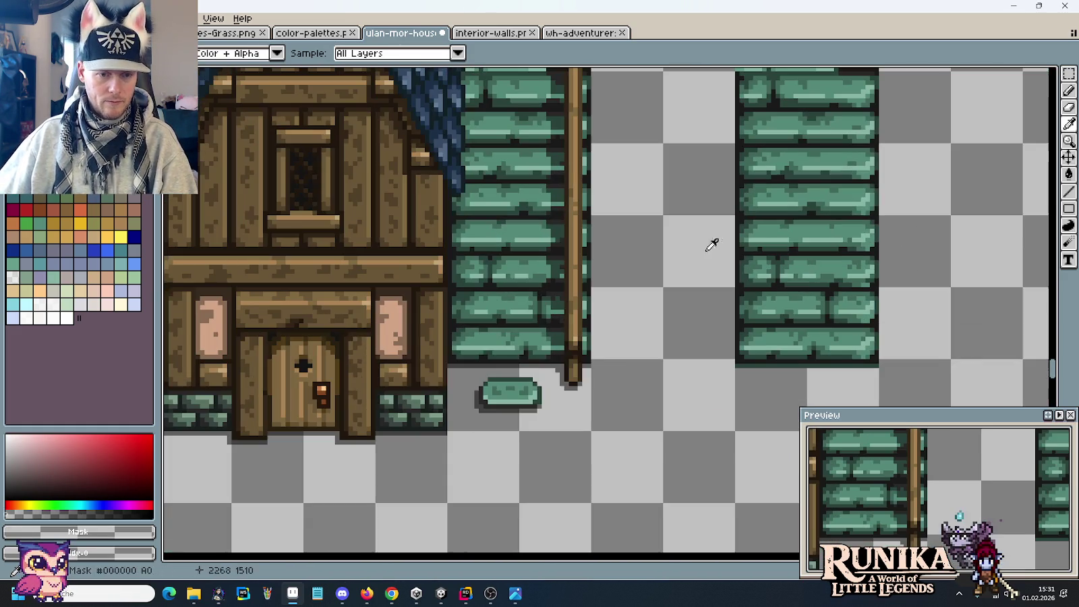
click(512, 362)
Pencil a dark shadow edge beside the stone steps and bucket-fill the shadow area.
scroll(513, 363, down, 2)
scroll(727, 230, up, 1)
scroll(726, 230, up, 1)
scroll(819, 318, up, 3)
scroll(663, 316, up, 2)
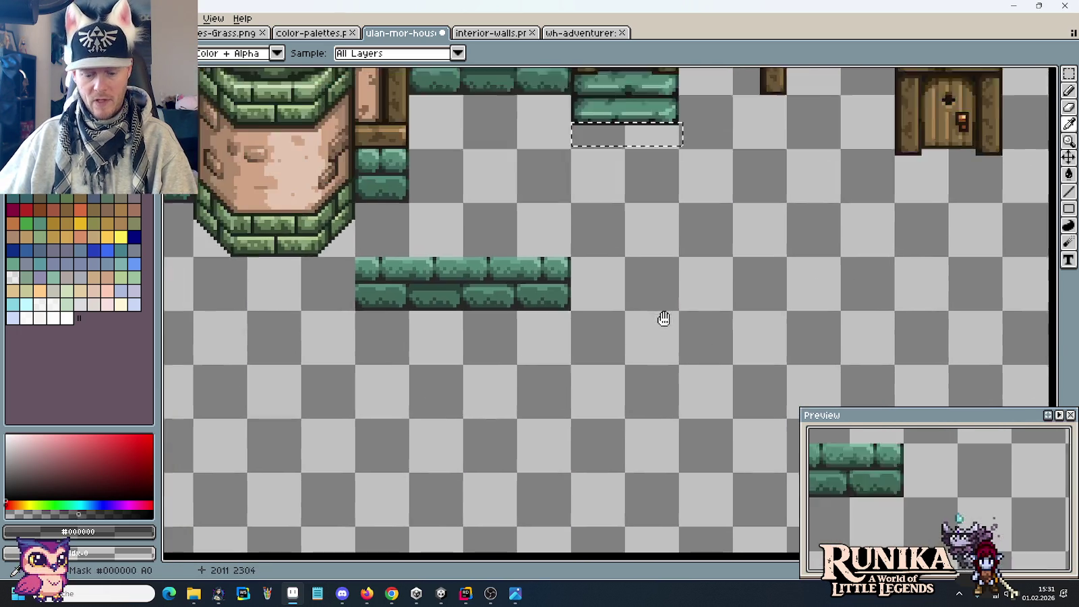
scroll(647, 226, up, 2)
key(b)
scroll(647, 226, up, 1)
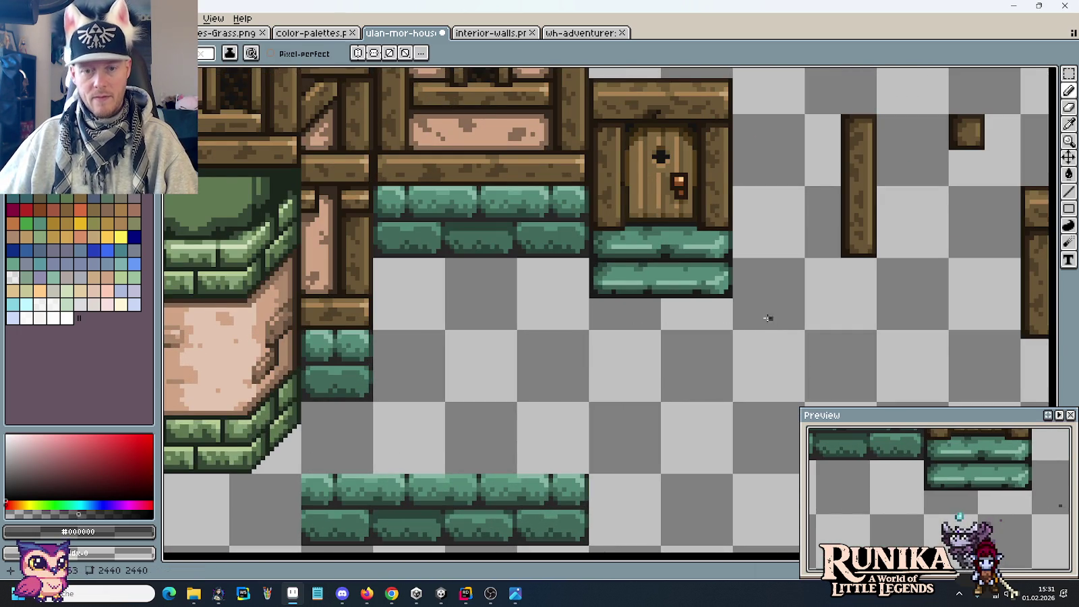
scroll(713, 311, up, 1)
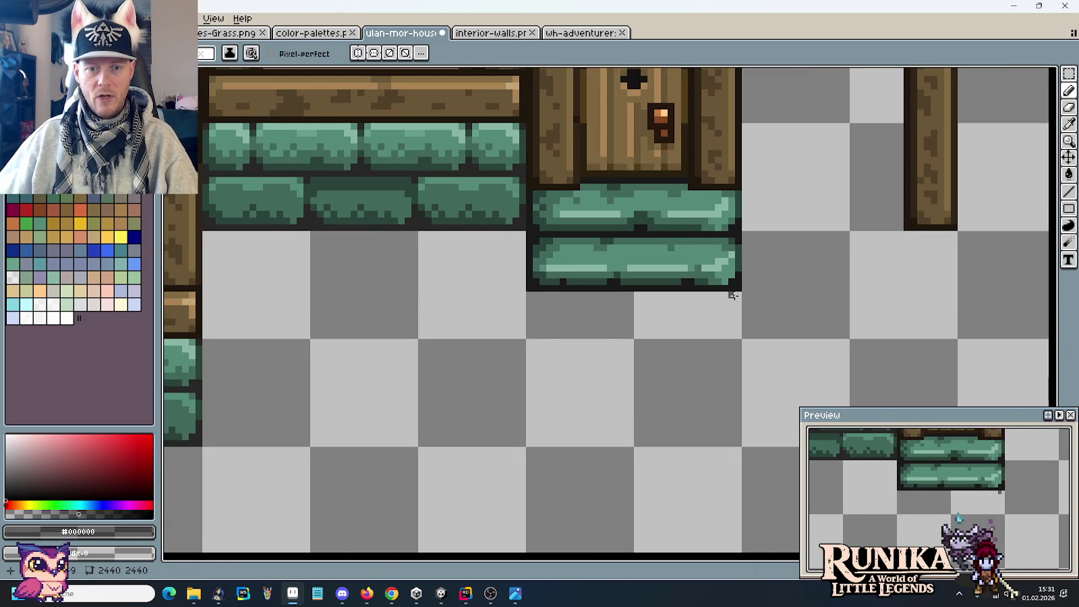
drag(715, 294, 523, 295)
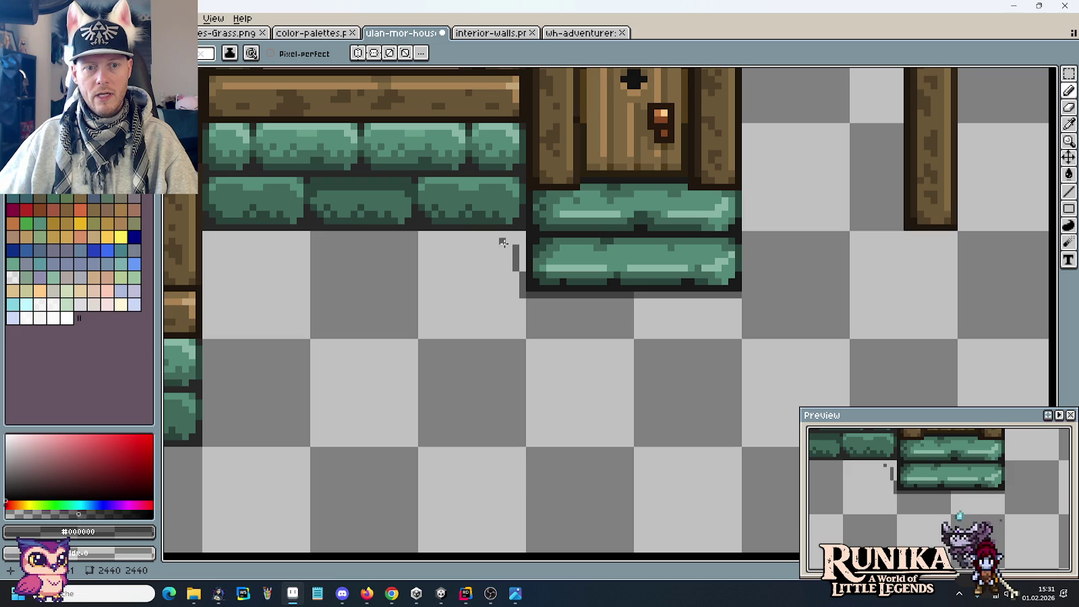
key(g)
click(518, 236)
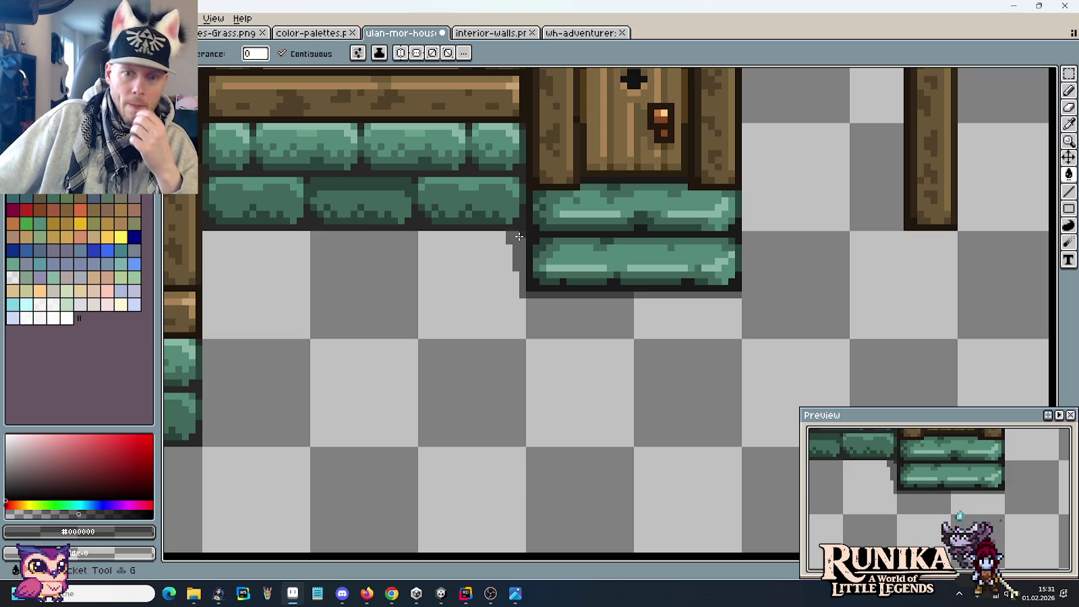
scroll(590, 303, up, 1)
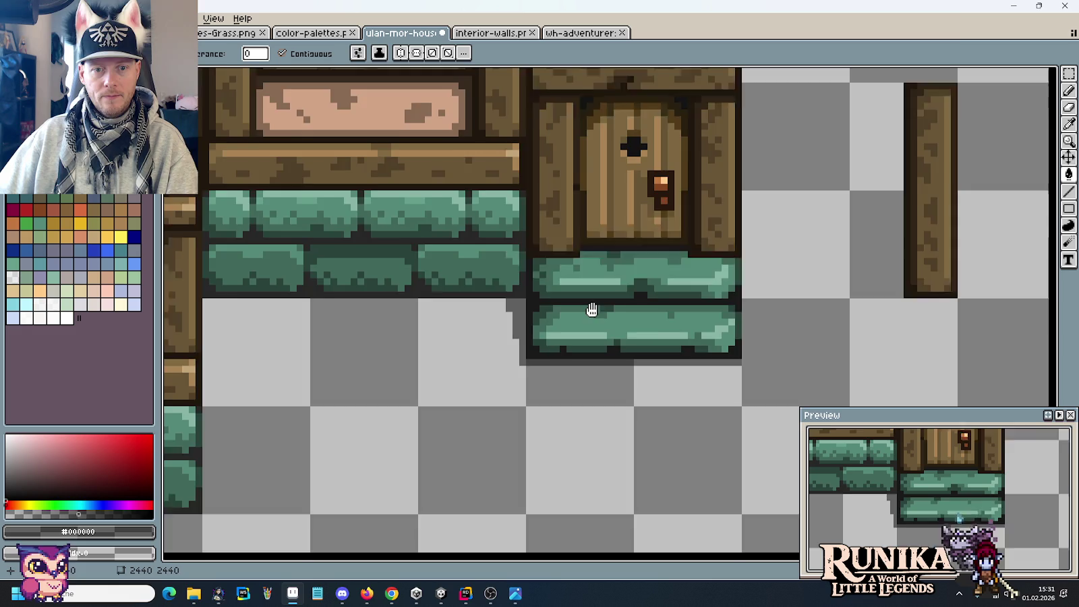
scroll(590, 344, up, 1)
Extend the light green highlight across the upper slab and fill the gap in the lower slab's highlight.
key(i)
scroll(677, 309, down, 2)
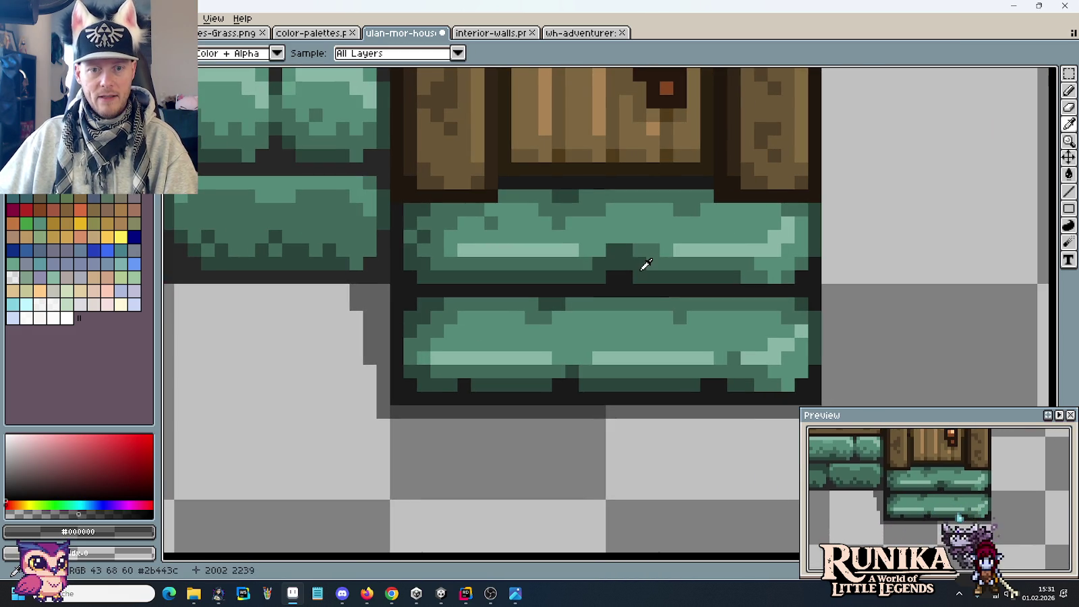
click(643, 263)
drag(680, 251, 580, 250)
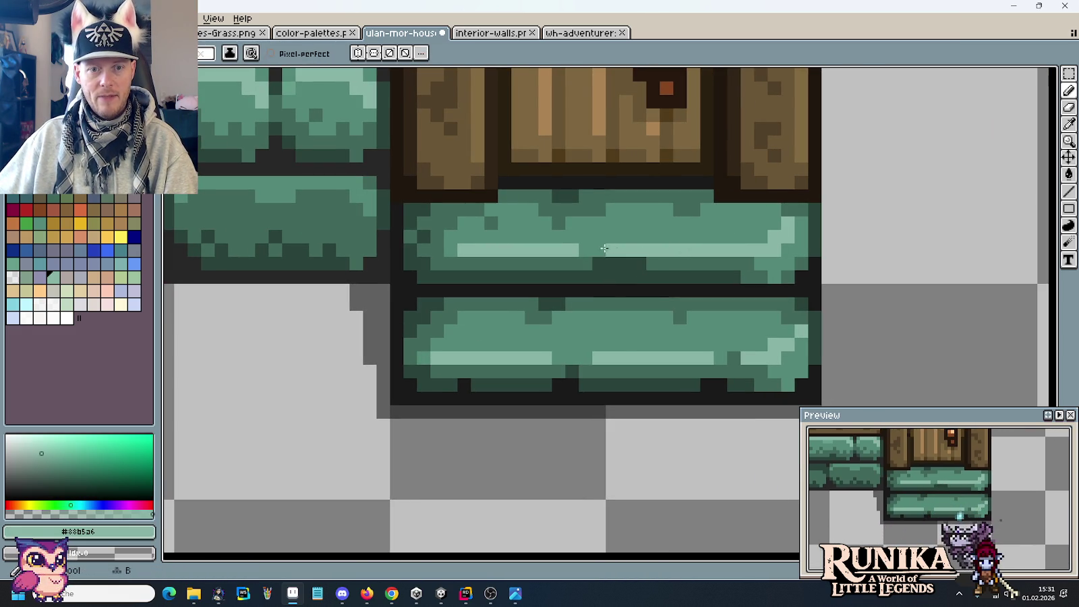
alt+click(645, 262)
alt+click(508, 269)
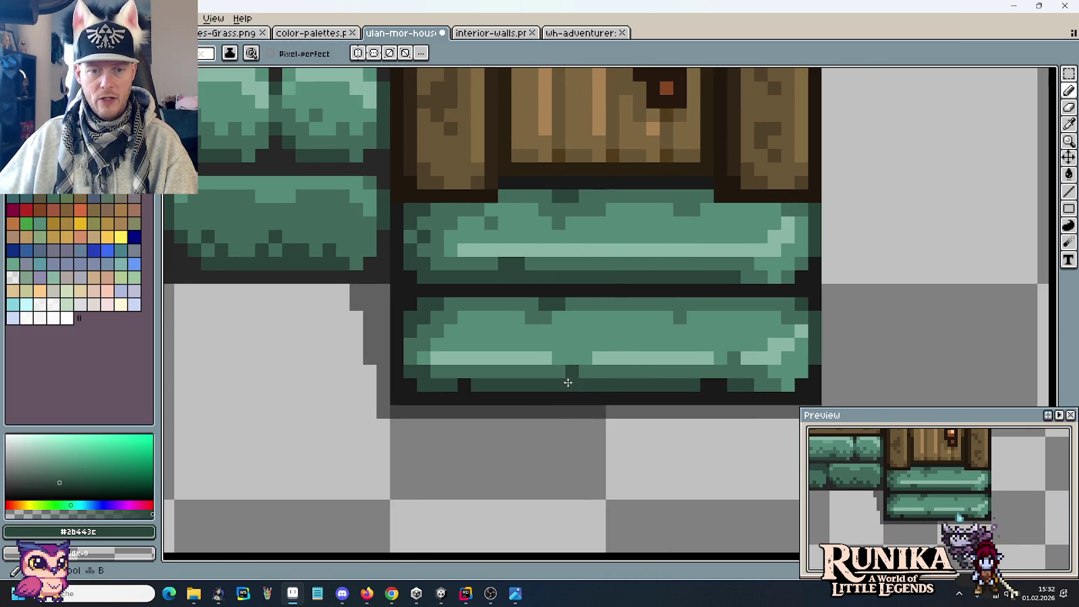
alt+click(592, 363)
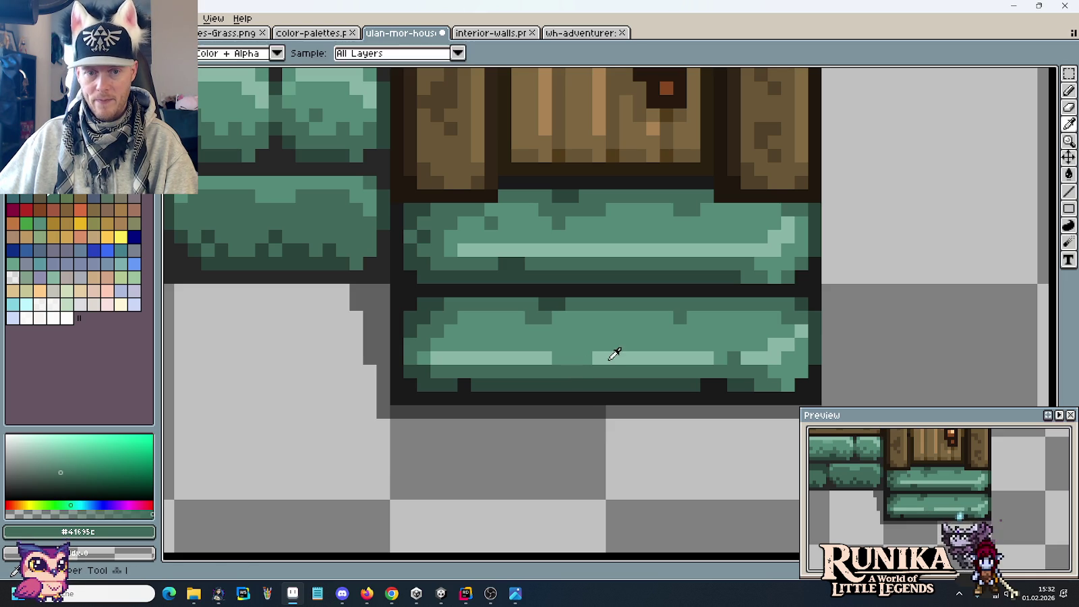
drag(612, 359, 559, 358)
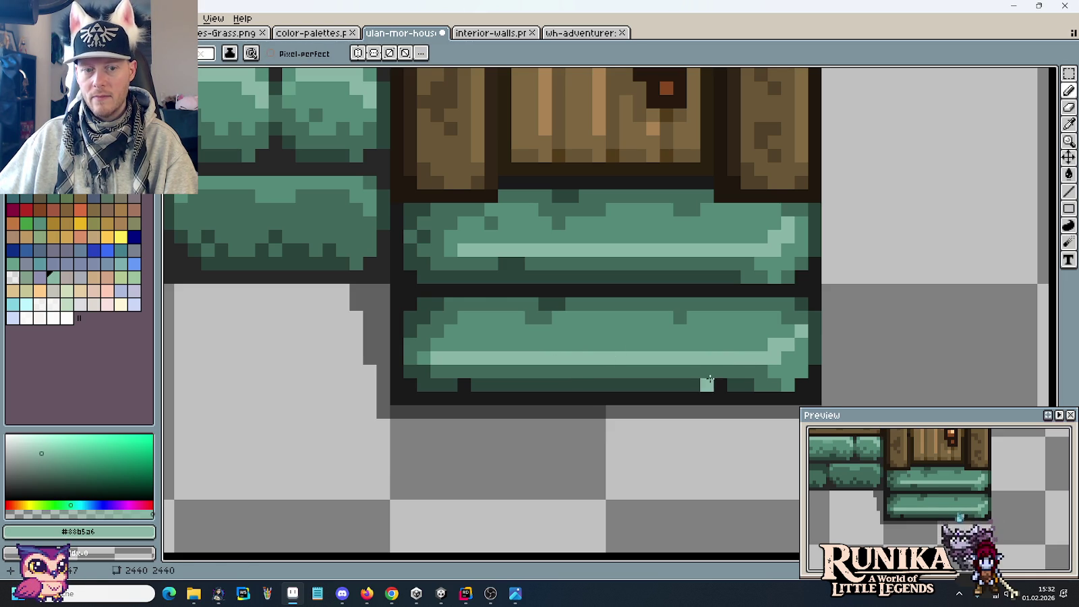
Darken the top and top-left edges of the upper green stone step with the darkest green.
scroll(709, 379, down, 2)
alt+click(711, 352)
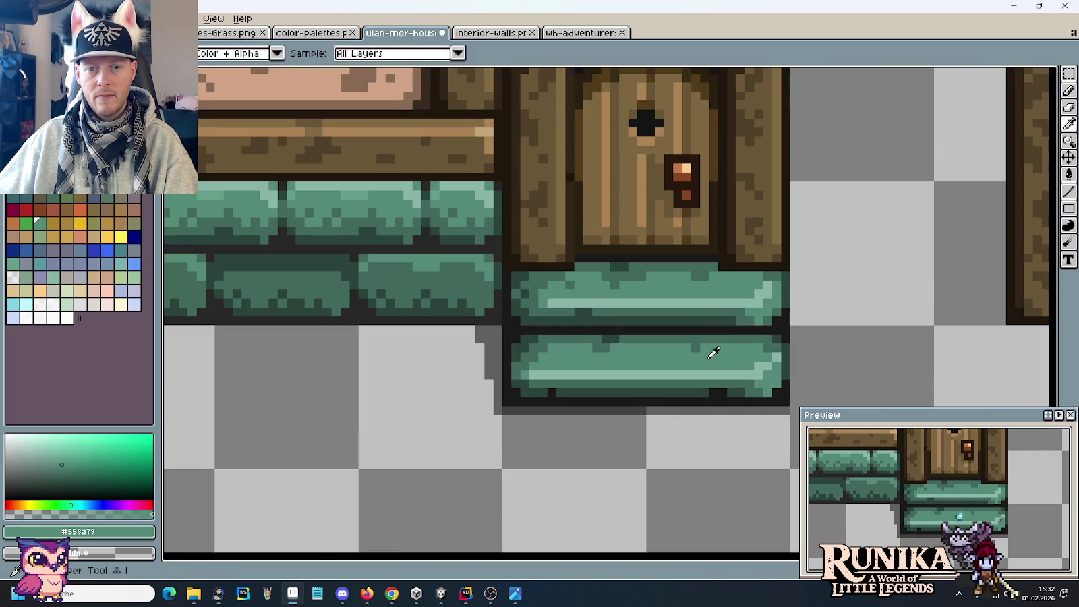
alt+click(620, 346)
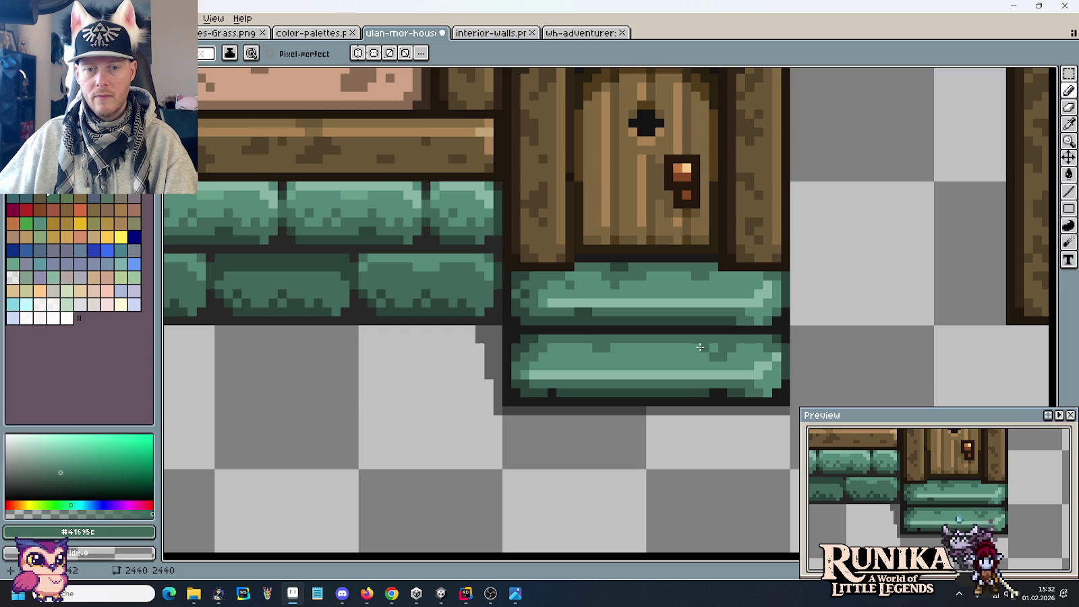
key(alt)
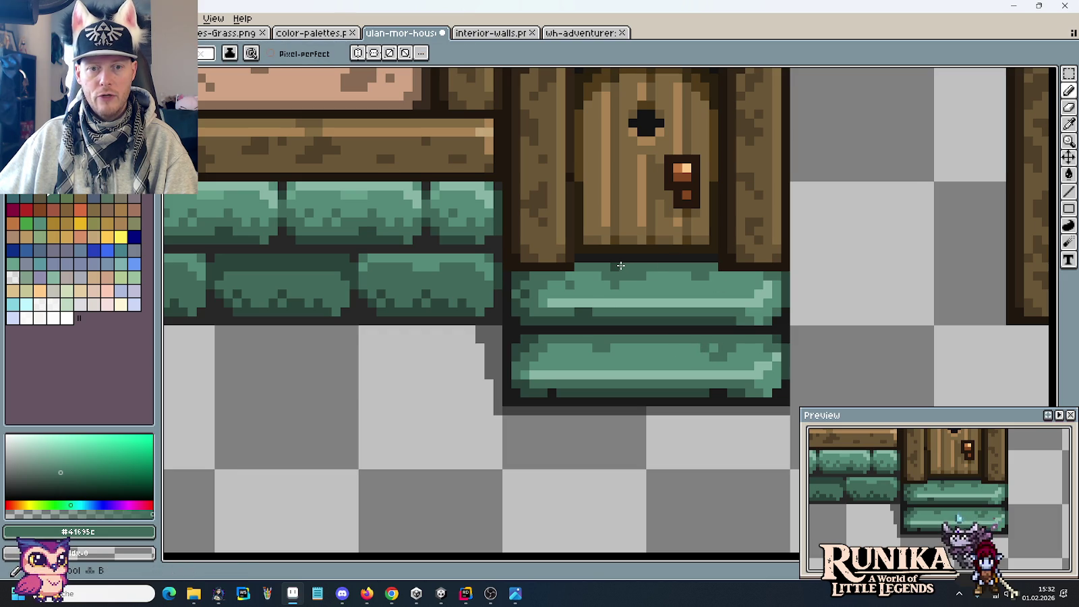
alt+click(538, 284)
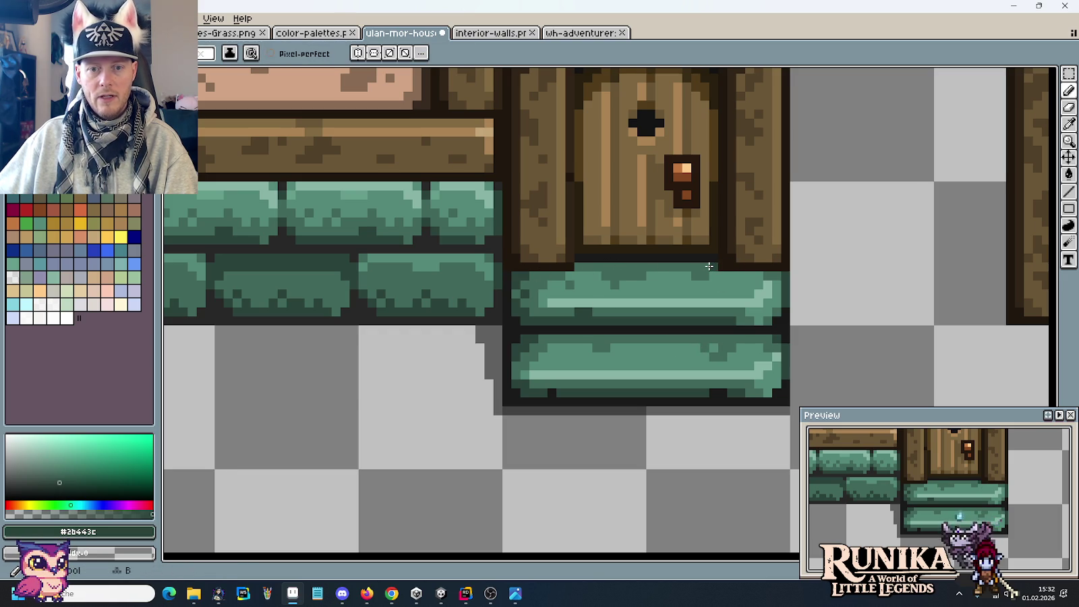
drag(777, 275, 717, 275)
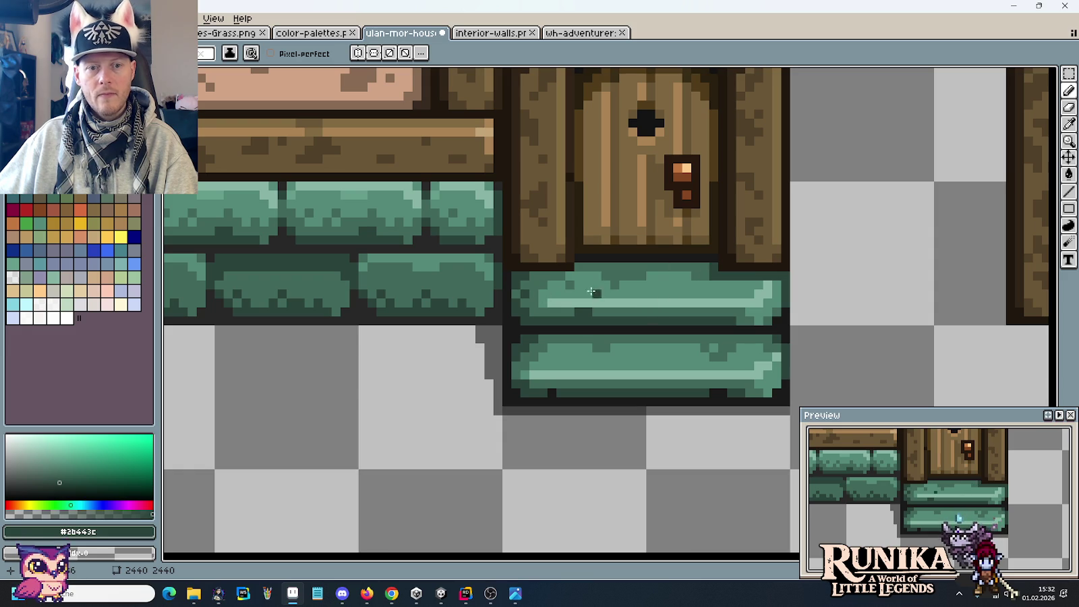
drag(557, 273, 530, 277)
Sample the dark green outline colour and draw a dark line along the step's top edge.
alt+click(535, 284)
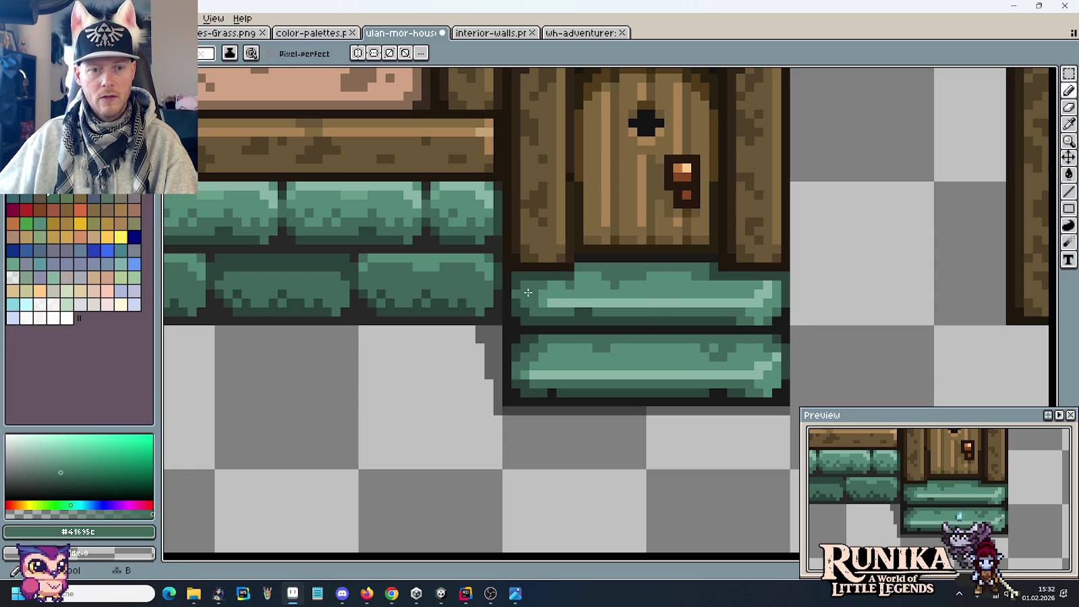
alt+click(520, 291)
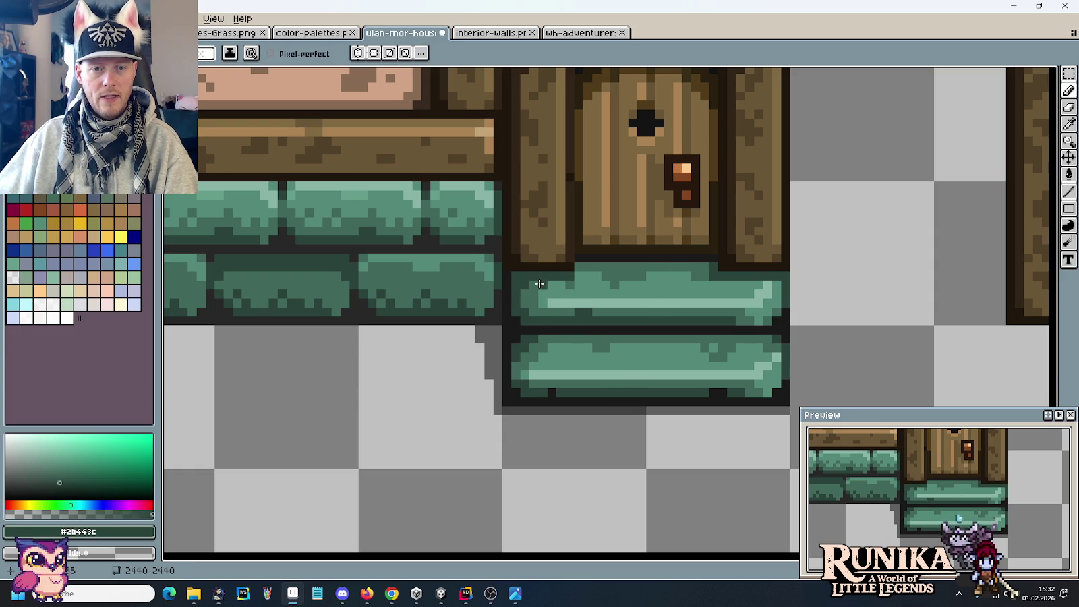
key(v)
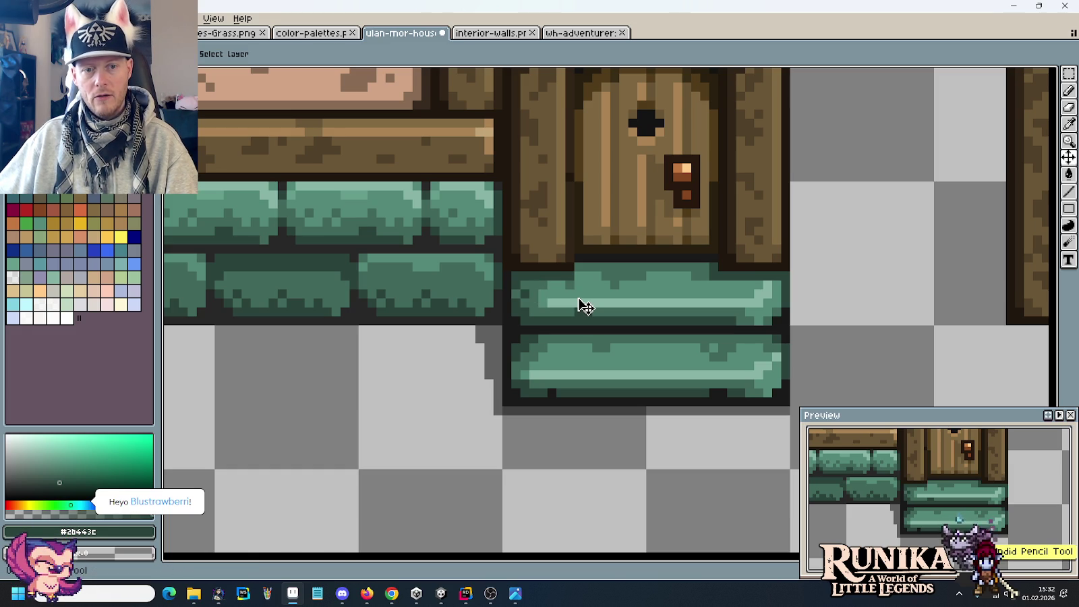
key(i)
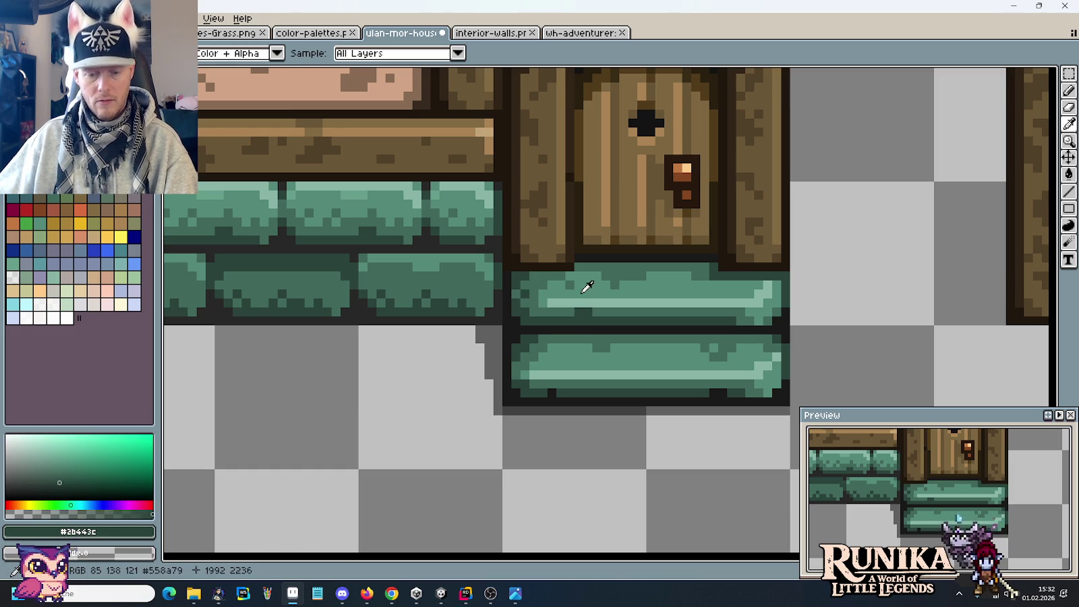
key(v)
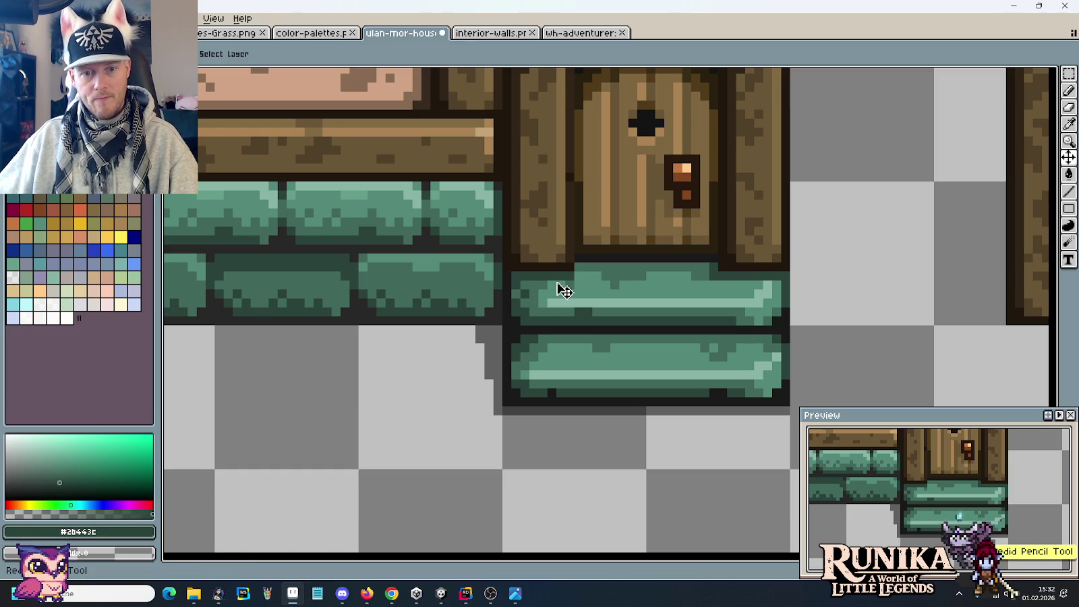
key(i)
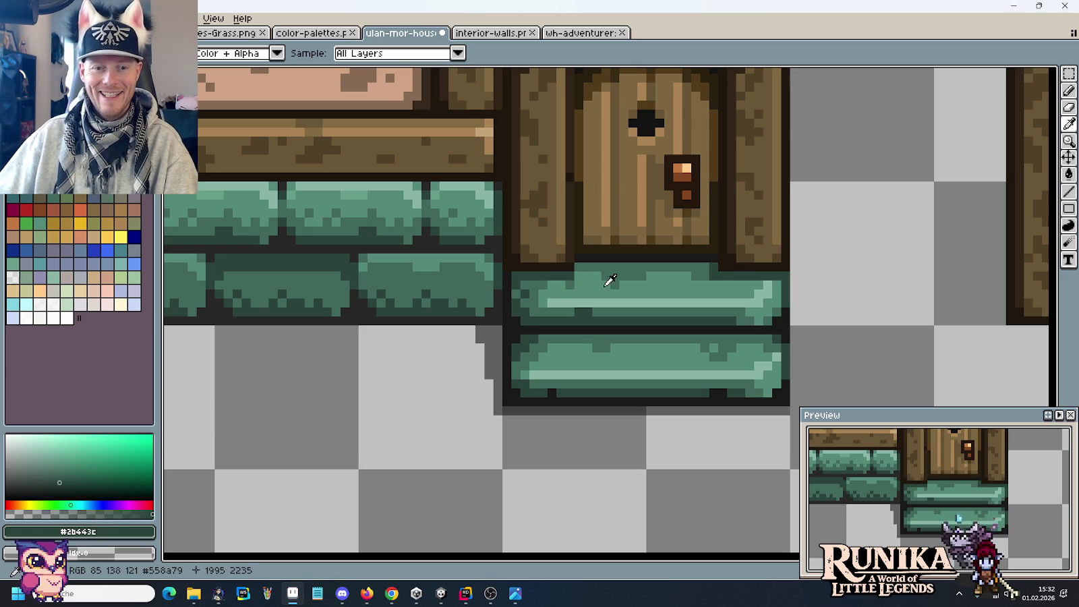
key(b)
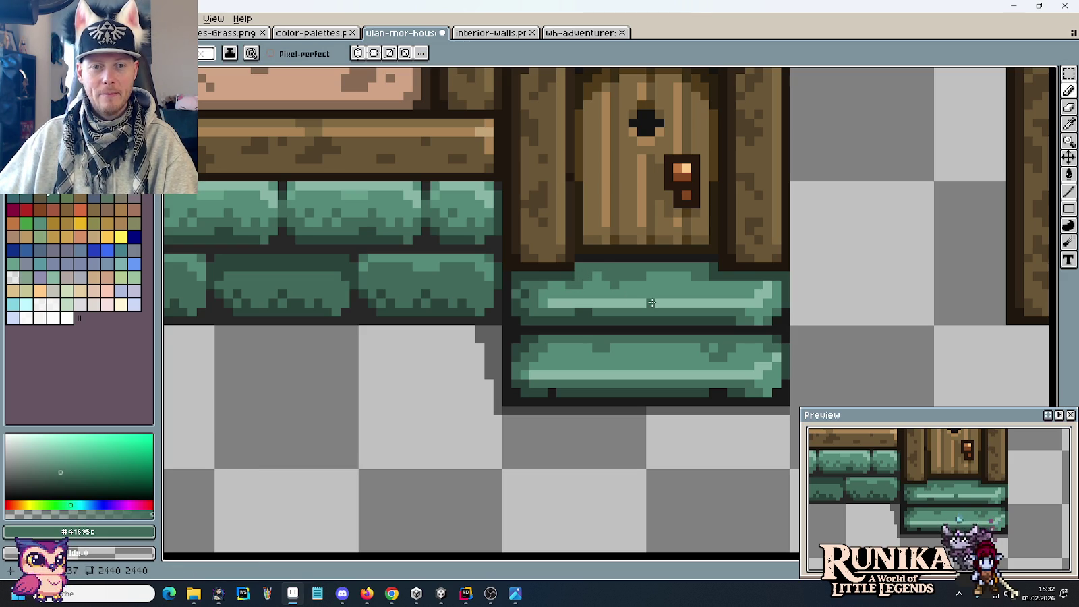
key(i)
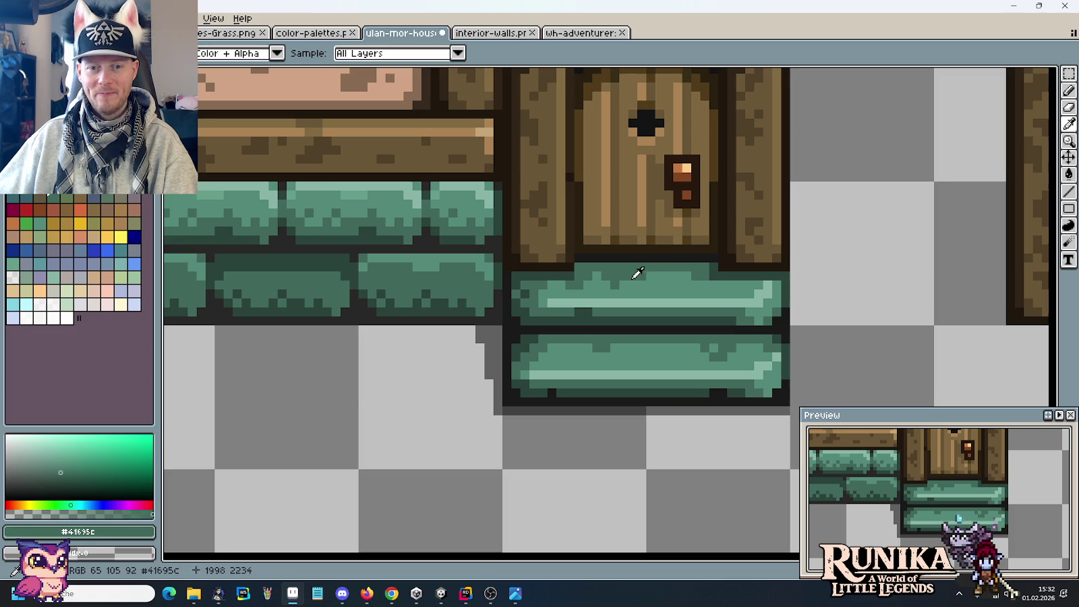
key(b)
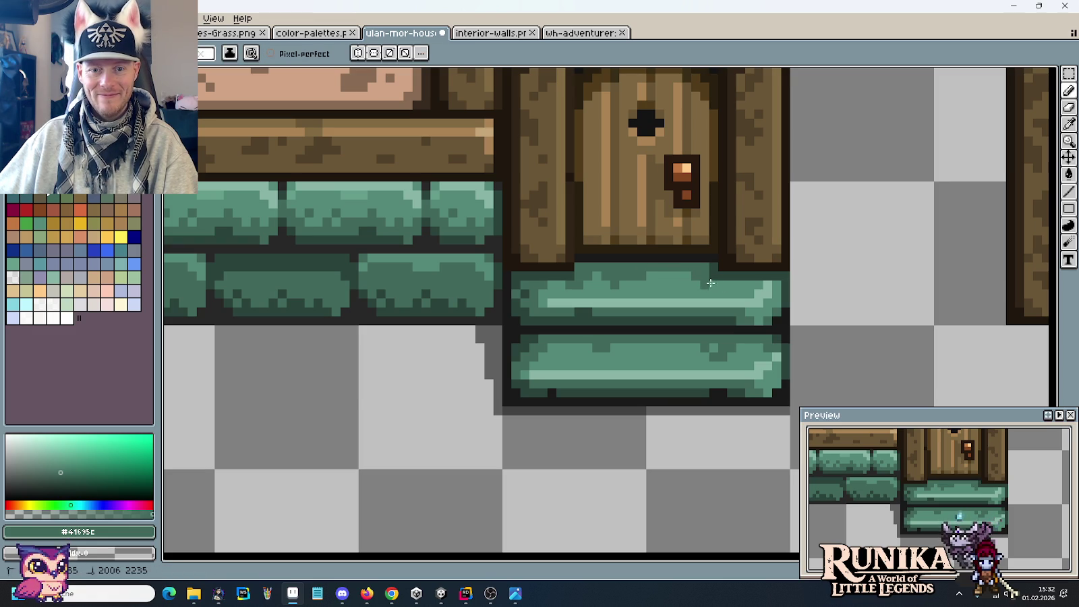
alt+click(718, 268)
click(709, 264)
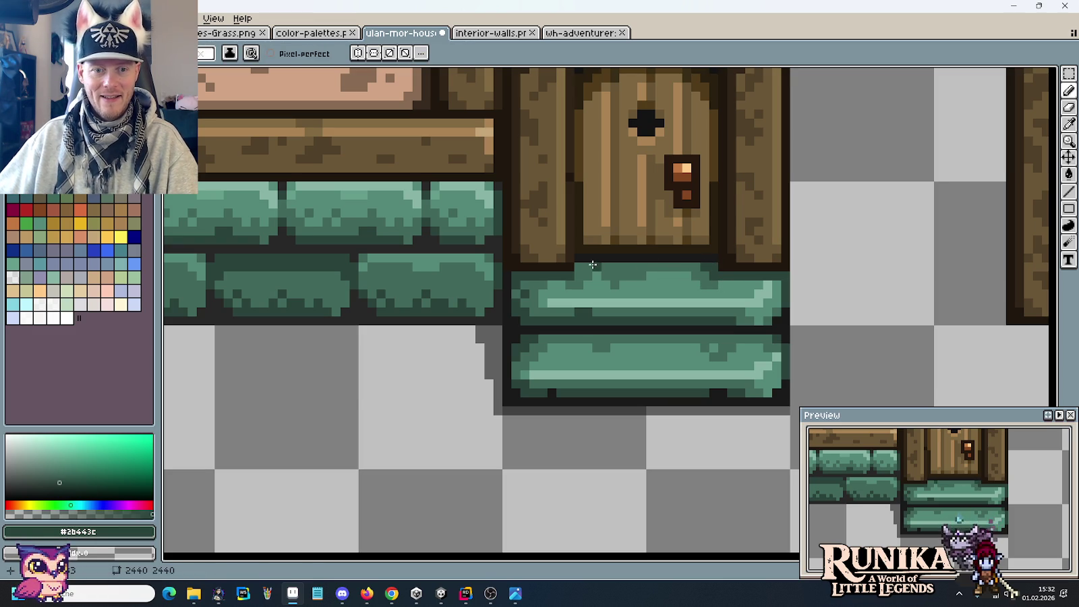
shift+click(578, 264)
scroll(579, 264, down, 5)
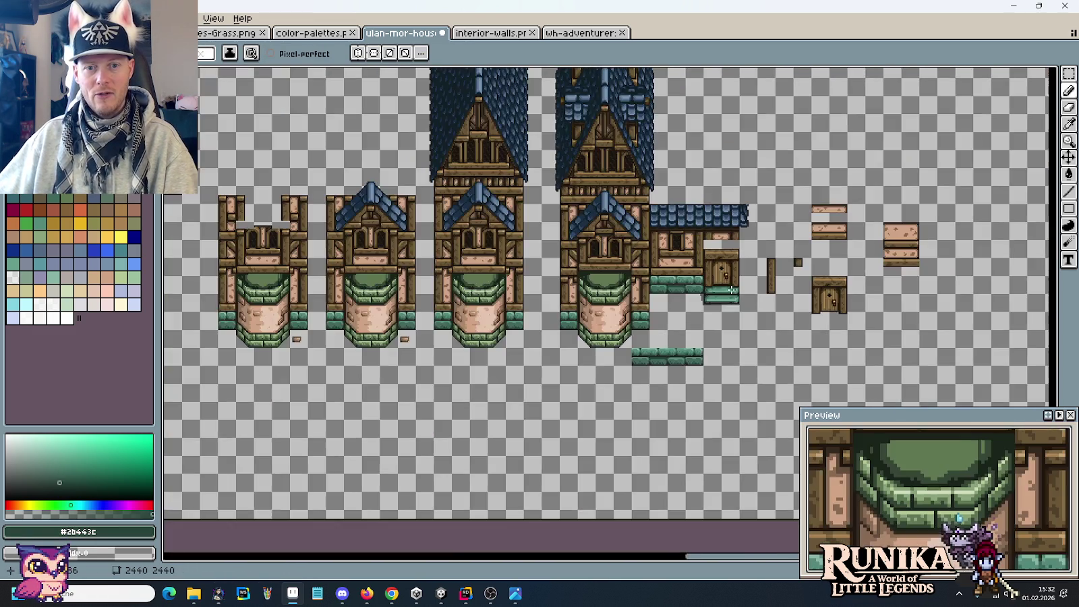
scroll(771, 314, up, 3)
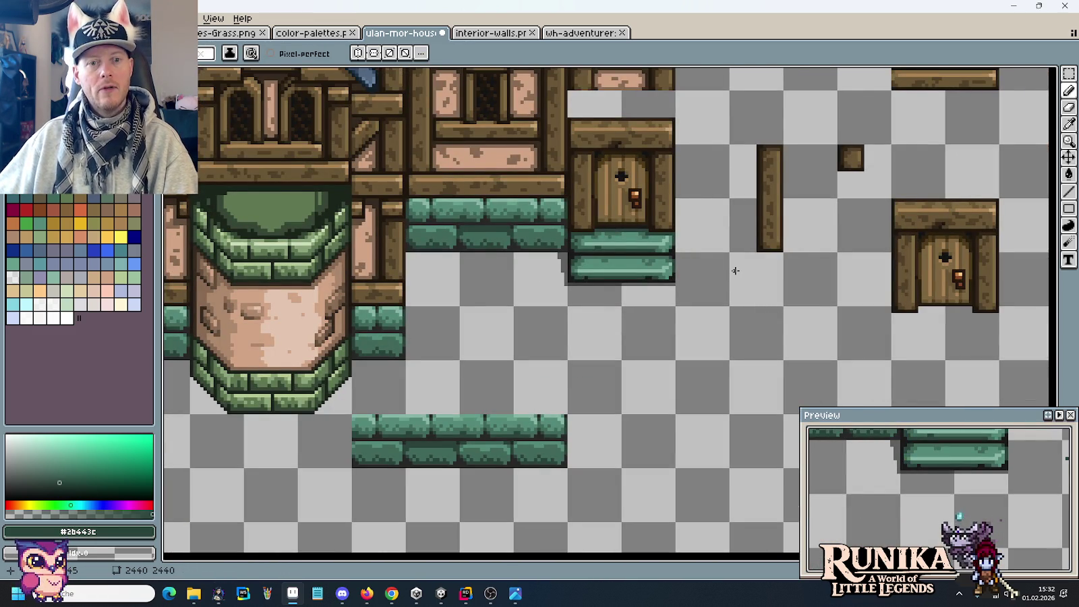
scroll(681, 244, up, 1)
scroll(674, 240, up, 1)
scroll(702, 272, up, 1)
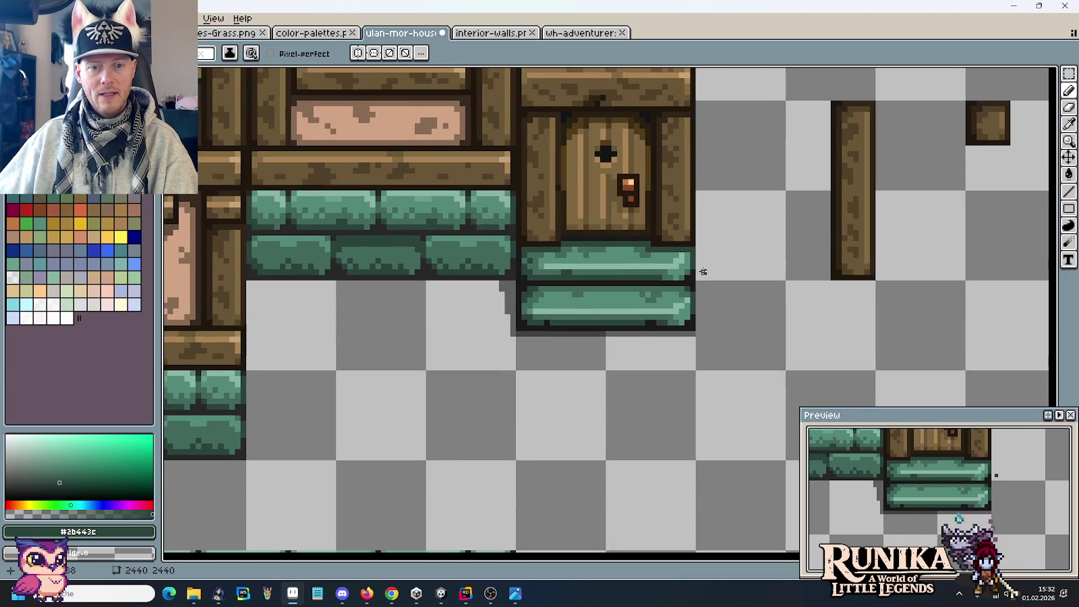
scroll(703, 272, down, 2)
scroll(703, 269, down, 2)
scroll(705, 259, down, 3)
scroll(707, 253, up, 1)
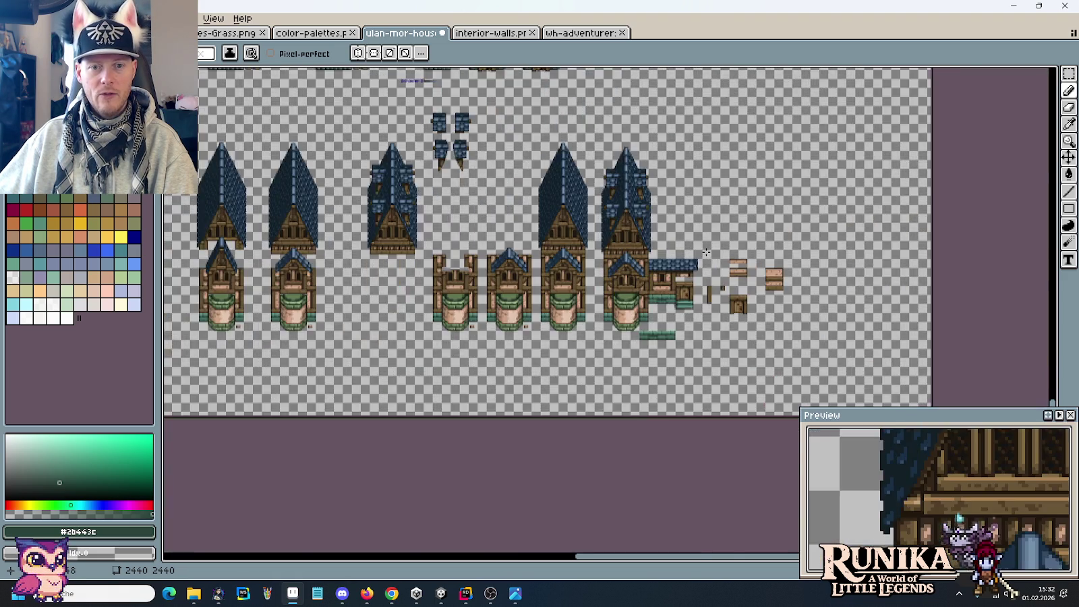
scroll(706, 252, up, 1)
scroll(706, 252, up, 1)
key(alt+Tab)
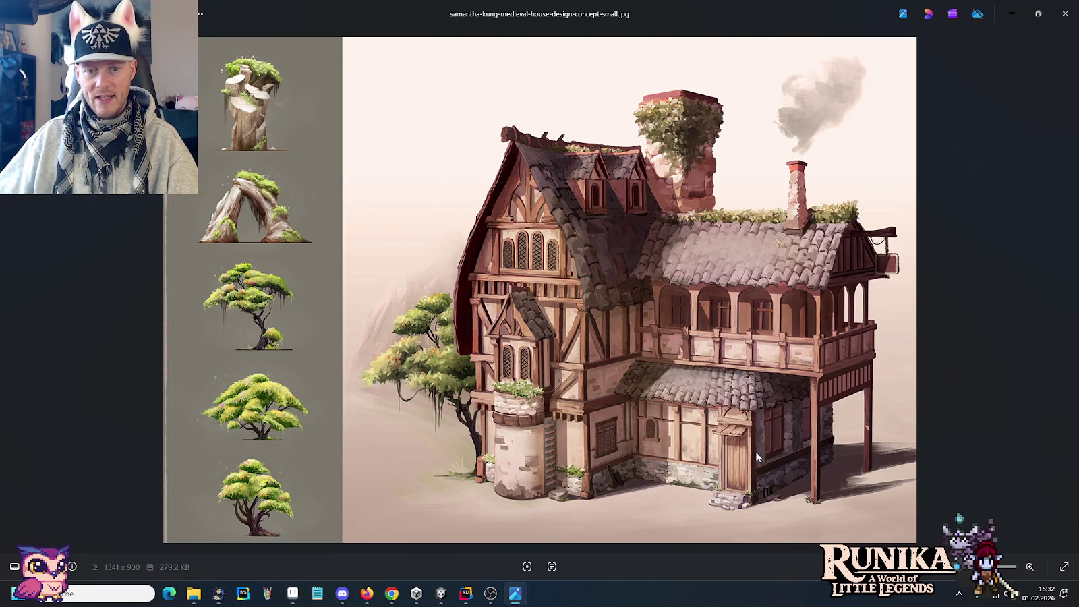
key(alt+Tab)
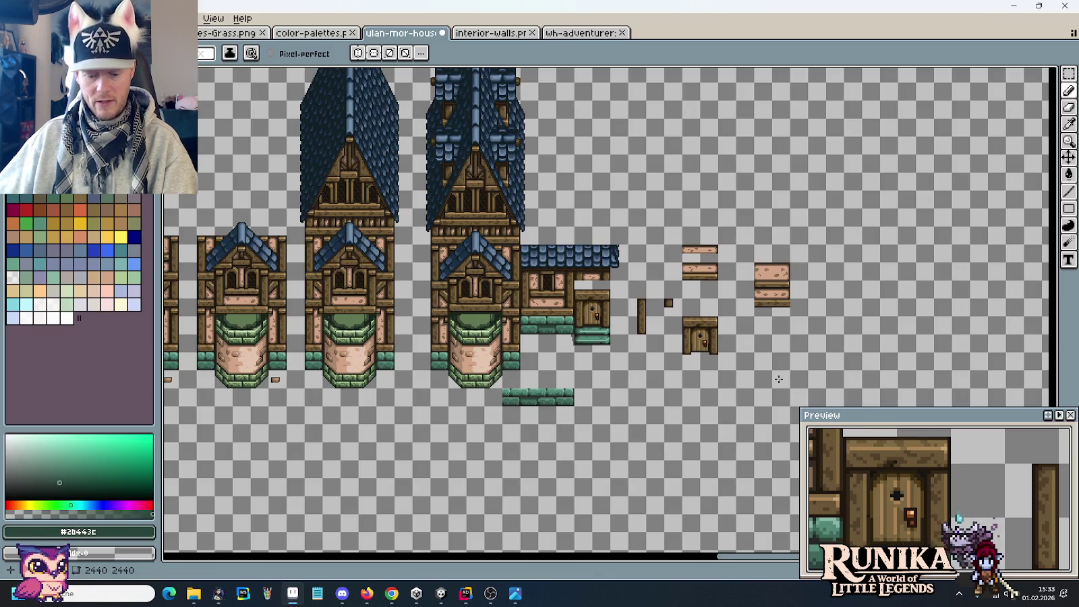
scroll(737, 308, up, 2)
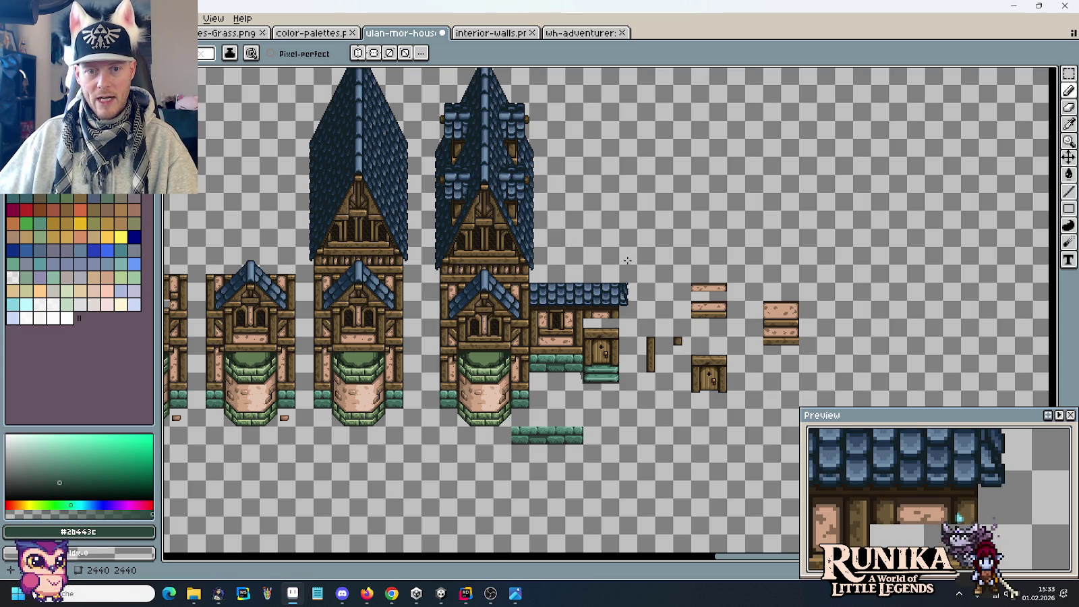
key(alt+Tab)
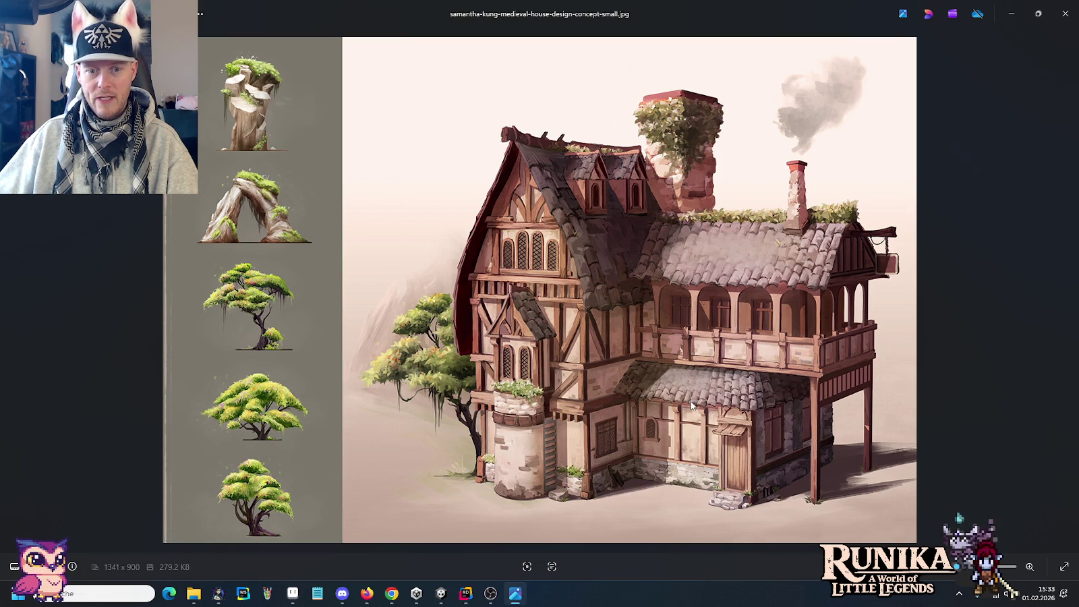
key(alt+Tab)
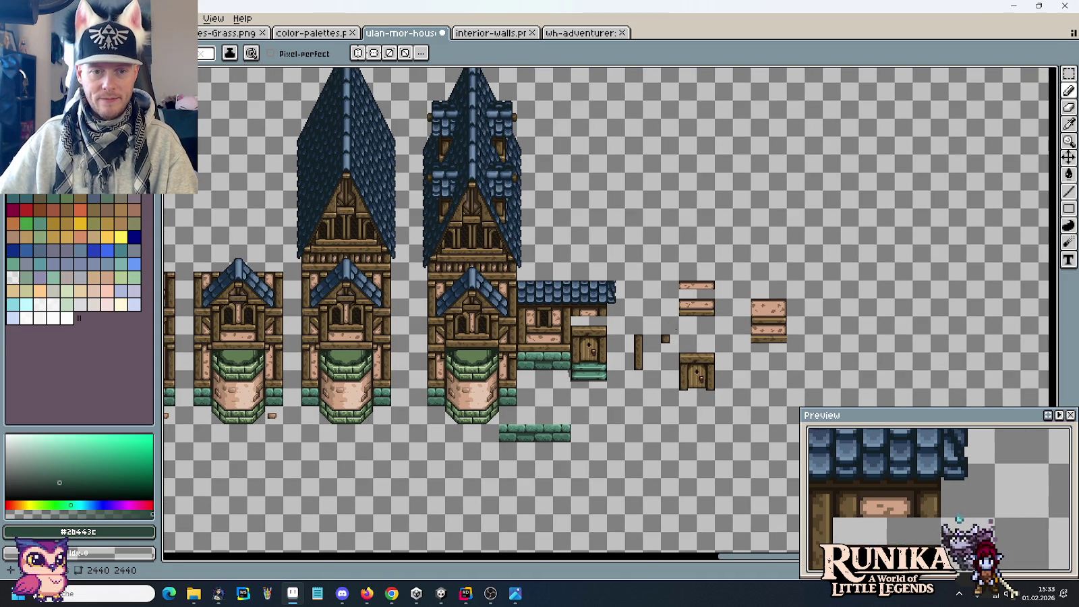
scroll(711, 350, up, 1)
scroll(647, 334, up, 1)
scroll(619, 320, up, 1)
key(alt+Tab)
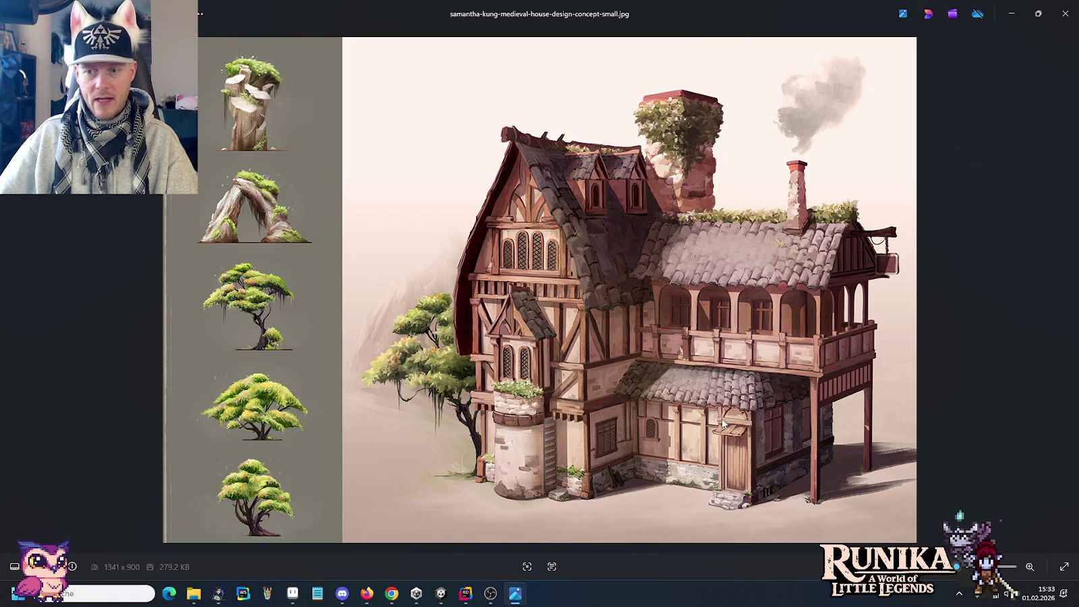
key(alt+Tab)
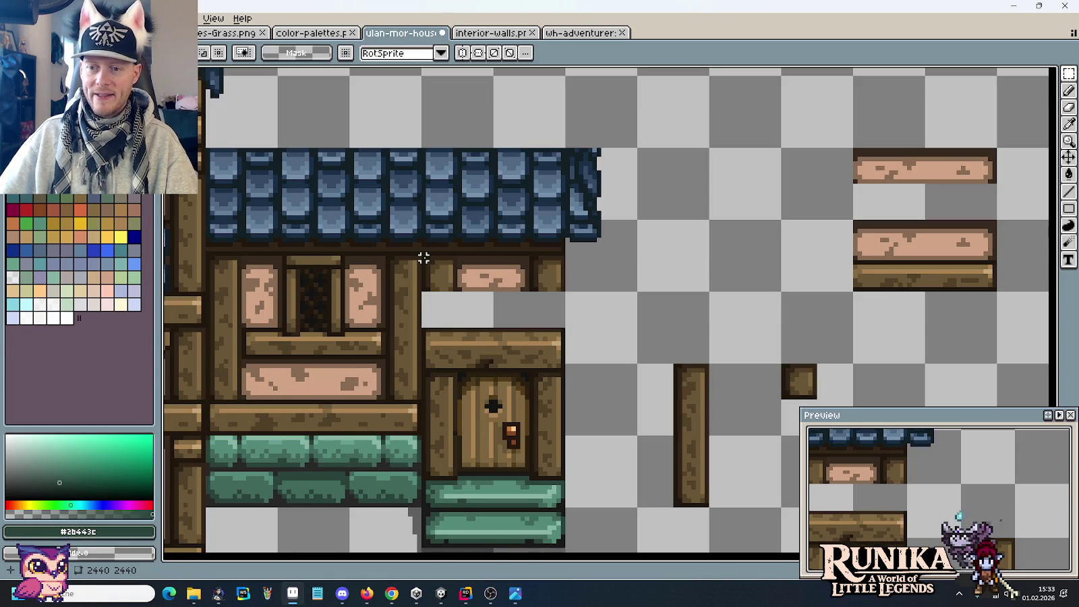
Move the plank strip aside and reposition the top and bottom ends of the post above the door.
mouse_move(420, 254)
mouse_down()
mouse_move(567, 303)
mouse_move(824, 181)
mouse_up()
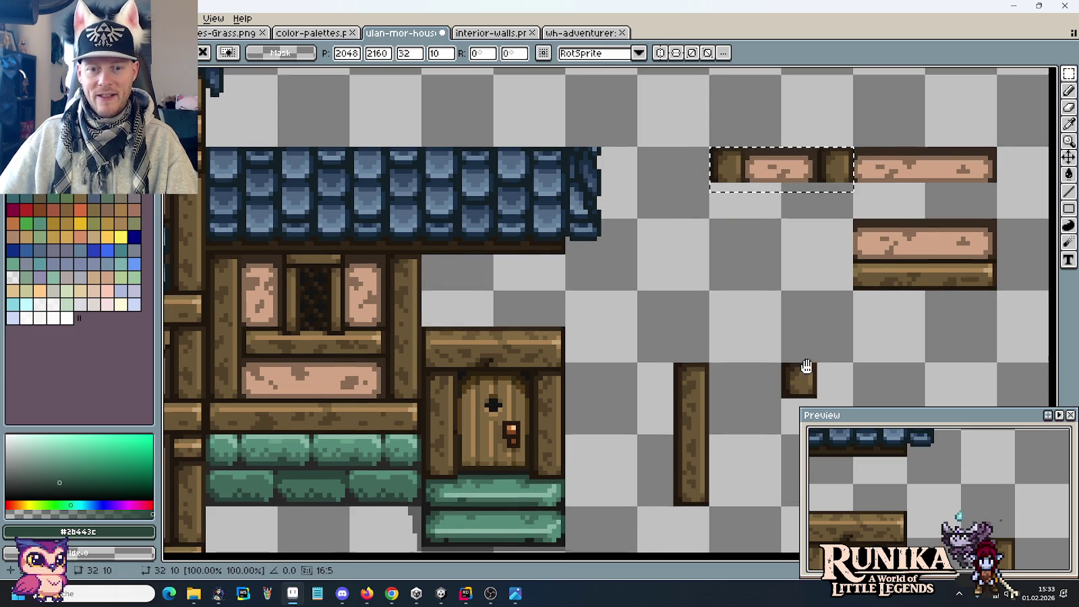
drag(730, 376, 737, 324)
mouse_move(674, 313)
mouse_down()
mouse_move(738, 358)
mouse_move(474, 236)
mouse_up()
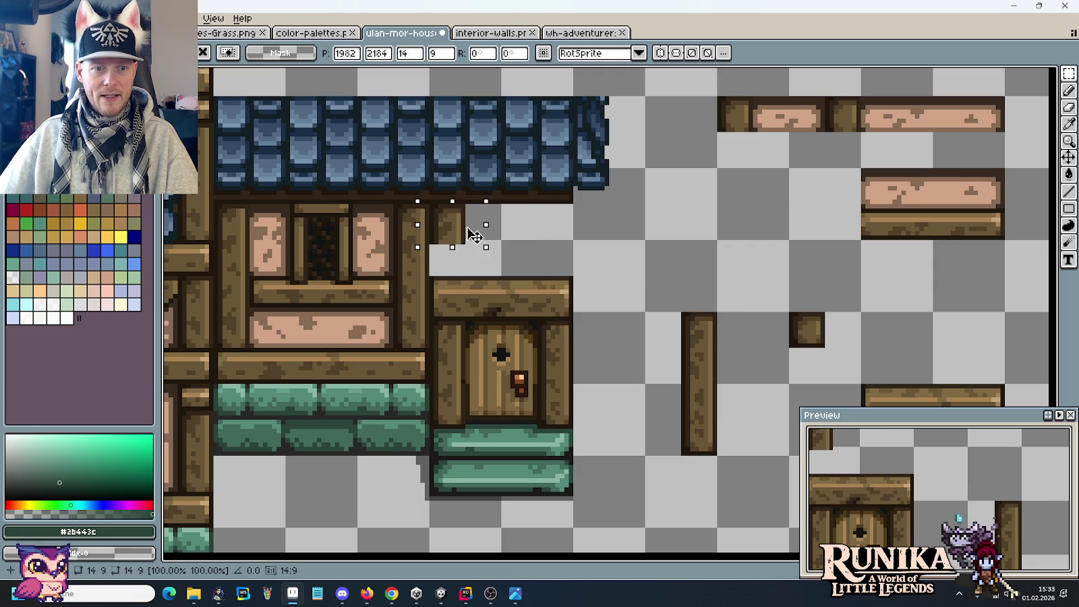
mouse_move(666, 423)
mouse_down()
mouse_move(738, 464)
mouse_move(480, 270)
mouse_up()
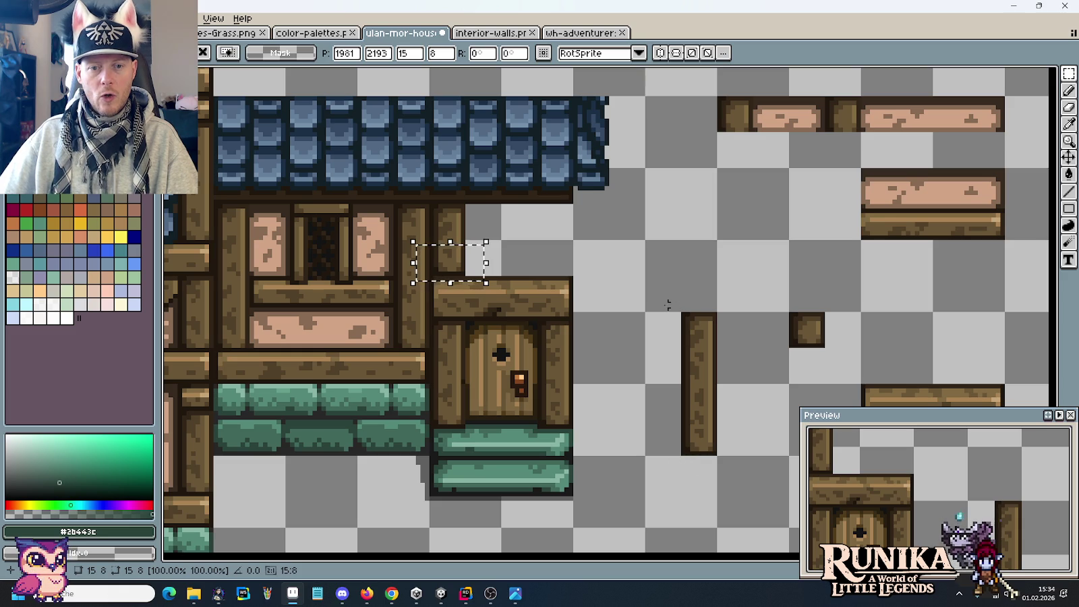
mouse_move(667, 309)
mouse_down()
mouse_move(726, 330)
mouse_move(580, 221)
mouse_up()
key(ctrl+d)
mouse_move(673, 451)
mouse_down()
mouse_move(732, 466)
mouse_move(580, 287)
mouse_up()
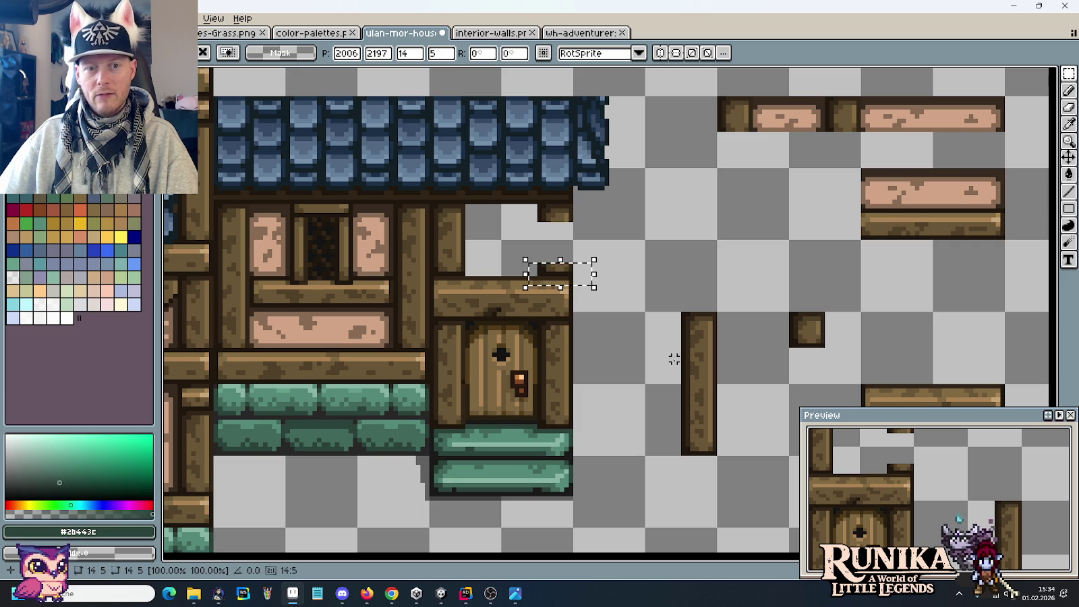
key(ctrl+d)
Copy a short post piece up beside the door beam.
drag(674, 359, 737, 384)
mouse_move(674, 363)
mouse_down()
mouse_move(723, 381)
mouse_move(582, 240)
mouse_up()
click(660, 277)
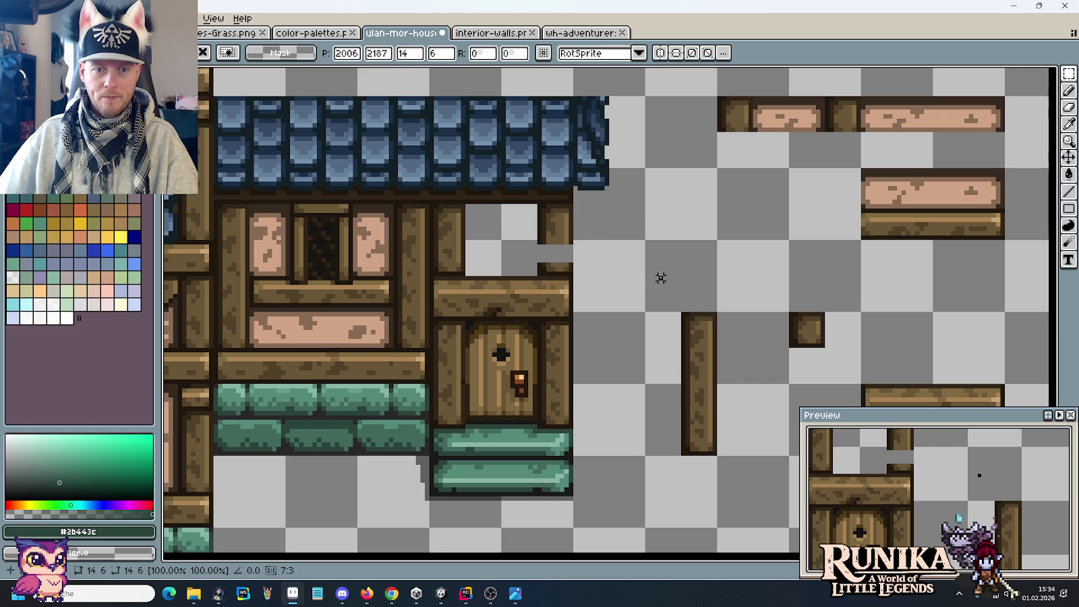
mouse_move(674, 390)
mouse_down()
mouse_move(717, 401)
mouse_move(590, 265)
mouse_up()
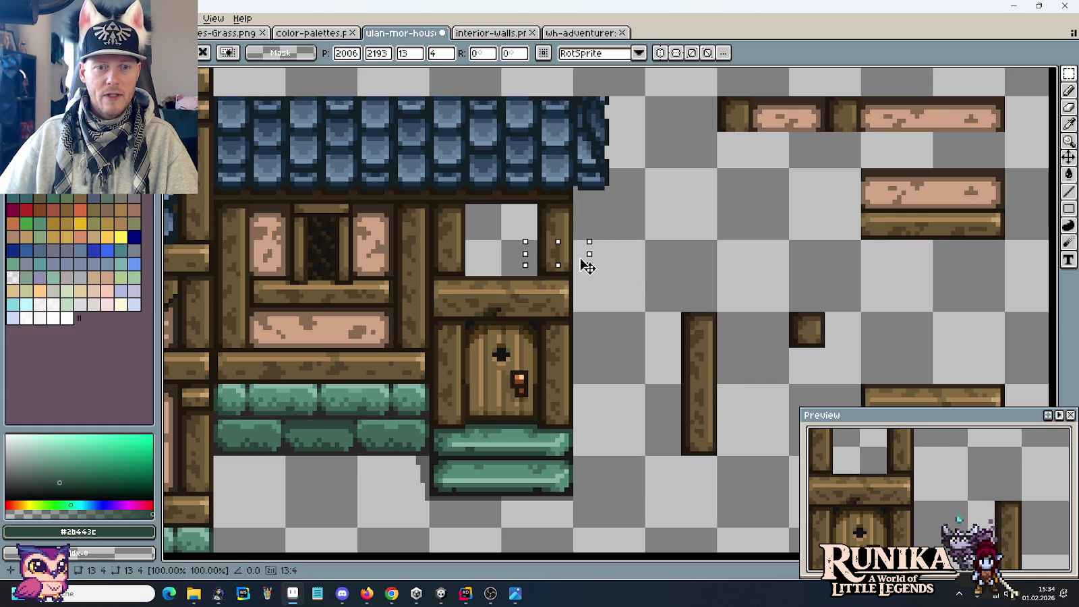
click(639, 277)
Bring the loose tiles into view and move the 16×16 window opening tile into place.
scroll(638, 277, down, 1)
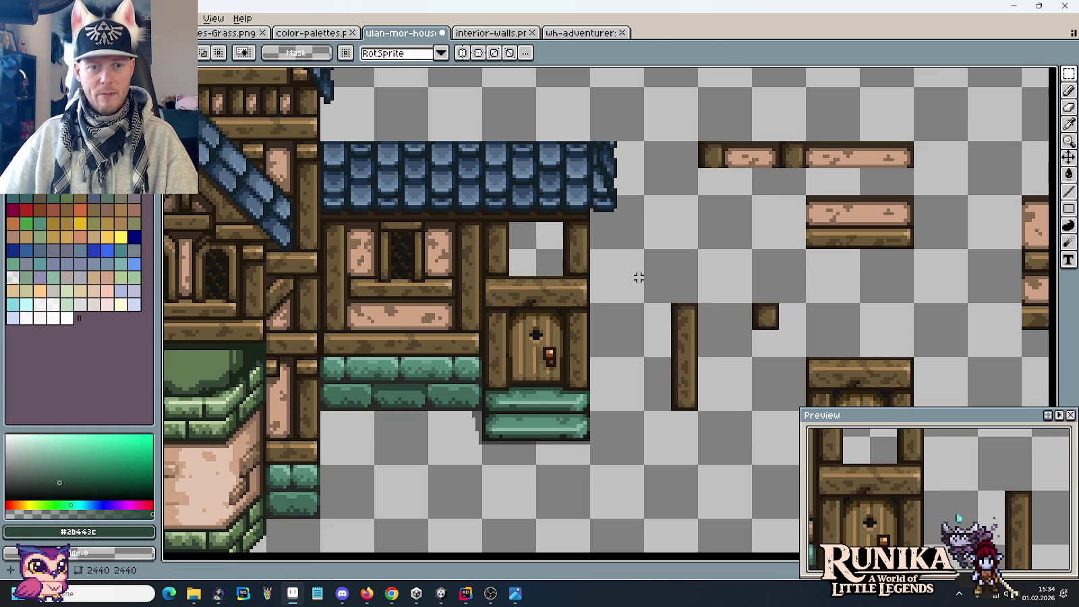
scroll(691, 217, right, 1)
scroll(648, 201, right, 3)
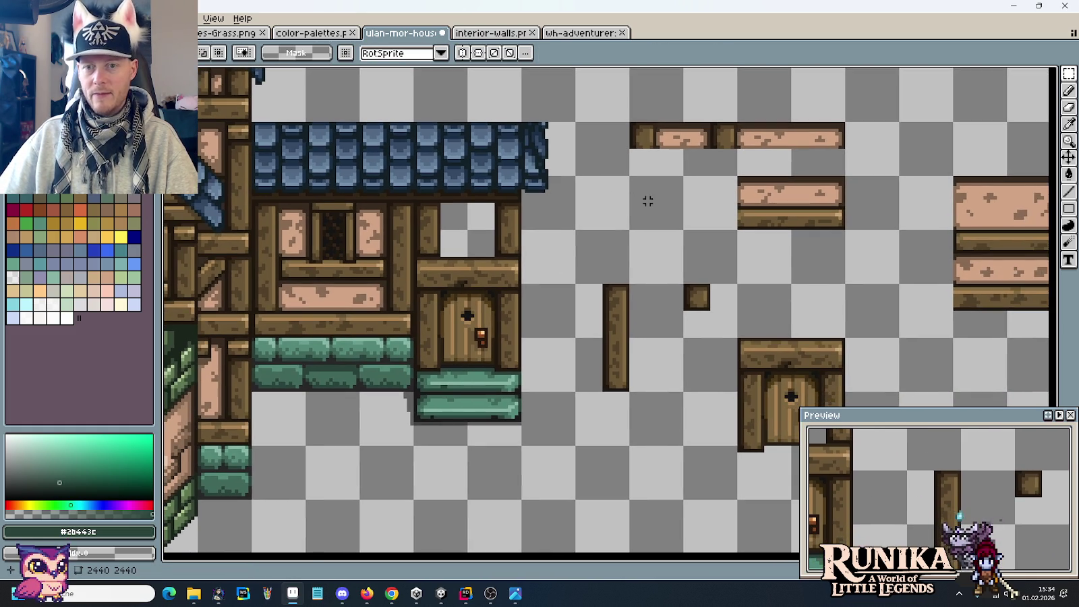
drag(820, 227, 636, 236)
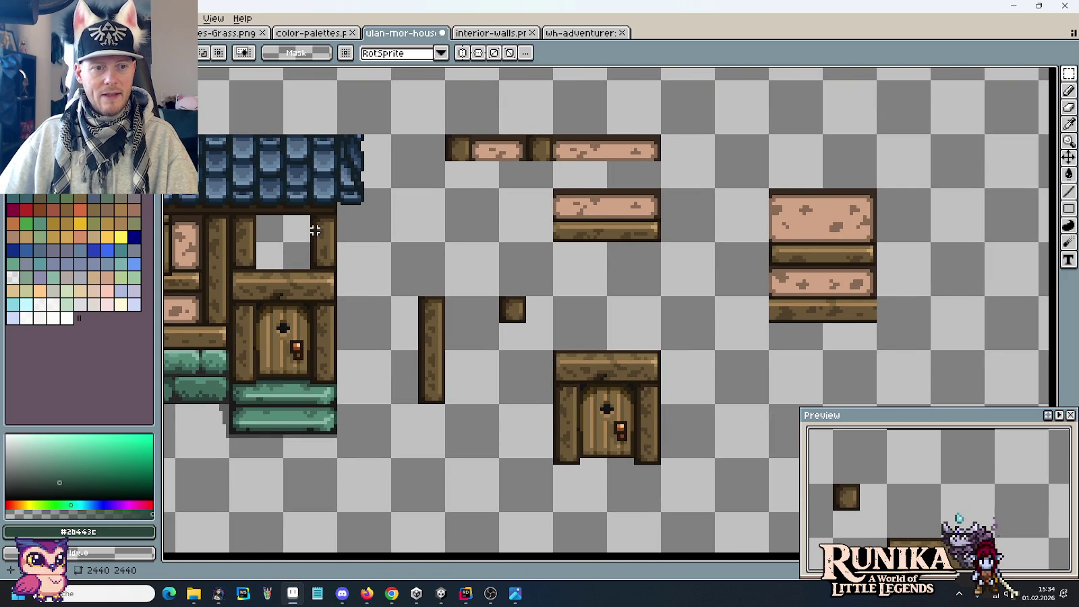
mouse_move(255, 215)
mouse_down()
mouse_move(311, 271)
mouse_move(783, 235)
mouse_up()
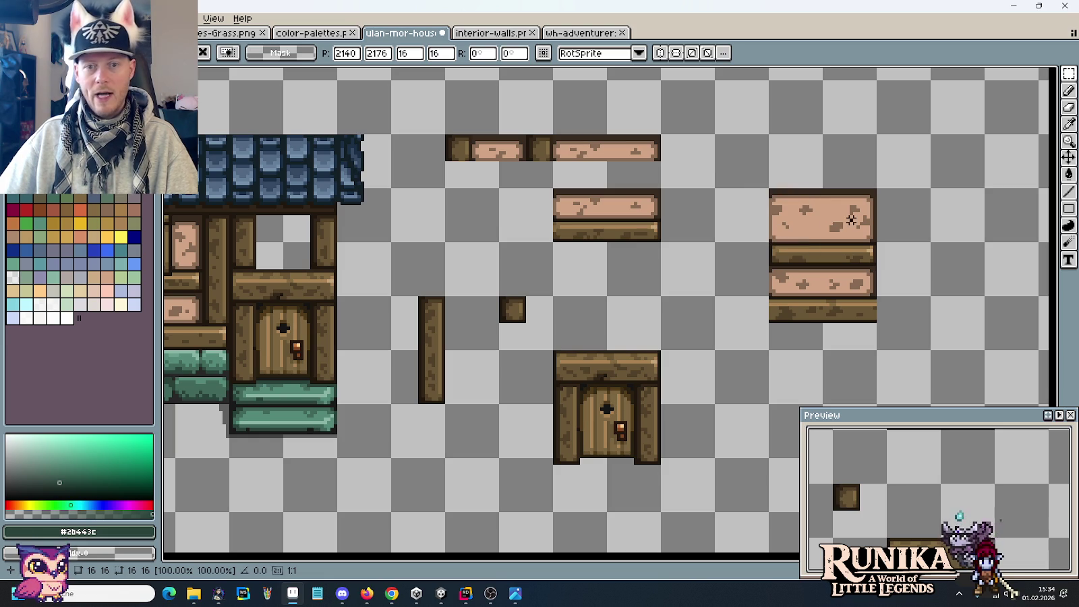
key(ctrl+d)
Move and copy strips from the spare pink tile into the window opening, then zoom out.
drag(772, 191, 787, 241)
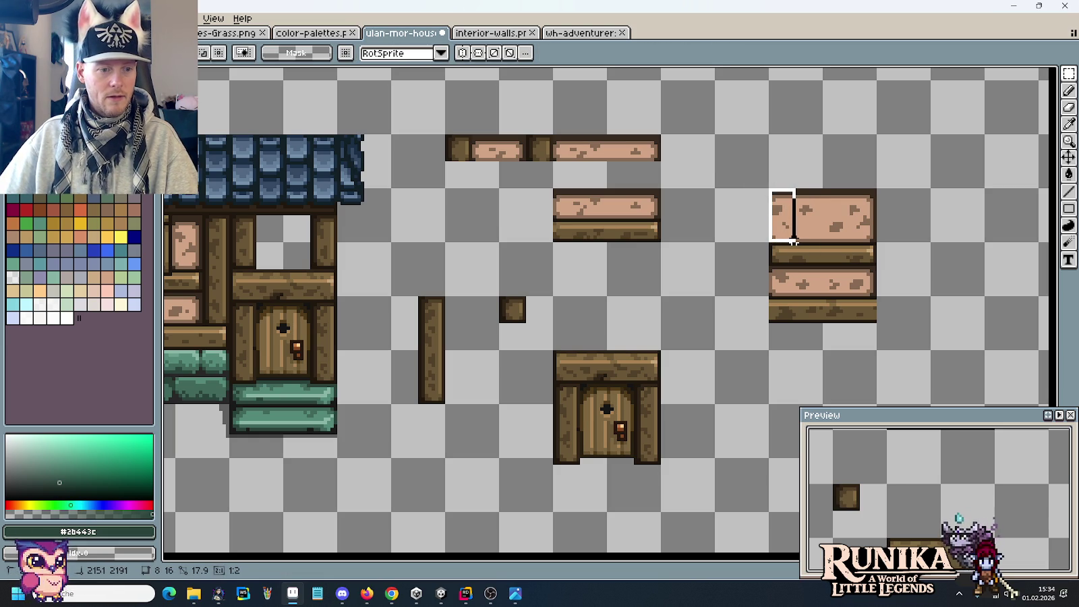
mouse_move(783, 214)
mouse_down()
mouse_move(266, 230)
mouse_move(281, 253)
mouse_up()
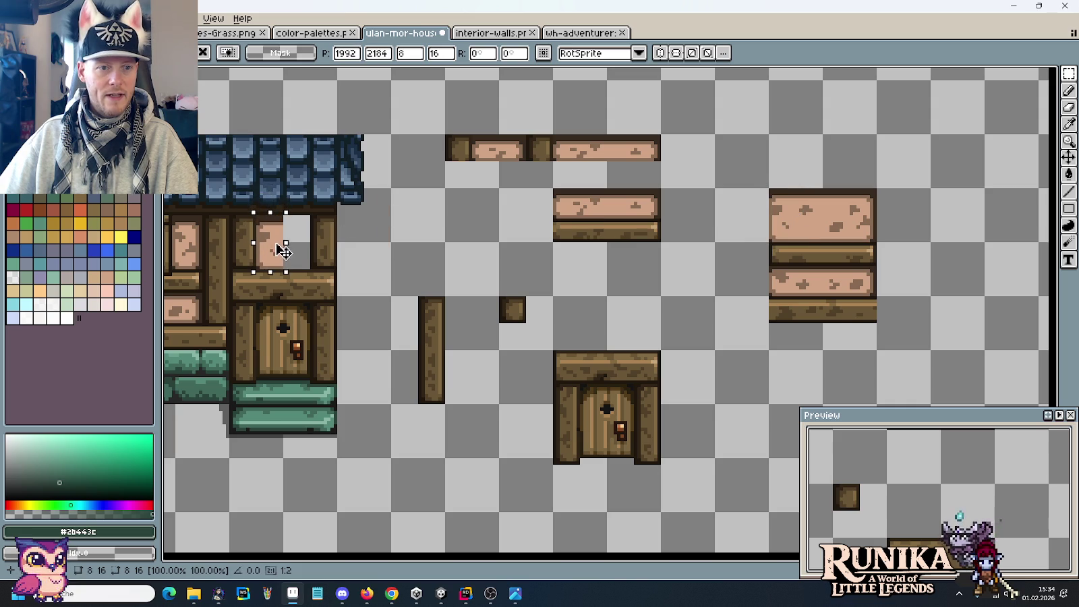
mouse_move(874, 191)
mouse_down()
mouse_move(852, 241)
mouse_move(284, 241)
mouse_up()
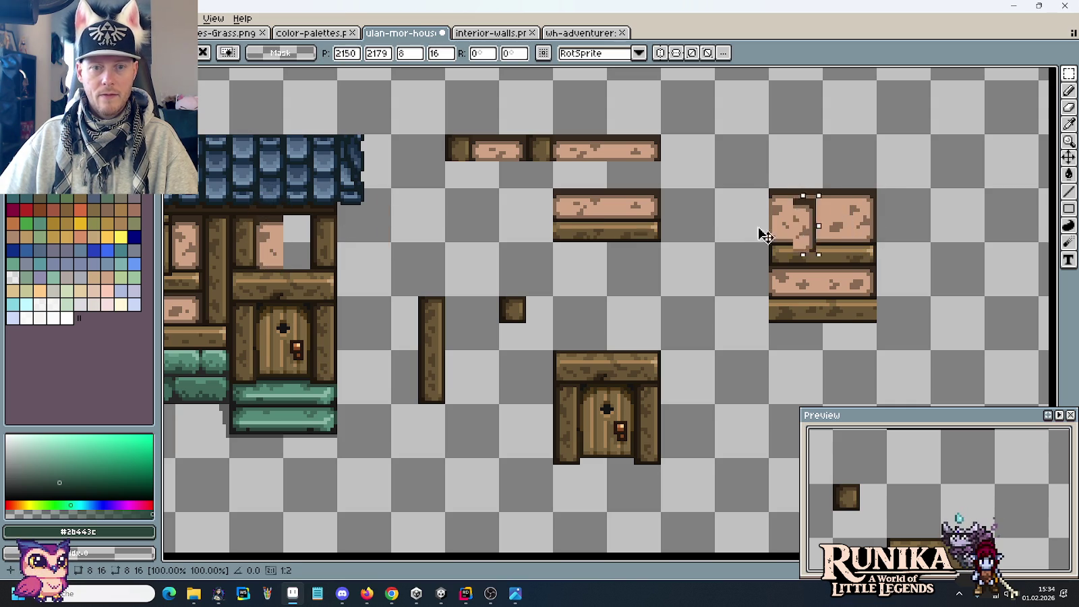
click(416, 274)
scroll(417, 274, down, 1)
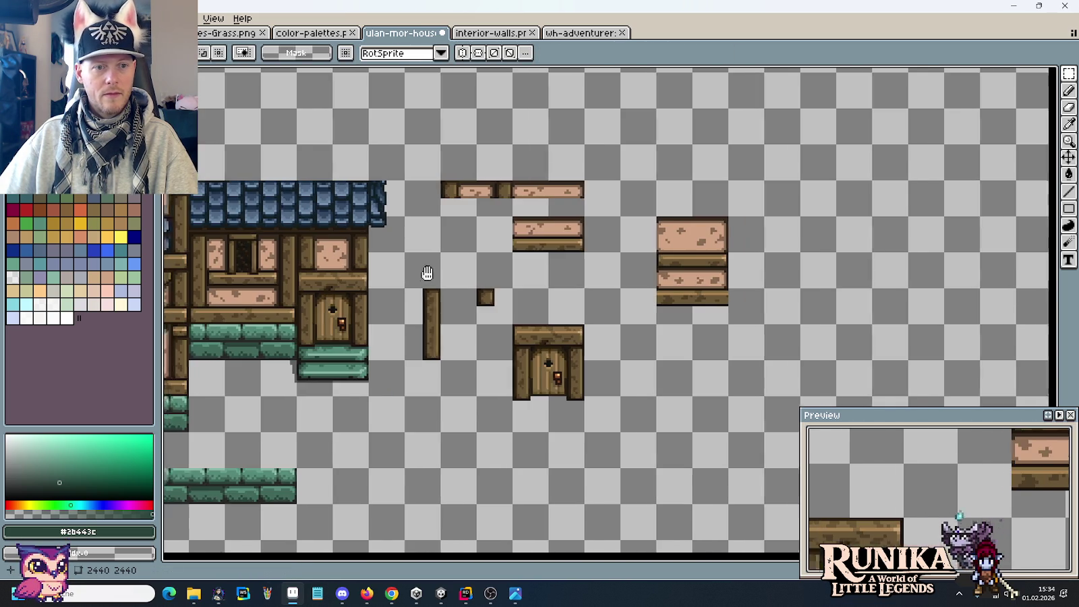
scroll(685, 263, down, 1)
scroll(686, 263, down, 1)
scroll(685, 263, up, 1)
scroll(686, 263, left, 1)
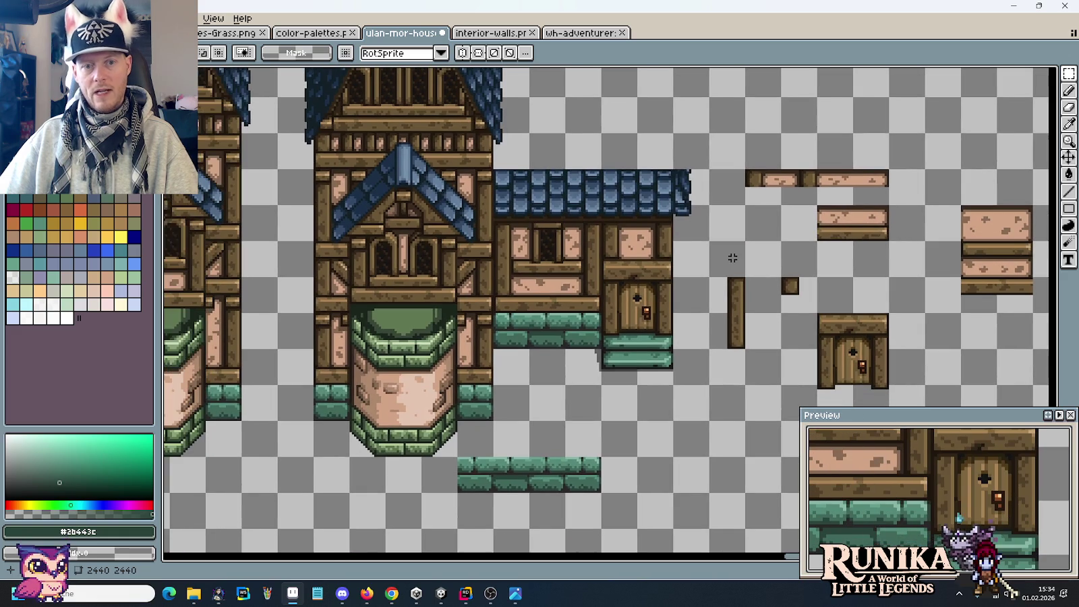
key(alt+Tab)
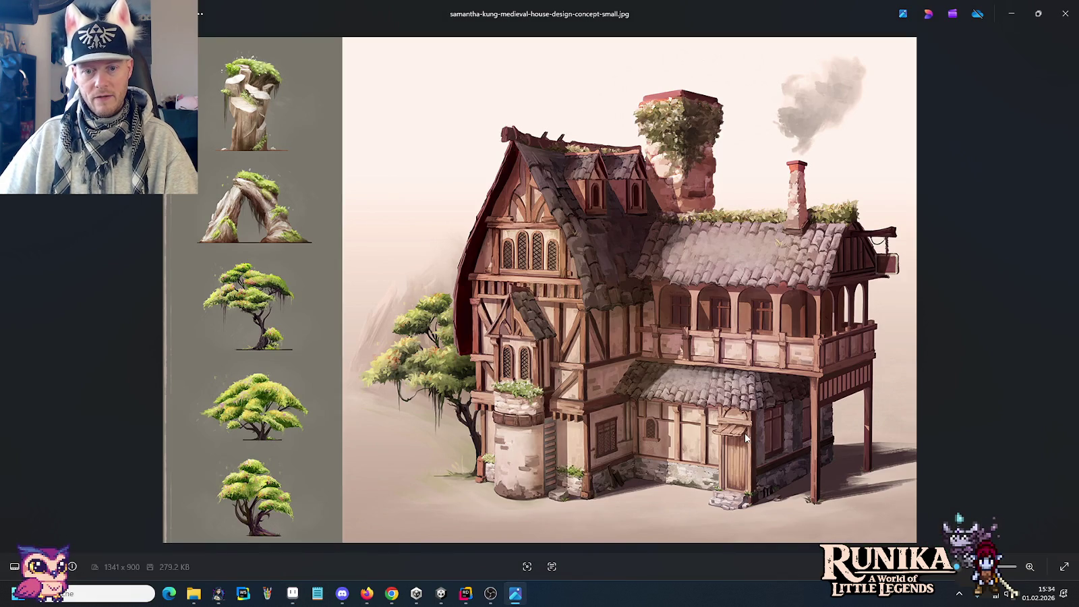
key(alt+Tab)
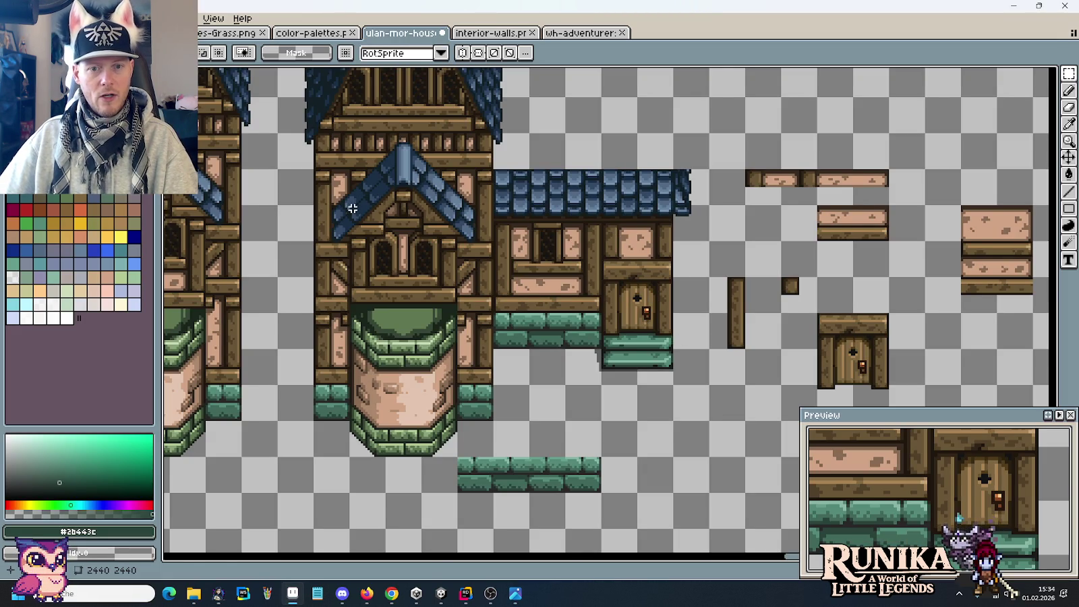
key(alt+Tab)
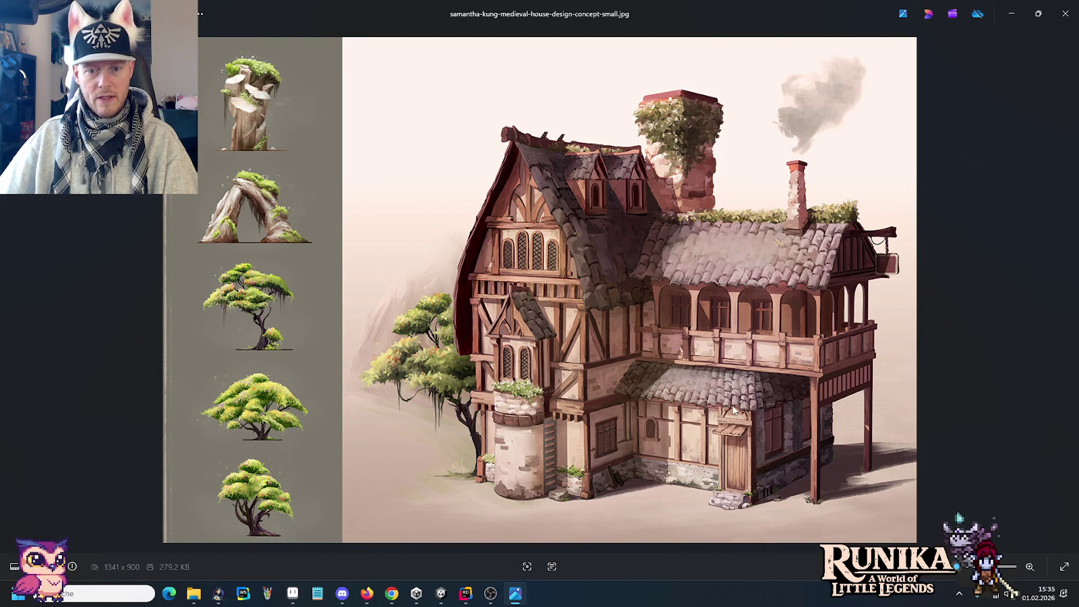
key(alt+Tab)
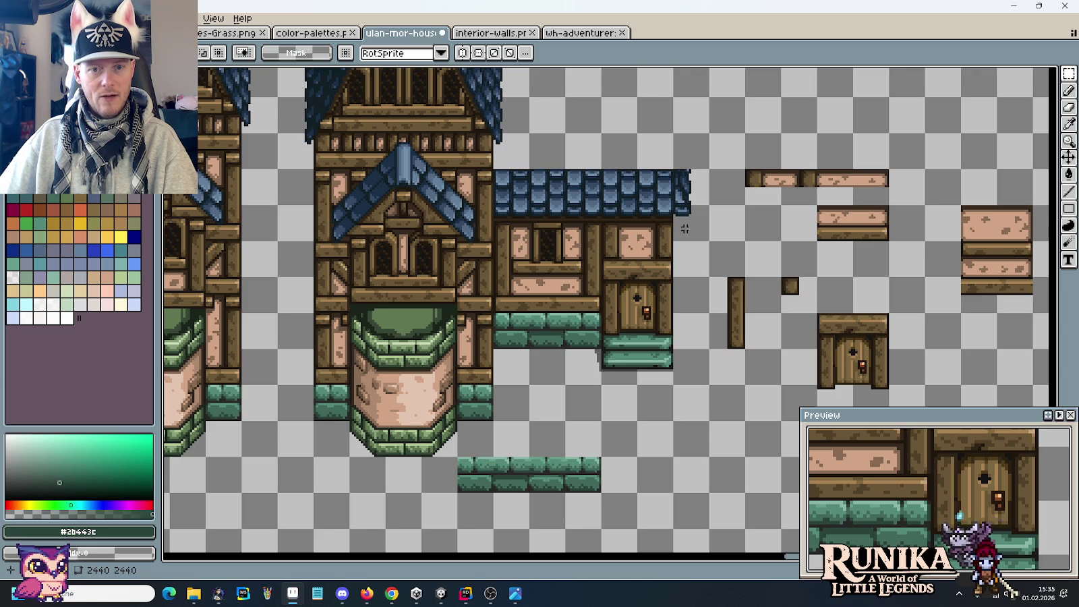
Bring the right house's wall into view and pick the dark brown outline colour.
scroll(685, 229, up, 3)
scroll(655, 229, down, 1)
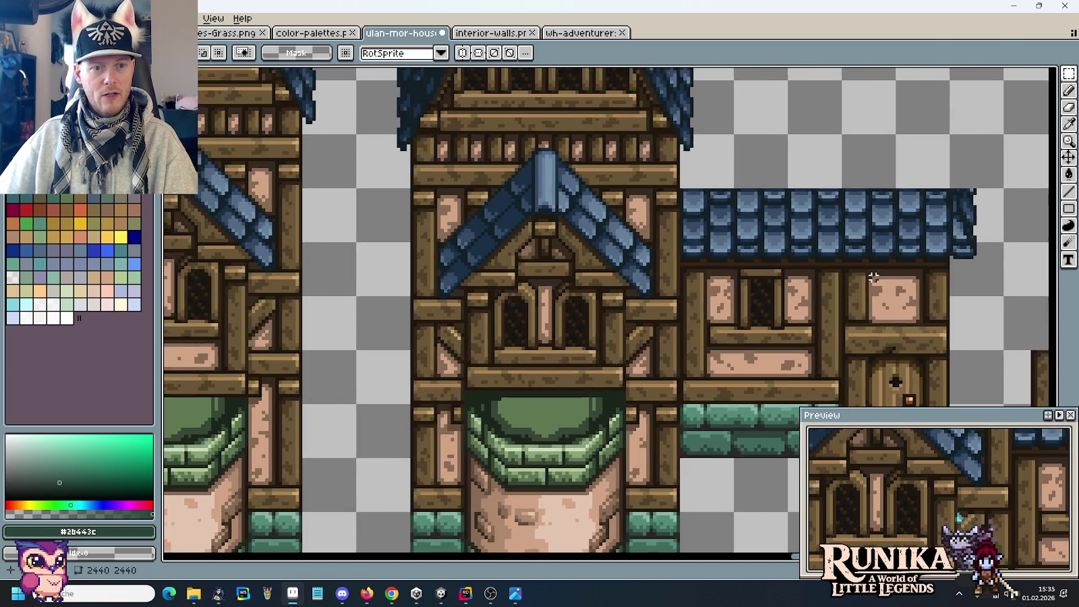
scroll(634, 233, up, 2)
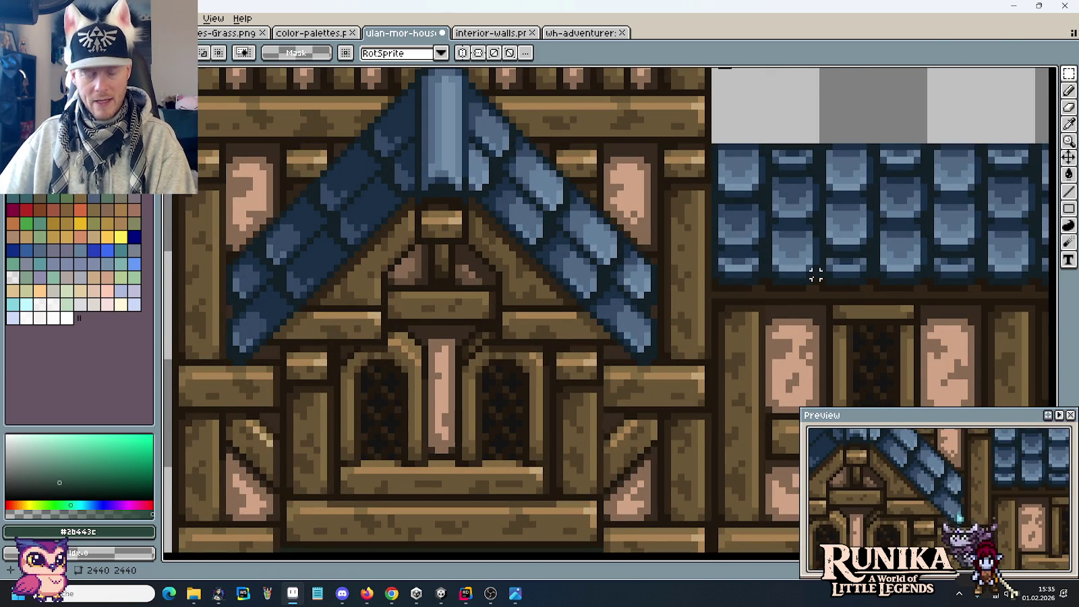
drag(848, 279, 749, 279)
scroll(851, 282, up, 1)
scroll(914, 300, up, 1)
key(i)
click(914, 300)
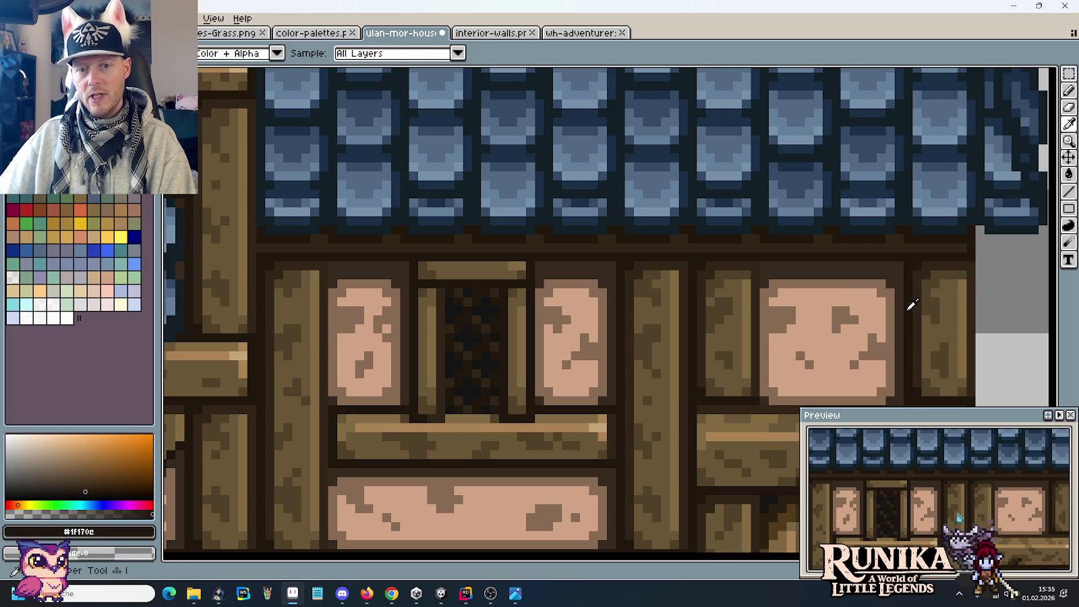
scroll(910, 303, up, 1)
scroll(906, 306, up, 1)
key(b)
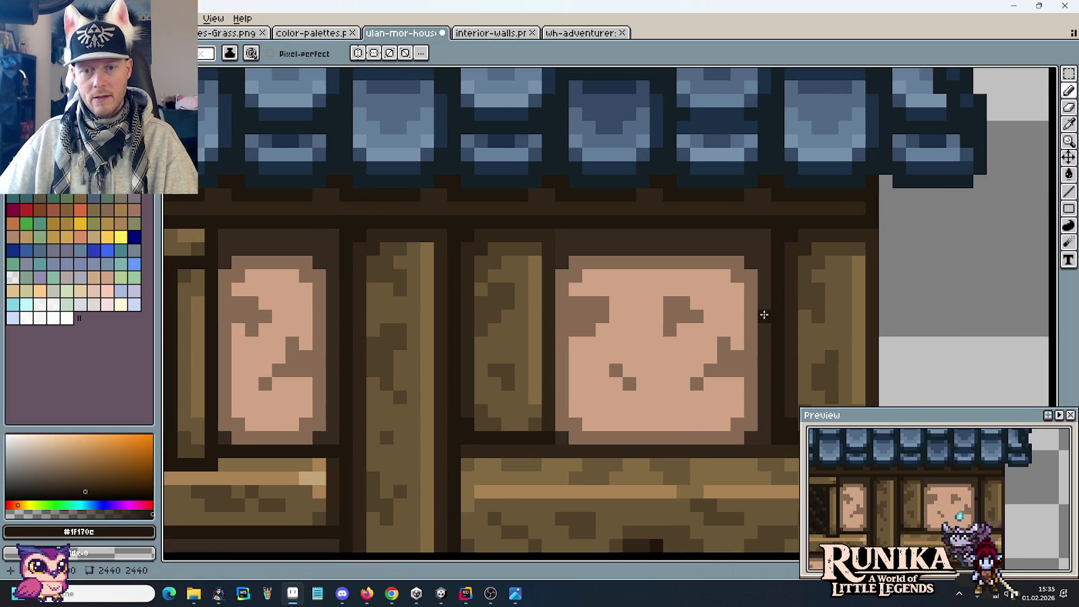
scroll(764, 315, down, 3)
scroll(765, 315, up, 2)
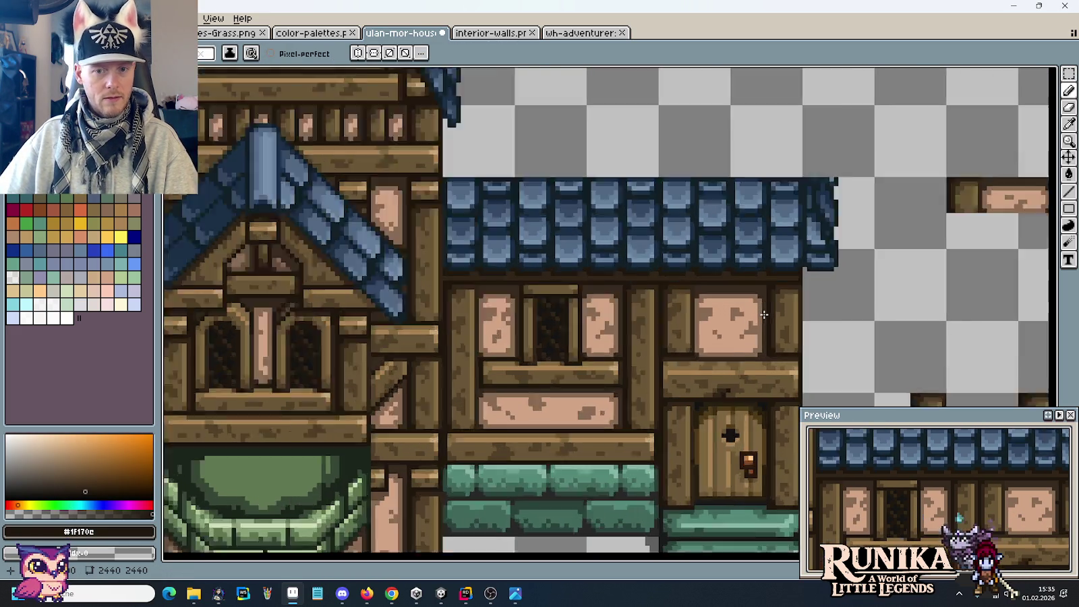
scroll(767, 309, up, 2)
Draw dark diagonals across the panel's top corners and add a #312517 pixel on its upper edge.
drag(767, 305, 720, 259)
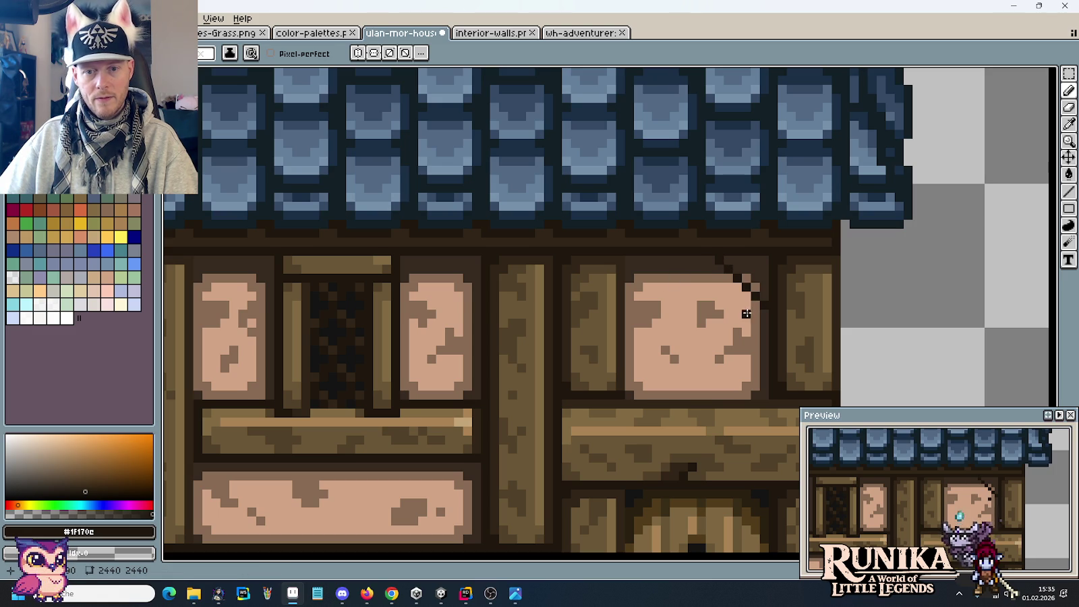
mouse_move(626, 303)
mouse_down()
mouse_move(671, 258)
mouse_move(616, 318)
mouse_up()
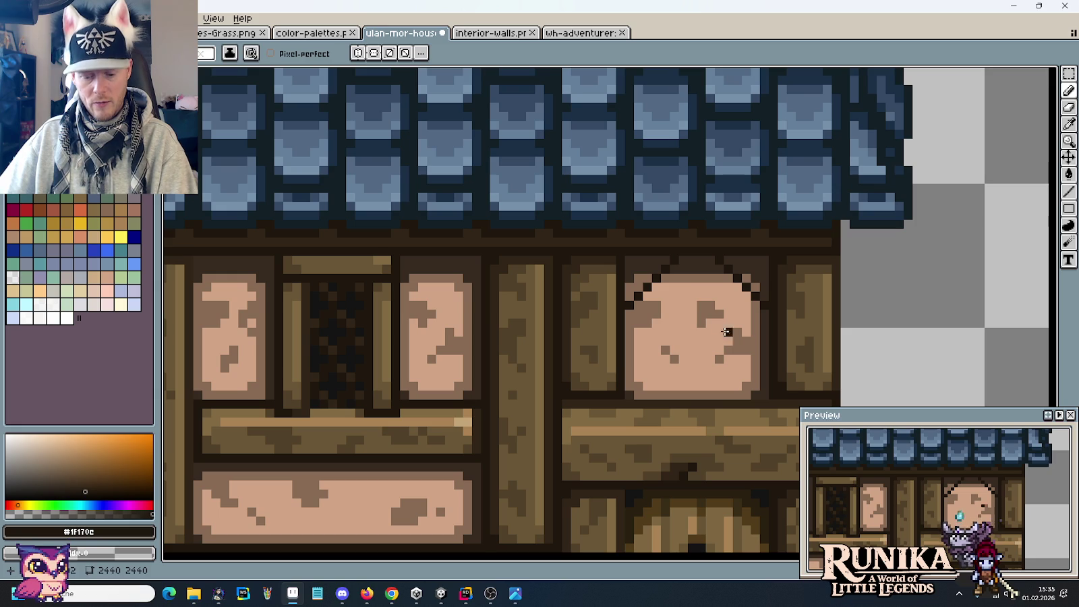
key(i)
alt+click(846, 325)
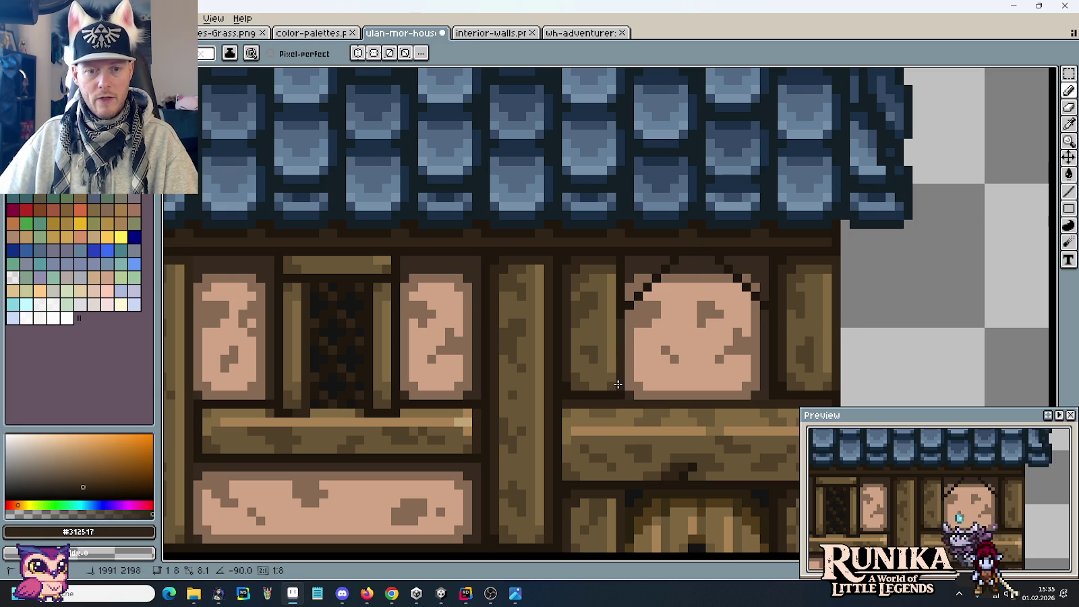
click(711, 297)
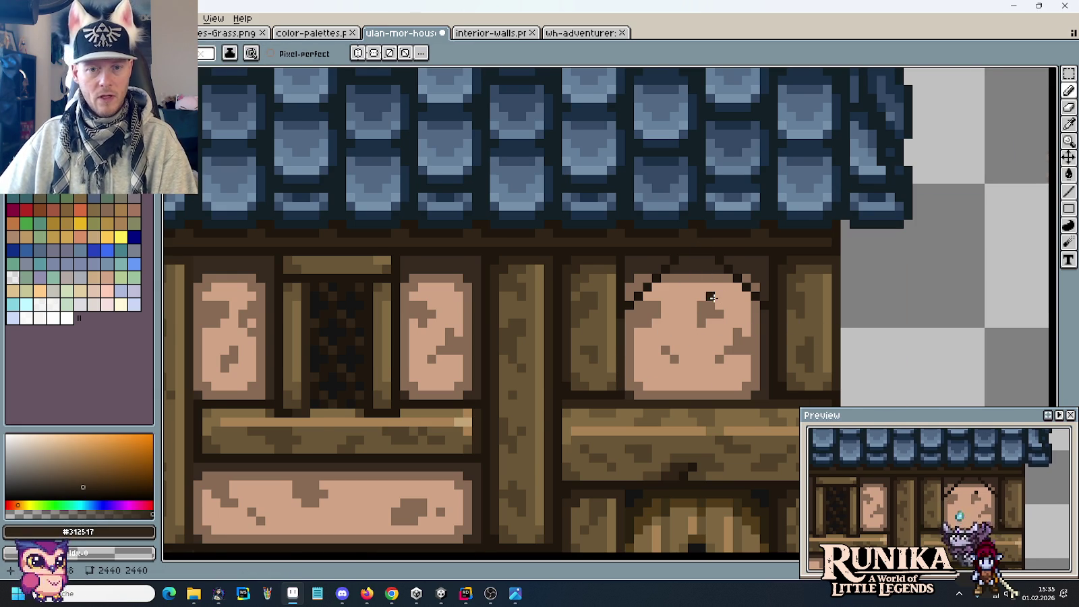
Sample the timber browns #514028 and #6a5636 for painting the panel's corners.
scroll(712, 297, down, 1)
scroll(857, 306, down, 1)
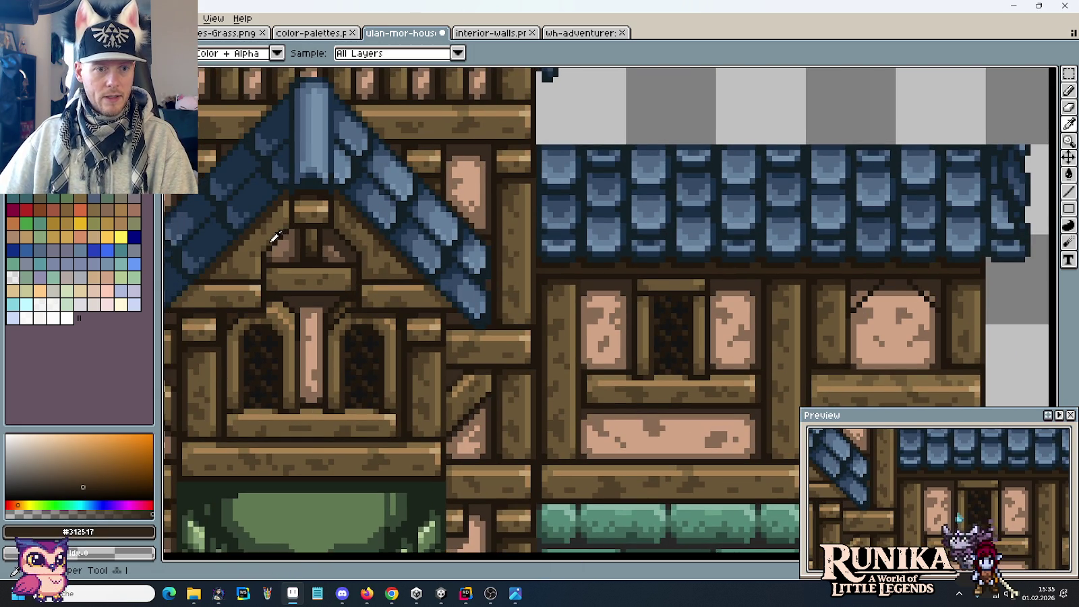
alt+click(786, 296)
scroll(786, 296, up, 2)
scroll(974, 305, down, 1)
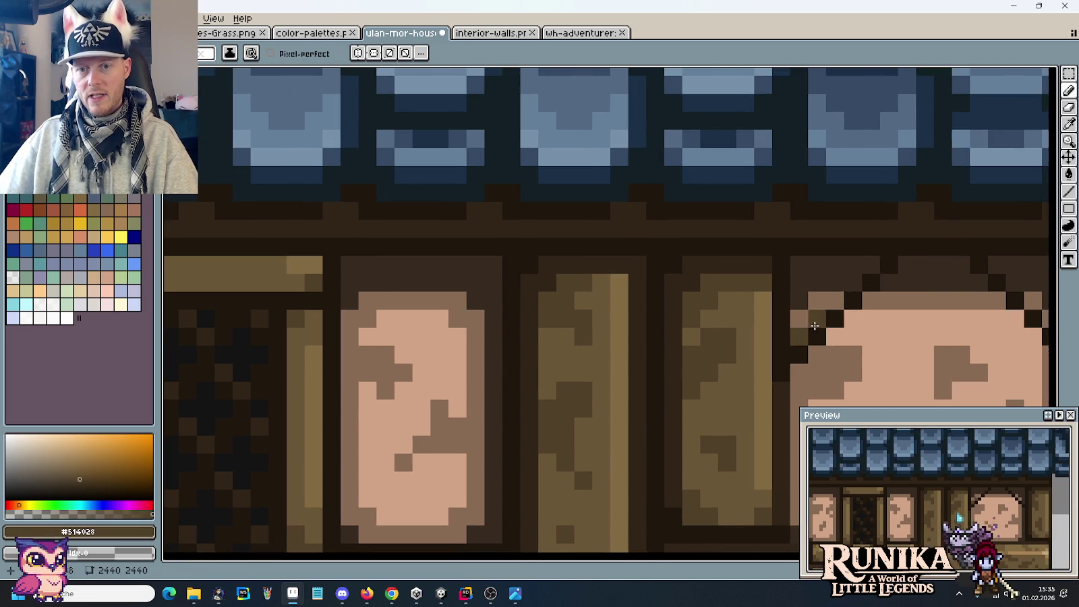
scroll(865, 307, down, 3)
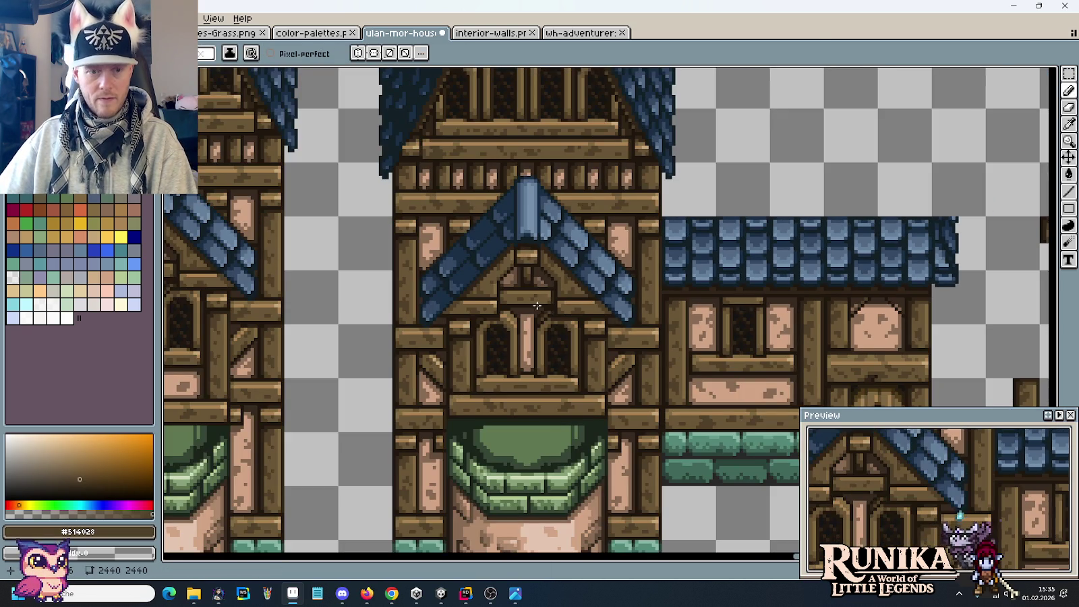
alt+click(494, 278)
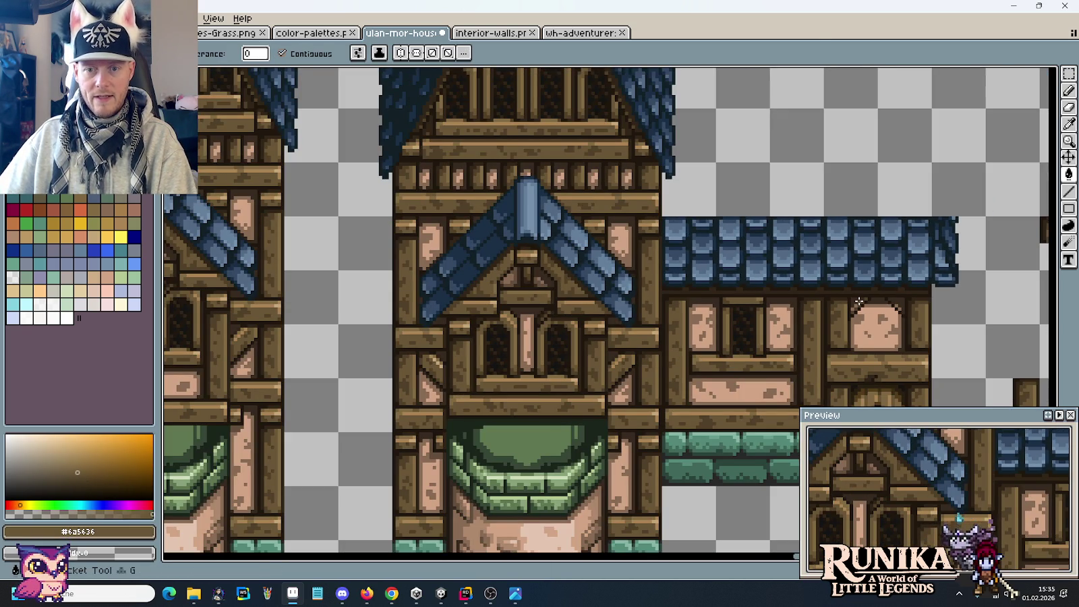
scroll(842, 305, up, 2)
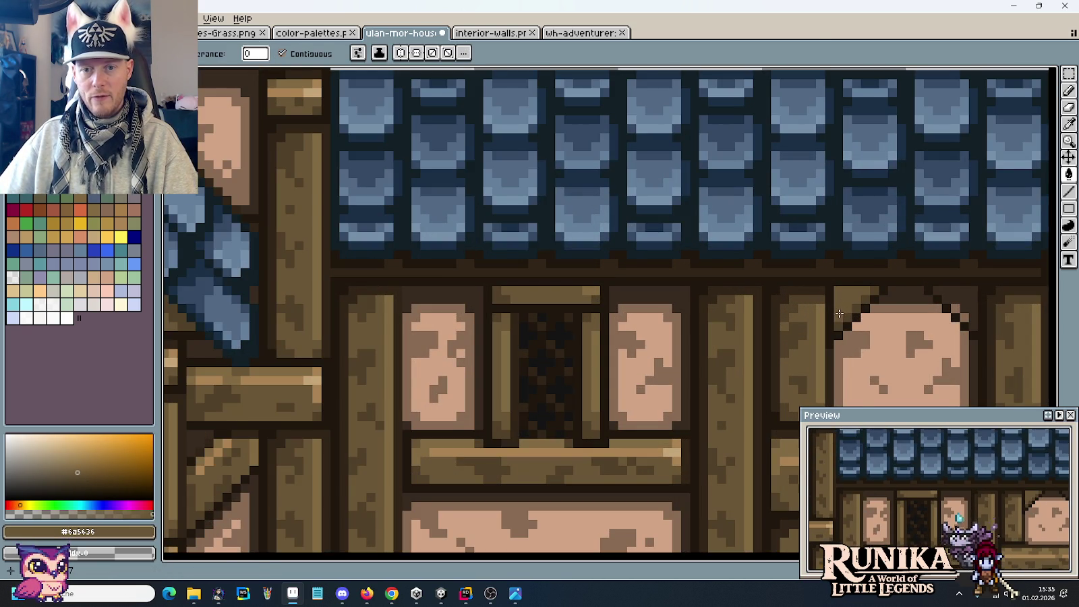
scroll(848, 300, down, 1)
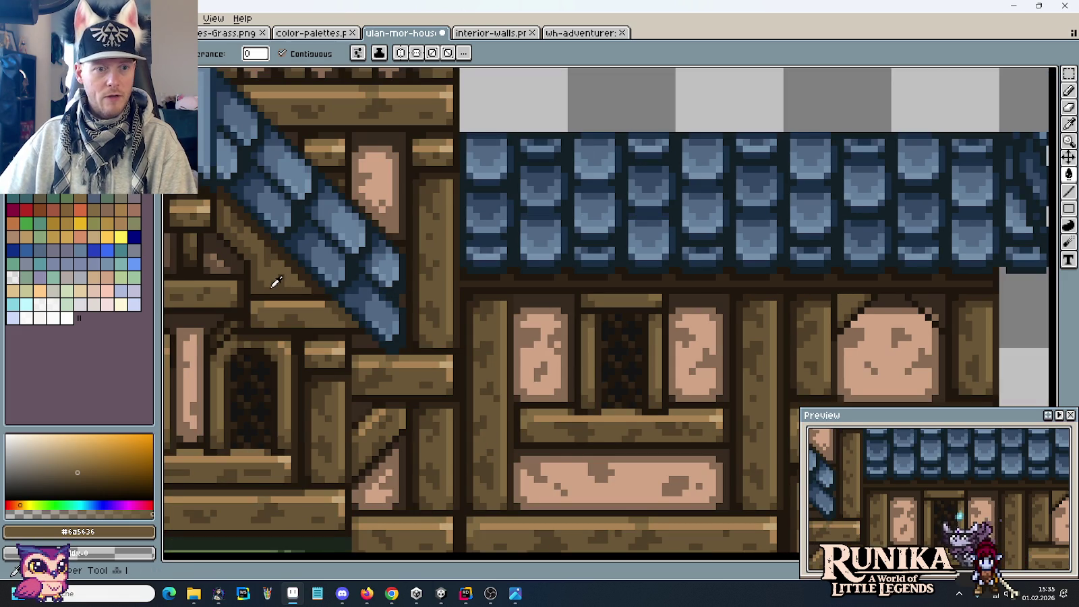
alt+click(305, 317)
key(b)
scroll(911, 334, up, 1)
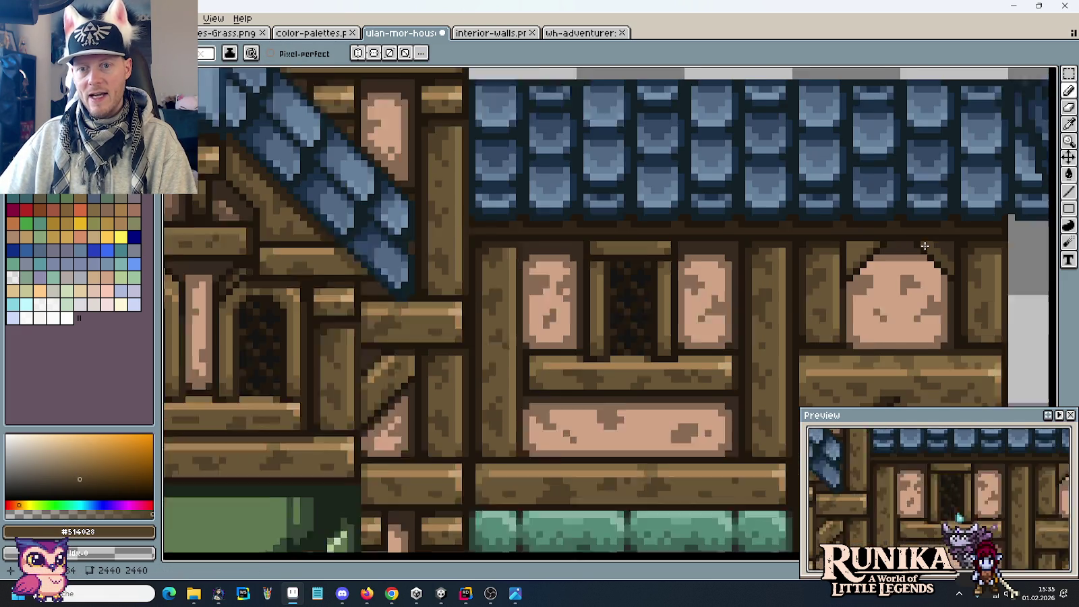
scroll(395, 216, down, 3)
scroll(395, 215, up, 1)
alt+click(394, 216)
scroll(702, 280, up, 1)
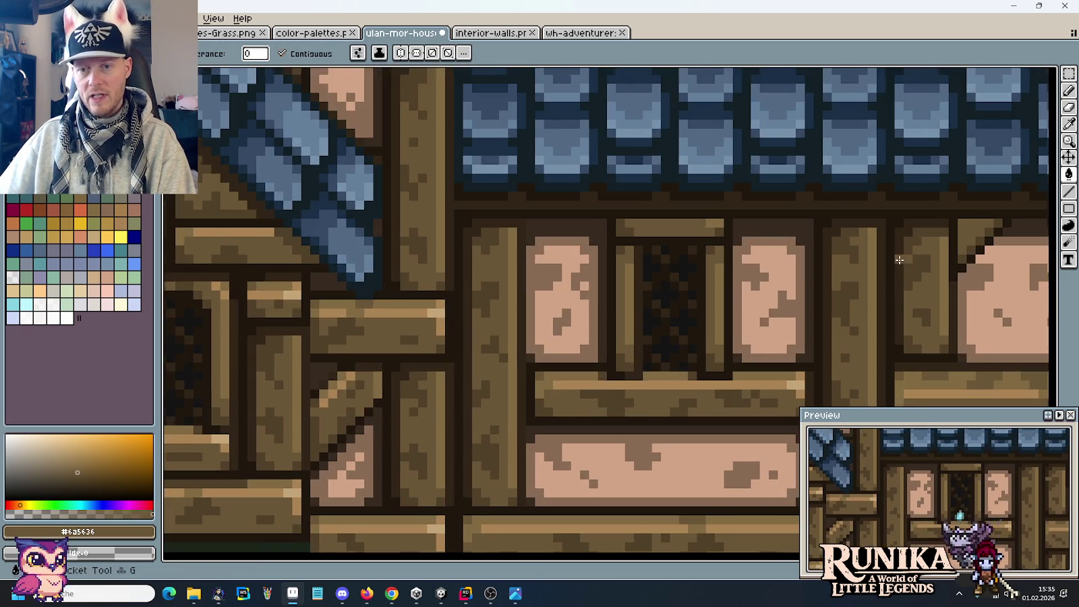
scroll(651, 260, right, 5)
Darken the timber right of the arch with #514028 and repaint corner pixels in #6a5636.
key(b)
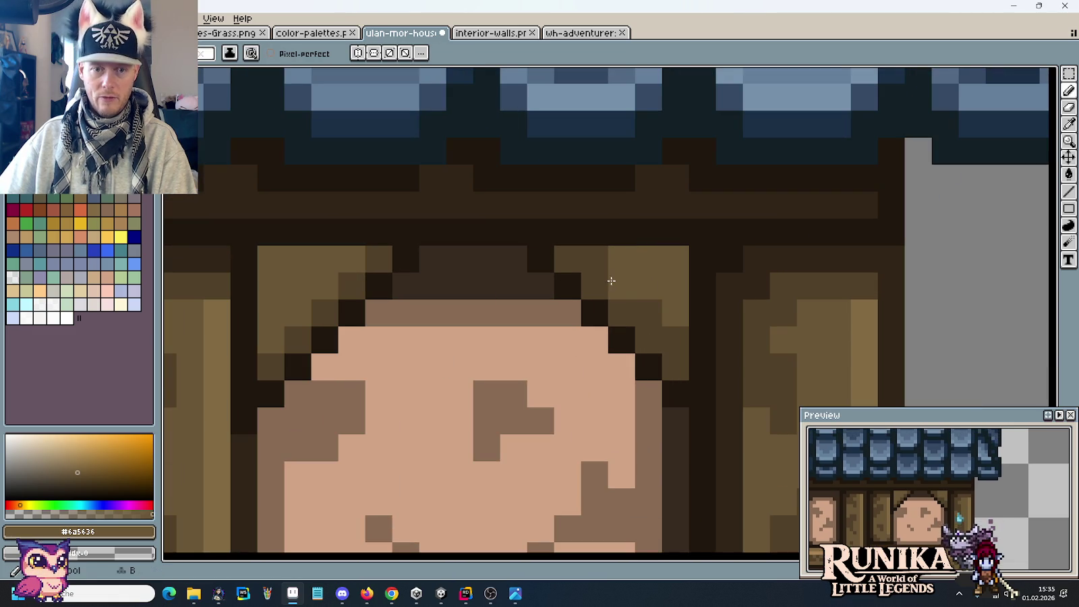
alt+click(625, 258)
mouse_move(624, 259)
mouse_down()
mouse_move(684, 251)
mouse_move(682, 309)
mouse_up()
alt+click(660, 282)
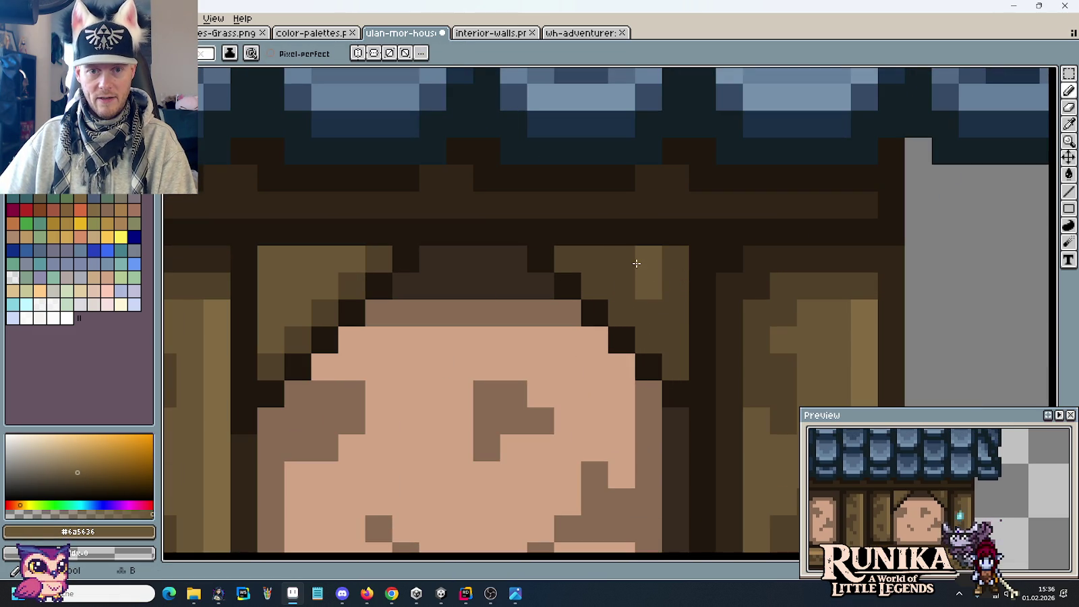
drag(636, 258, 617, 258)
click(671, 326)
Darken the timber pixels left of the arch with mid brown #514028.
scroll(671, 326, down, 2)
scroll(647, 330, down, 1)
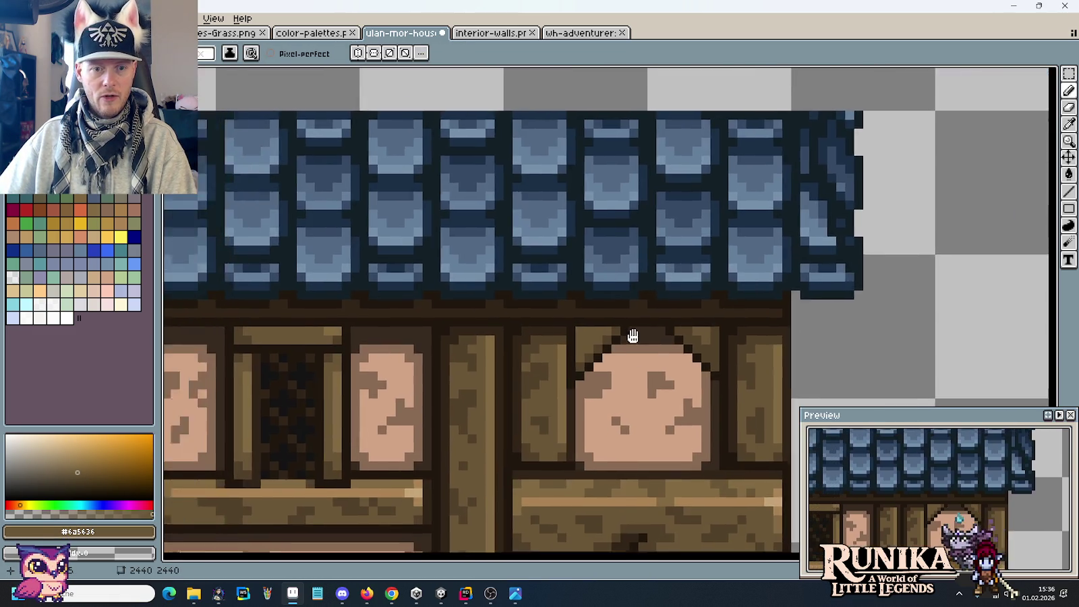
scroll(632, 338, up, 3)
alt+click(779, 321)
mouse_move(508, 396)
mouse_down()
mouse_move(494, 385)
mouse_move(490, 324)
mouse_up()
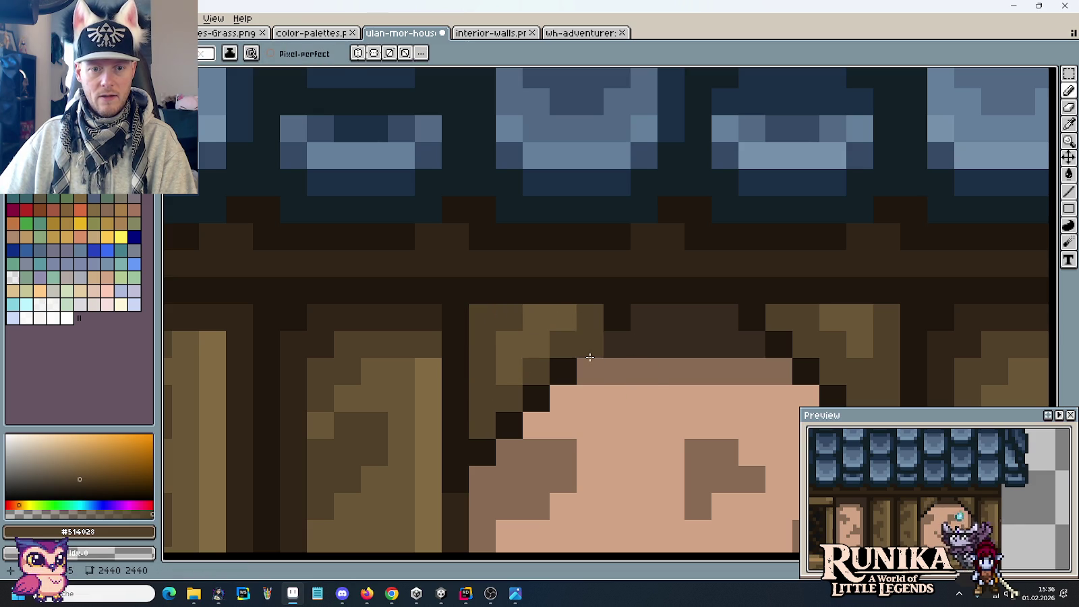
scroll(602, 389, down, 5)
scroll(628, 357, up, 2)
scroll(648, 338, up, 2)
scroll(668, 320, down, 4)
scroll(668, 320, up, 4)
Paint dark outline pixels down the right side of the door arch edge.
alt+click(710, 319)
drag(709, 290, 713, 240)
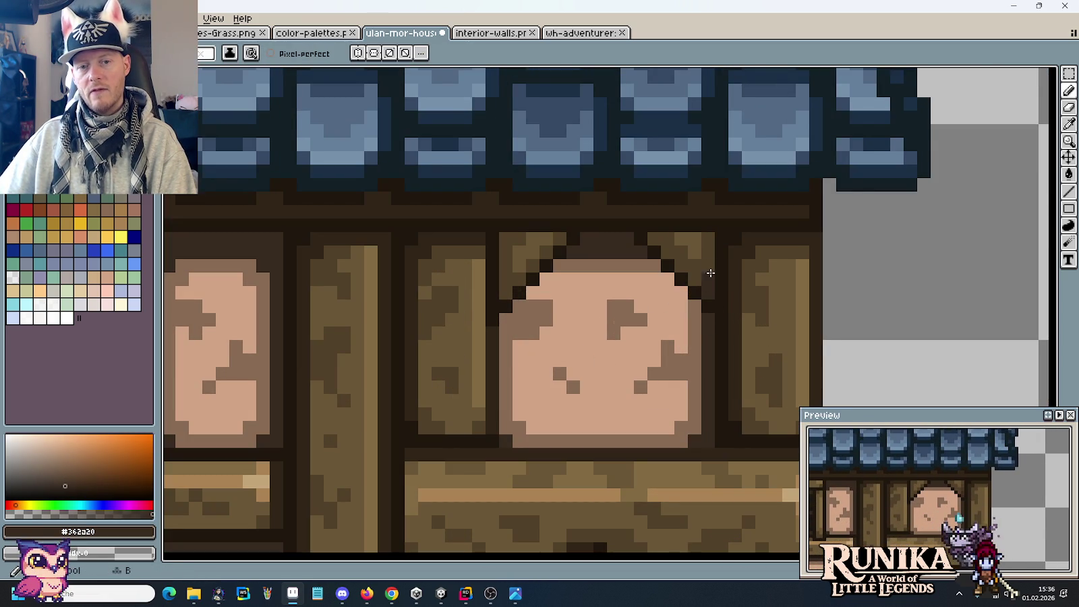
scroll(698, 358, down, 1)
scroll(698, 358, down, 3)
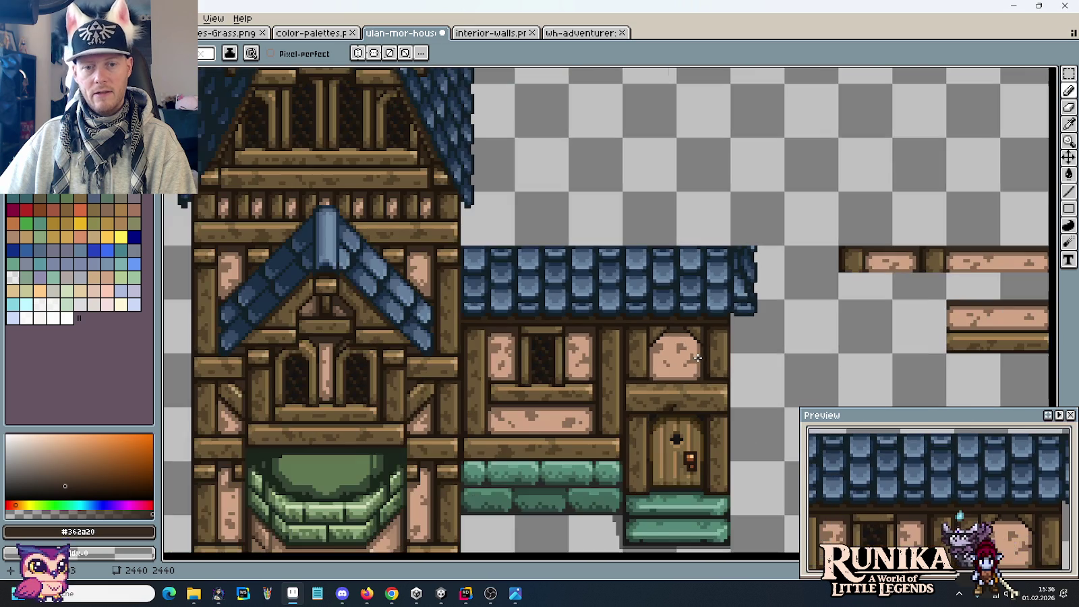
scroll(678, 351, up, 3)
scroll(695, 290, up, 1)
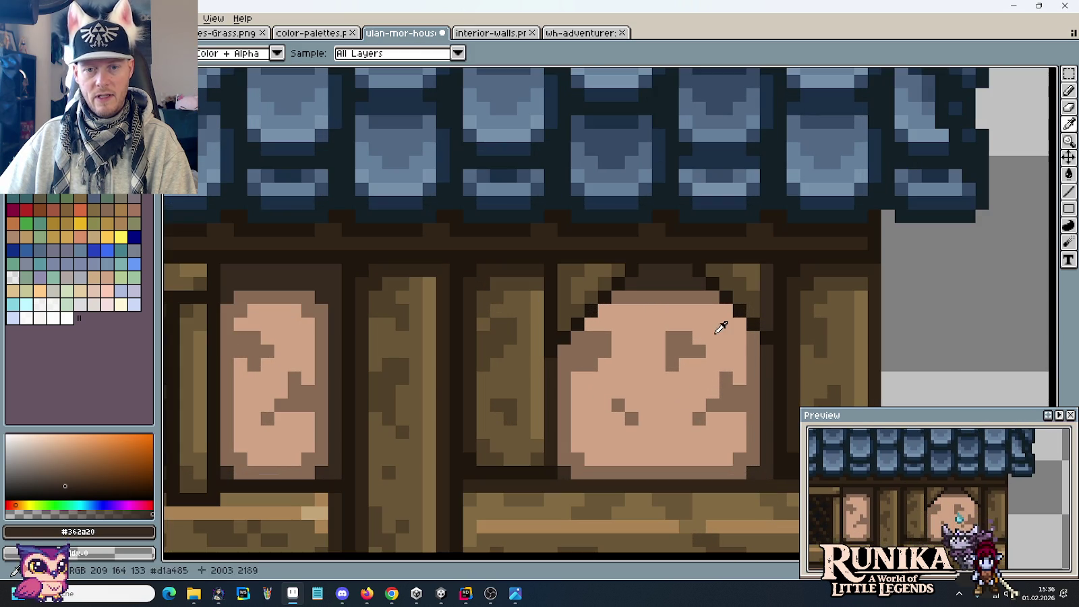
click(742, 341)
Sample the dark outline #362a20 and brown wood #886b54 colours from the artwork.
alt+click(738, 350)
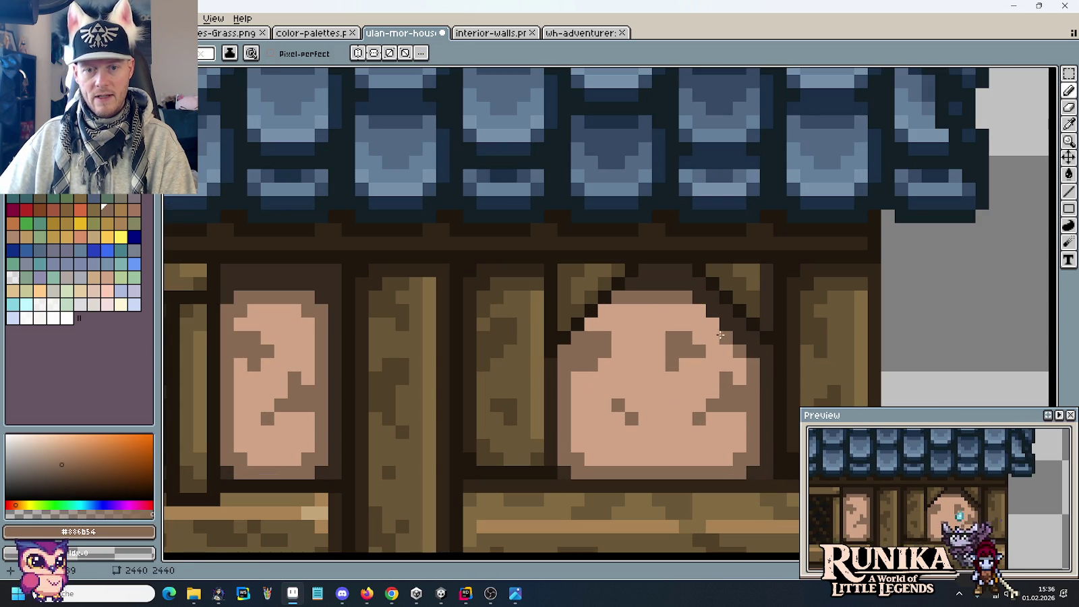
scroll(704, 341, down, 3)
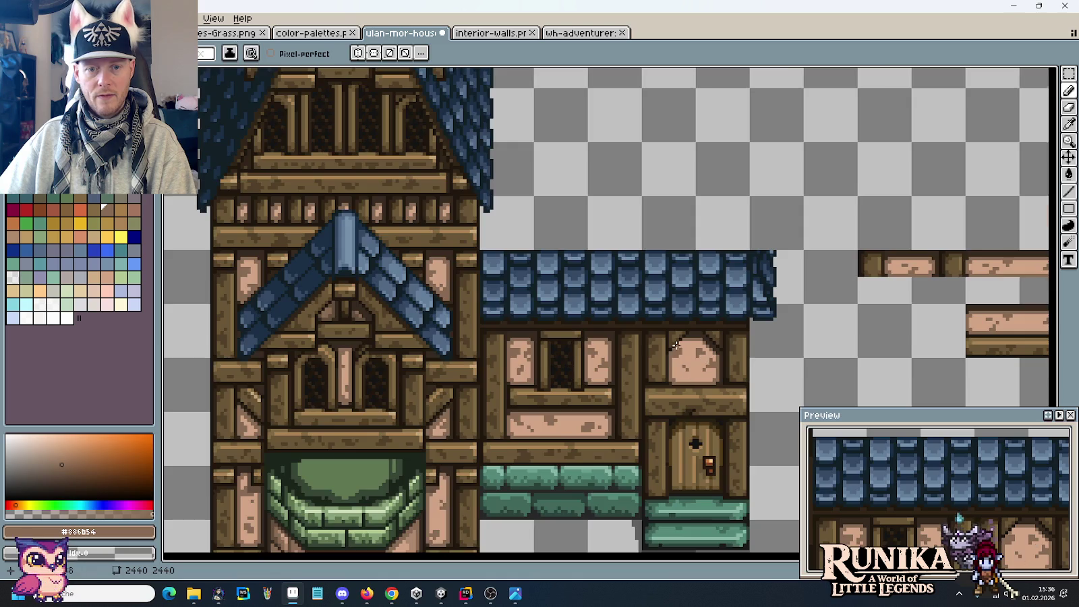
scroll(675, 344, up, 2)
alt+click(704, 326)
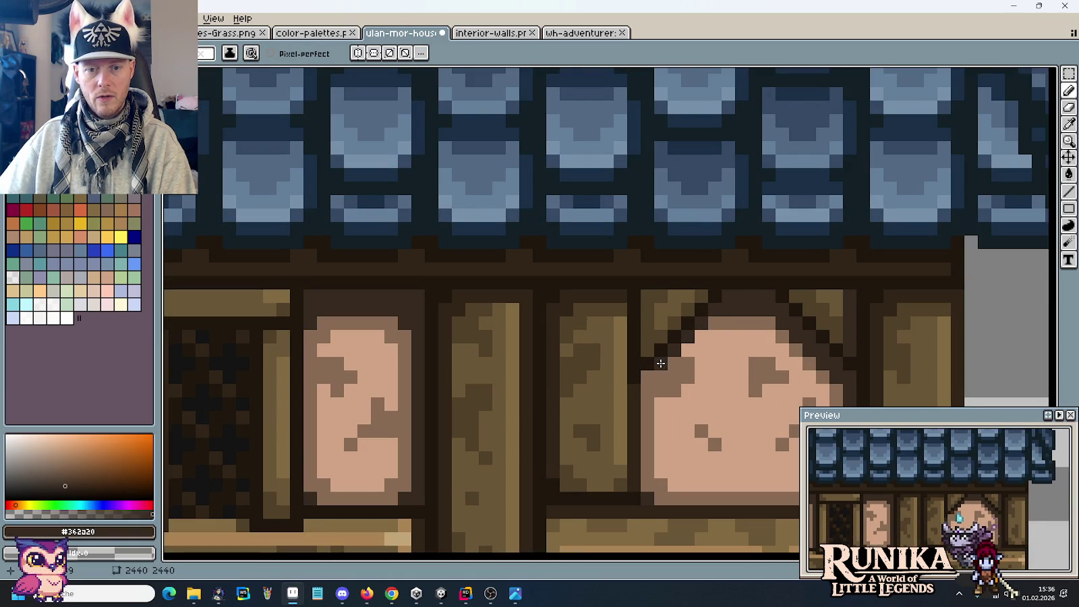
alt+click(688, 355)
scroll(700, 342, down, 3)
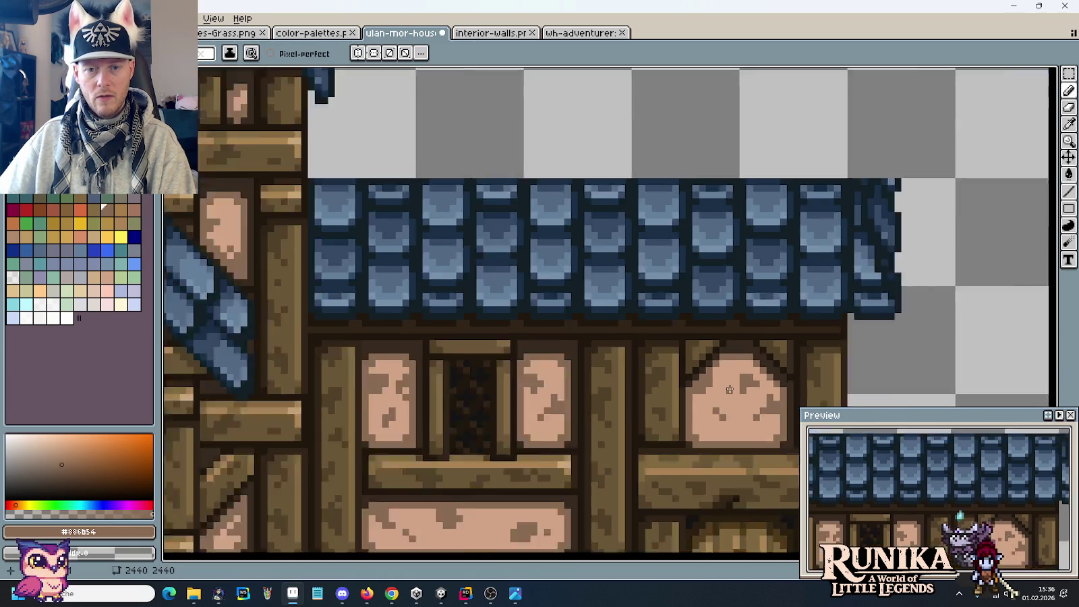
scroll(685, 353, down, 1)
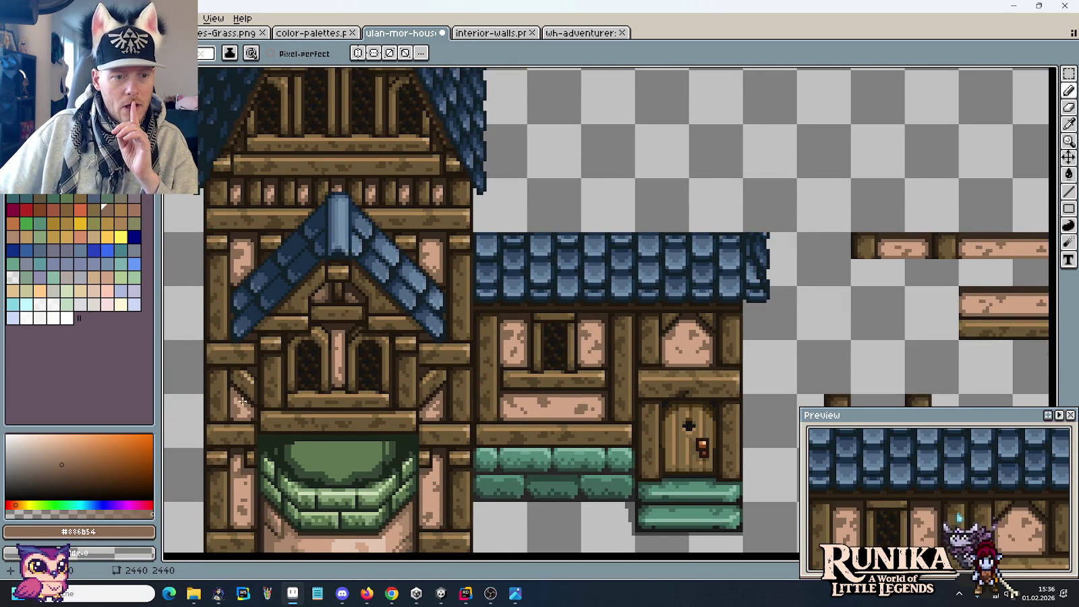
Zoom around the cottage, then glance at the medieval house concept image and come back.
scroll(242, 402, up, 2)
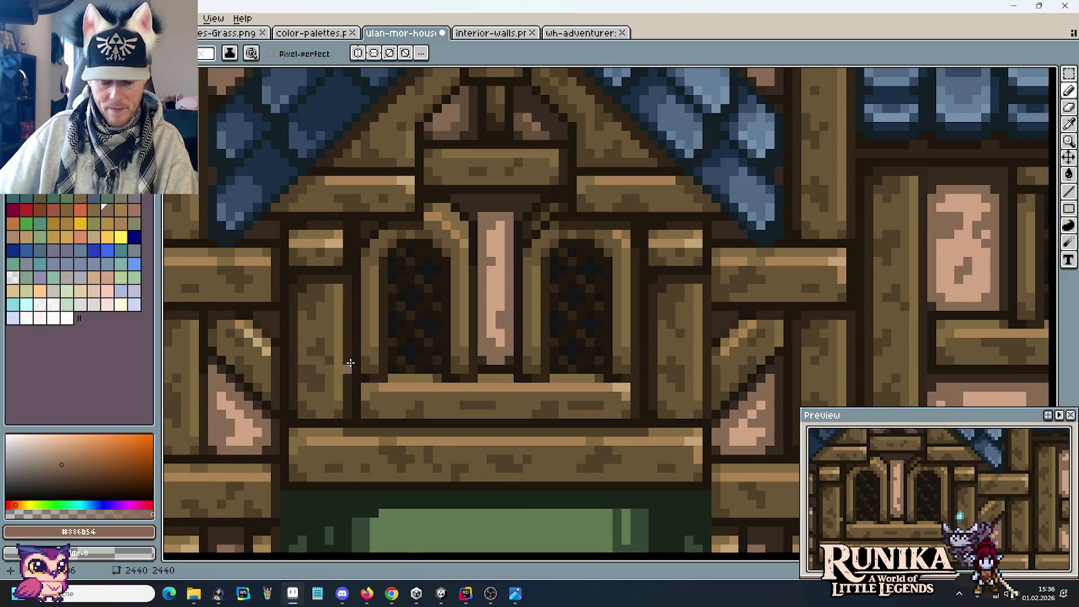
scroll(783, 270, up, 2)
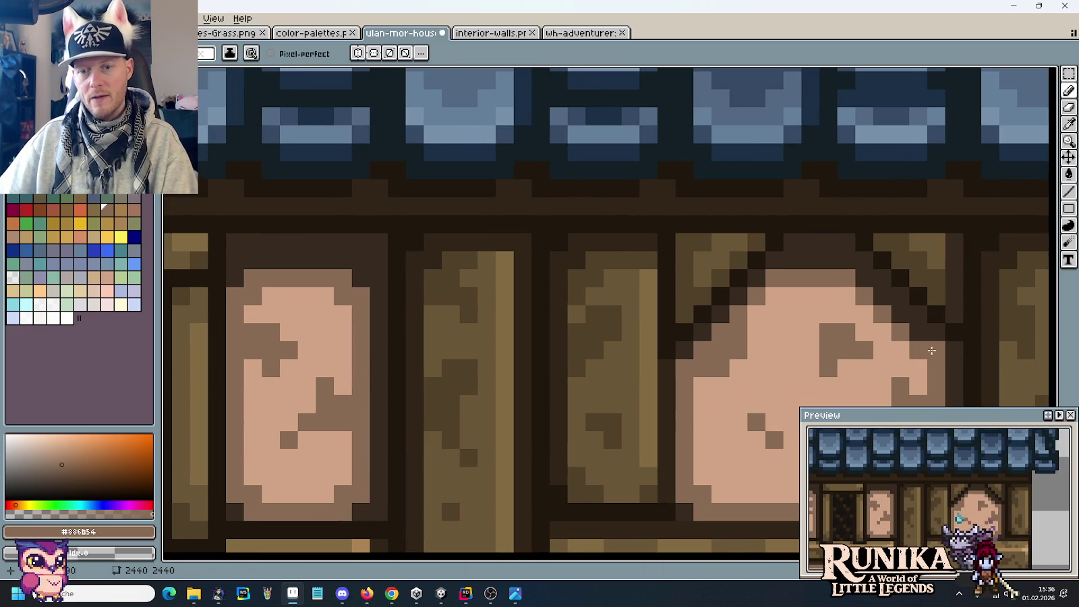
scroll(850, 327, down, 3)
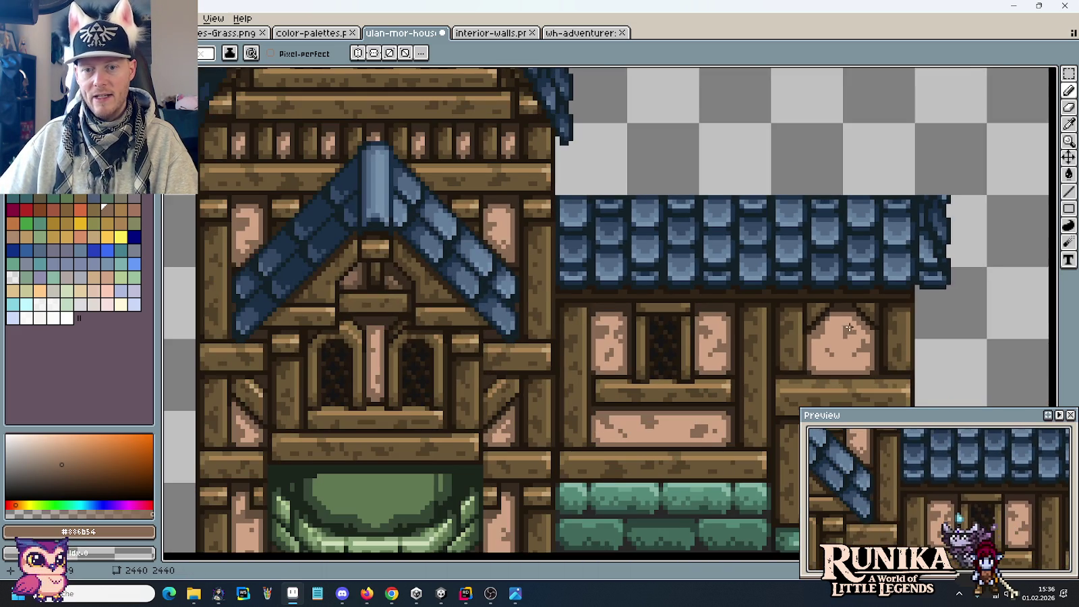
scroll(674, 373, up, 3)
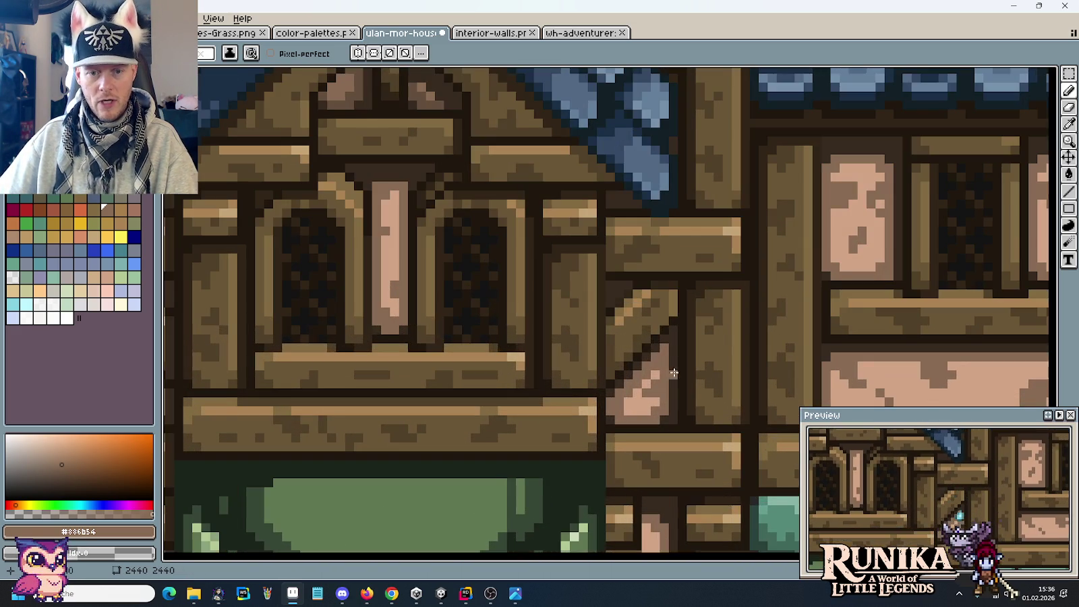
scroll(438, 406, up, 3)
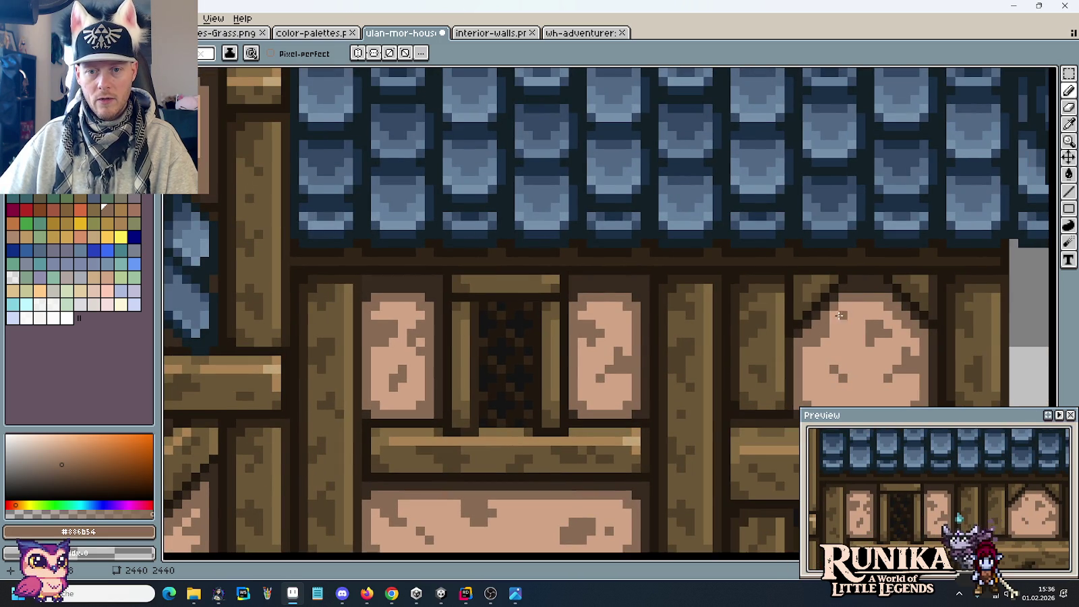
scroll(857, 342, down, 2)
scroll(877, 351, down, 1)
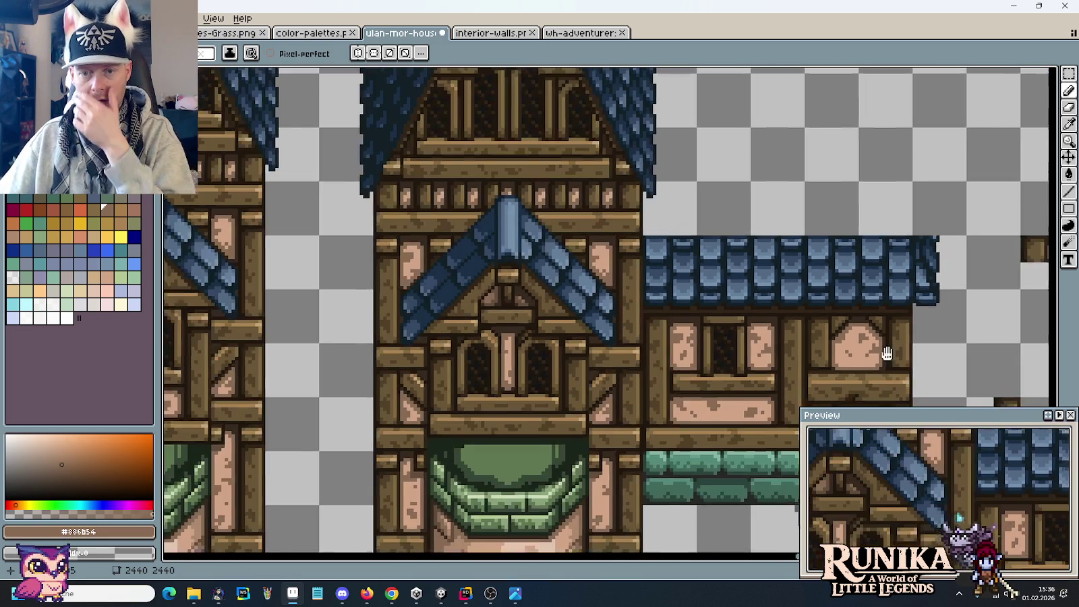
scroll(850, 344, down, 1)
scroll(816, 338, down, 1)
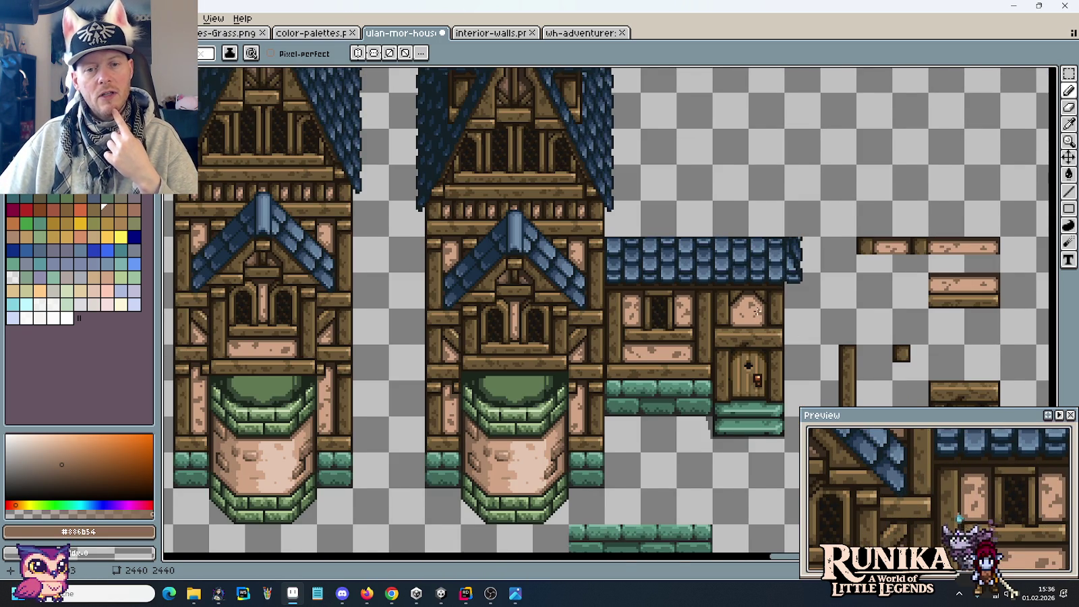
scroll(758, 311, down, 1)
scroll(785, 327, up, 2)
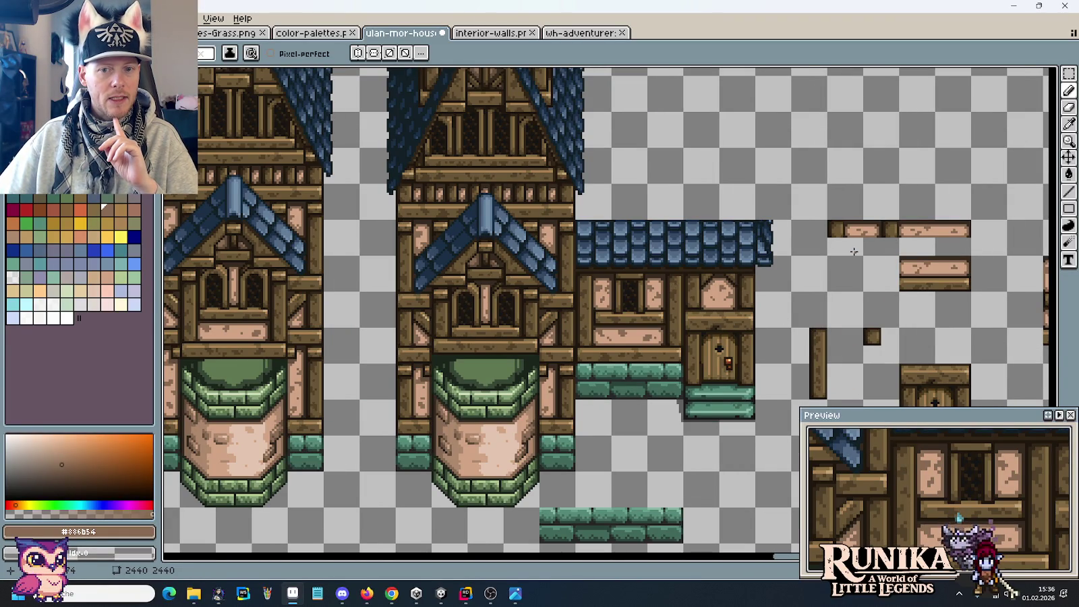
key(alt+Tab)
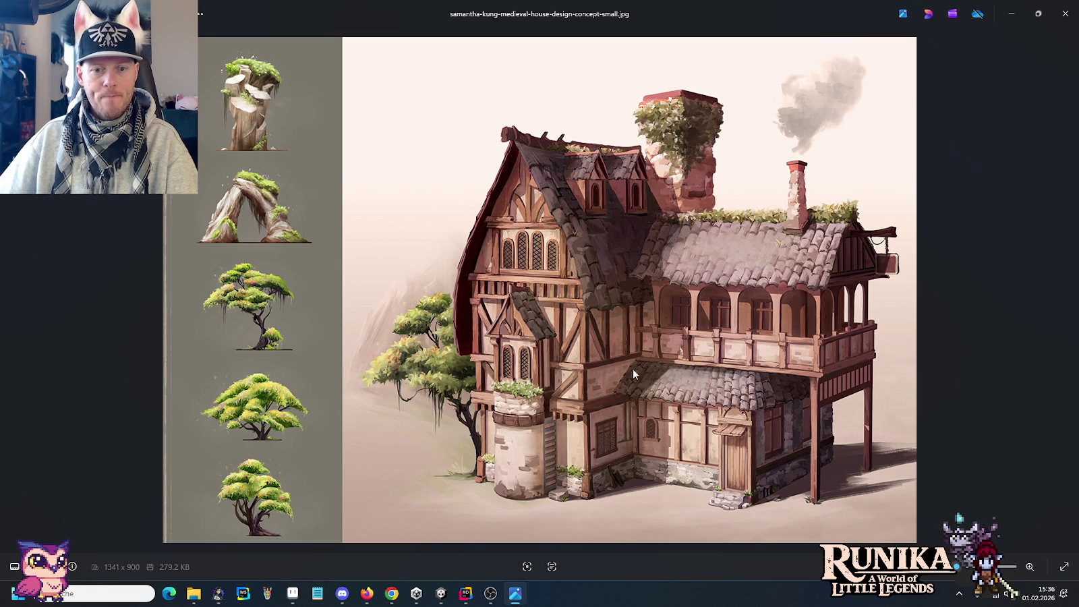
key(alt+Tab)
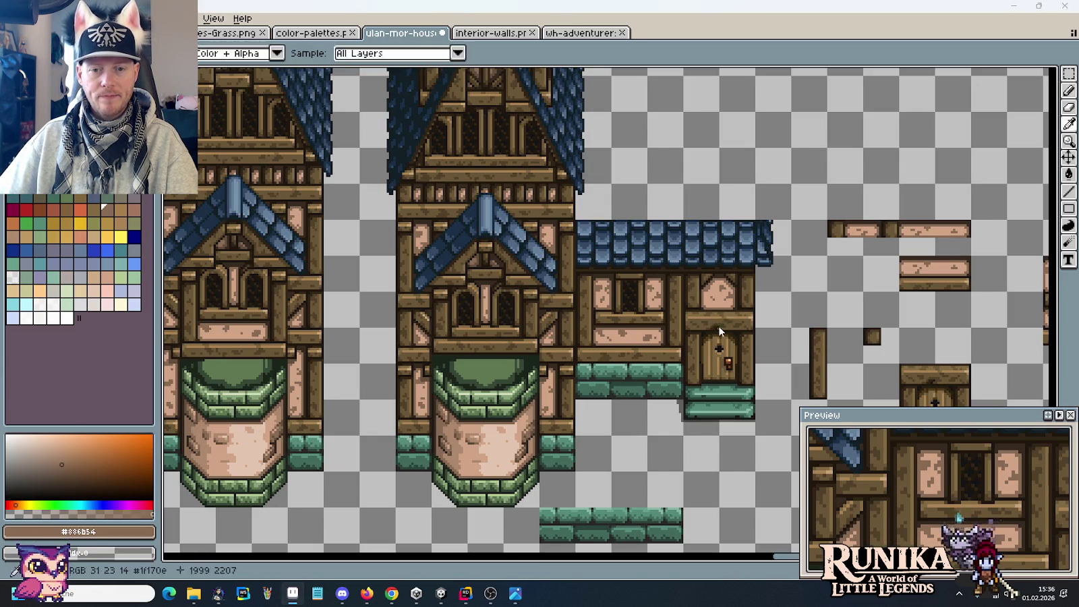
Check the concept image once more, zoom out, and switch to the Grass.png tile sheet.
key(alt+Tab)
key(alt+Tab)
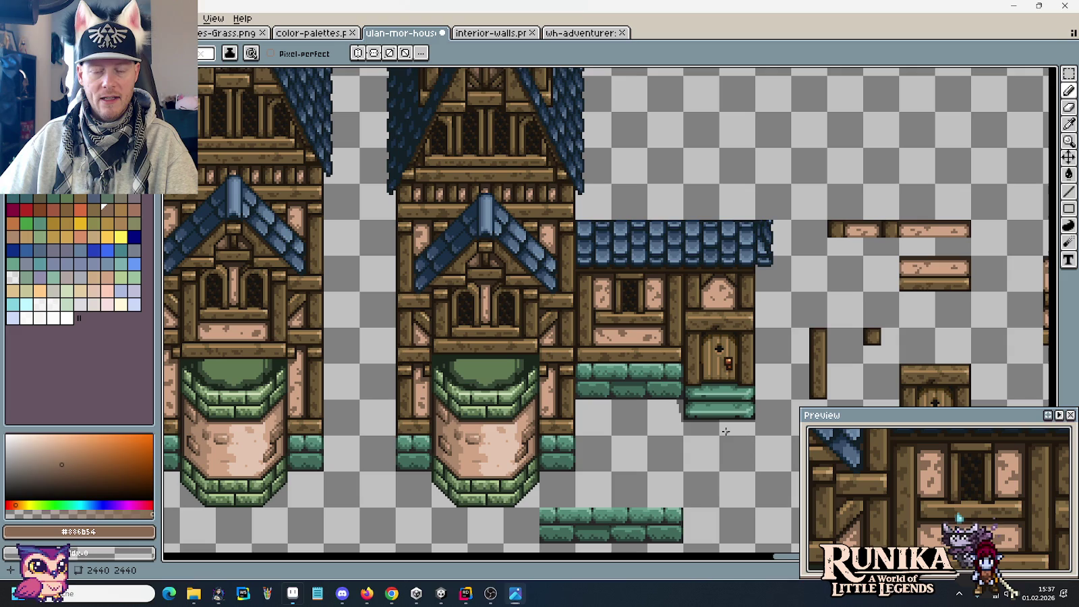
scroll(700, 386, down, 2)
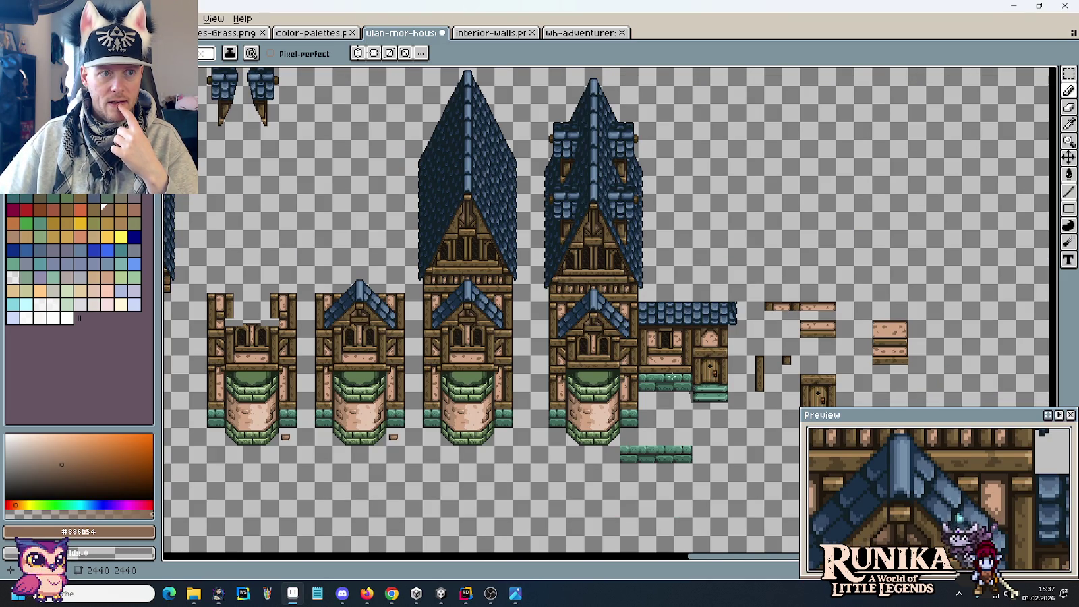
key(ctrl+shift+Tab)
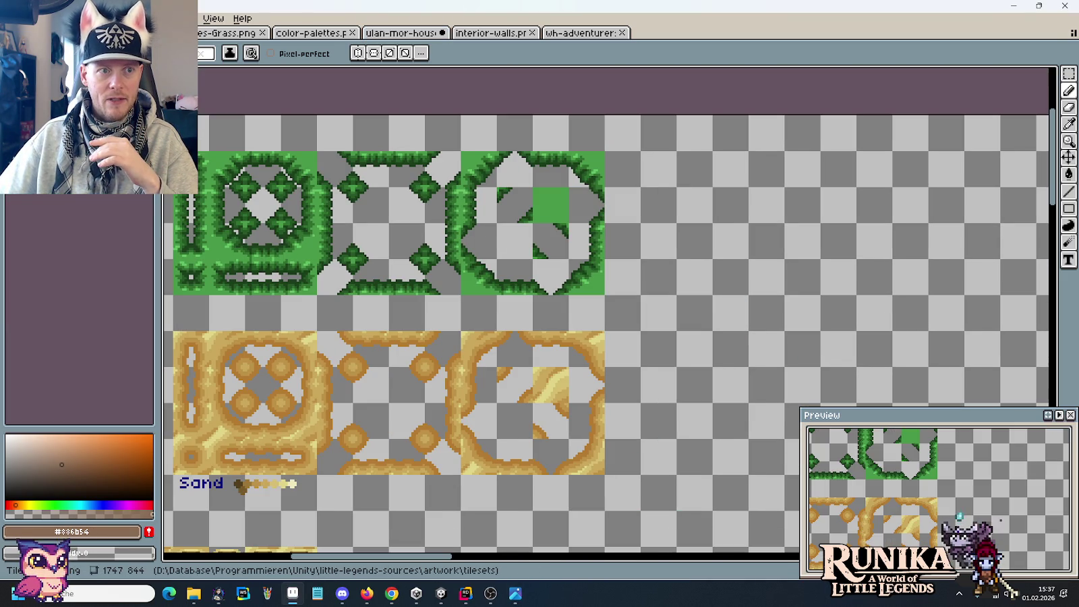
mouse_move(193, 593)
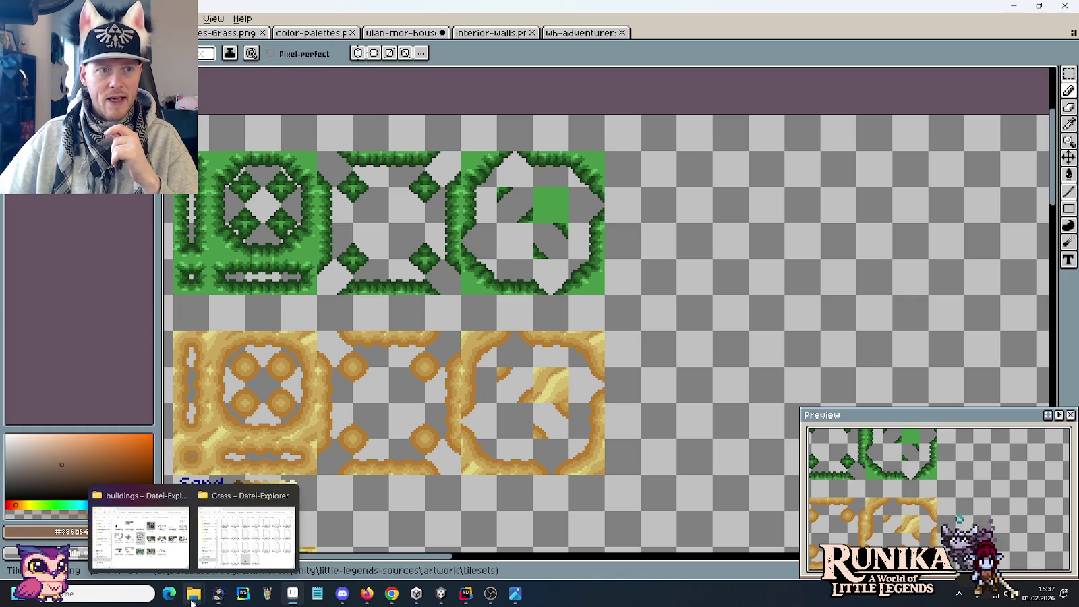
Preview wealdheim-full.png from the buildings folder, then close it.
click(133, 552)
click(133, 552)
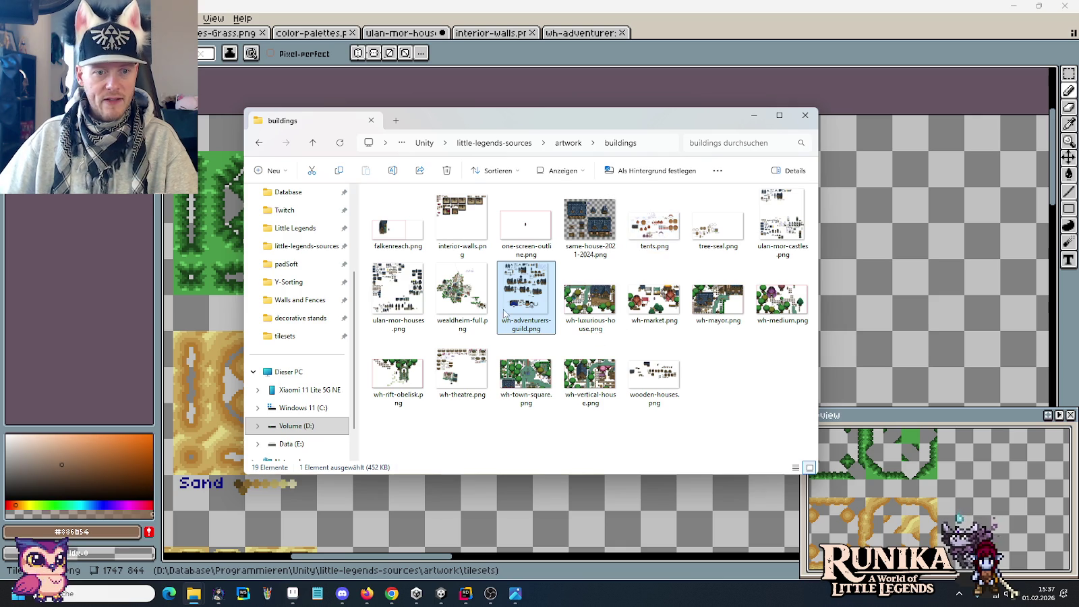
double_click(464, 305)
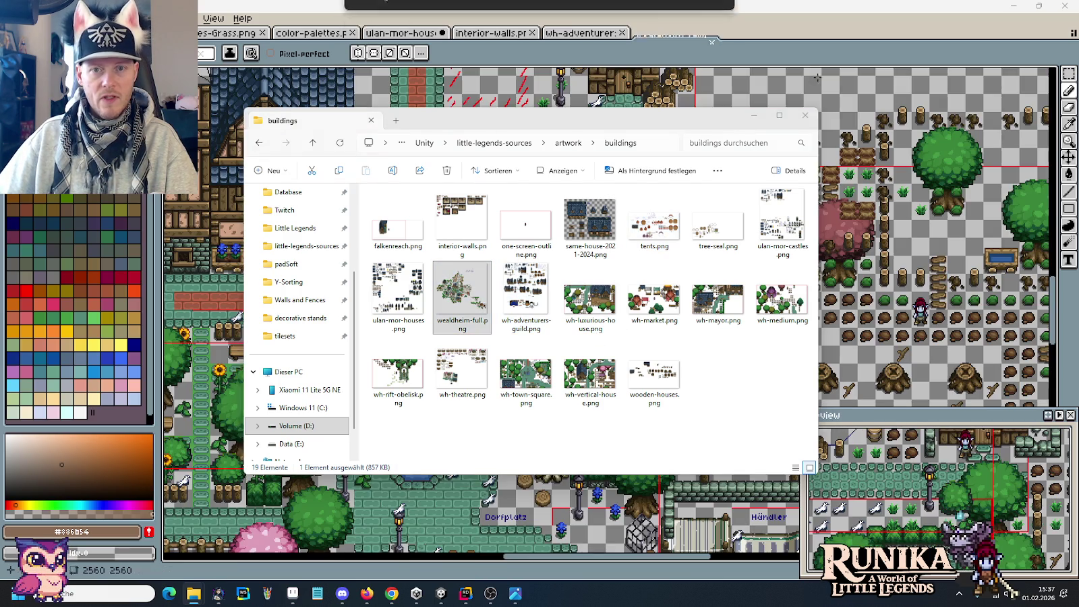
scroll(448, 64, down, 2)
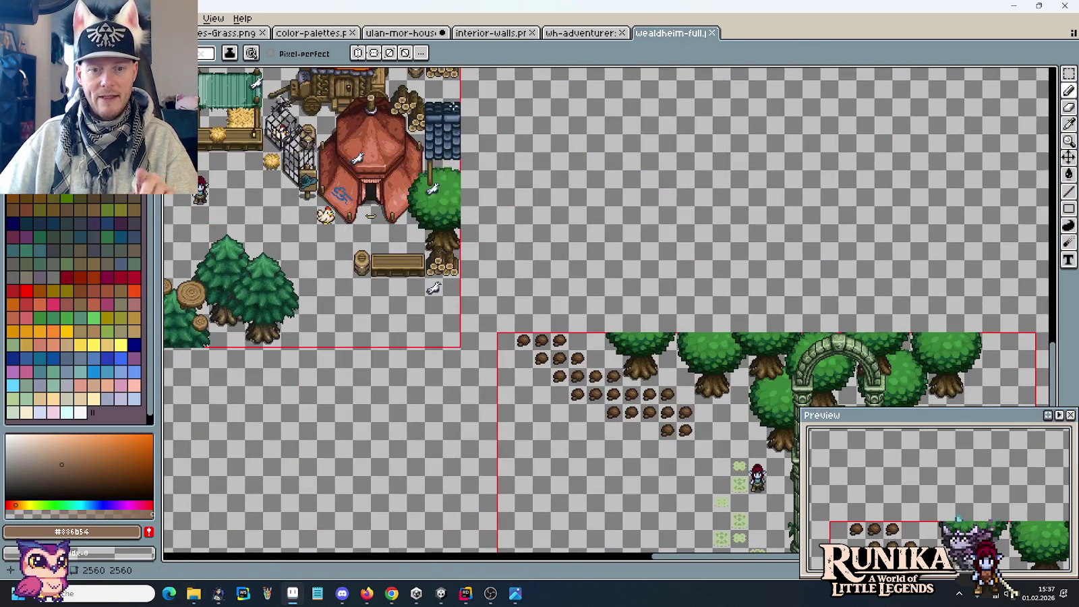
click(713, 33)
Open tiles-dirt-mine.png from the artwork tilesets folder in Aseprite.
key(alt+Tab)
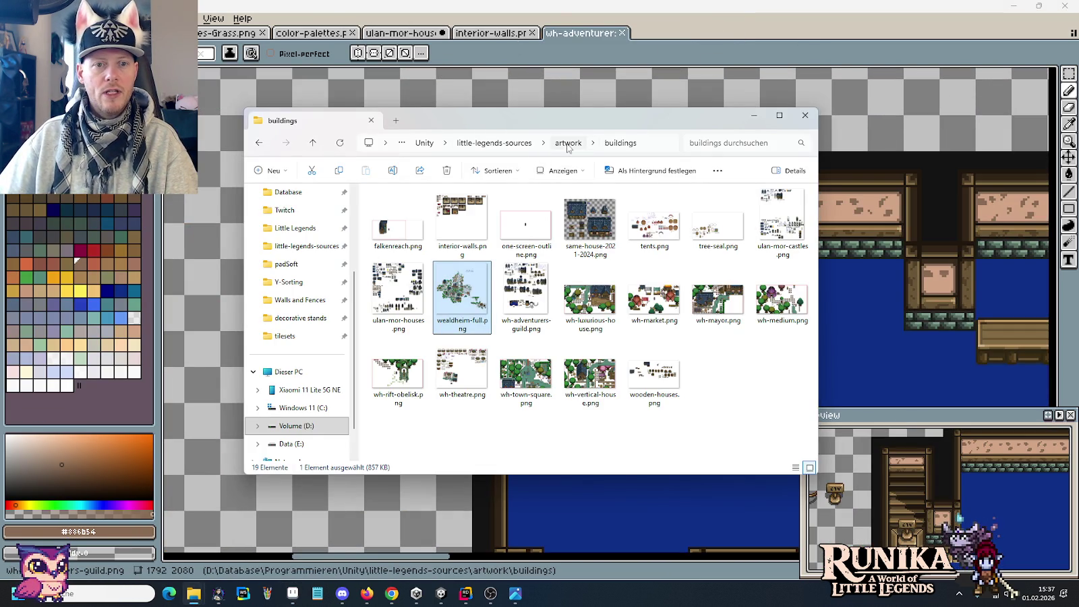
click(567, 143)
scroll(597, 288, down, 5)
scroll(596, 287, up, 2)
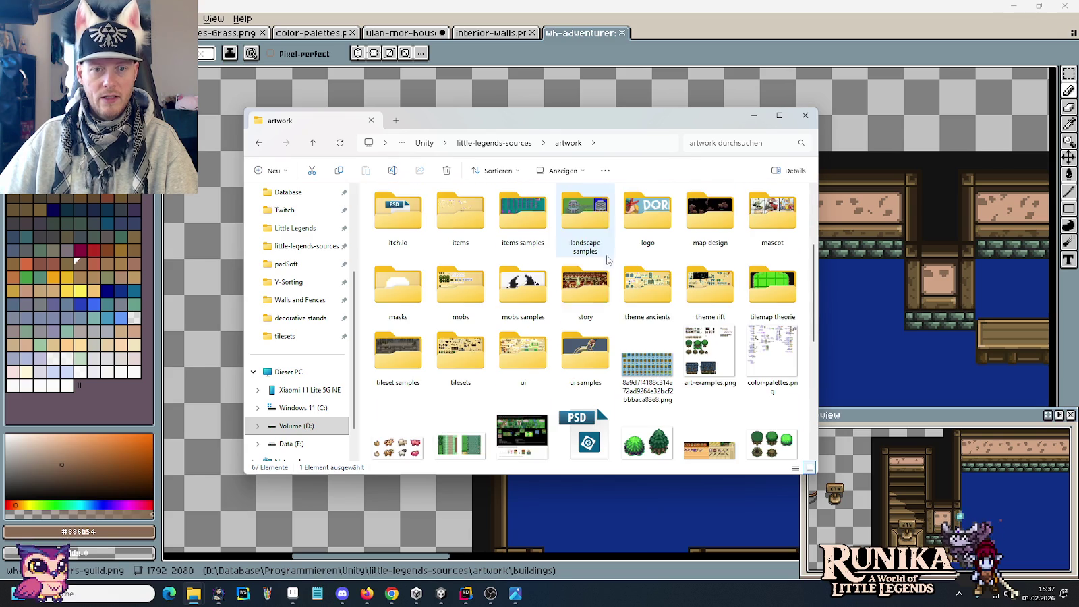
double_click(461, 351)
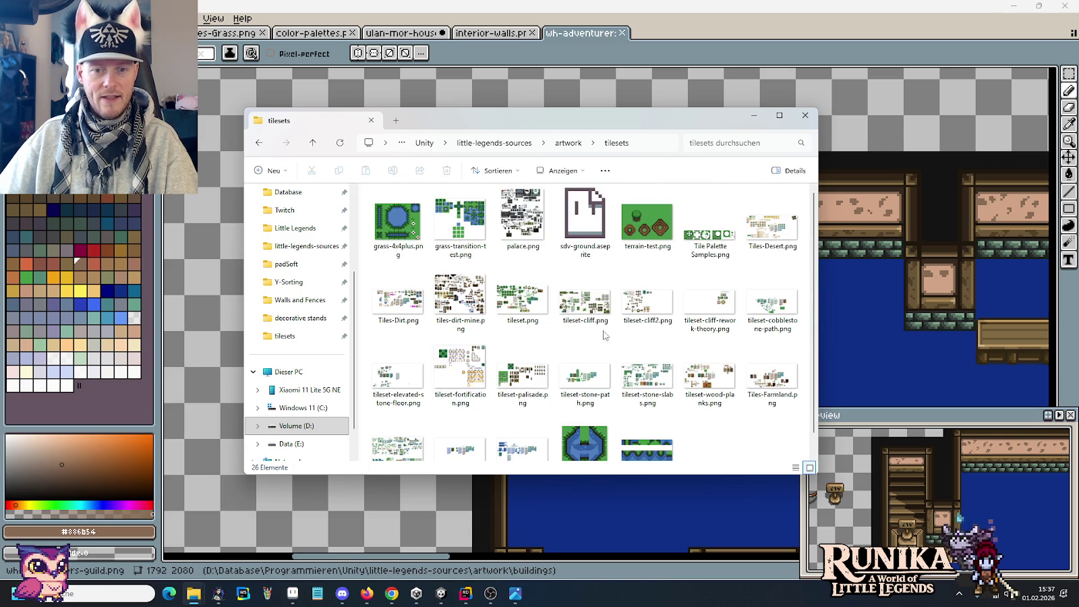
double_click(461, 297)
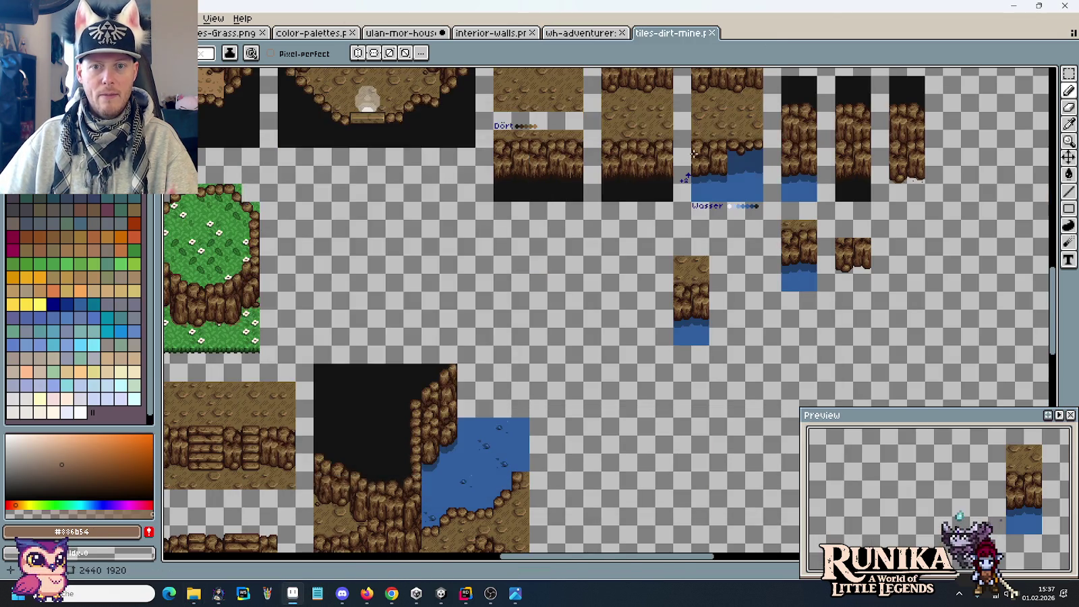
Navigate the mine tileset to bring the brick and plank tiles into view.
scroll(829, 181, down, 2)
scroll(675, 257, down, 5)
scroll(607, 303, down, 3)
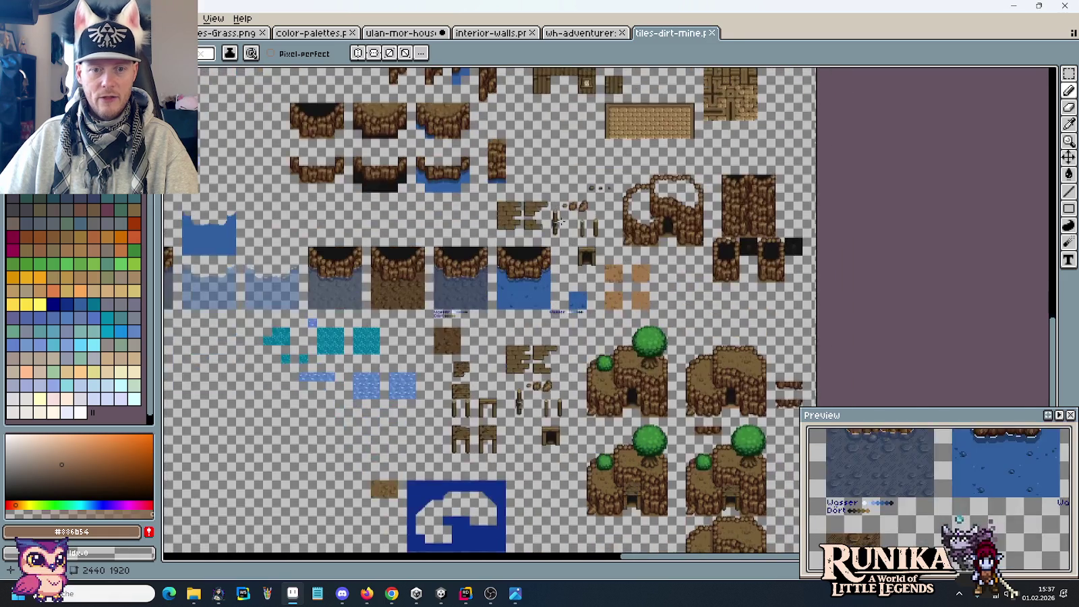
scroll(559, 325, up, 2)
scroll(641, 304, down, 3)
scroll(506, 344, down, 3)
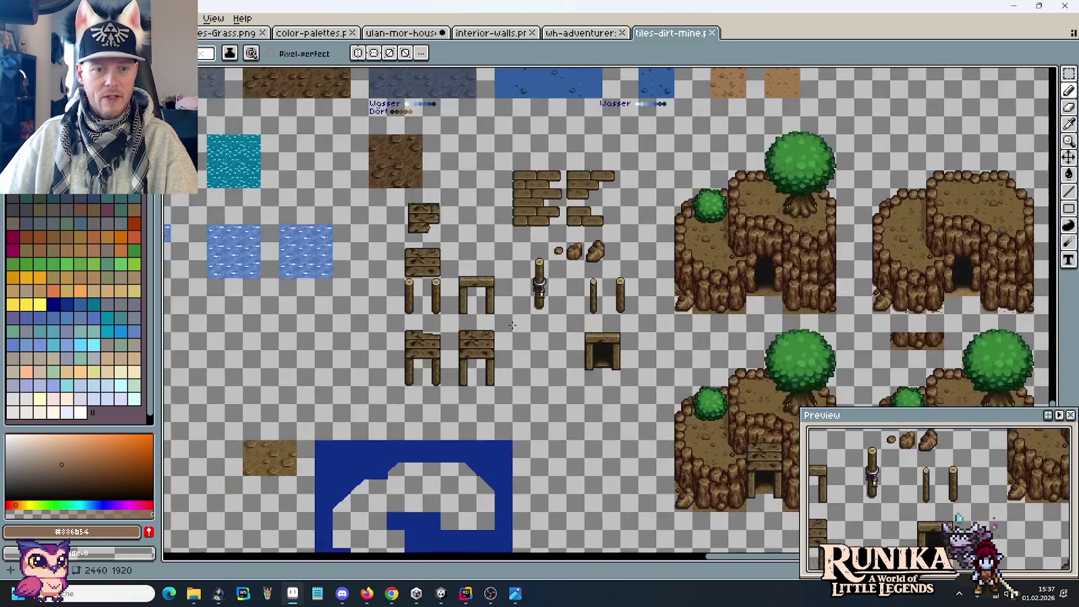
scroll(457, 360, up, 2)
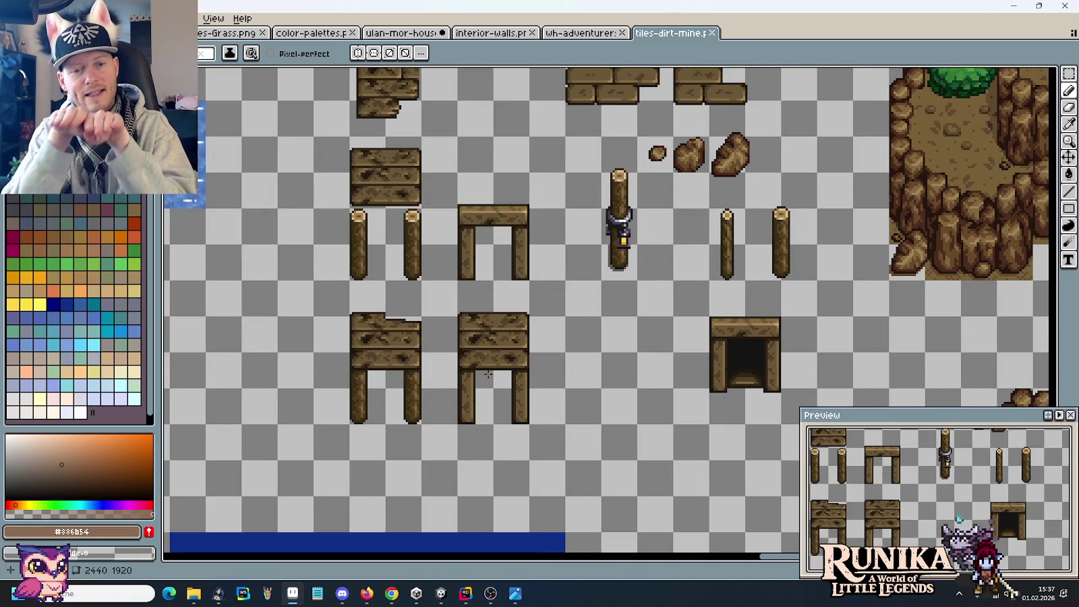
scroll(576, 388, up, 2)
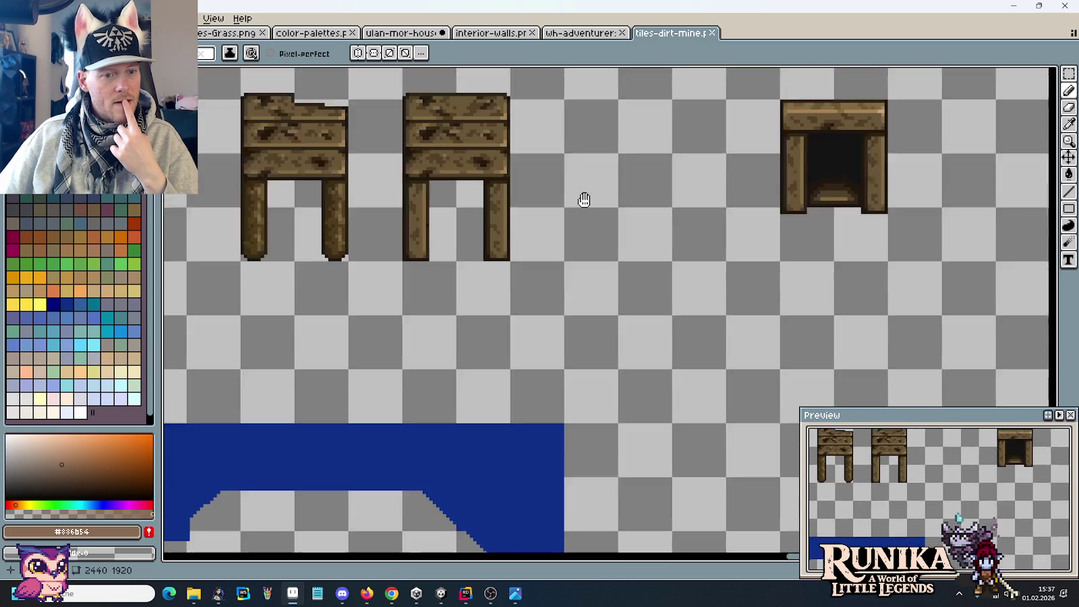
scroll(585, 269, down, 2)
scroll(585, 314, down, 2)
mouse_move(681, 276)
mouse_down()
mouse_move(474, 277)
mouse_move(461, 196)
mouse_up()
scroll(461, 196, down, 2)
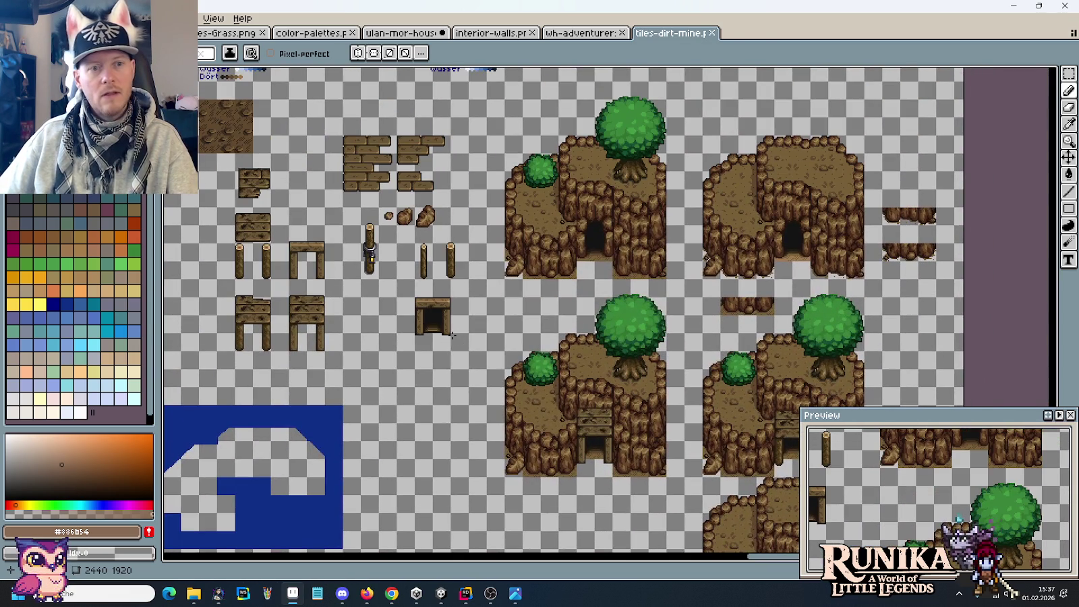
key(ctrl+alt+o)
key(alt+Tab)
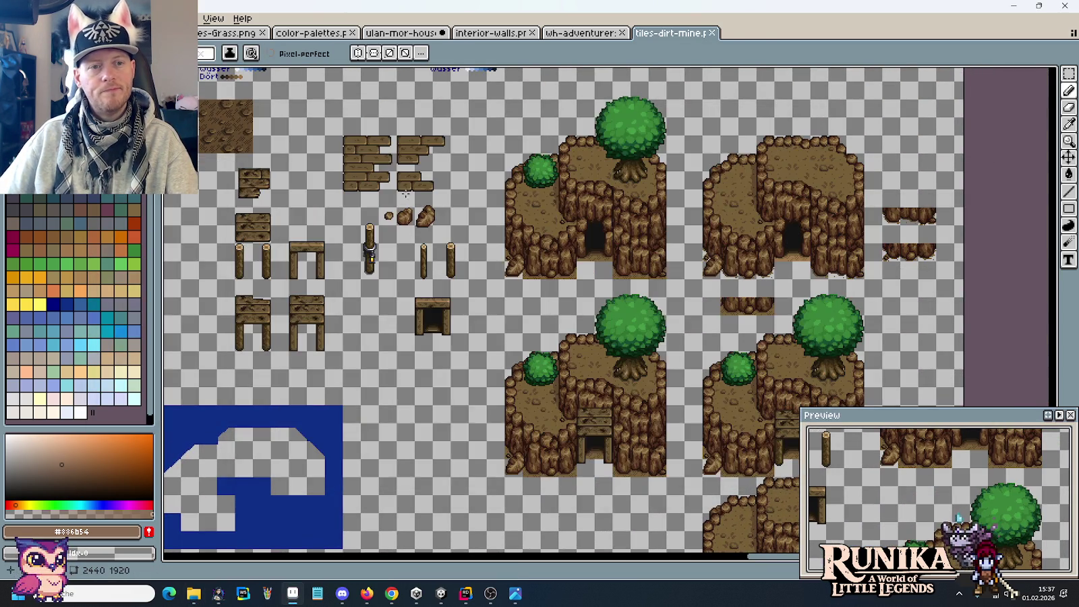
scroll(462, 260, up, 1)
scroll(462, 260, up, 2)
drag(461, 260, 571, 233)
scroll(627, 253, up, 1)
Select and copy the lone plank below the bricks, then return to the ulan-mor-house sheet.
key(m)
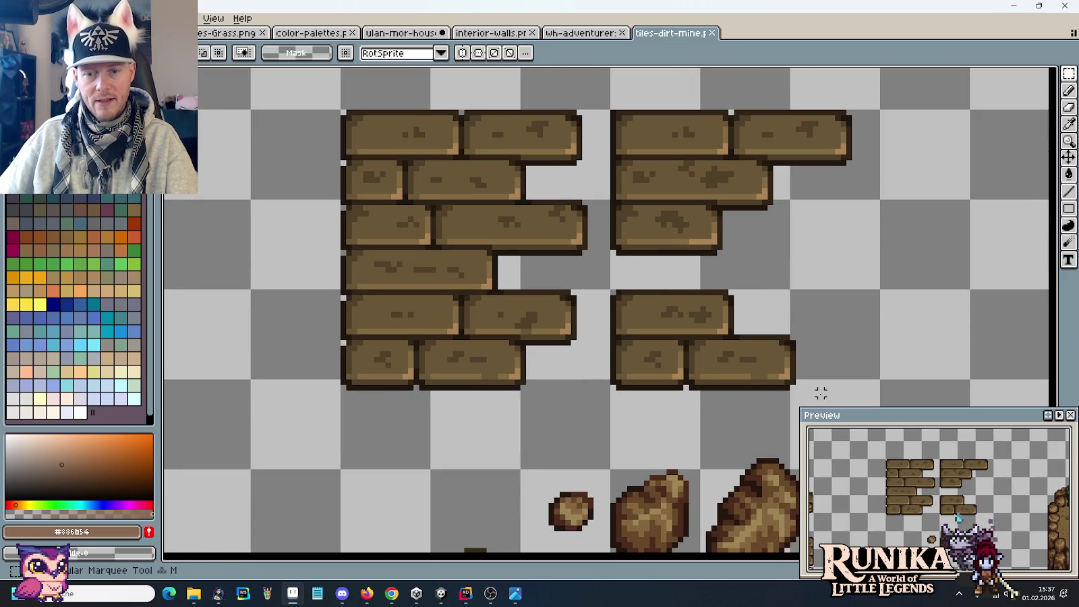
drag(797, 391, 703, 336)
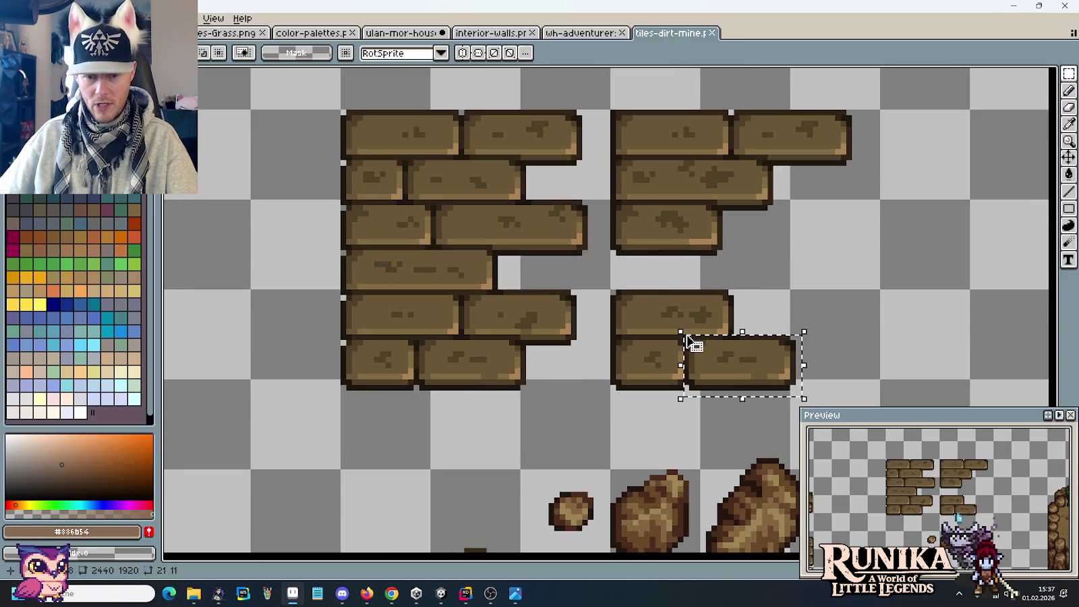
click(388, 34)
scroll(721, 325, up, 3)
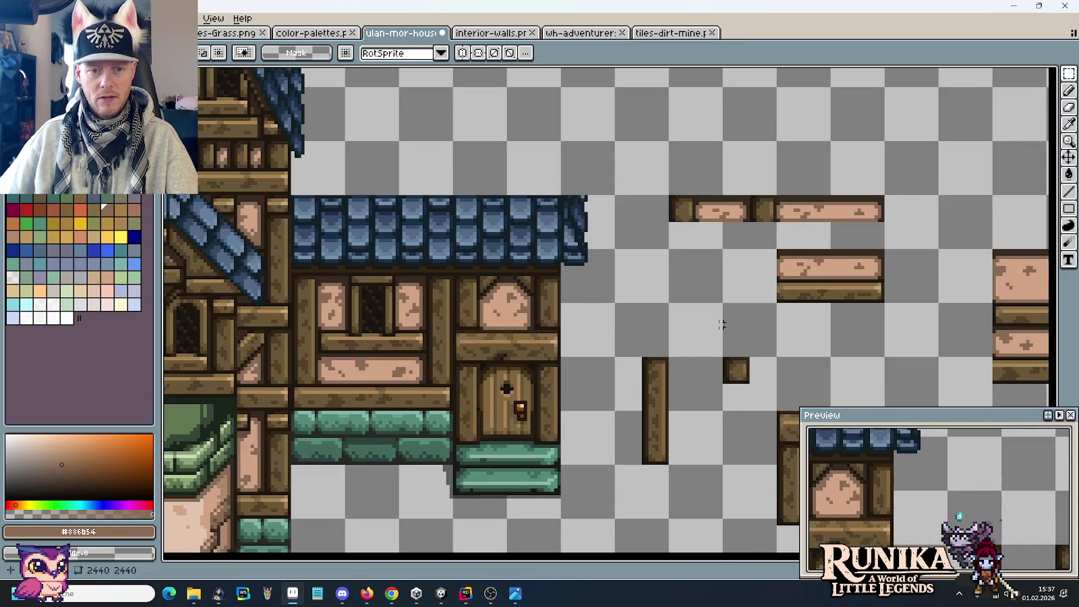
Paste the copied plank and place it across the top of the door as a lintel.
scroll(616, 301, up, 1)
key(ctrl+v)
mouse_move(308, 330)
mouse_down()
mouse_move(479, 384)
mouse_move(526, 384)
mouse_up()
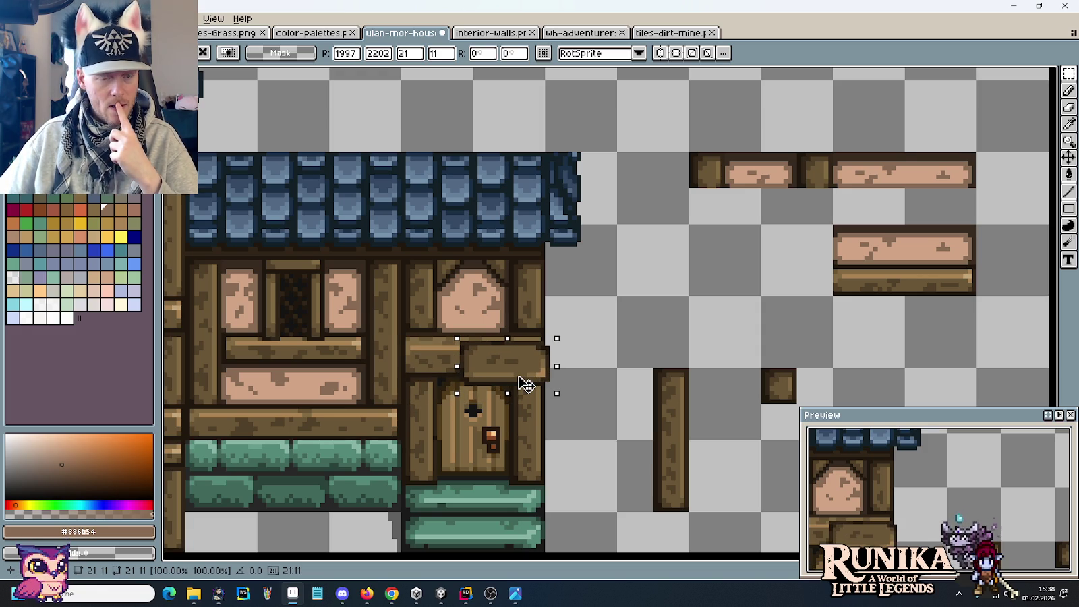
click(574, 361)
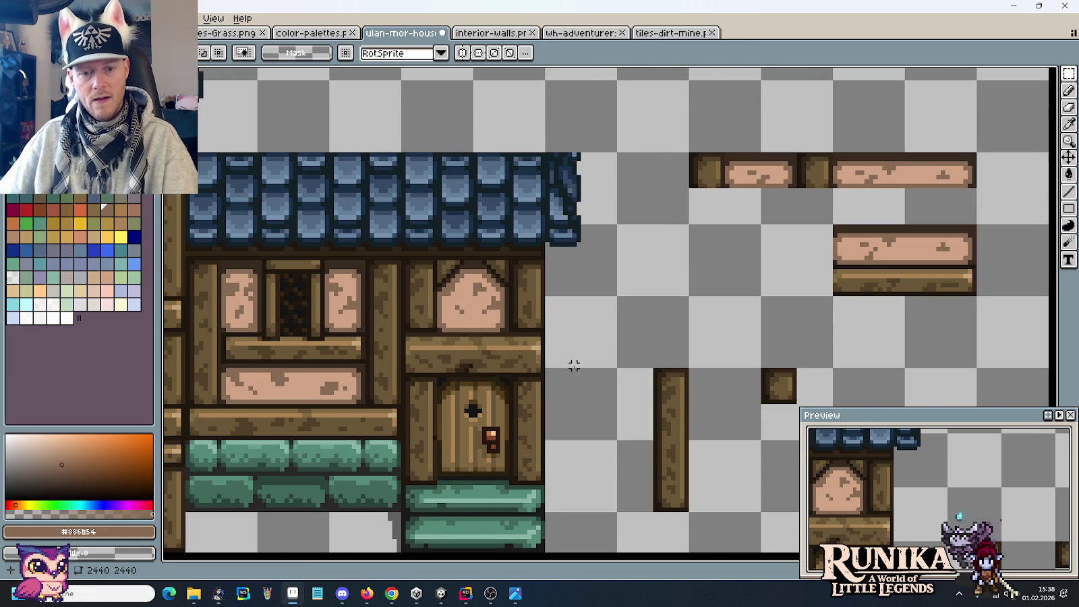
scroll(574, 362, down, 1)
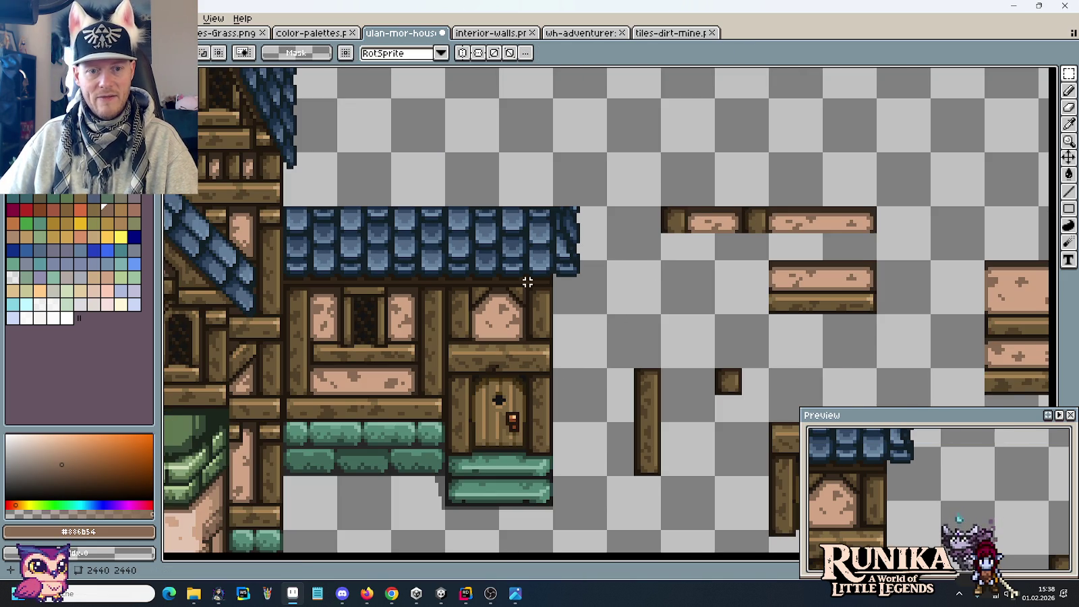
scroll(634, 294, up, 1)
scroll(634, 295, up, 1)
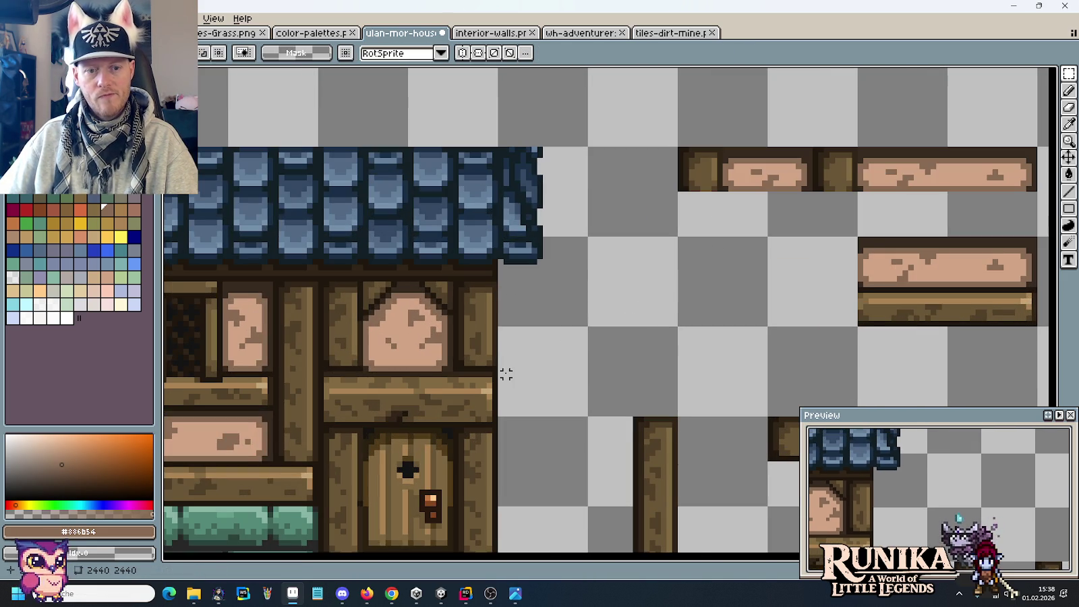
Move the pointed panel above the door out onto empty canvas.
drag(499, 369, 321, 284)
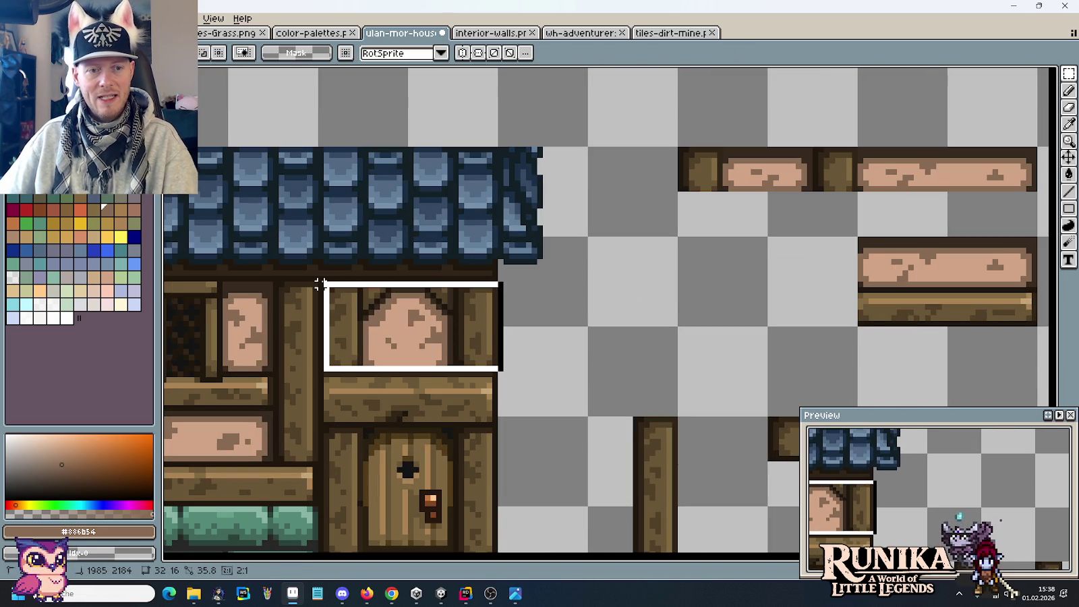
drag(321, 284, 321, 285)
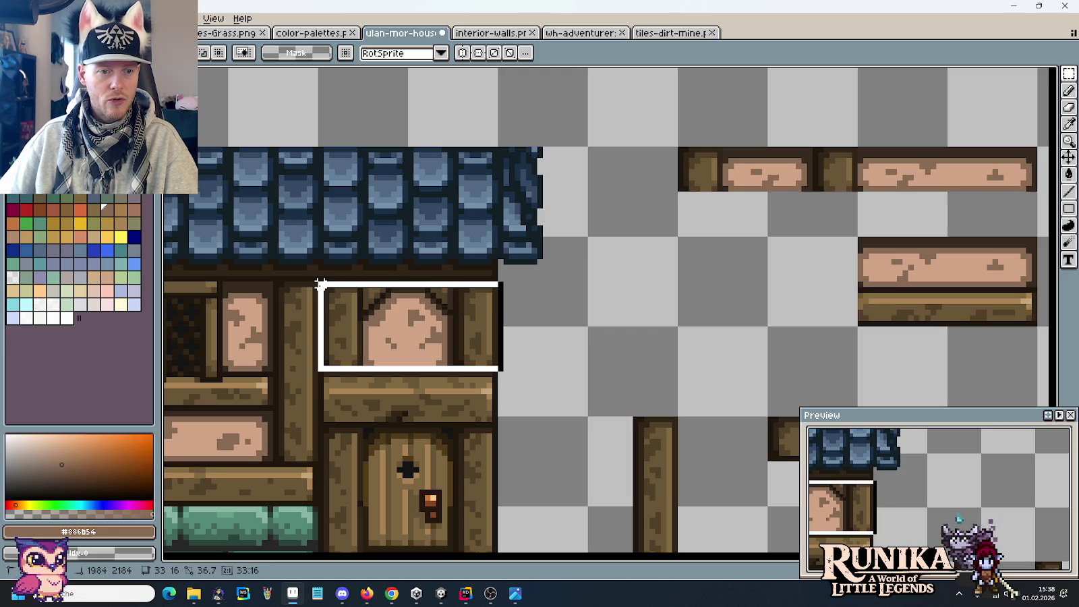
drag(367, 350, 811, 272)
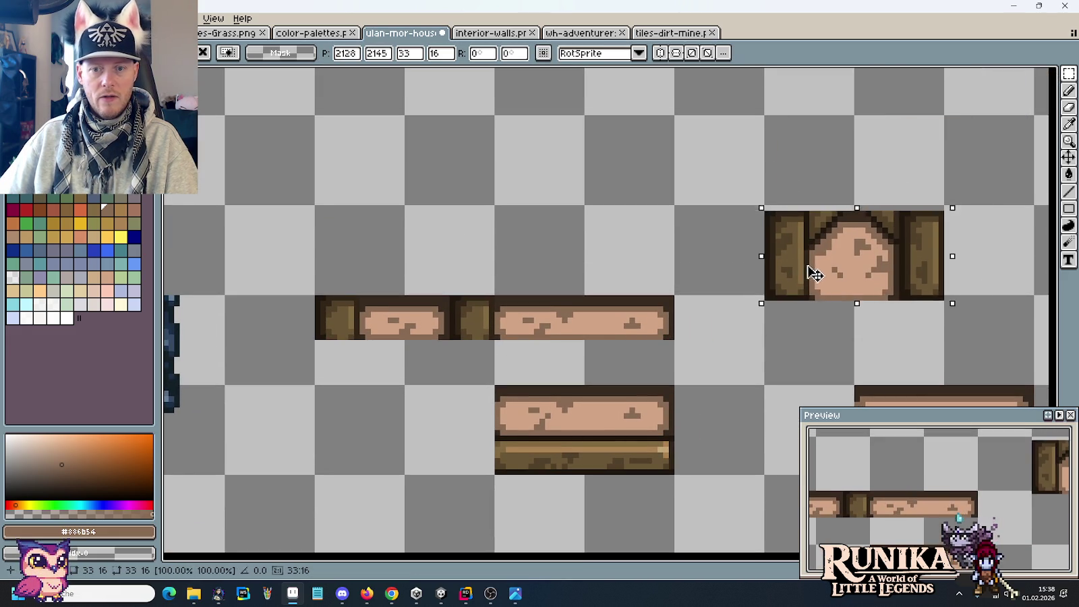
scroll(956, 273, left, 5)
Move the flat panel piece from the top right into place above the door.
key(ctrl+z)
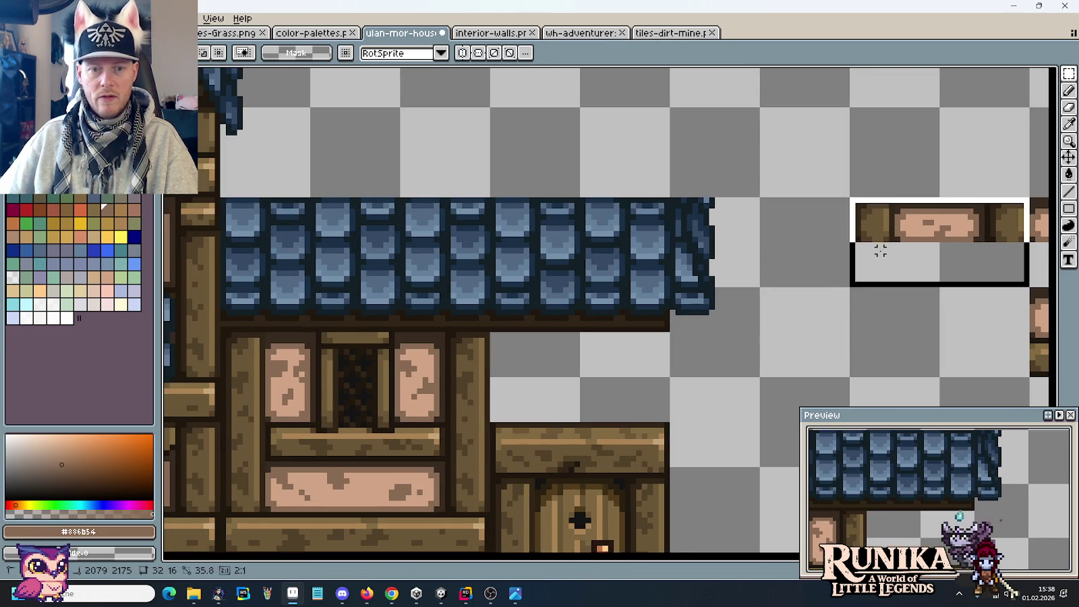
drag(958, 250, 607, 385)
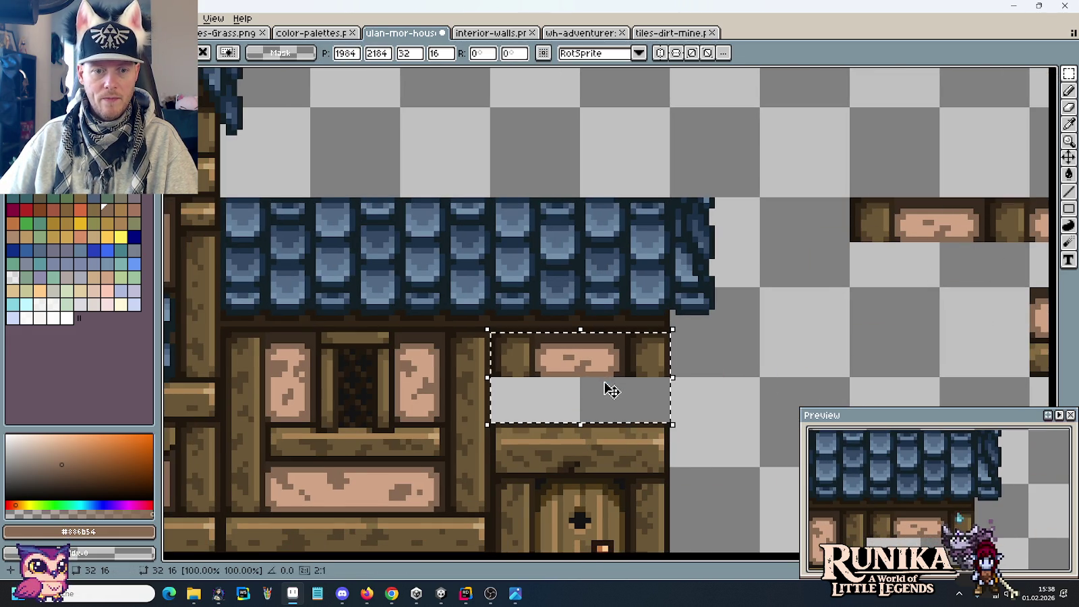
click(784, 379)
scroll(784, 379, down, 2)
drag(778, 378, 537, 261)
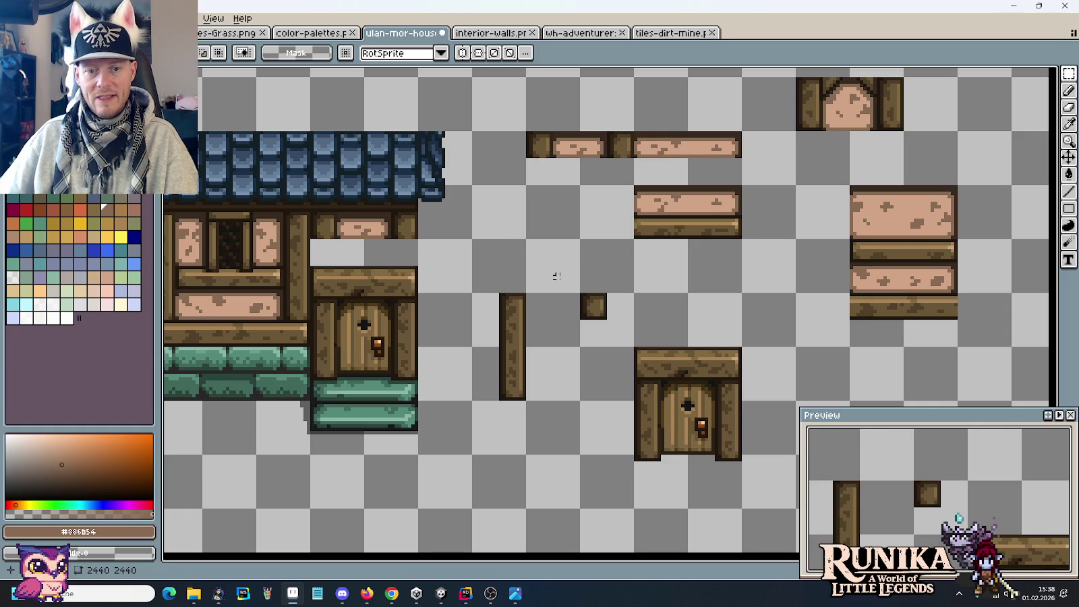
scroll(612, 362, up, 1)
mouse_move(351, 378)
mouse_down()
mouse_move(816, 382)
mouse_move(755, 326)
mouse_up()
scroll(816, 381, up, 1)
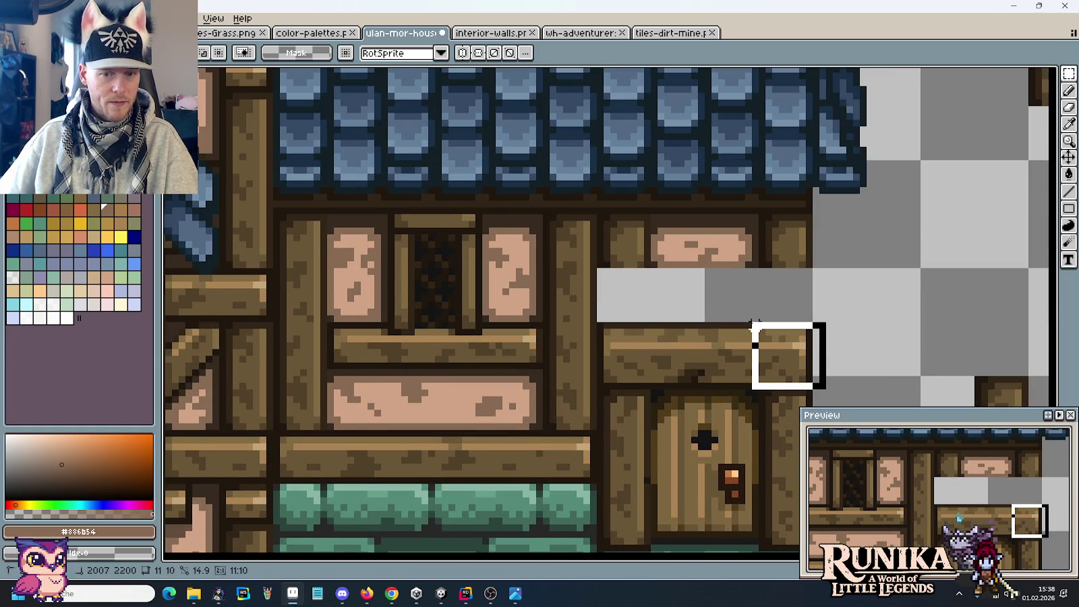
Copy 16x8 pieces of the lower beam into the empty strip above the door.
drag(514, 432, 464, 480)
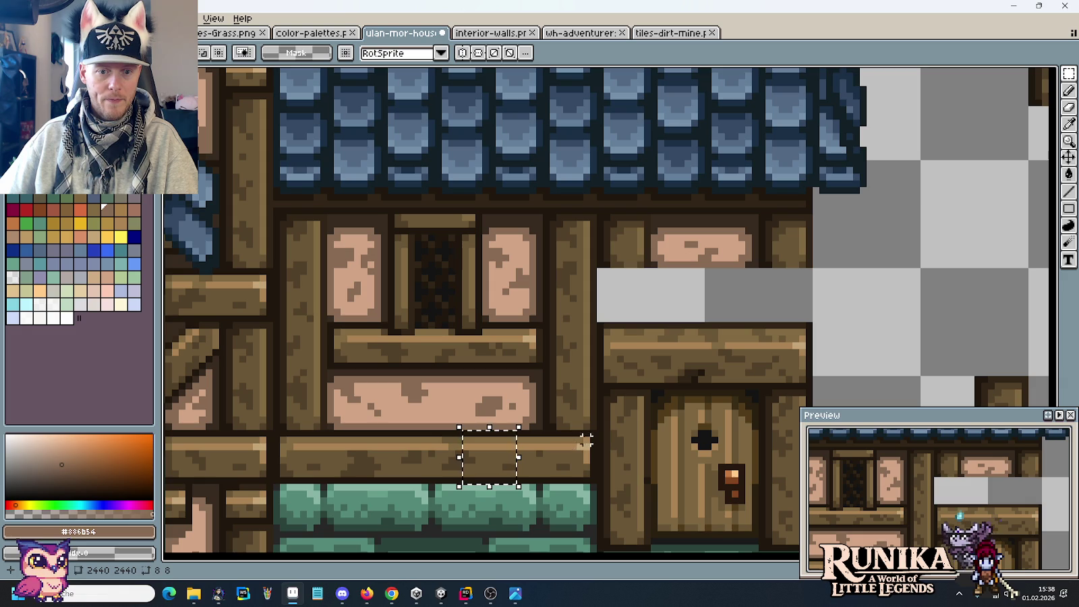
drag(594, 432, 487, 487)
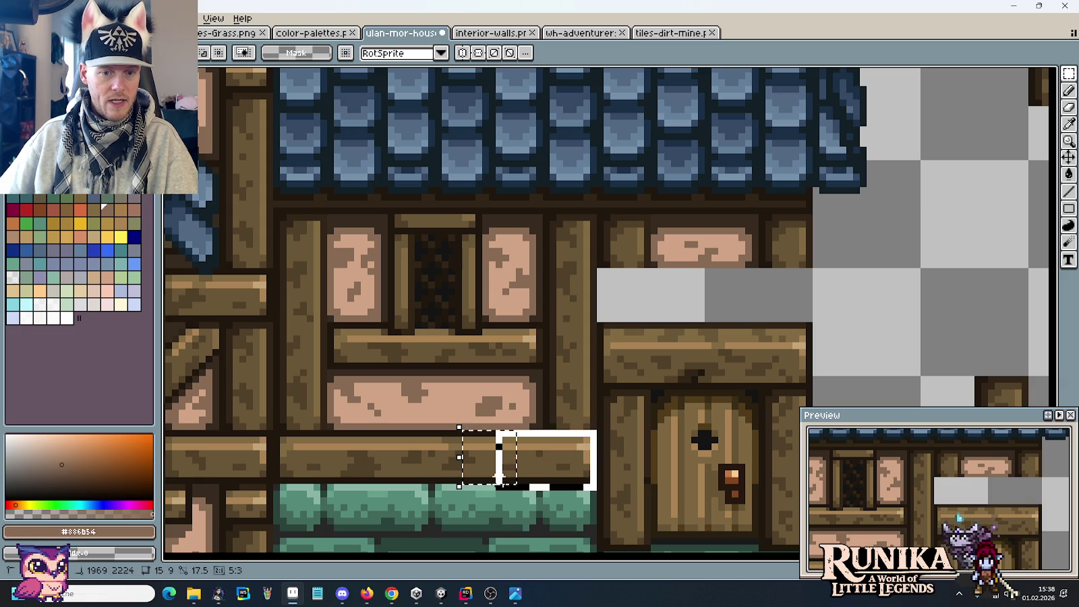
drag(485, 486, 496, 482)
drag(560, 464, 771, 309)
drag(279, 432, 350, 455)
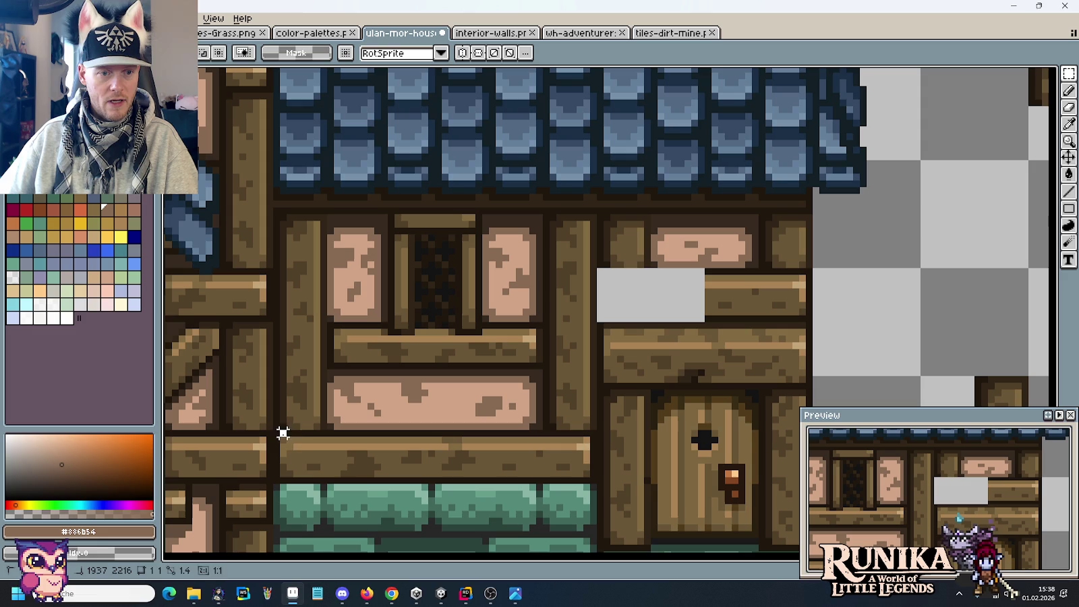
mouse_move(275, 434)
mouse_down()
mouse_move(382, 479)
mouse_move(656, 302)
mouse_up()
key(Return)
Review the finished door top, then compare it with the medieval house concept art.
scroll(830, 305, down, 2)
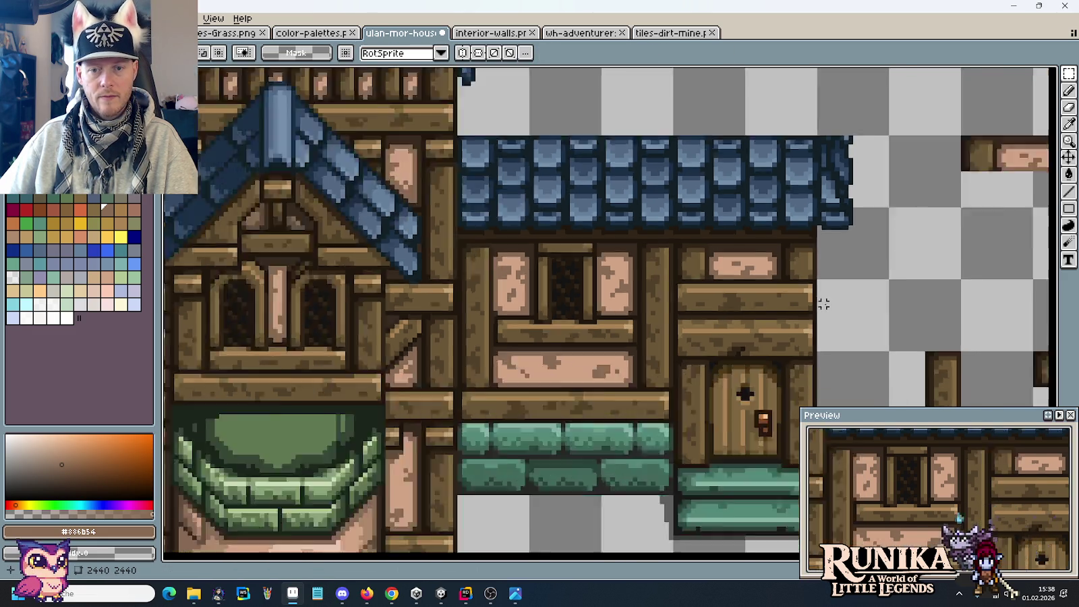
scroll(843, 309, down, 1)
scroll(764, 299, down, 1)
scroll(735, 297, down, 1)
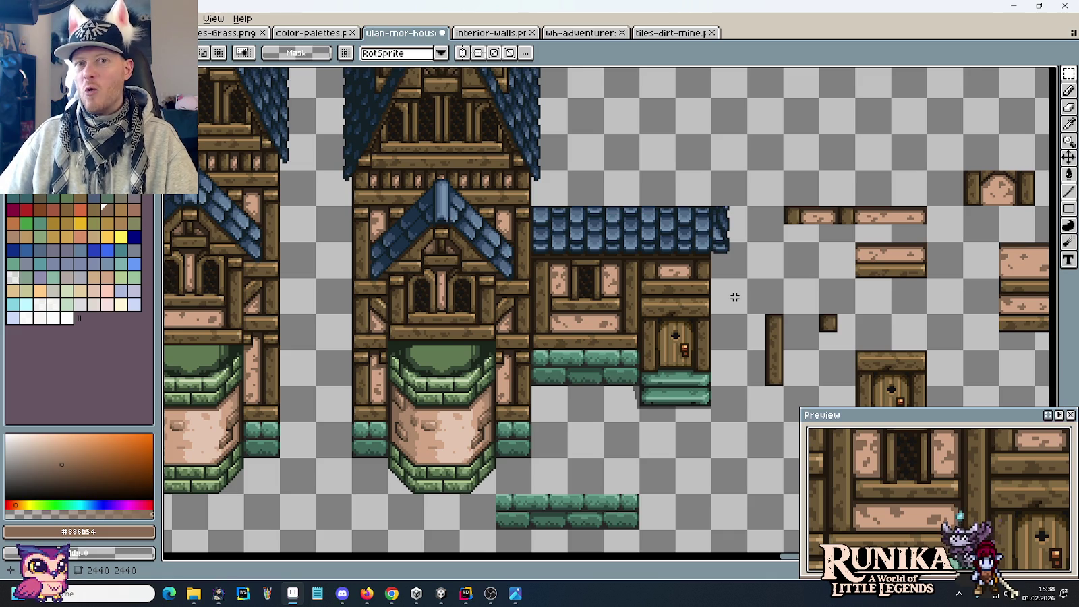
scroll(733, 295, up, 1)
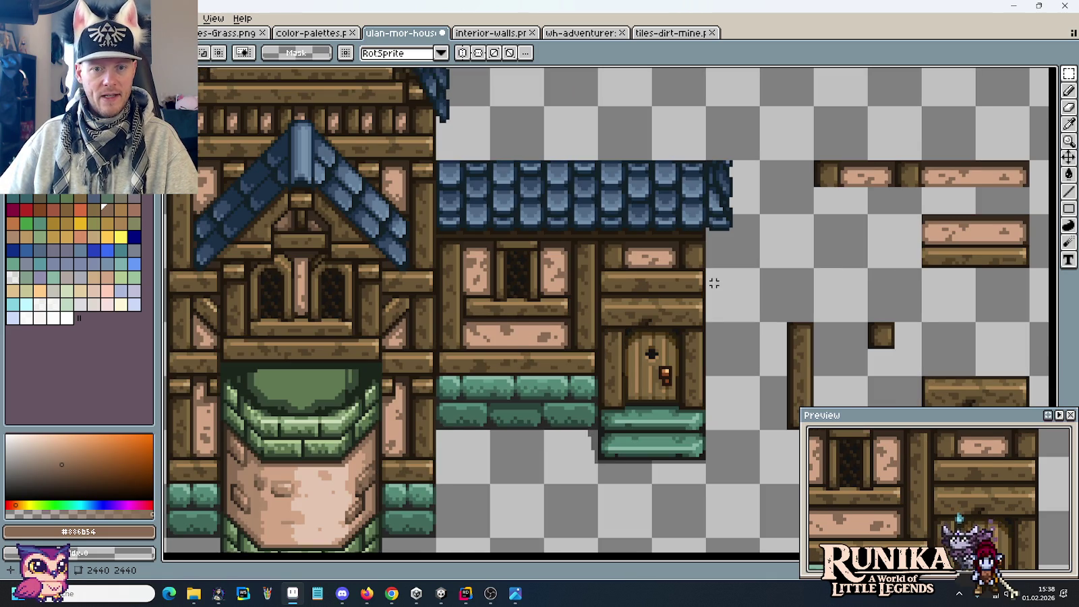
scroll(714, 283, up, 1)
scroll(640, 330, down, 1)
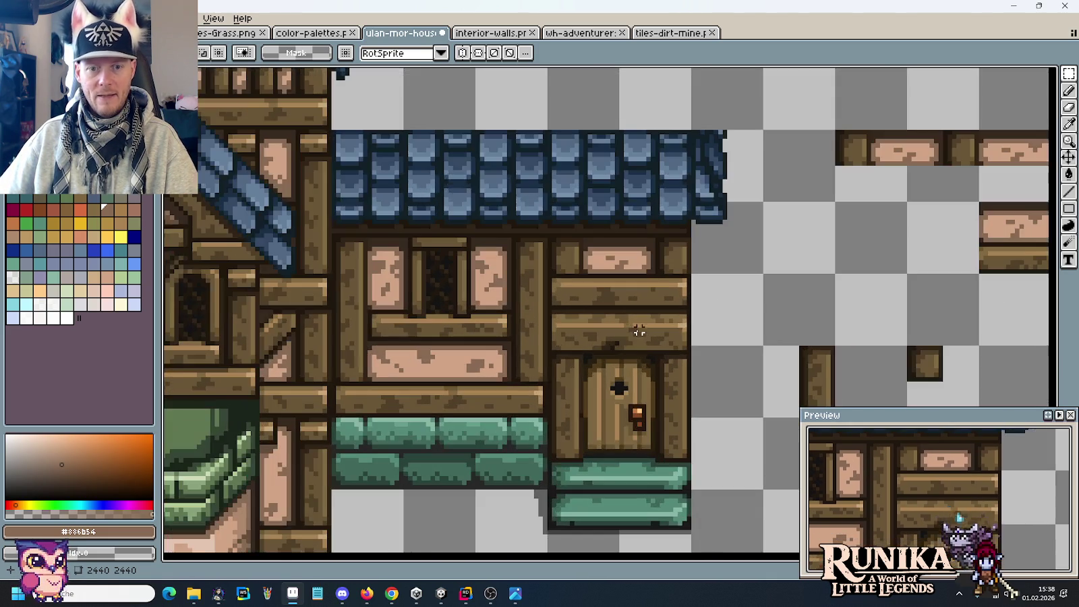
scroll(706, 308, down, 1)
scroll(593, 301, down, 2)
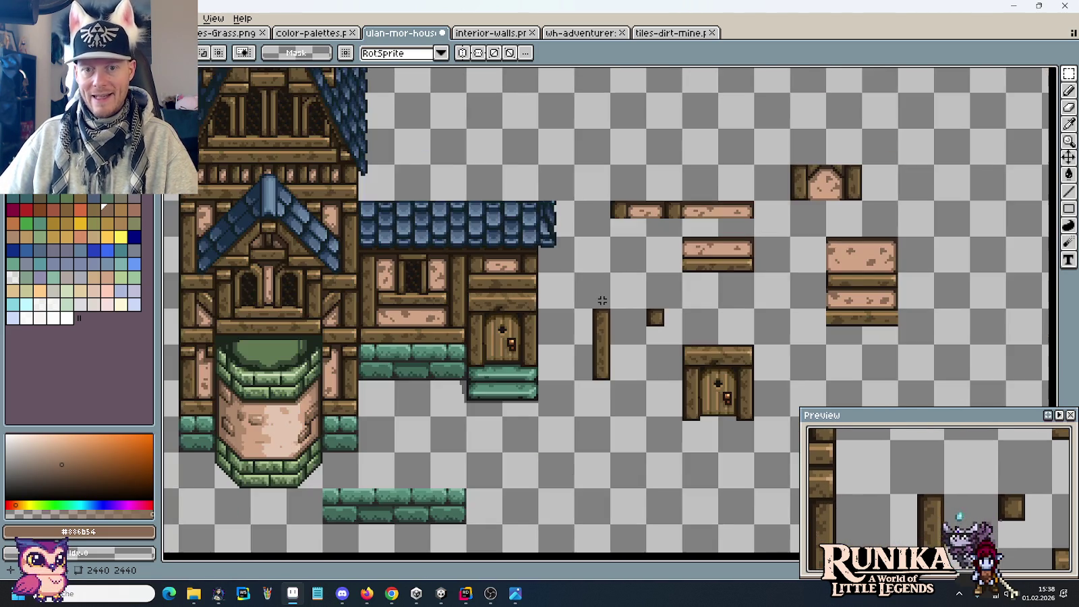
scroll(690, 292, down, 2)
scroll(607, 236, up, 1)
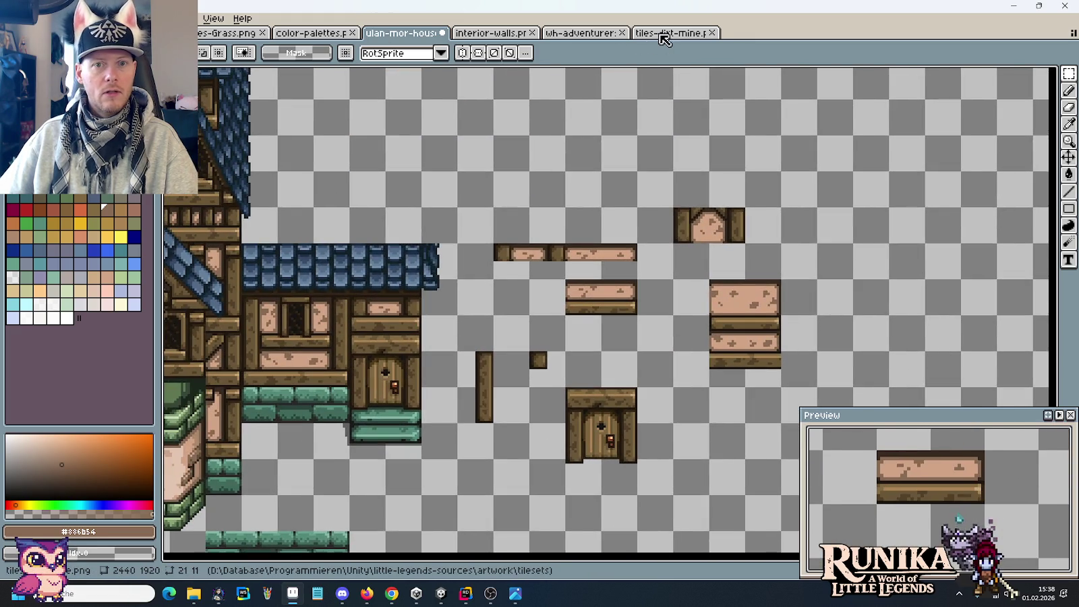
click(665, 33)
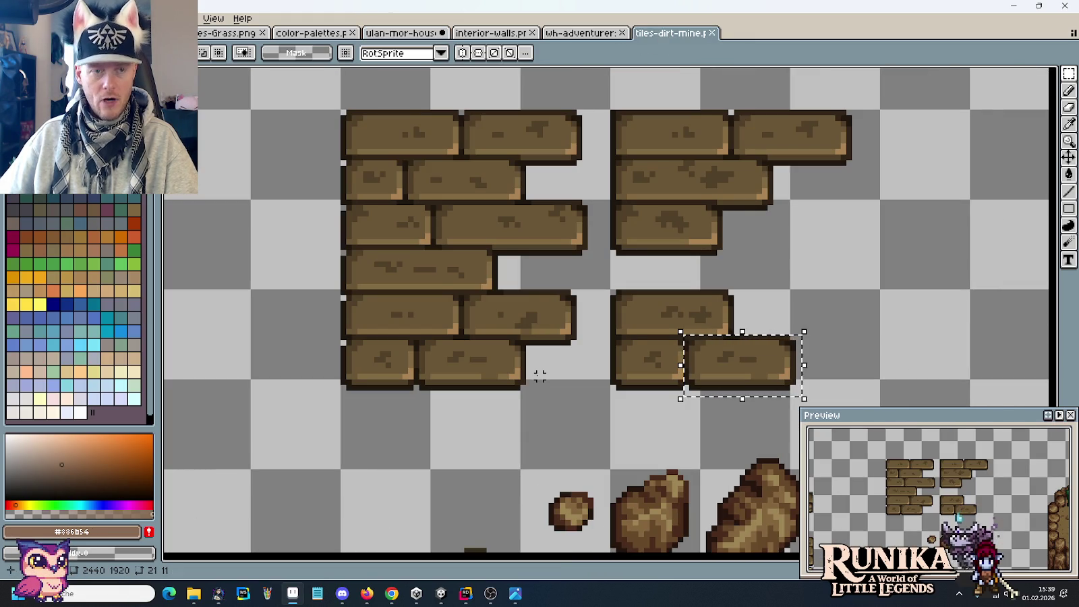
key(ctrl+Tab)
key(alt+Tab)
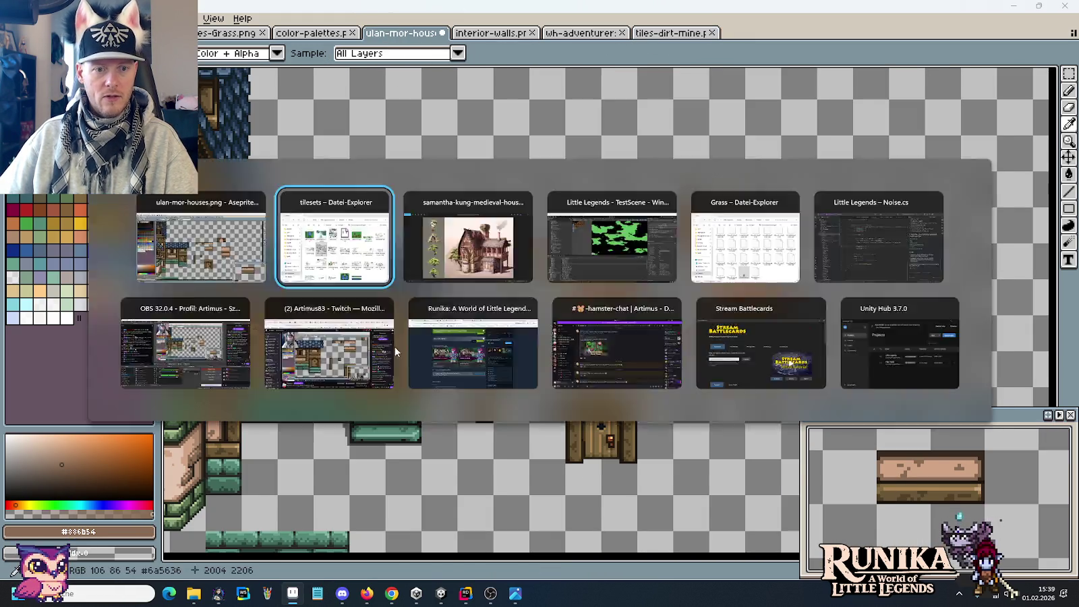
key(alt+Tab)
key(alt+Tab)
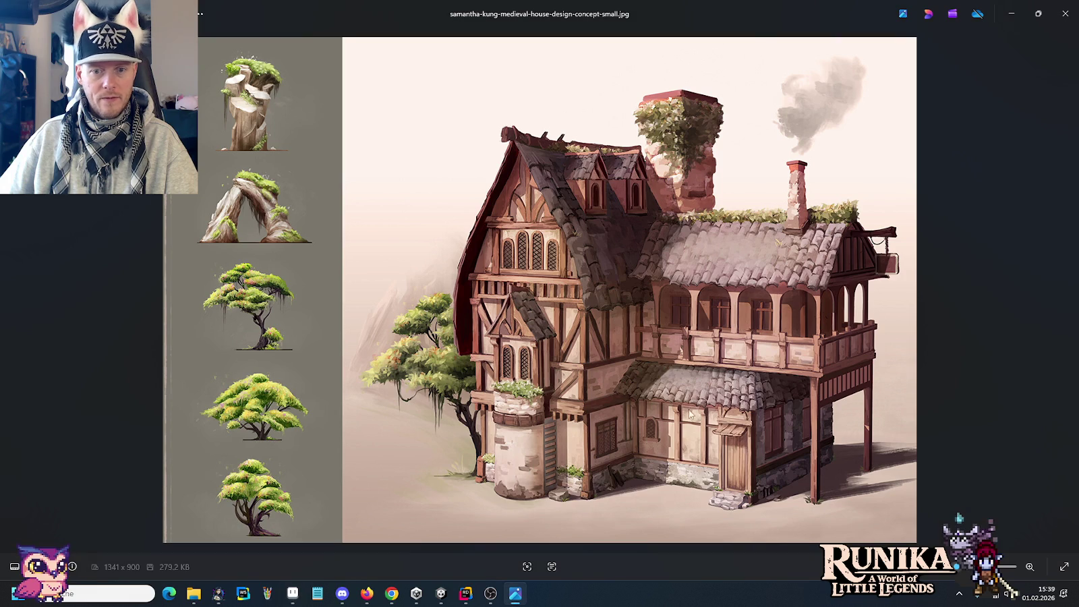
key(alt+Tab)
scroll(526, 354, up, 1)
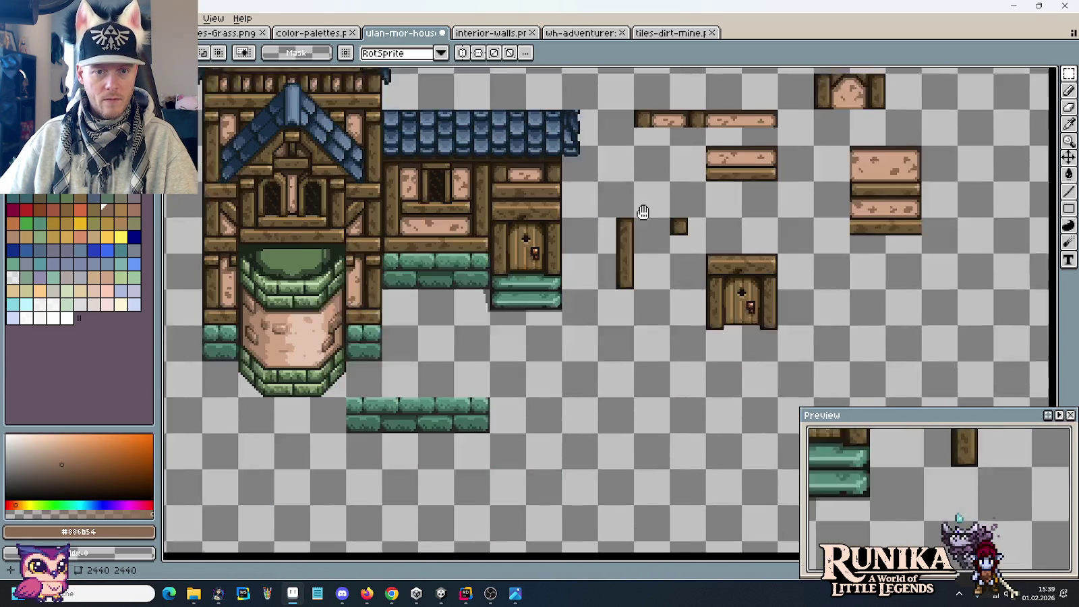
Paste the copied small plank into the empty area of the sheet.
scroll(669, 382, up, 1)
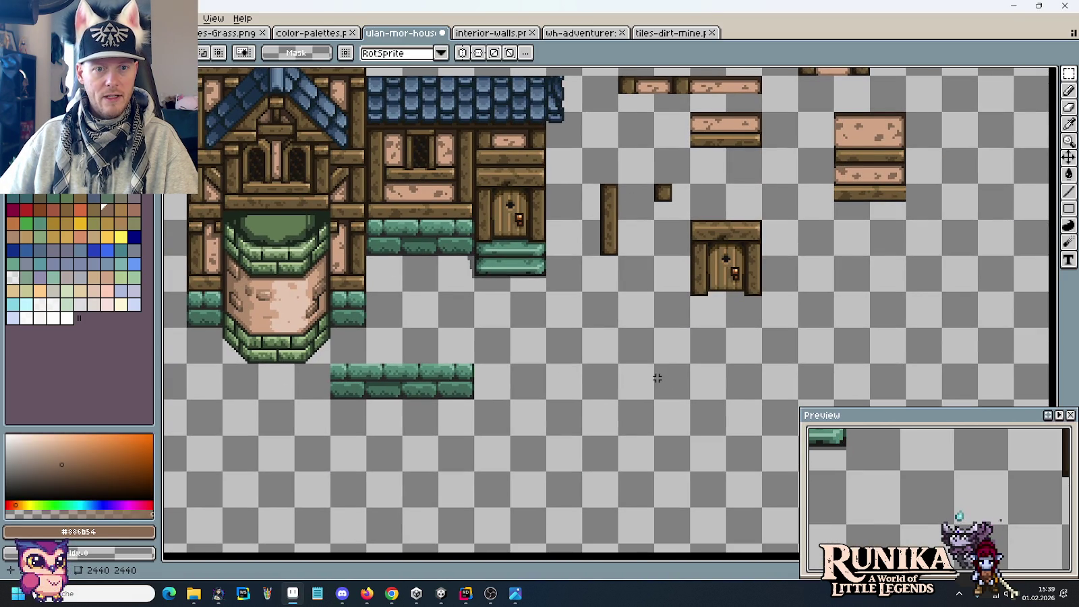
scroll(658, 378, up, 2)
key(ctrl+v)
drag(593, 313, 521, 315)
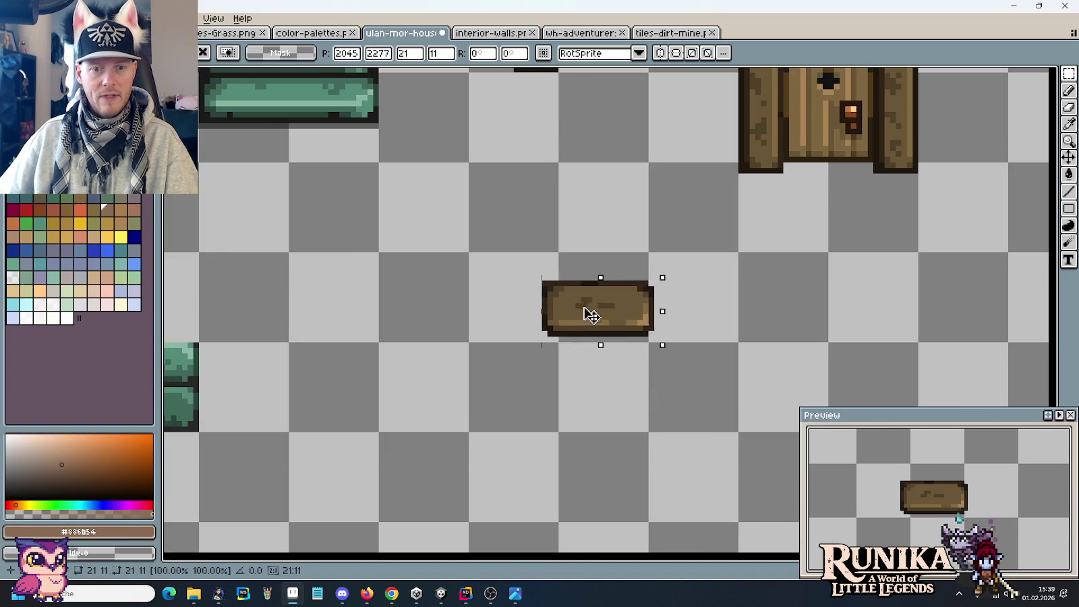
Select the 32x10 lintel plank above the door and paste a copy beside the small plank.
scroll(460, 159, up, 5)
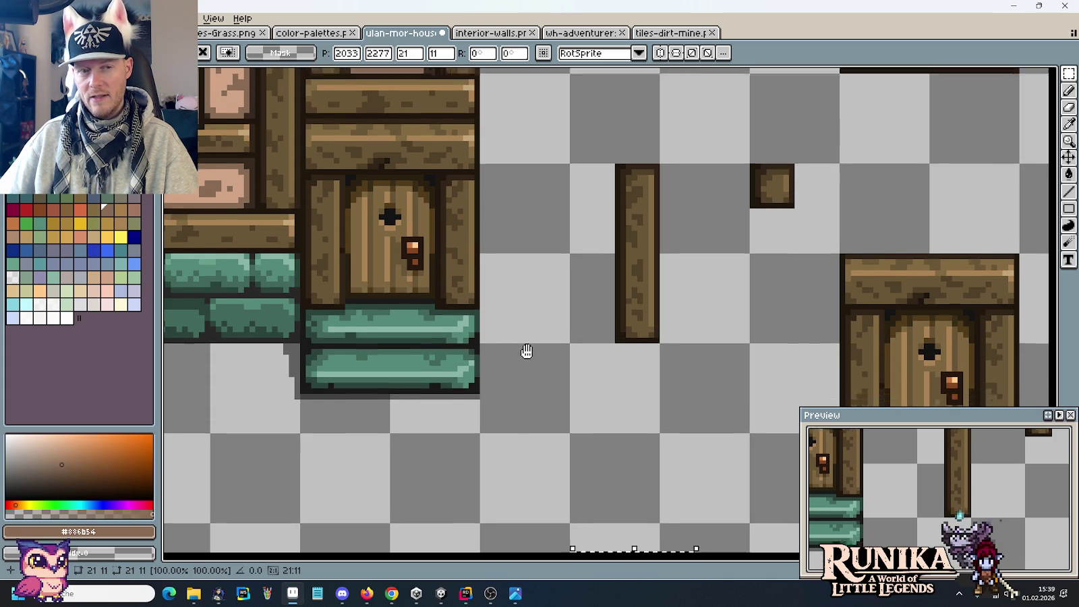
scroll(526, 354, down, 4)
scroll(634, 337, up, 1)
drag(490, 252, 582, 326)
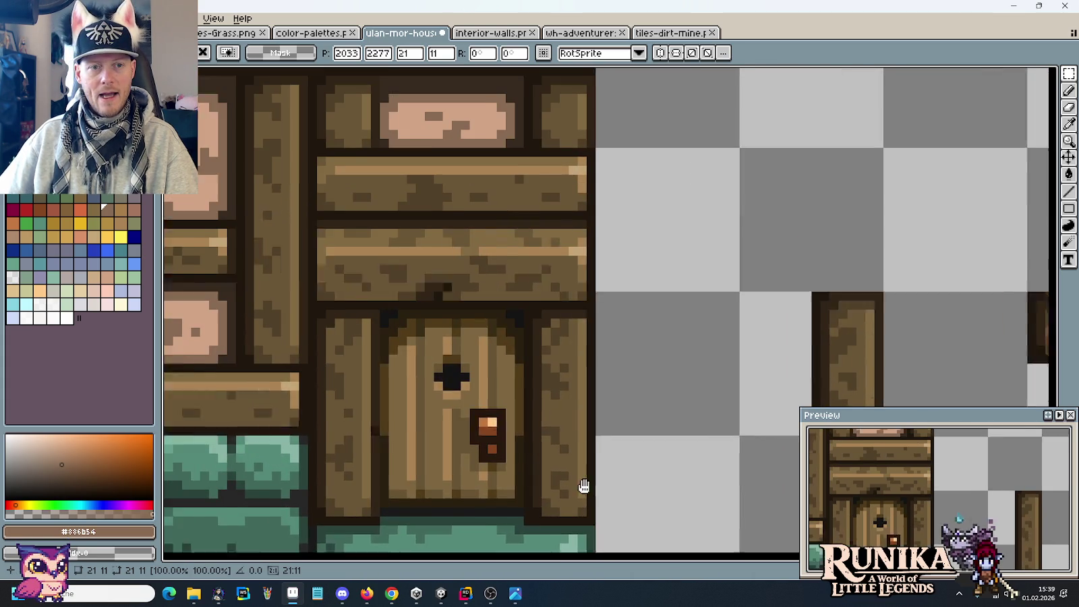
drag(370, 253, 322, 244)
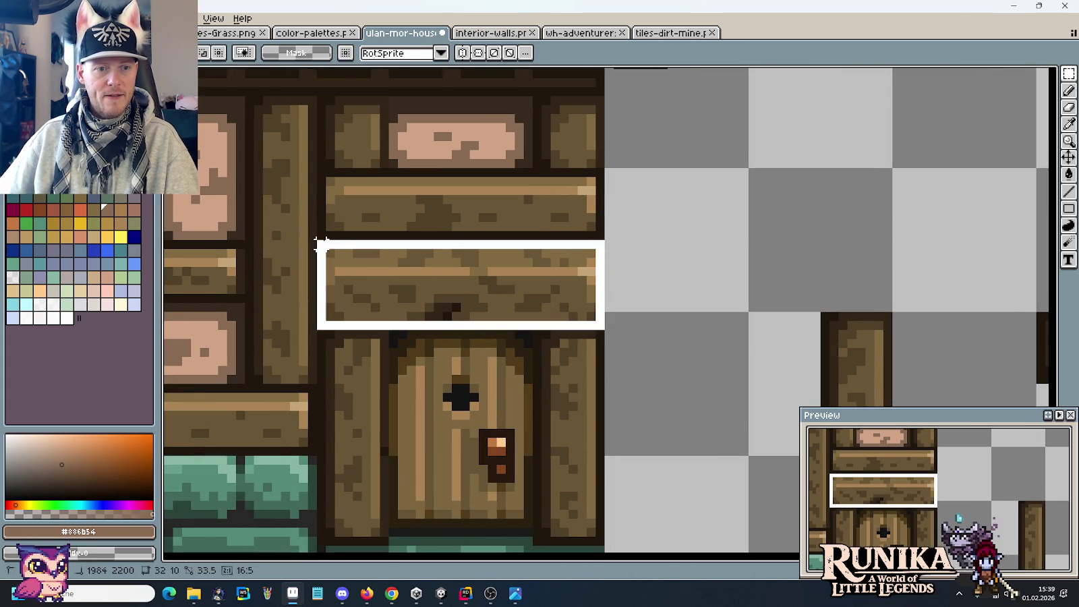
scroll(410, 320, down, 1)
scroll(415, 320, down, 1)
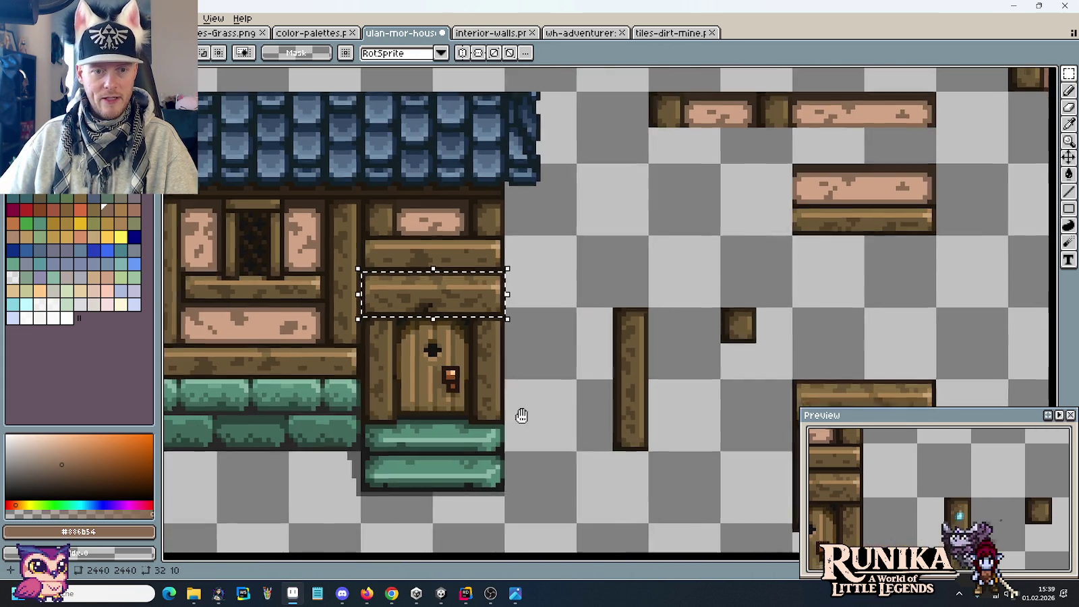
scroll(518, 414, down, 3)
scroll(600, 345, up, 3)
key(ctrl+v)
drag(553, 313, 645, 330)
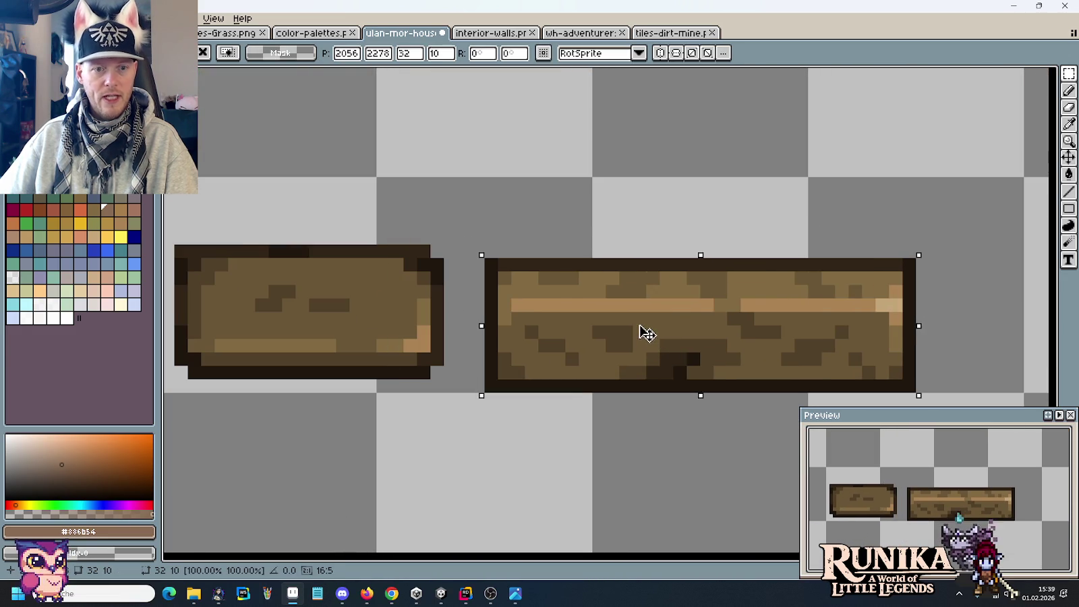
Flood-fill the small plank's interior with a flat mid-brown.
click(410, 426)
drag(409, 427, 583, 390)
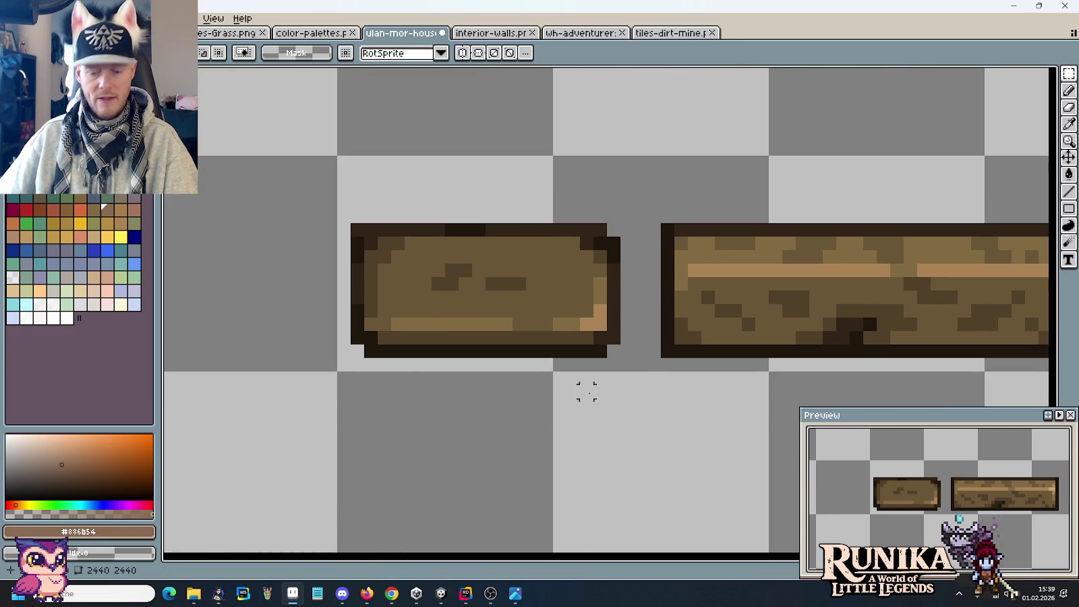
scroll(587, 392, down, 2)
scroll(585, 393, up, 1)
scroll(608, 388, up, 1)
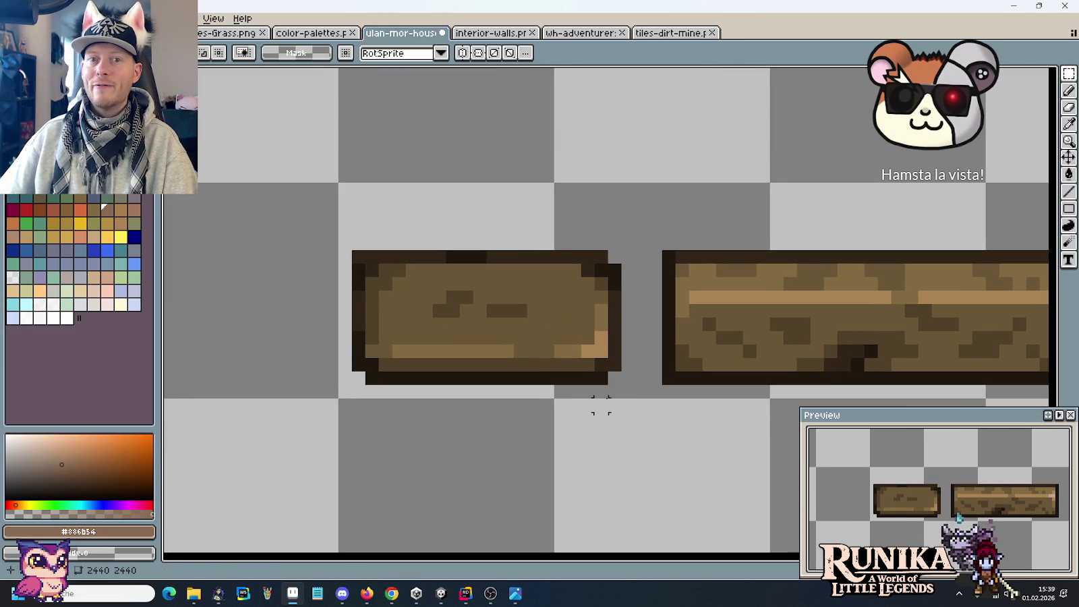
key(b)
alt+click(575, 347)
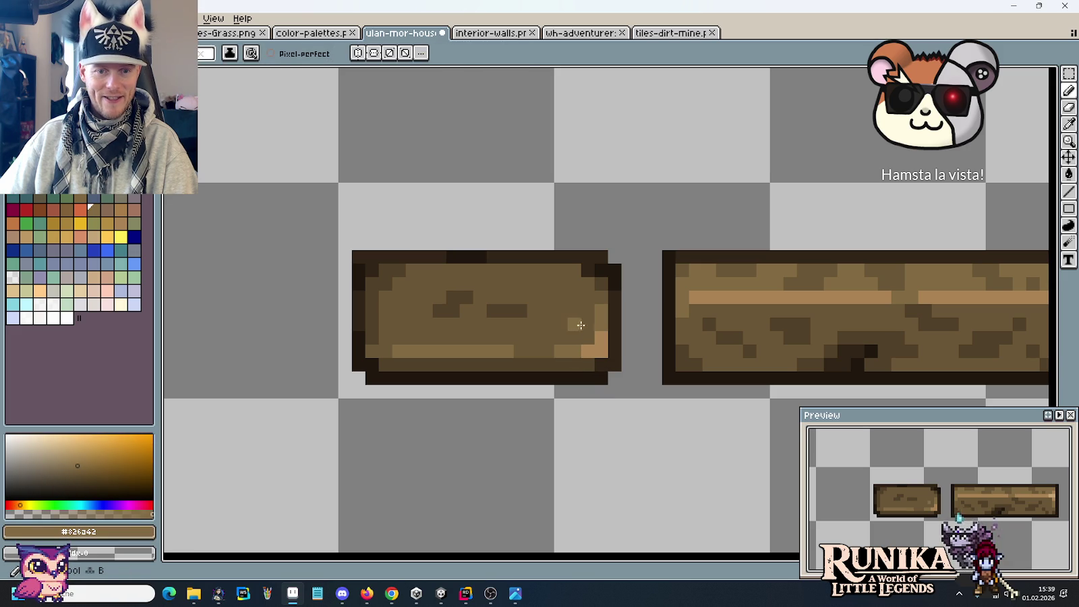
key(g)
click(537, 318)
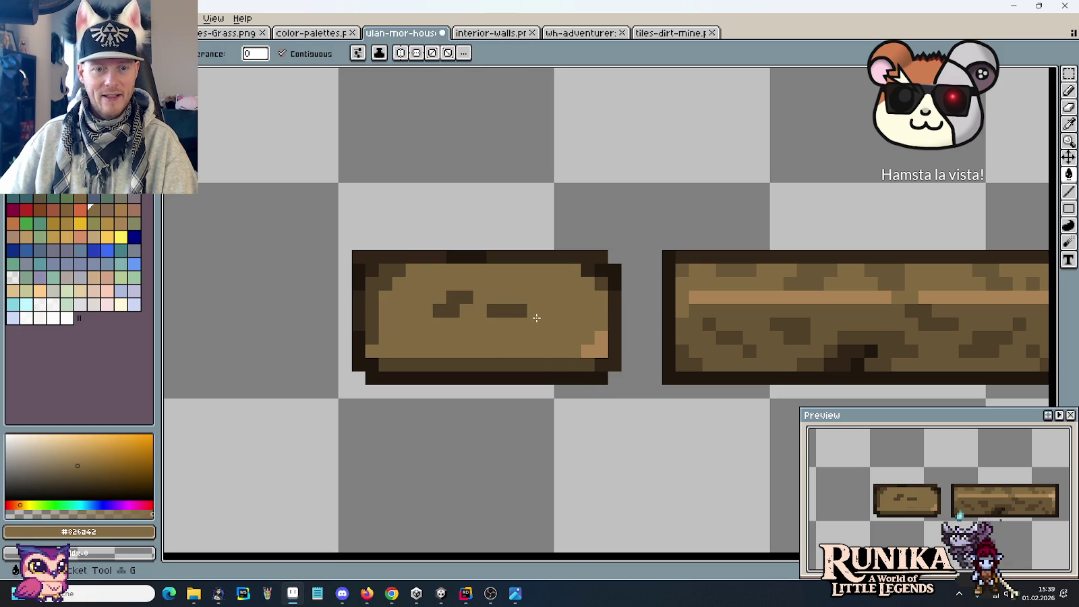
Sample the long plank's browns and darken the small plank's top inner row.
scroll(537, 318, down, 1)
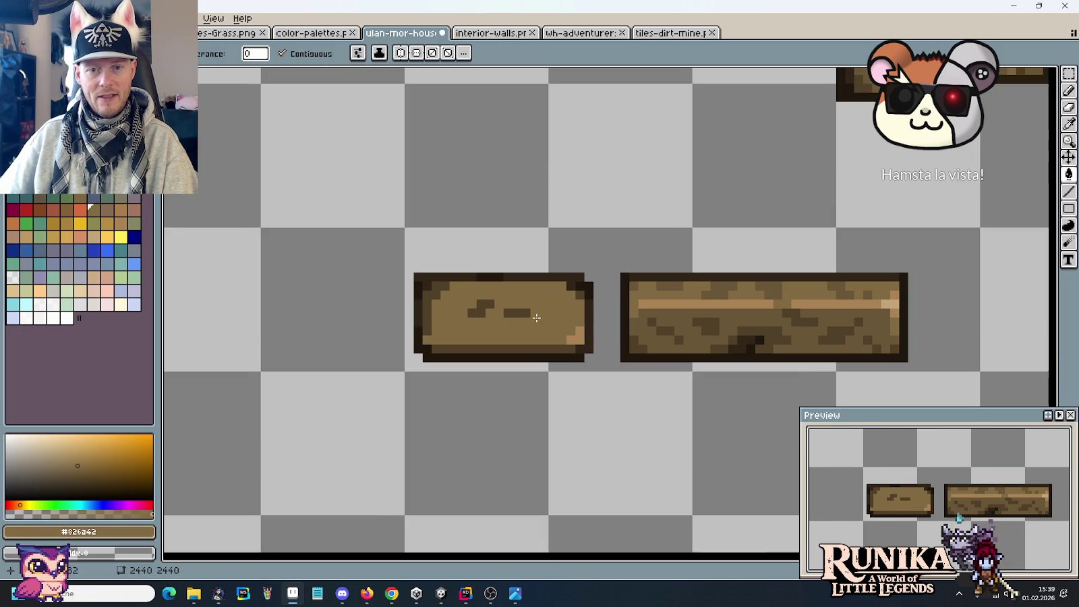
scroll(492, 315, up, 2)
key(b)
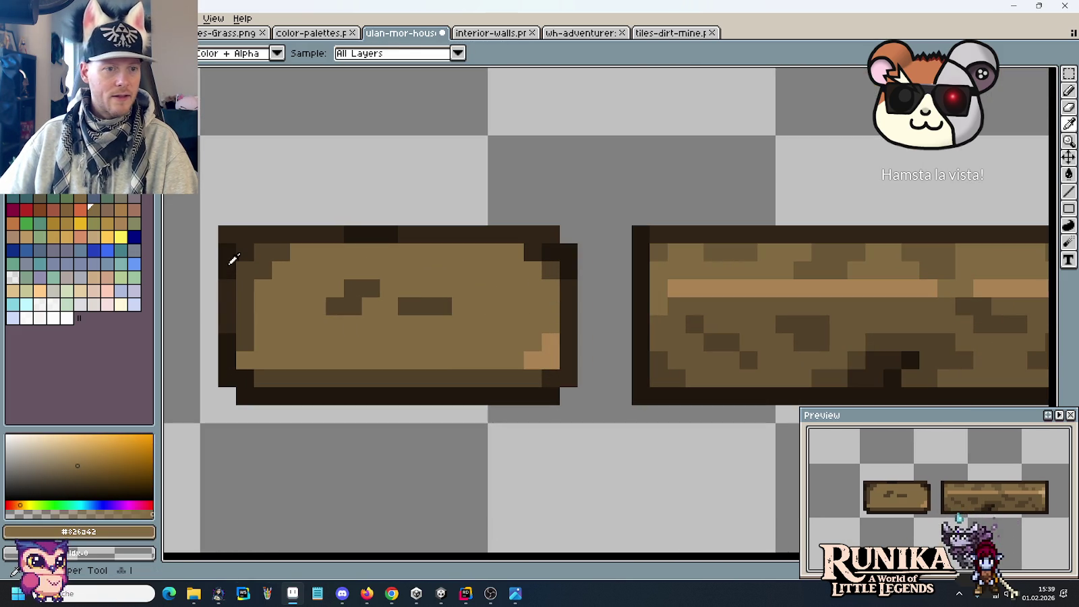
alt+click(227, 253)
click(262, 254)
alt+click(270, 233)
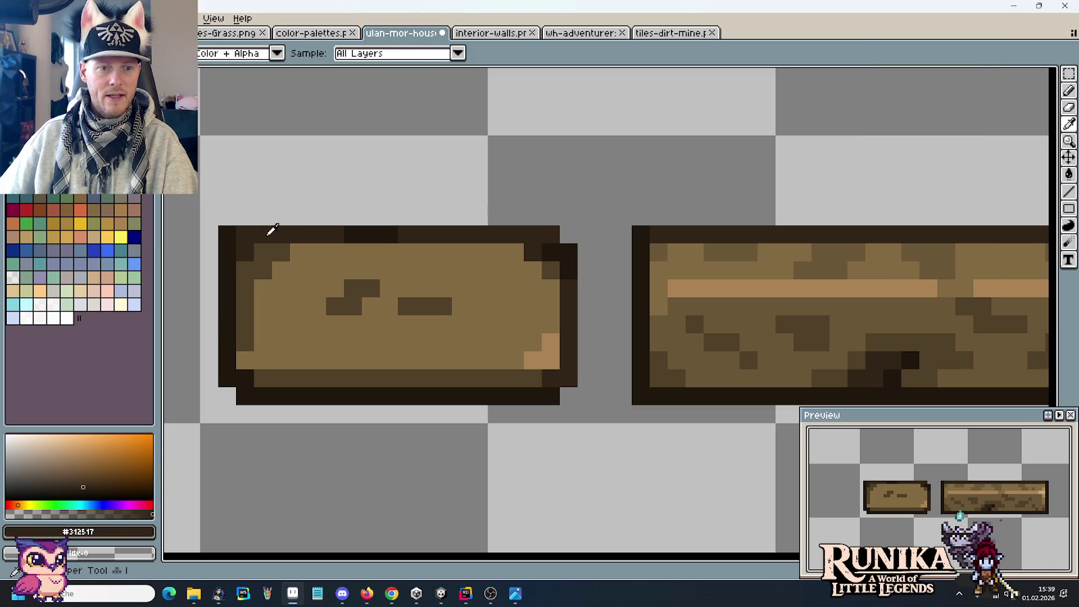
drag(348, 234, 424, 241)
key(i)
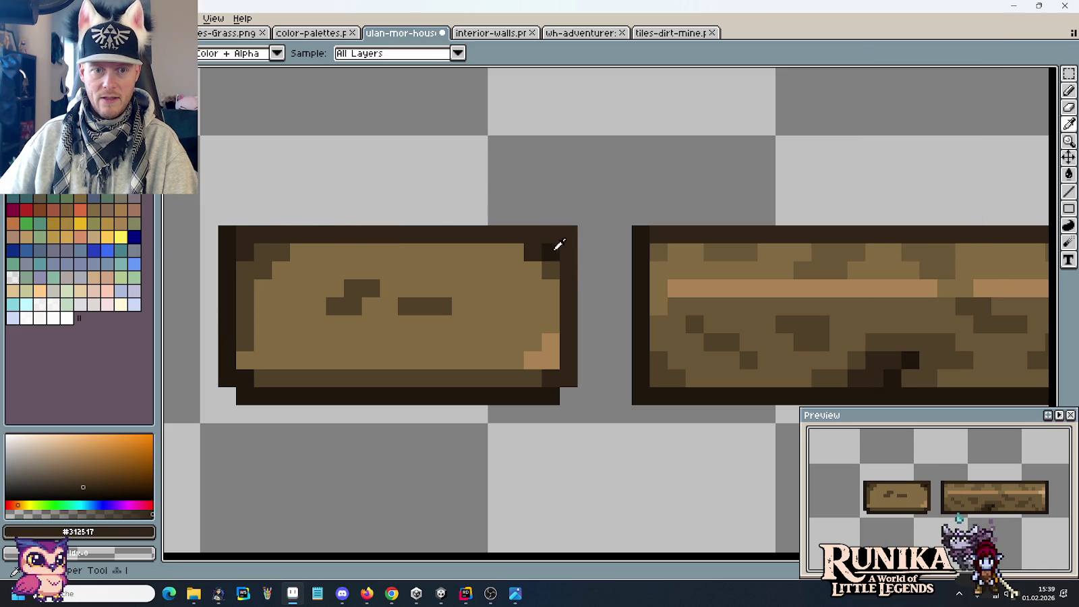
drag(731, 320, 424, 307)
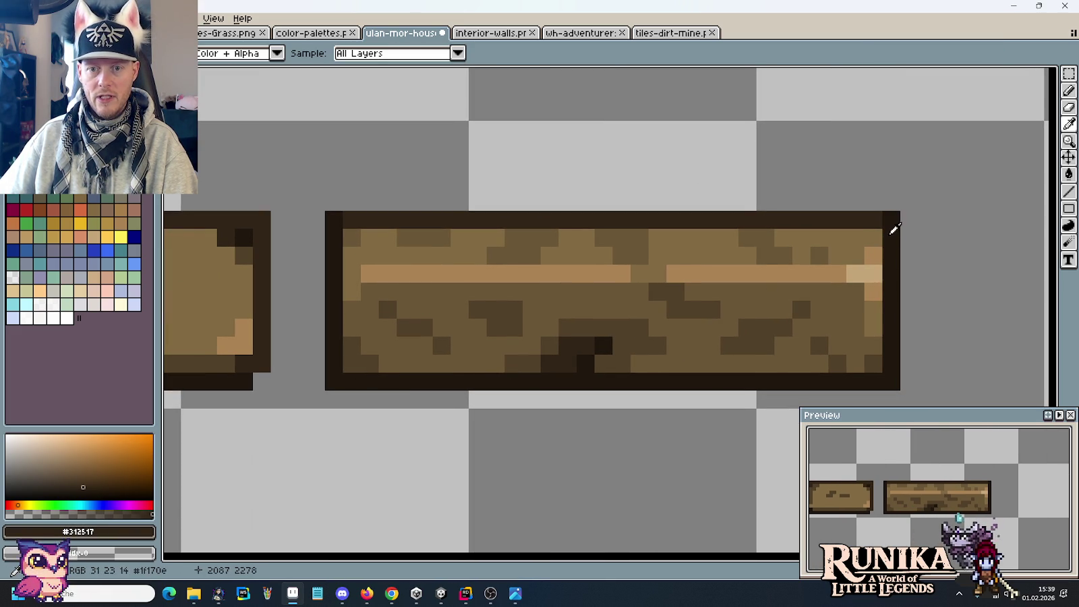
click(903, 267)
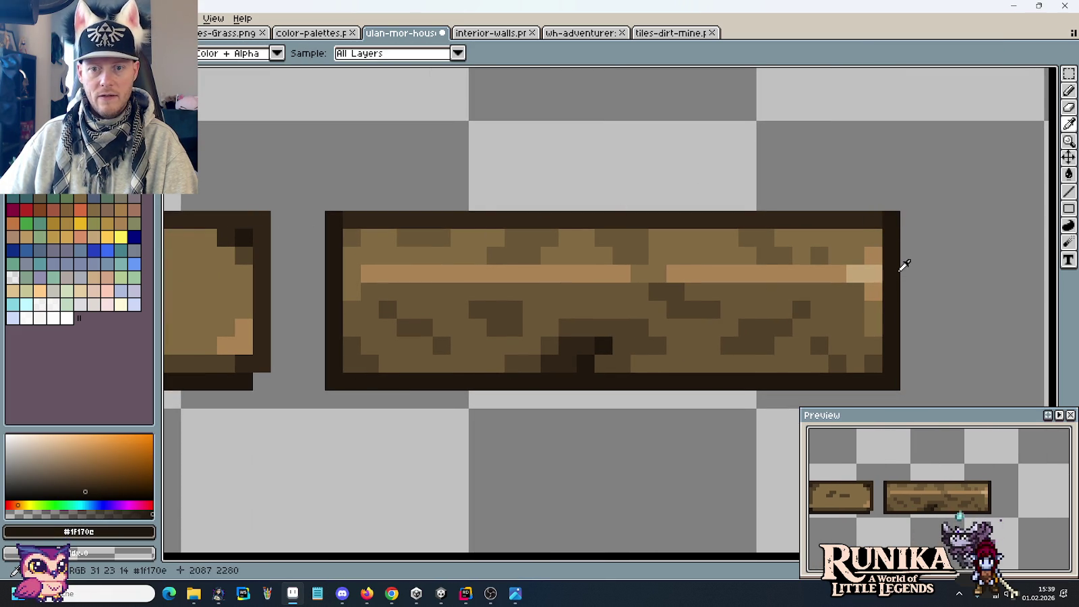
scroll(742, 303, left, 5)
scroll(612, 337, left, 3)
key(b)
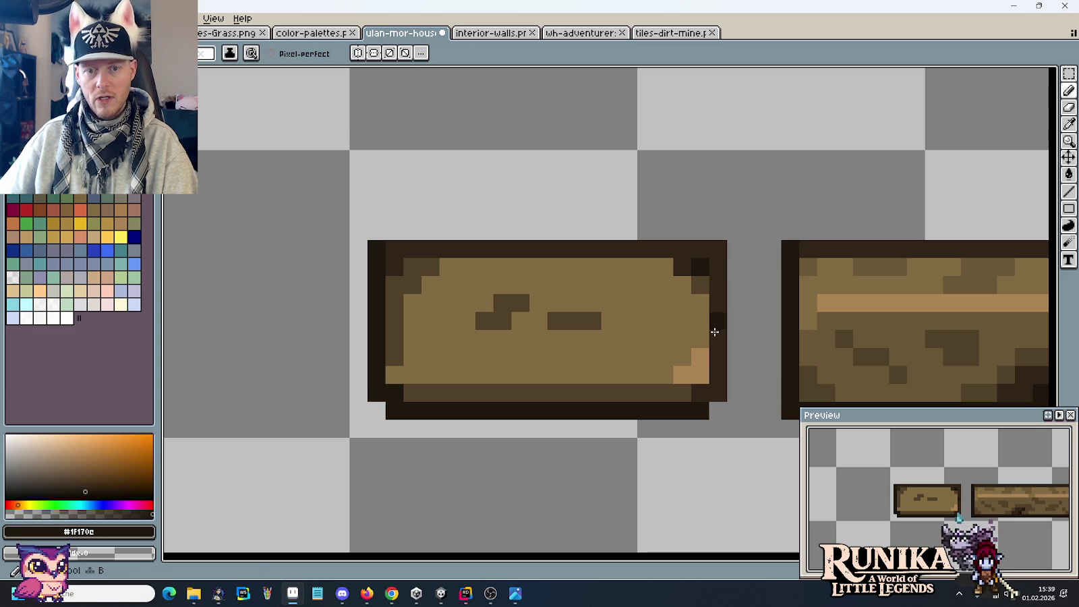
alt+click(701, 284)
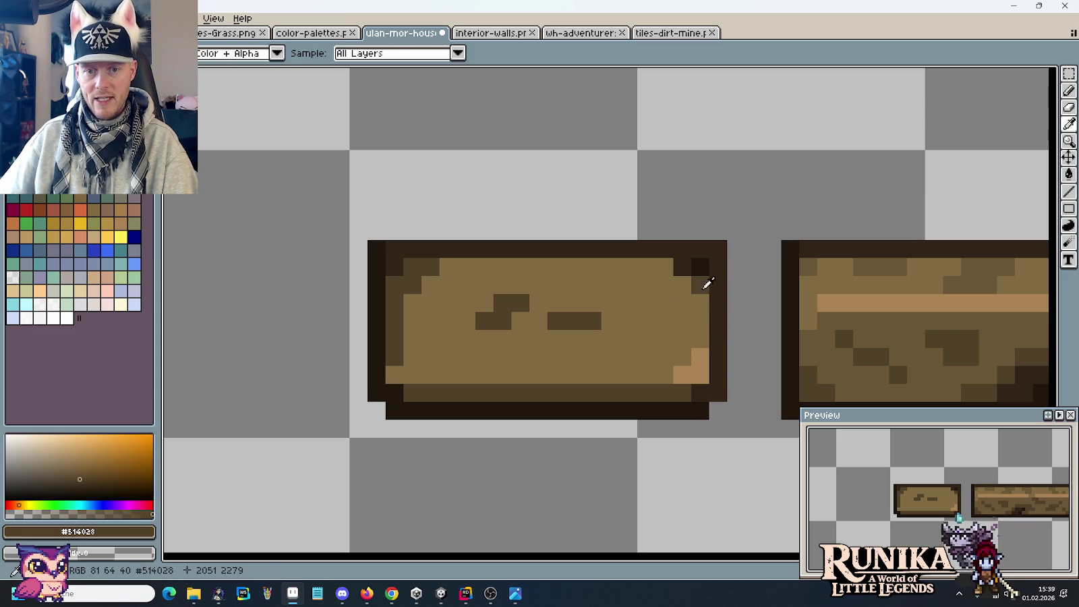
drag(449, 263, 681, 264)
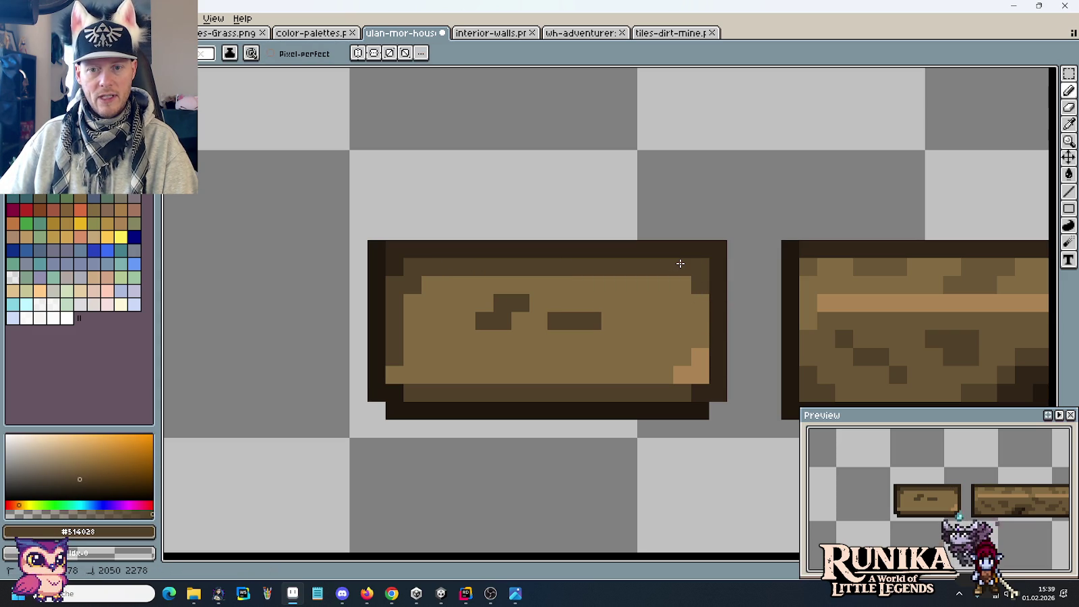
Repaint the top inner row and left column lighter, and the top outline darker brown.
alt+click(880, 260)
click(703, 279)
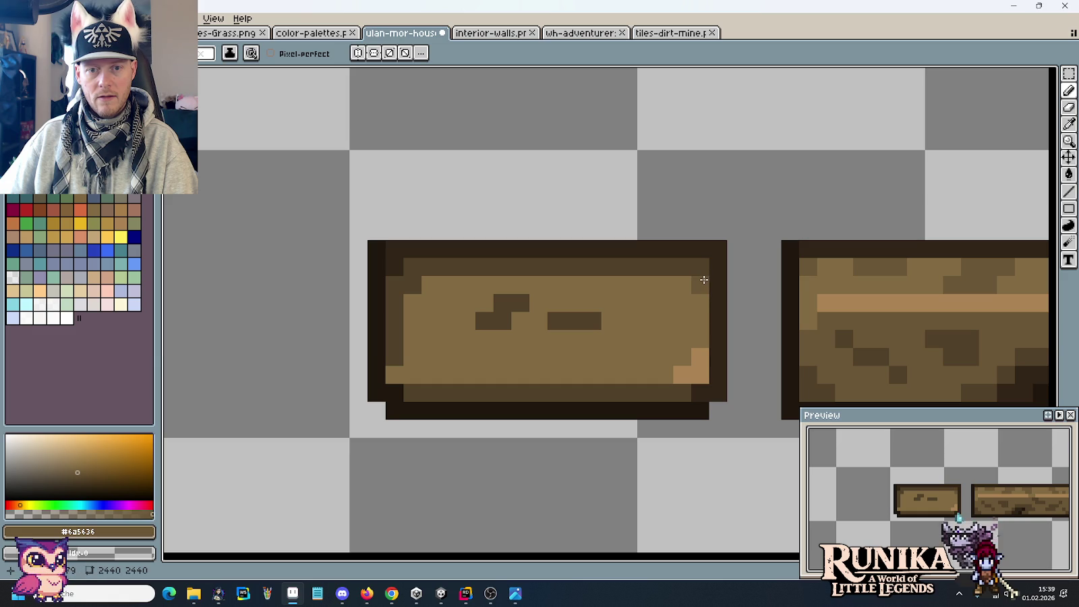
drag(670, 272, 442, 264)
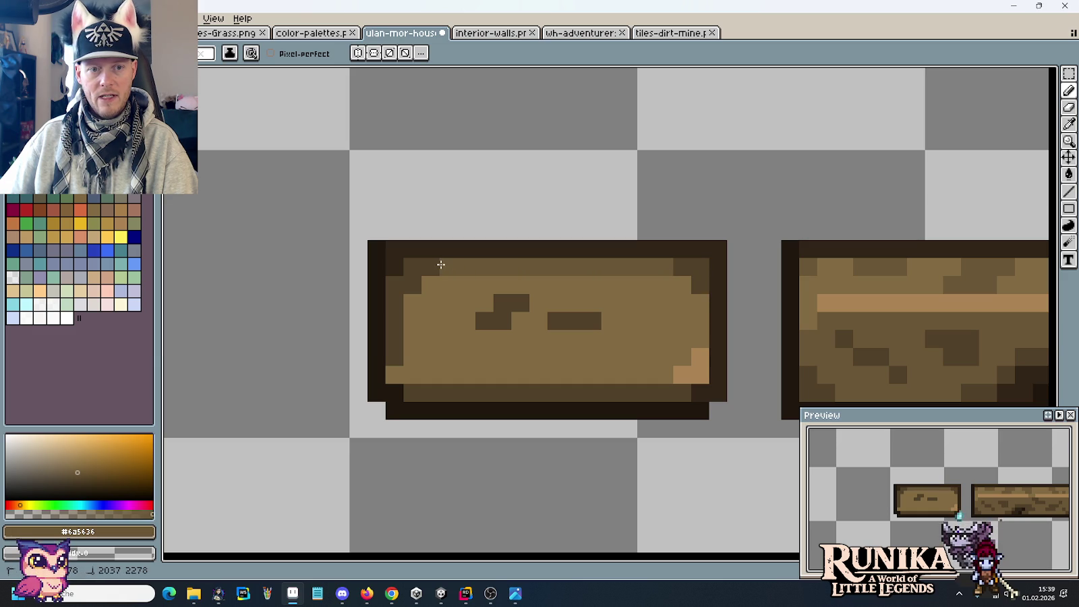
drag(398, 349, 399, 289)
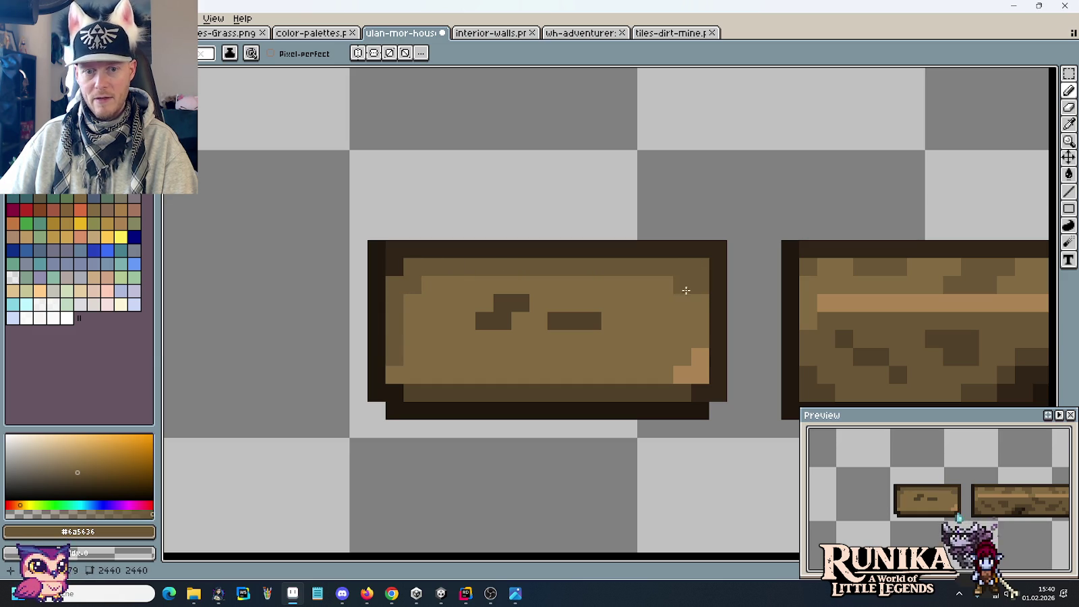
alt+click(503, 385)
drag(394, 250, 691, 247)
Add a light tan highlight row along the small plank's bottom.
scroll(756, 339, down, 5)
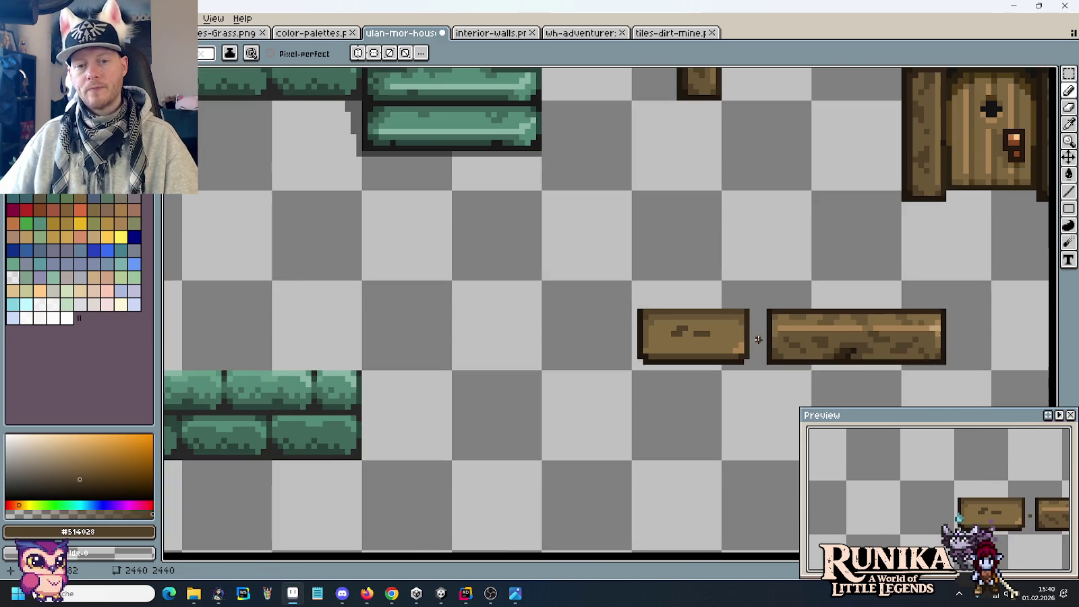
scroll(758, 339, up, 3)
alt+click(715, 352)
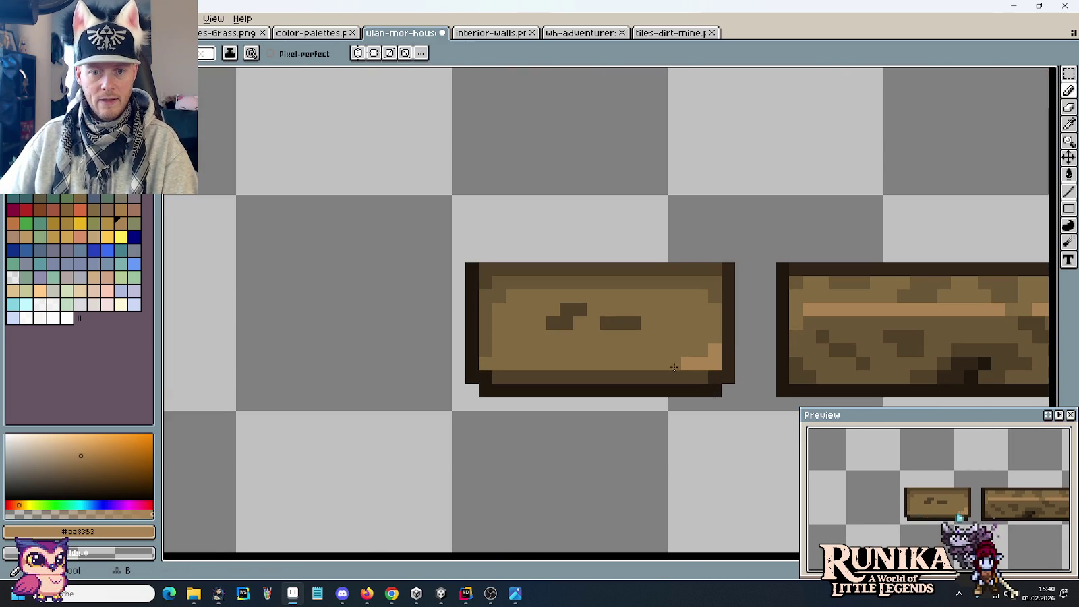
drag(682, 364, 520, 361)
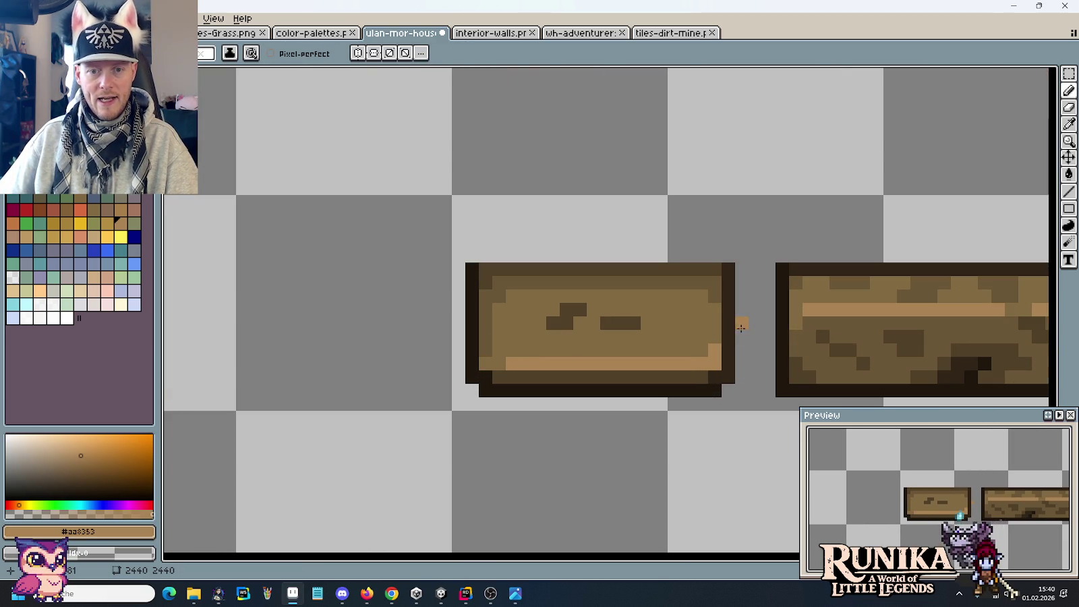
scroll(767, 353, down, 3)
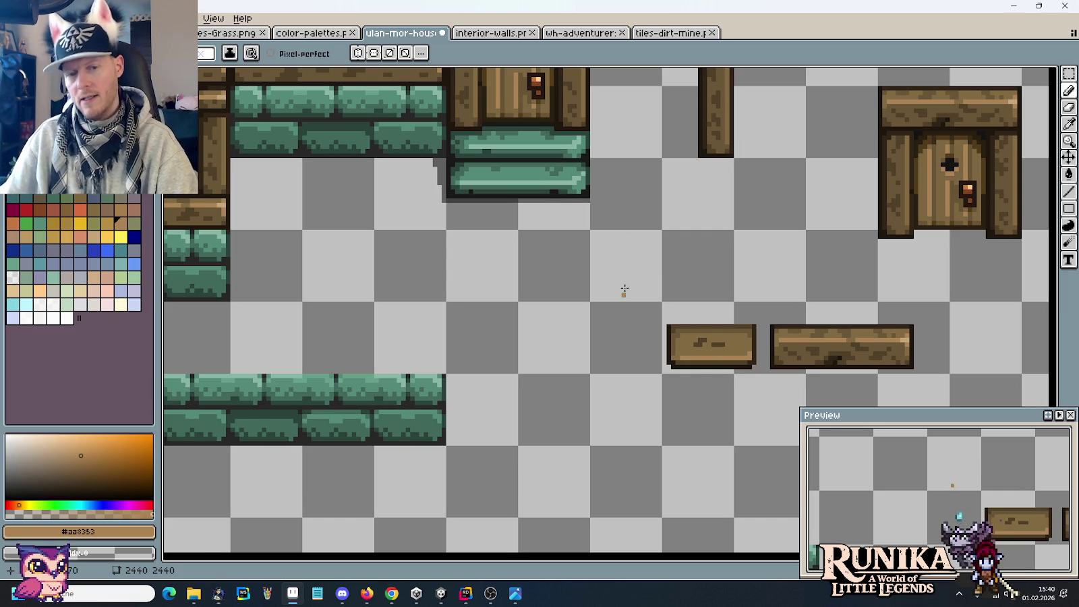
Duplicate the small left plank and place the copy below it.
scroll(603, 296, up, 2)
scroll(540, 351, right, 5)
scroll(539, 350, down, 3)
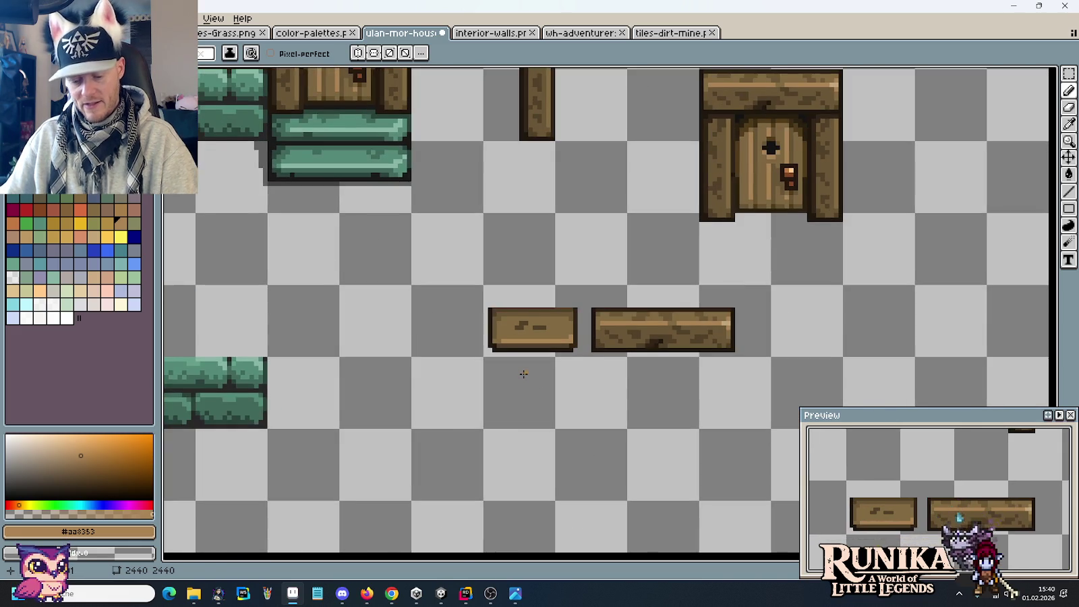
key(m)
drag(590, 296, 472, 359)
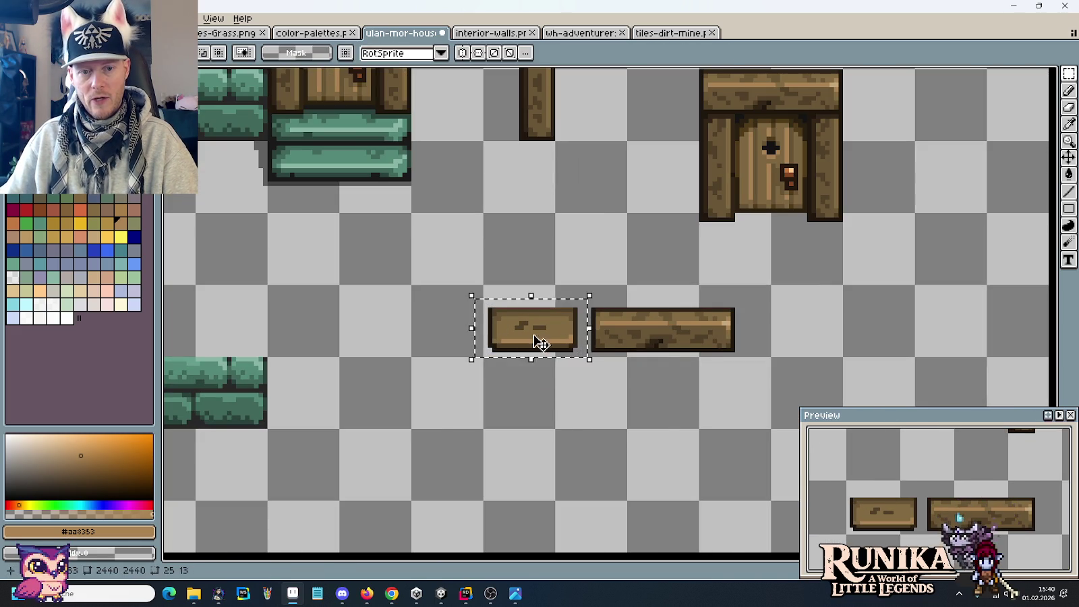
mouse_move(540, 342)
mouse_down()
mouse_move(696, 405)
mouse_move(556, 385)
mouse_move(543, 373)
mouse_up()
click(687, 455)
Nudge the copied plank's bottom strip back into alignment.
scroll(740, 426, up, 2)
key(Up)
key(Up)
key(Down)
click(631, 463)
Move the lower plank copy further down the sheet.
scroll(631, 463, down, 2)
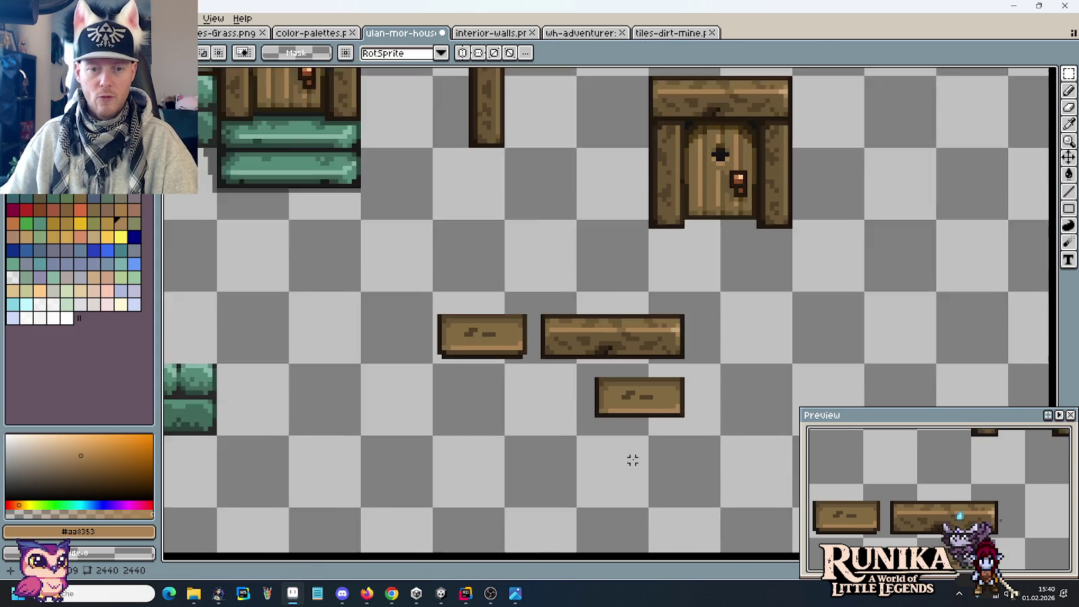
scroll(630, 461, down, 1)
mouse_move(582, 391)
mouse_down()
mouse_move(715, 447)
mouse_move(418, 129)
mouse_move(460, 132)
mouse_up()
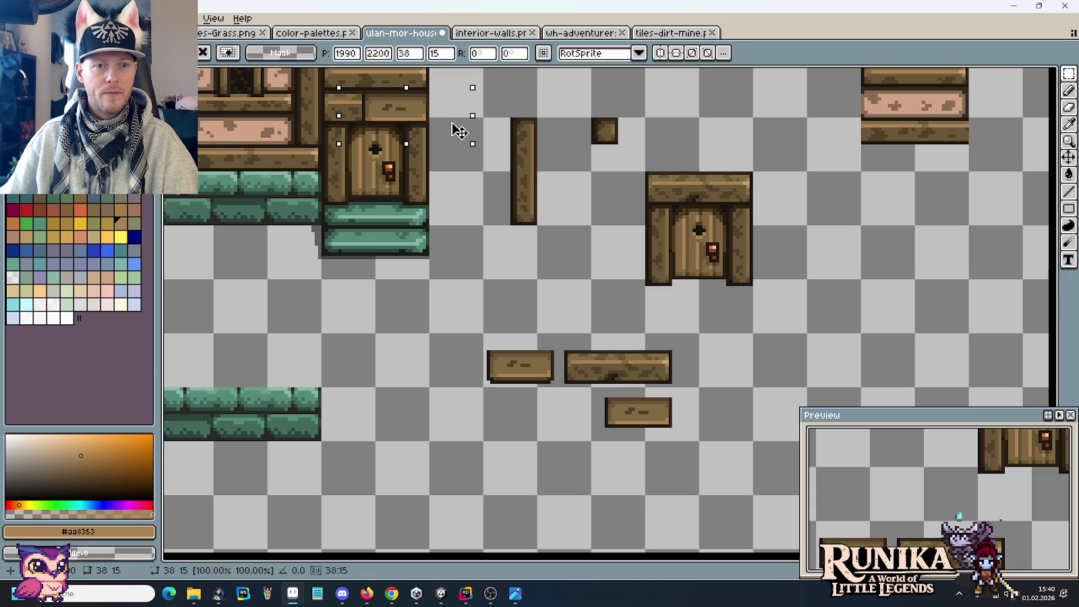
click(513, 240)
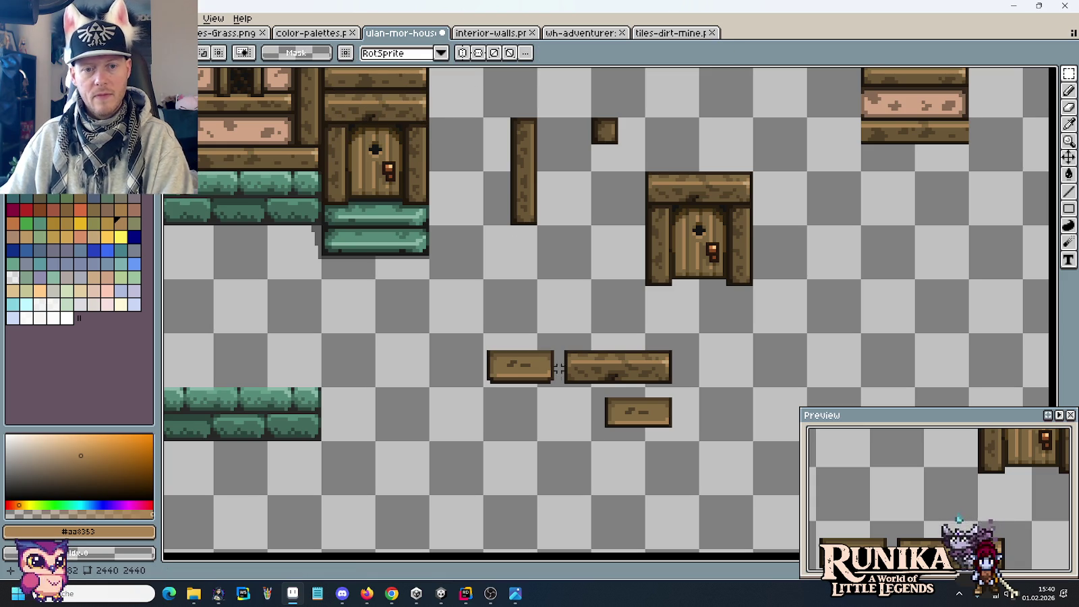
mouse_move(559, 342)
mouse_down()
mouse_move(480, 399)
mouse_move(513, 472)
mouse_move(449, 403)
mouse_up()
click(594, 480)
Ctrl-drag a copy of the plank section to the right, doubling its length.
scroll(580, 481, up, 2)
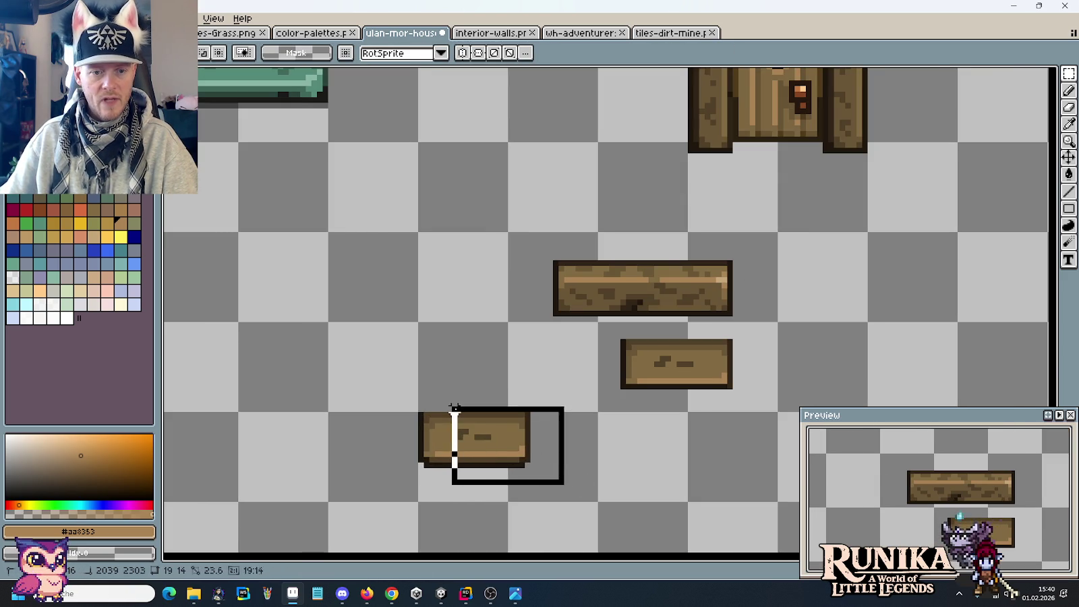
drag(496, 433, 560, 436)
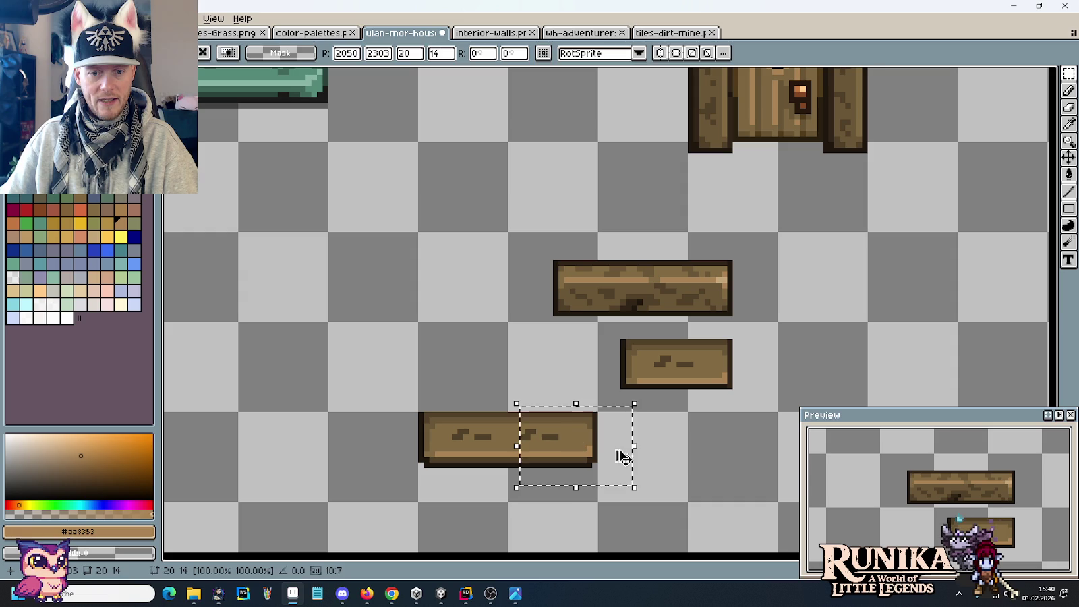
click(691, 470)
Eyedrop the plank's dark outline brown.
scroll(682, 465, up, 1)
key(i)
click(626, 202)
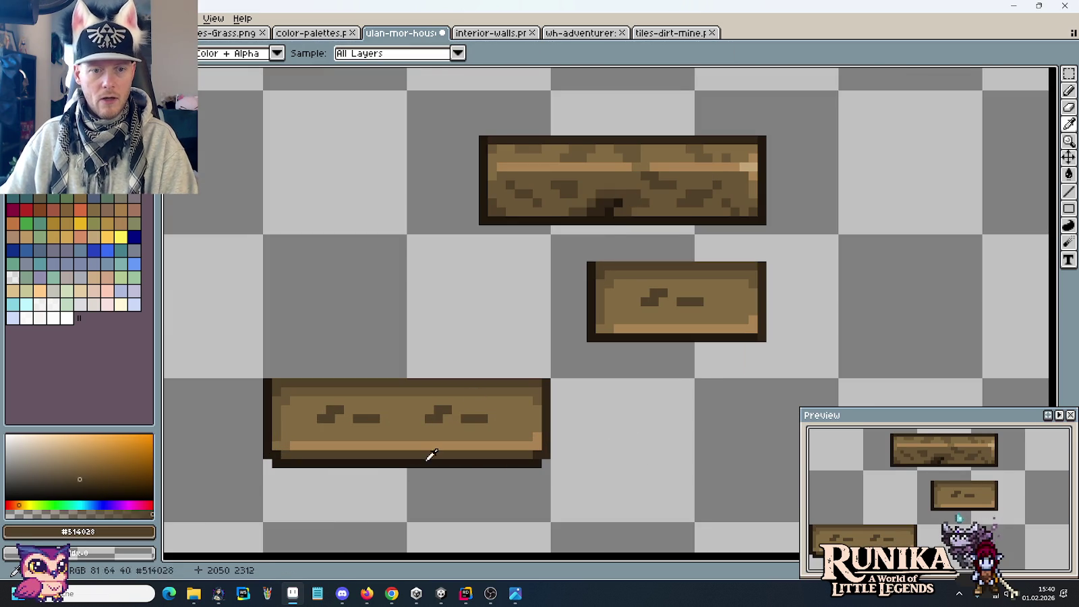
Paint over the long plank's old dark grain marks in the main plank brown.
scroll(631, 364, up, 1)
alt+click(551, 288)
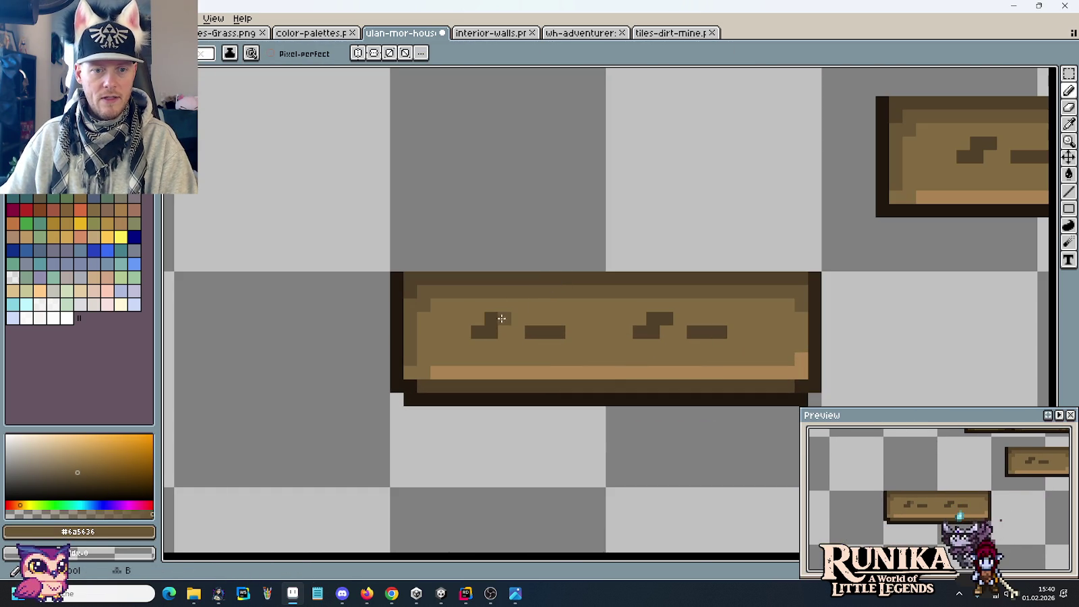
alt+click(586, 330)
drag(533, 332, 718, 332)
Add a new two-pixel dark grain mark and a light stripe pixel to the plank.
alt+click(700, 287)
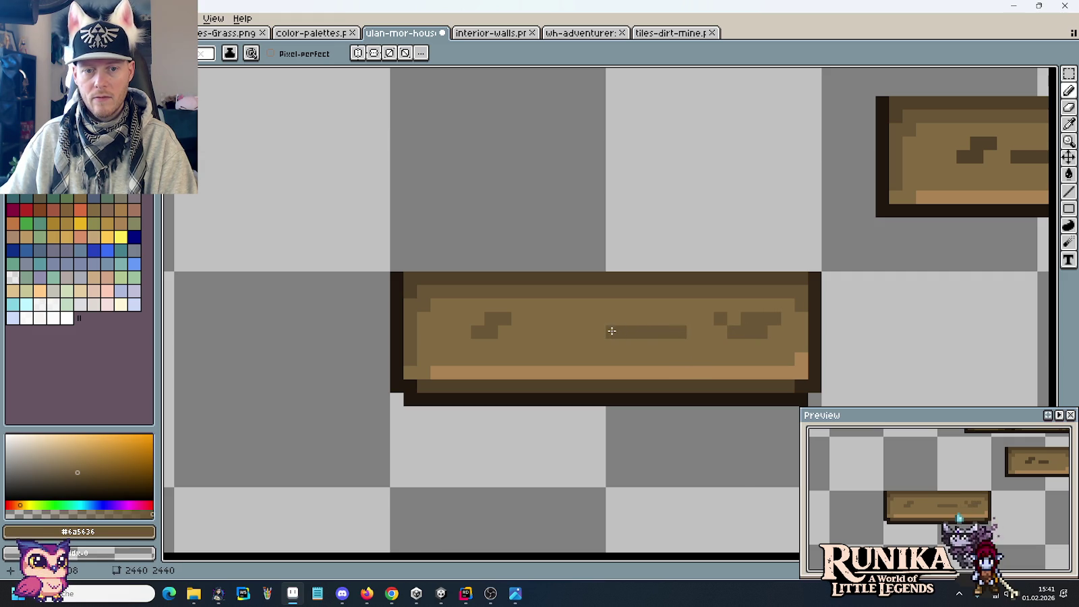
scroll(602, 331, down, 2)
scroll(607, 408, down, 1)
scroll(594, 398, up, 2)
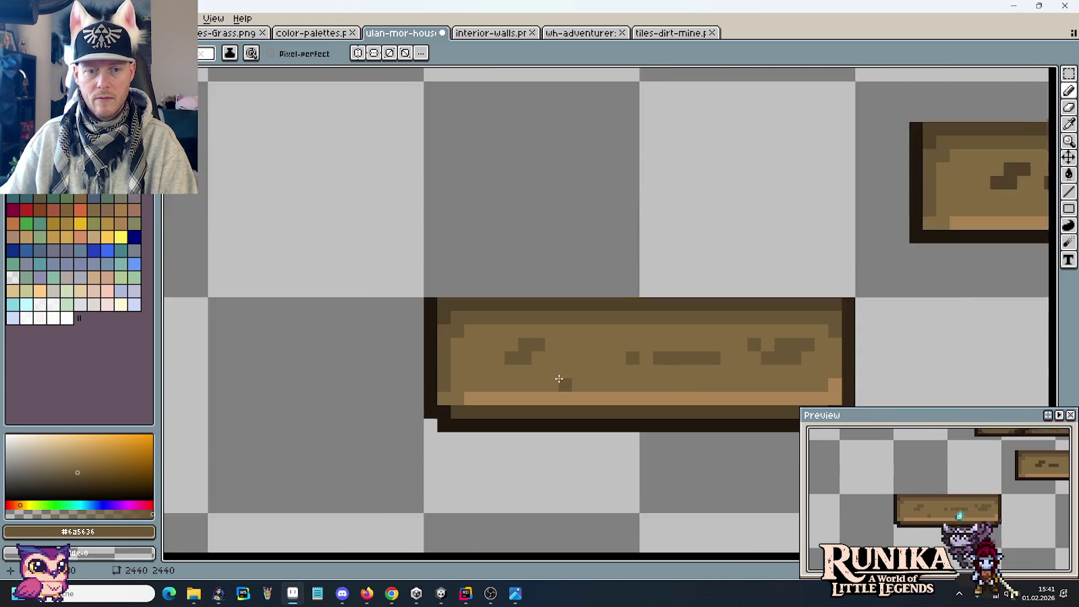
scroll(590, 380, up, 1)
drag(572, 380, 590, 381)
alt+click(651, 373)
click(615, 398)
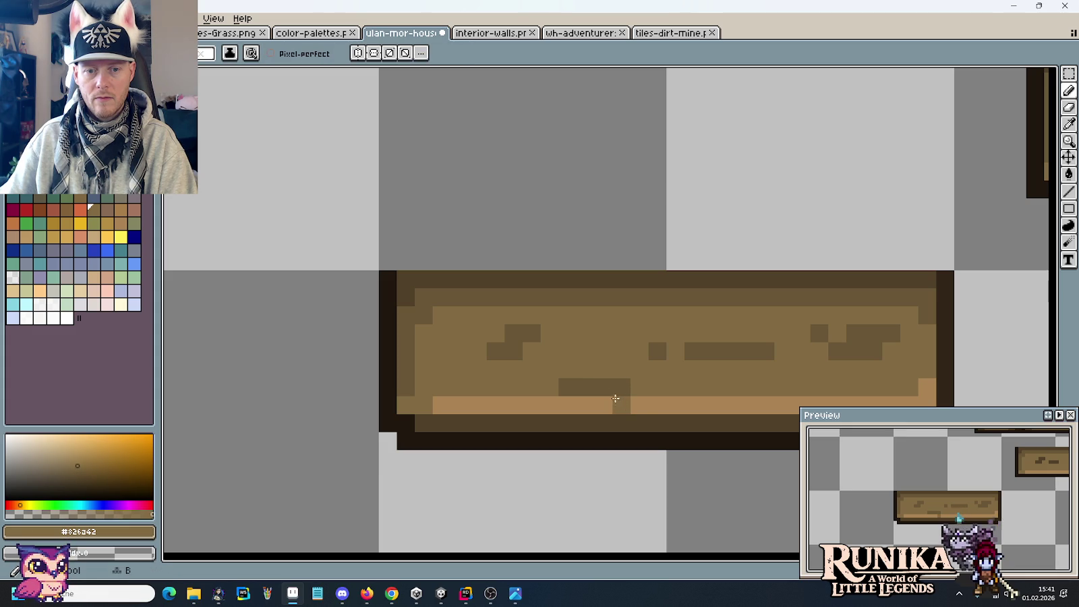
Marquee the long plank and move it above the house door.
scroll(639, 402, down, 3)
scroll(674, 405, down, 1)
key(m)
scroll(740, 408, down, 1)
mouse_move(740, 408)
mouse_down()
mouse_move(622, 378)
mouse_move(694, 458)
mouse_move(525, 205)
mouse_move(620, 414)
mouse_move(599, 222)
mouse_up()
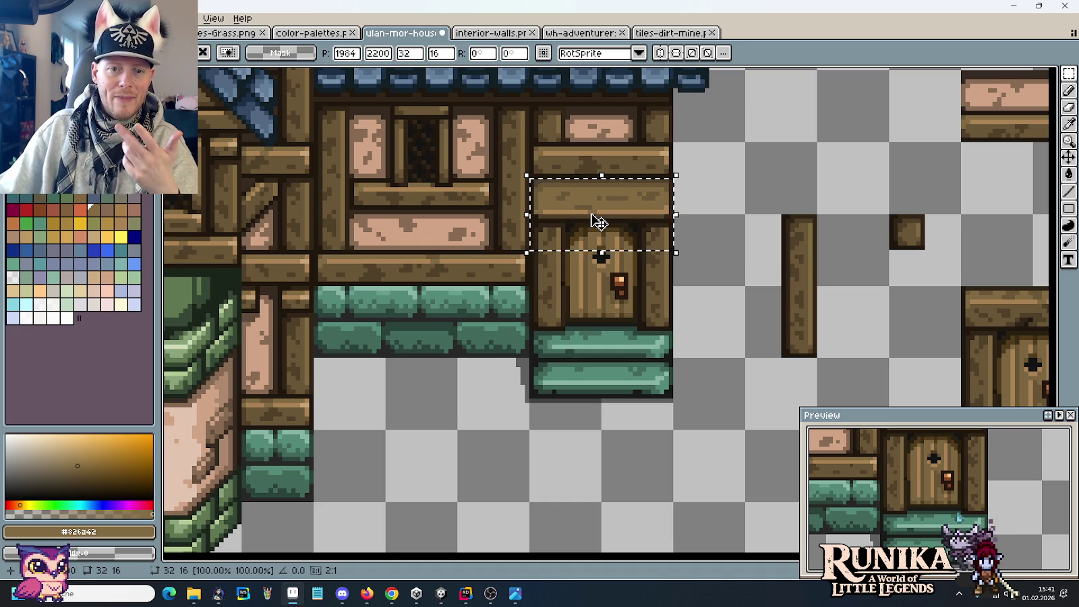
Commit the plank lintel above the door and inspect it zoomed in.
click(696, 310)
scroll(691, 324, down, 4)
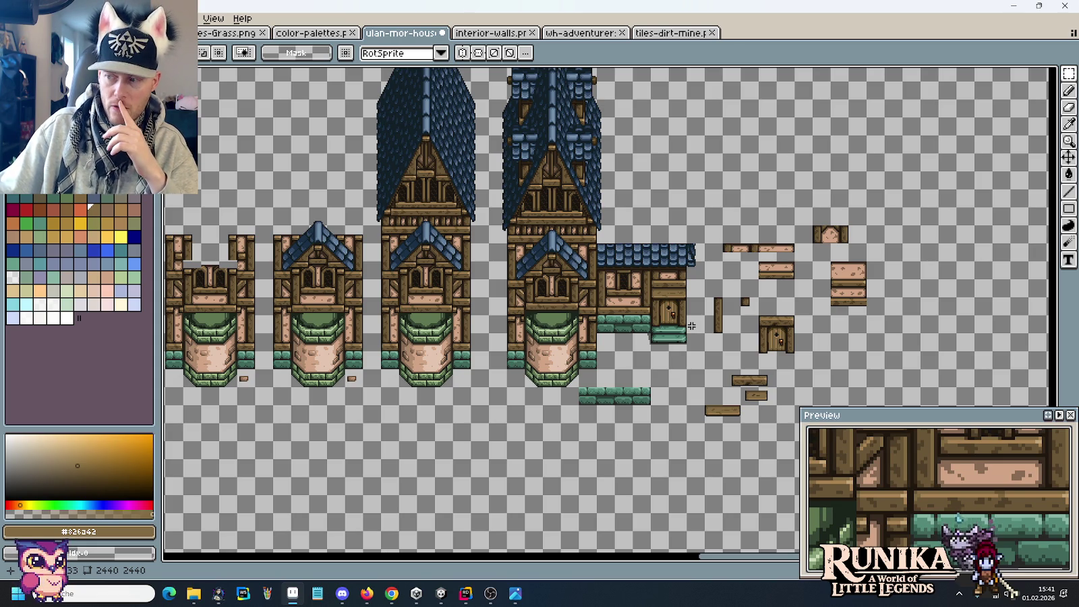
scroll(692, 326, up, 2)
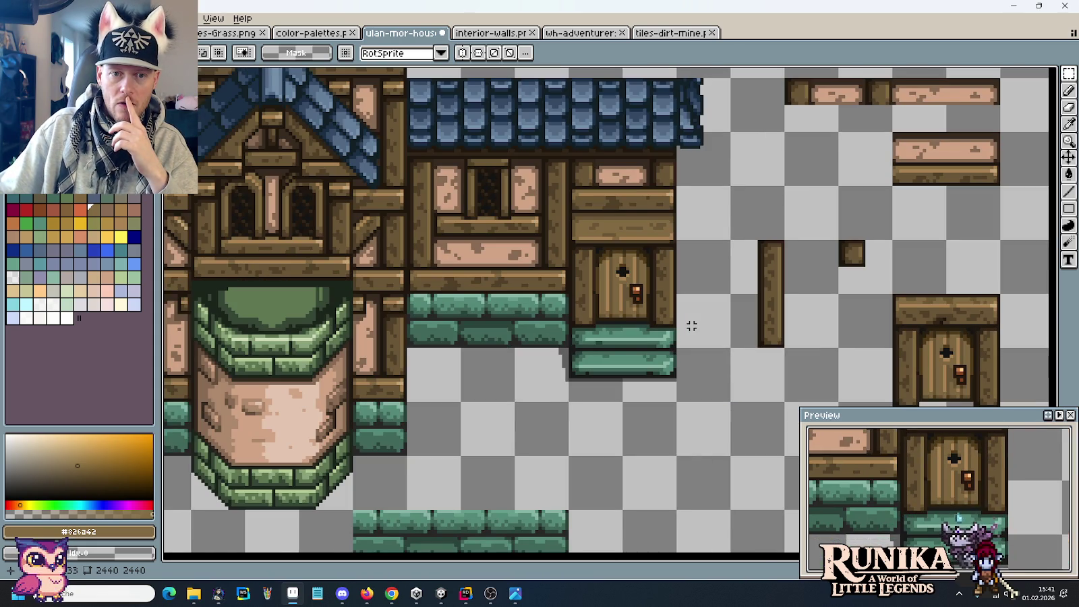
scroll(620, 236, up, 1)
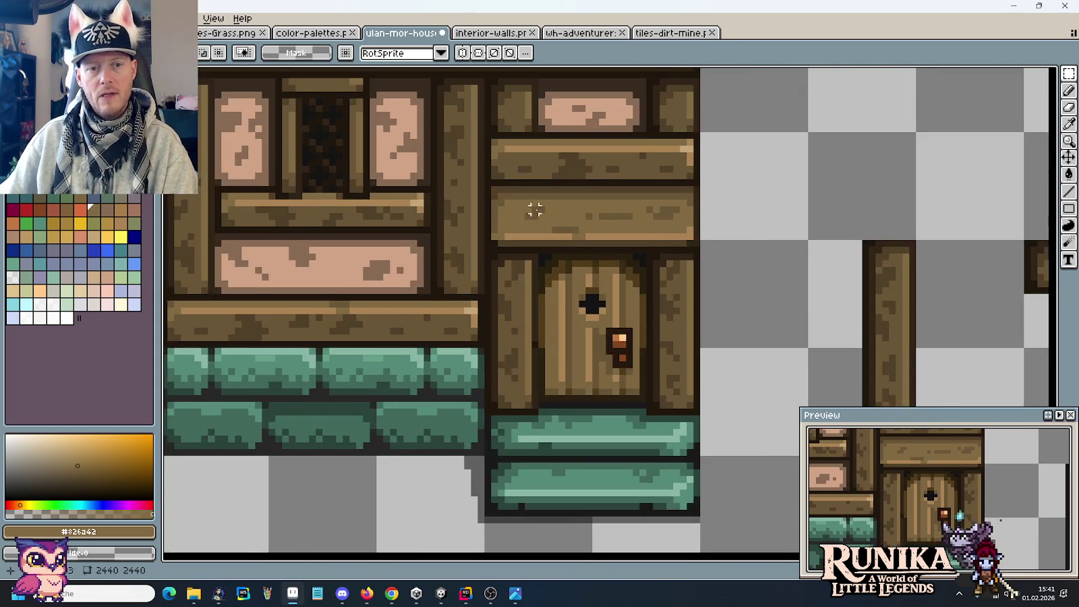
scroll(544, 285, up, 1)
scroll(543, 370, up, 1)
Pick the dark plank-outline brown and bring up the tiles-dirt-mine sprite.
key(b)
alt+click(456, 240)
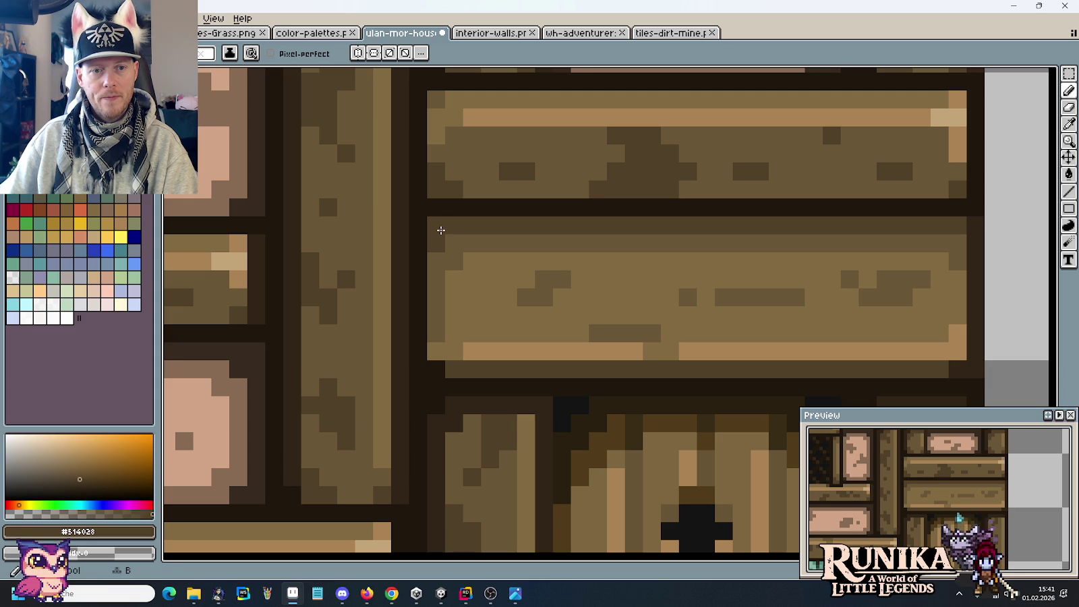
scroll(396, 183, down, 3)
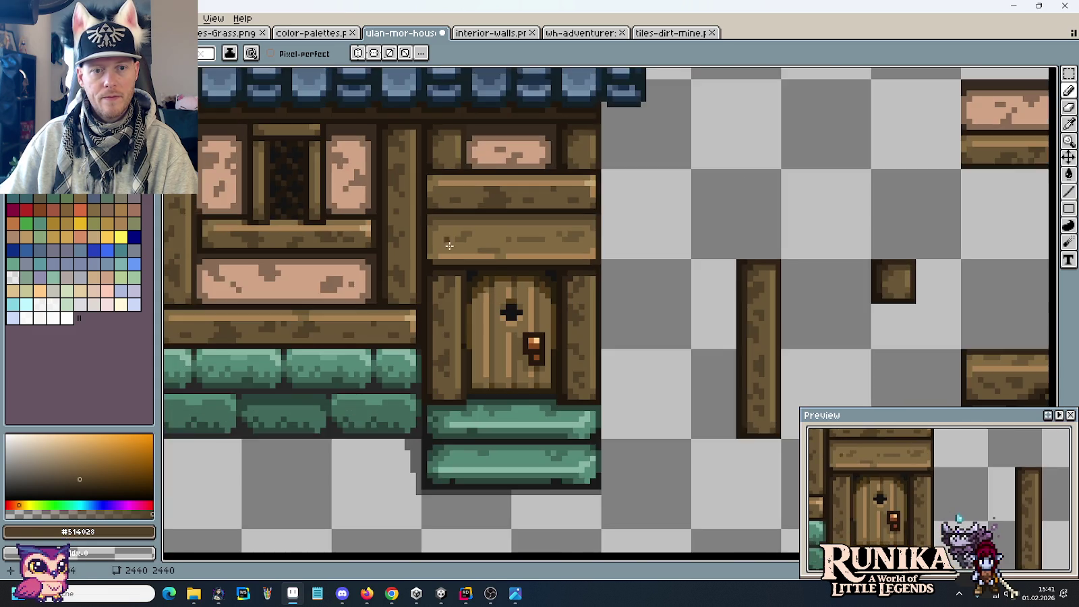
scroll(614, 223, up, 1)
key(i)
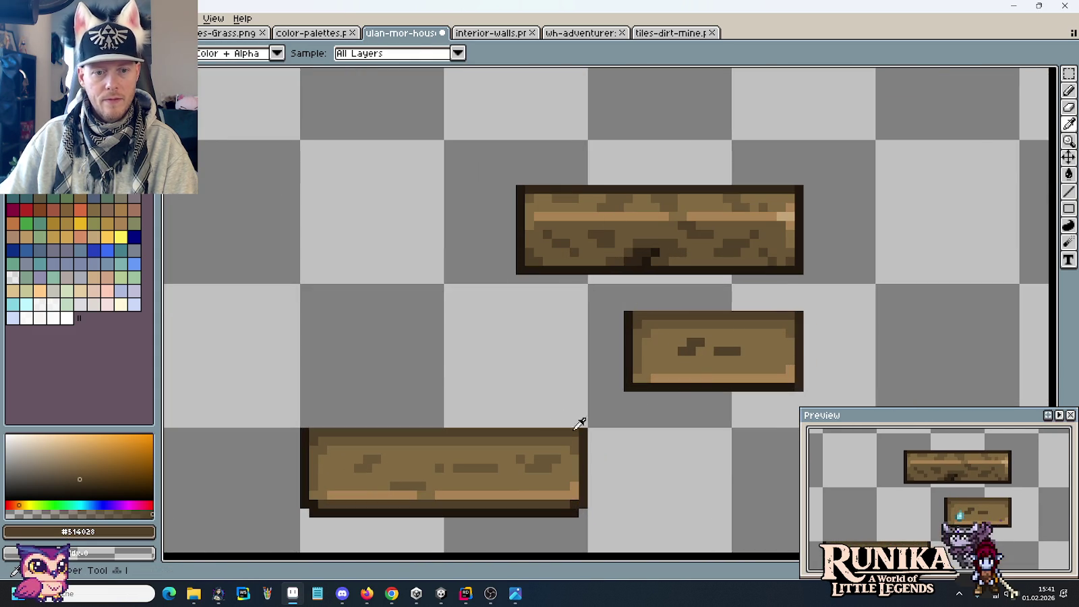
click(675, 34)
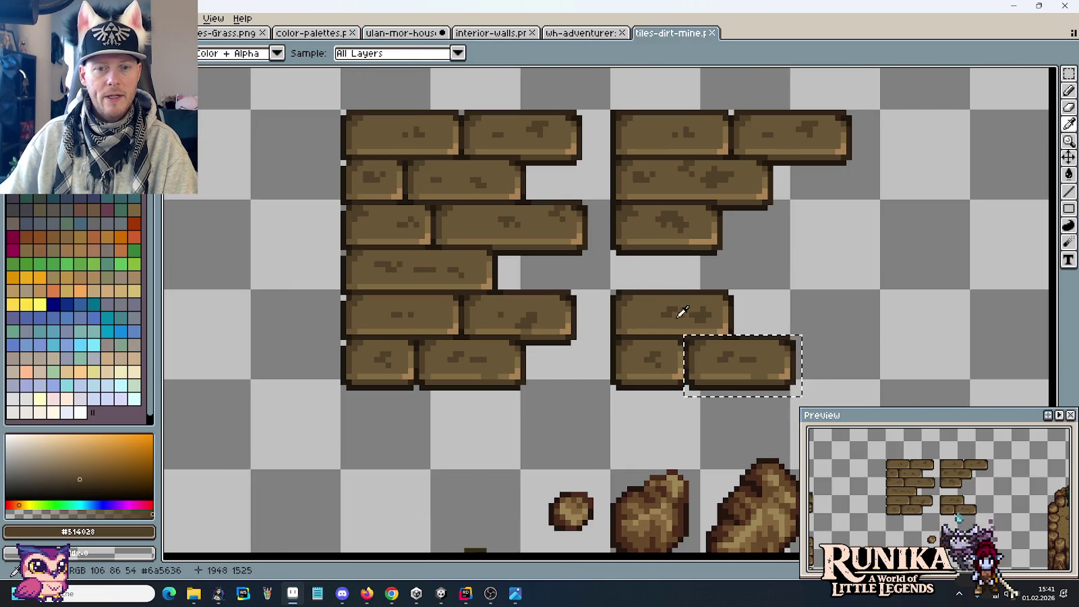
Eyedrop the dark outline brown #312517 and return to ulan-mor-house with the pencil.
scroll(624, 190, up, 2)
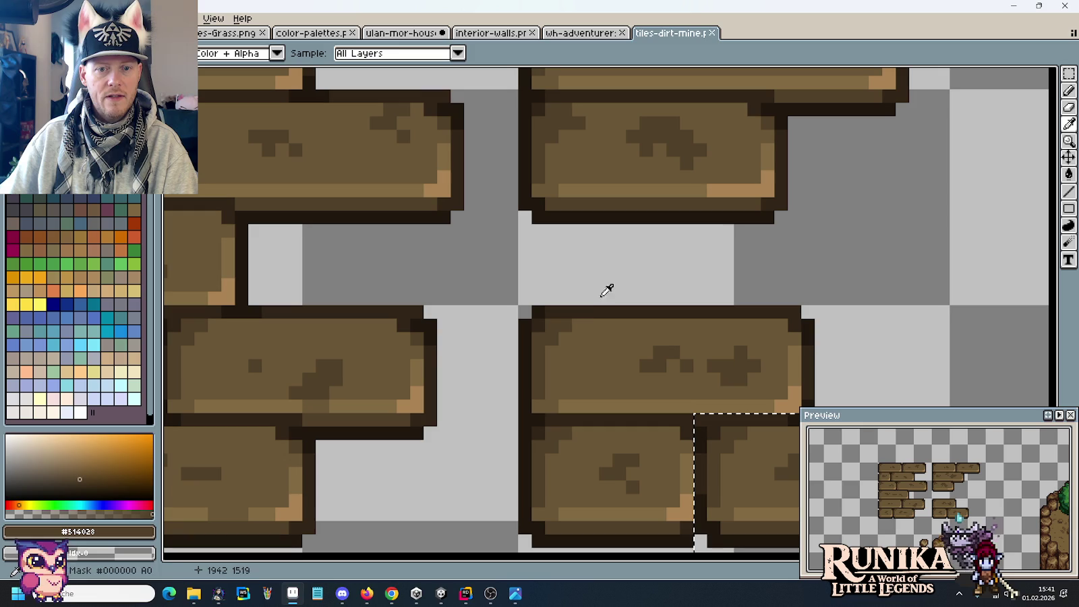
click(402, 32)
key(b)
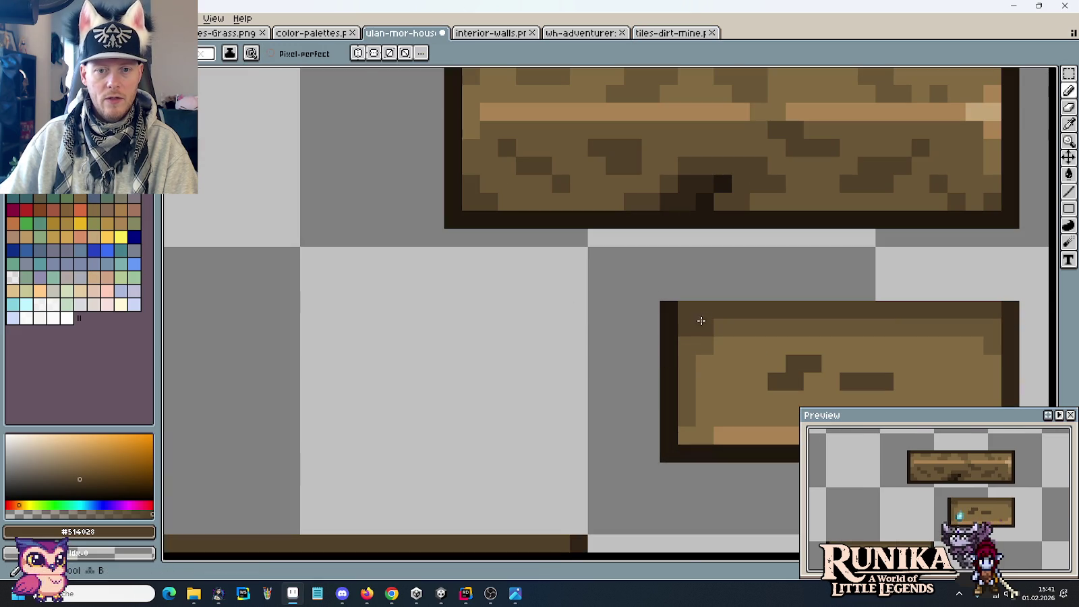
scroll(662, 155, down, 2)
key(i)
click(606, 285)
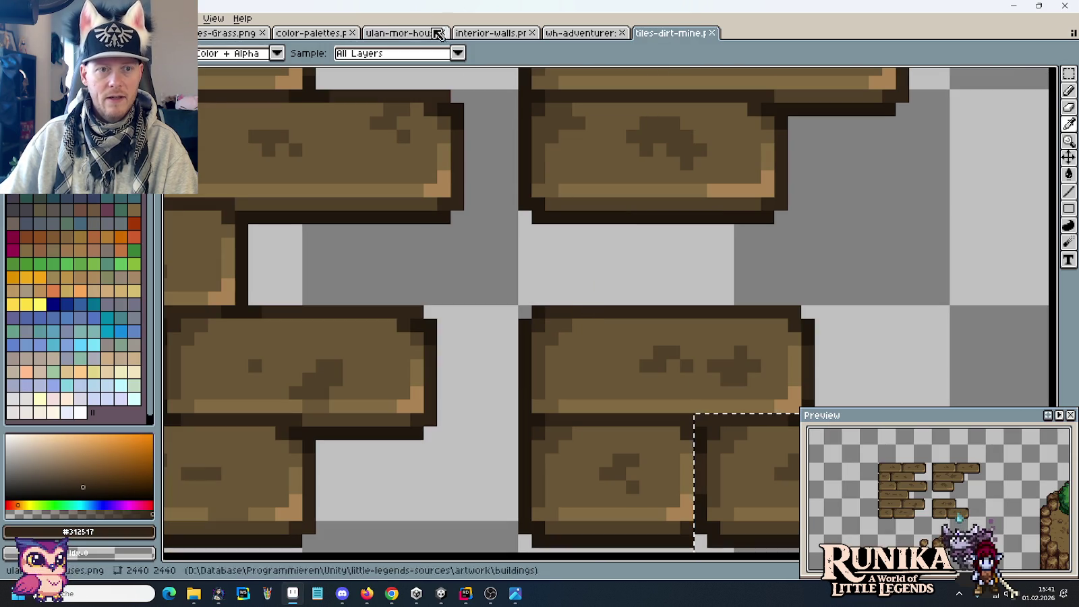
scroll(607, 285, up, 2)
scroll(717, 305, down, 5)
scroll(641, 270, up, 2)
scroll(562, 228, up, 2)
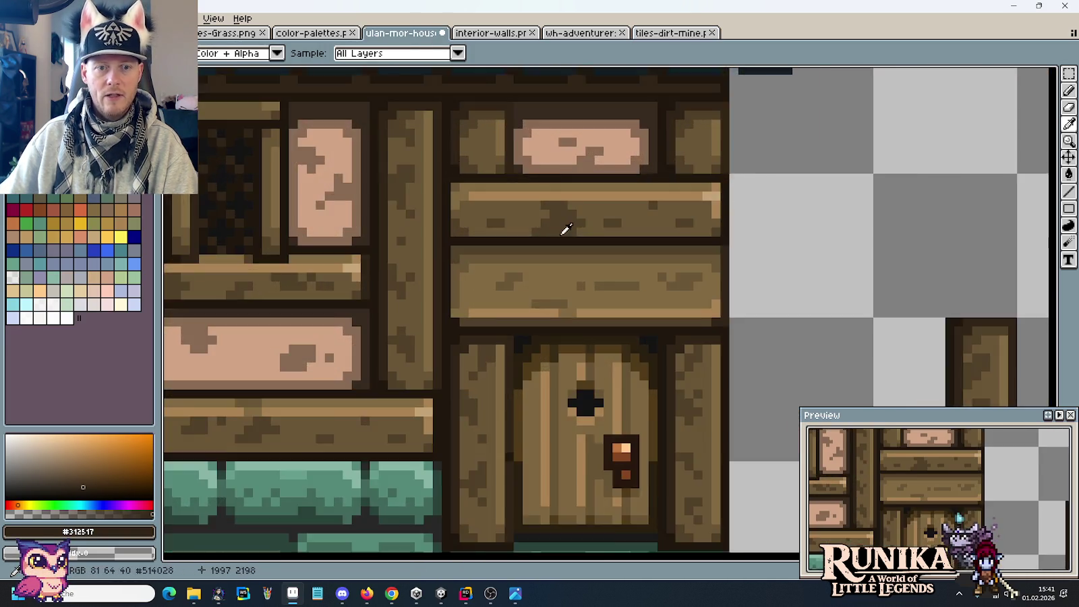
Repaint the dark strip along the lower lintel plank in the darker plank brown.
scroll(537, 275, up, 3)
key(b)
scroll(337, 272, left, 3)
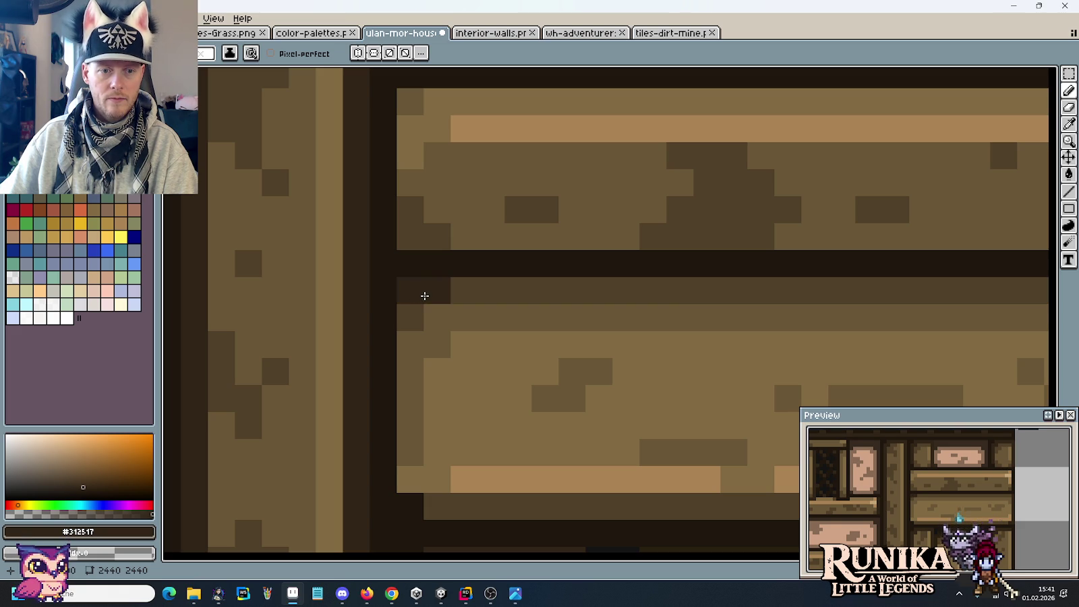
scroll(425, 296, down, 2)
scroll(607, 290, down, 1)
scroll(742, 290, up, 3)
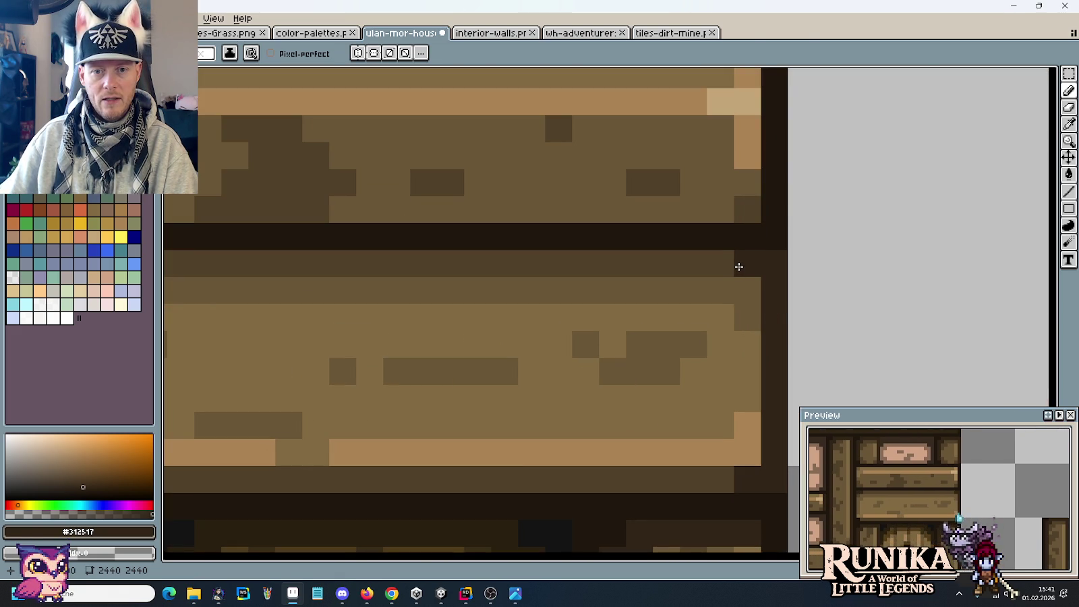
scroll(830, 291, down, 3)
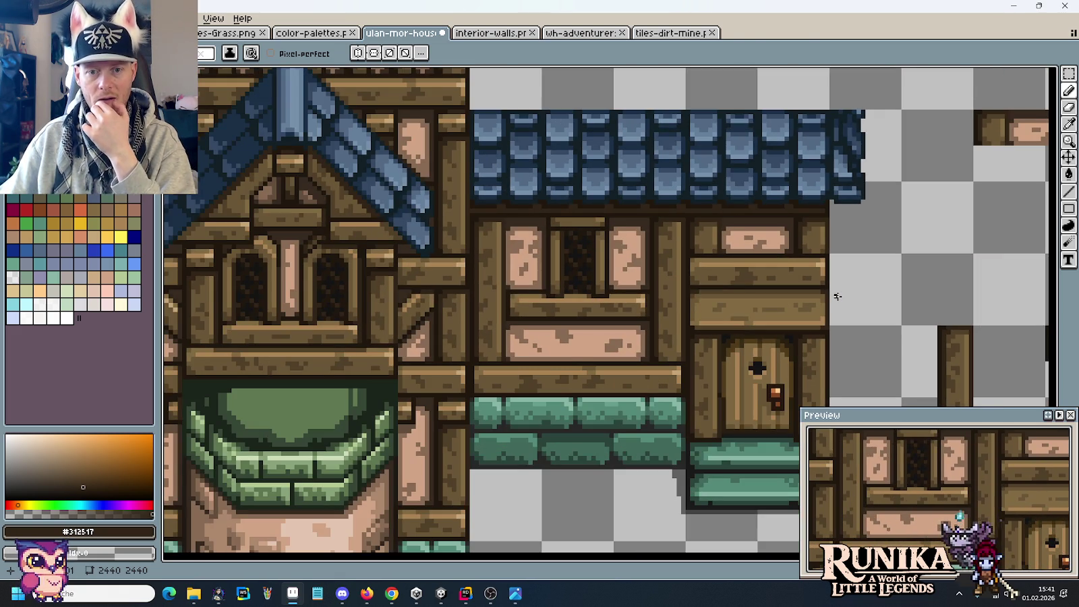
scroll(836, 296, up, 2)
scroll(751, 296, up, 2)
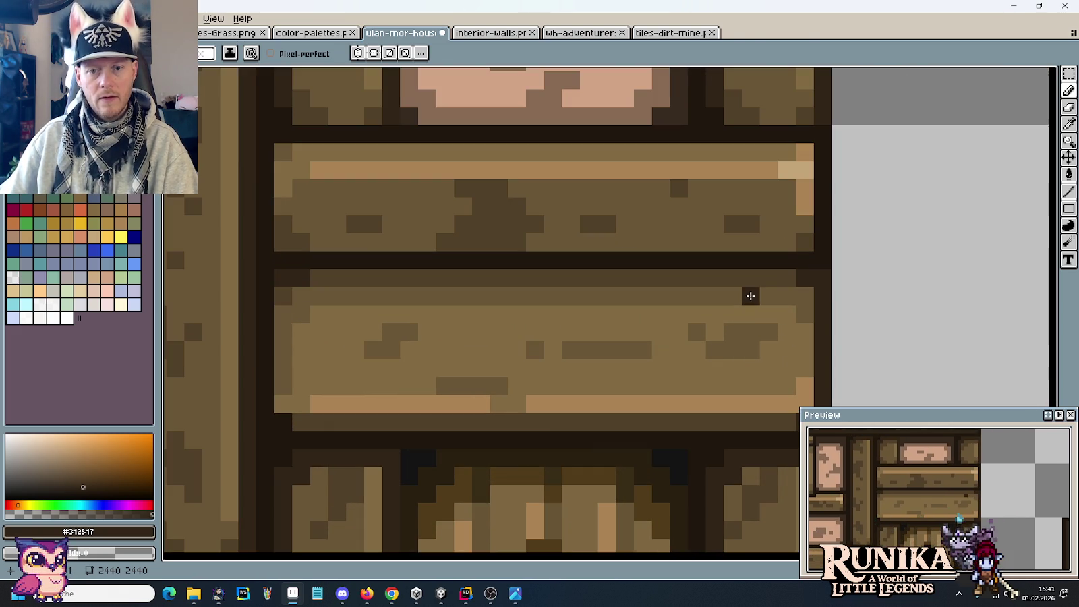
alt+click(751, 297)
drag(768, 280, 342, 275)
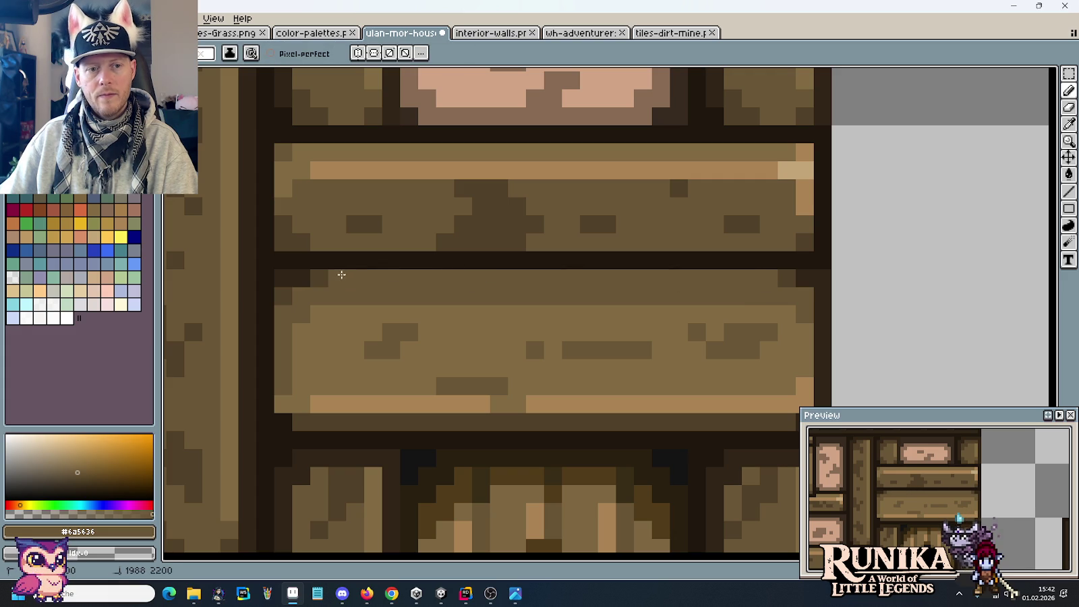
Try a main-brown row across the lower plank, then undo that stroke.
scroll(495, 316, down, 3)
scroll(493, 324, up, 2)
scroll(489, 304, up, 1)
alt+click(484, 286)
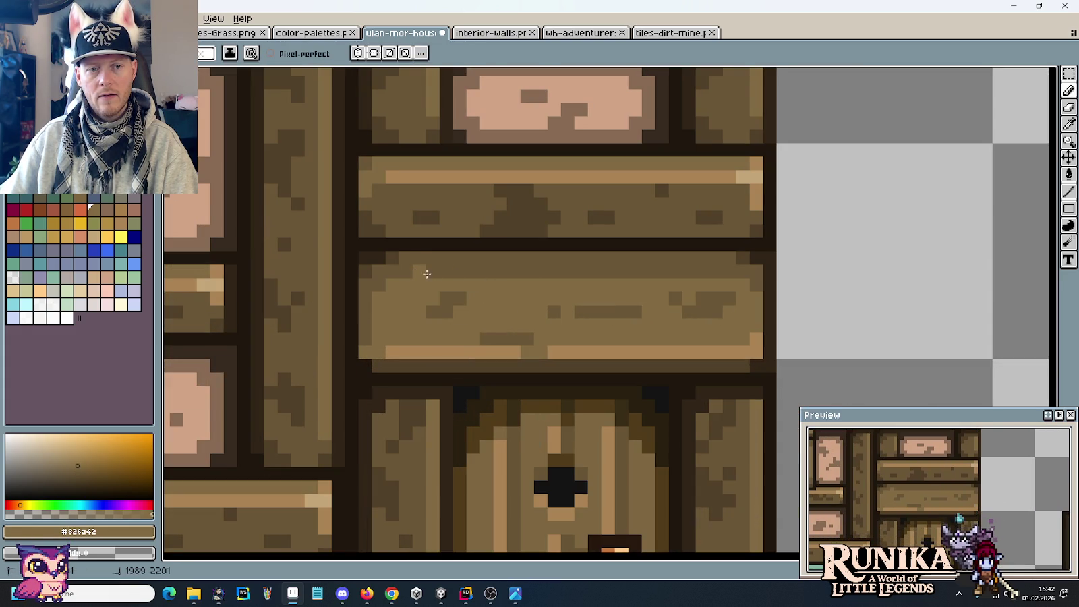
drag(427, 273, 721, 271)
scroll(688, 278, down, 3)
scroll(575, 278, up, 2)
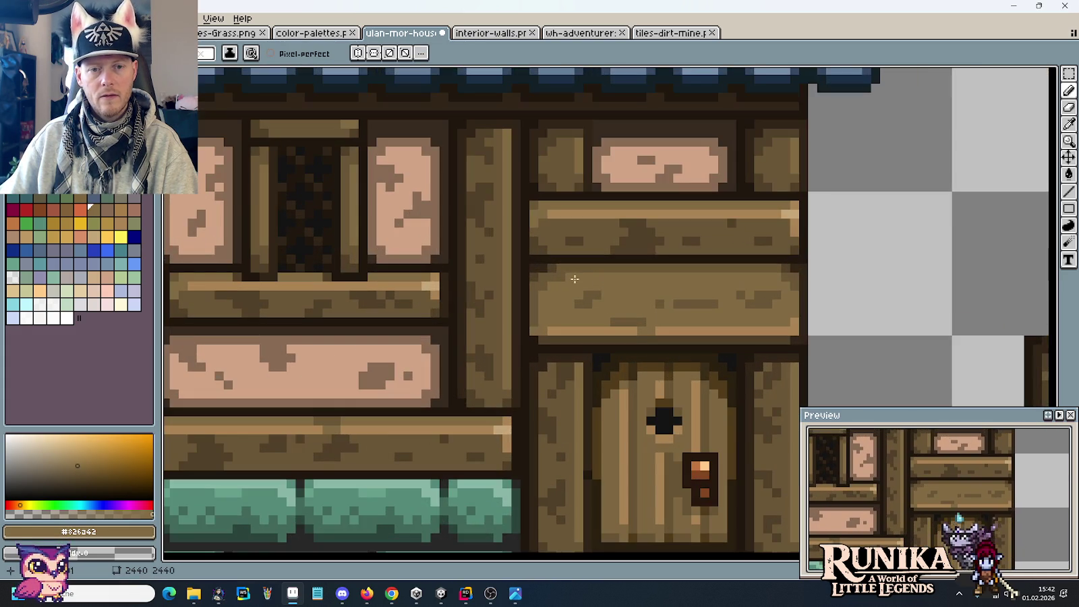
scroll(628, 295, down, 2)
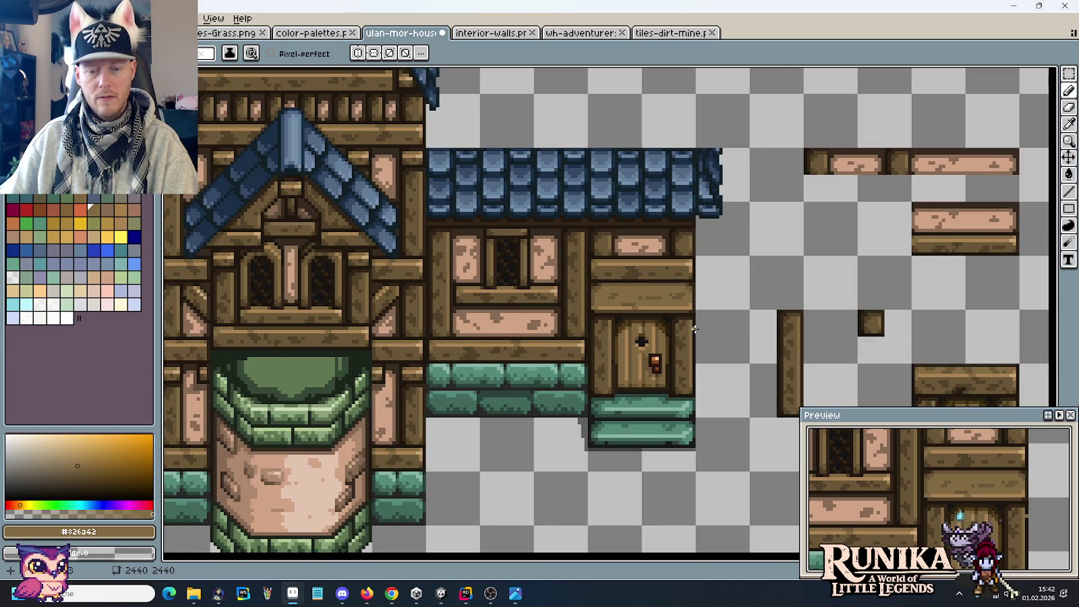
key(ctrl+z)
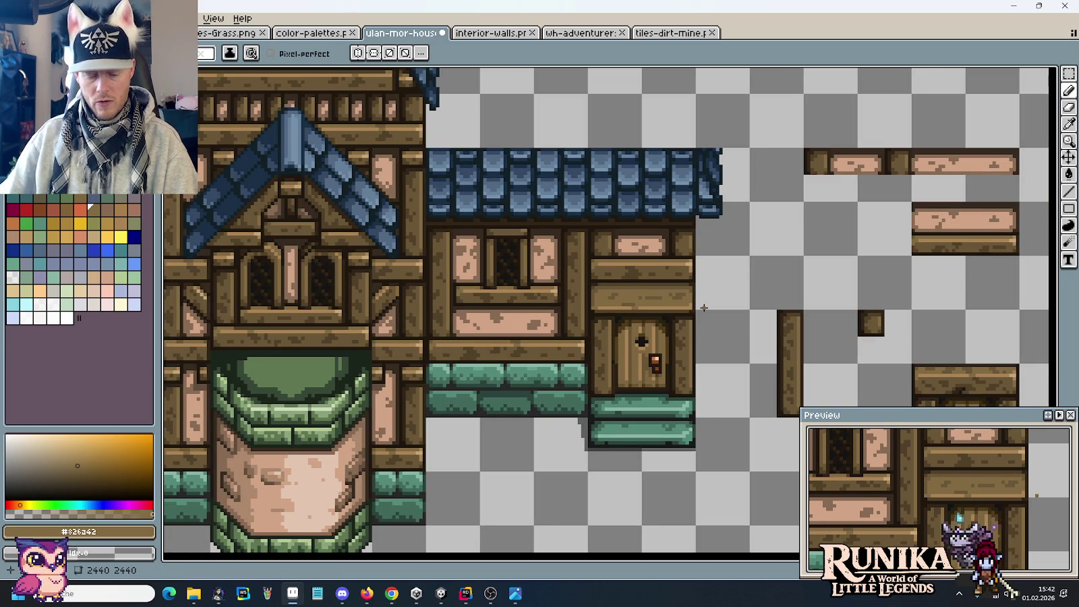
scroll(703, 308, up, 5)
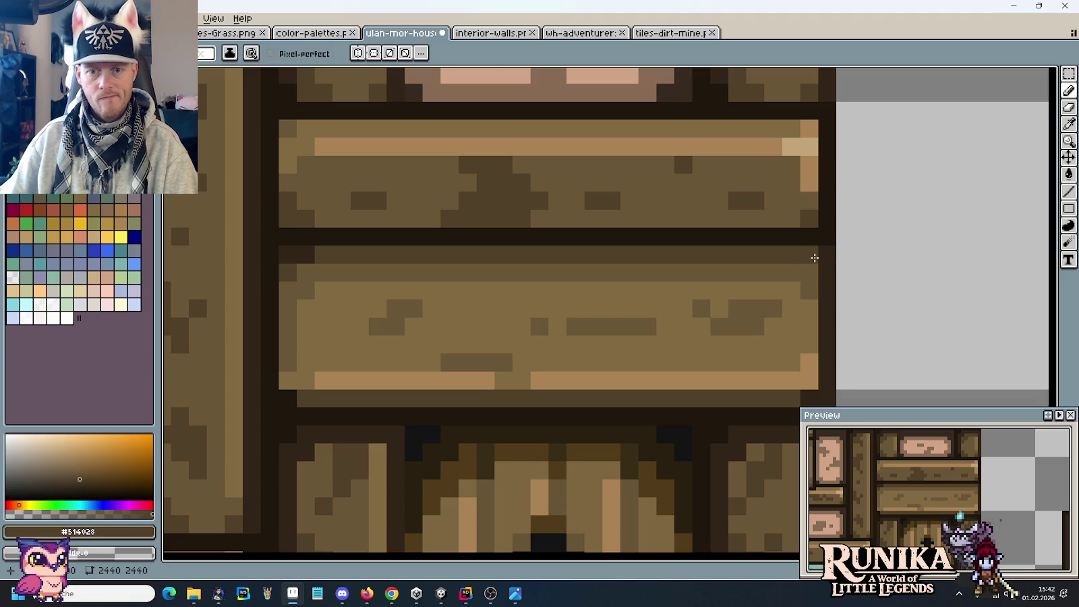
Sample the dark outline brown #312517 from the canvas for the pencil.
key(i)
click(813, 255)
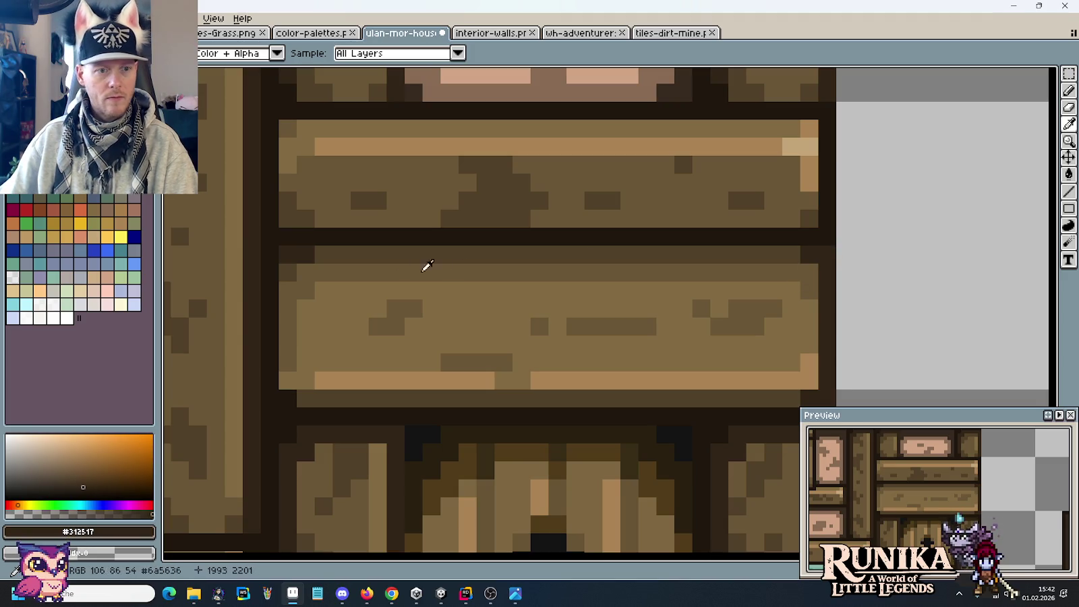
click(309, 257)
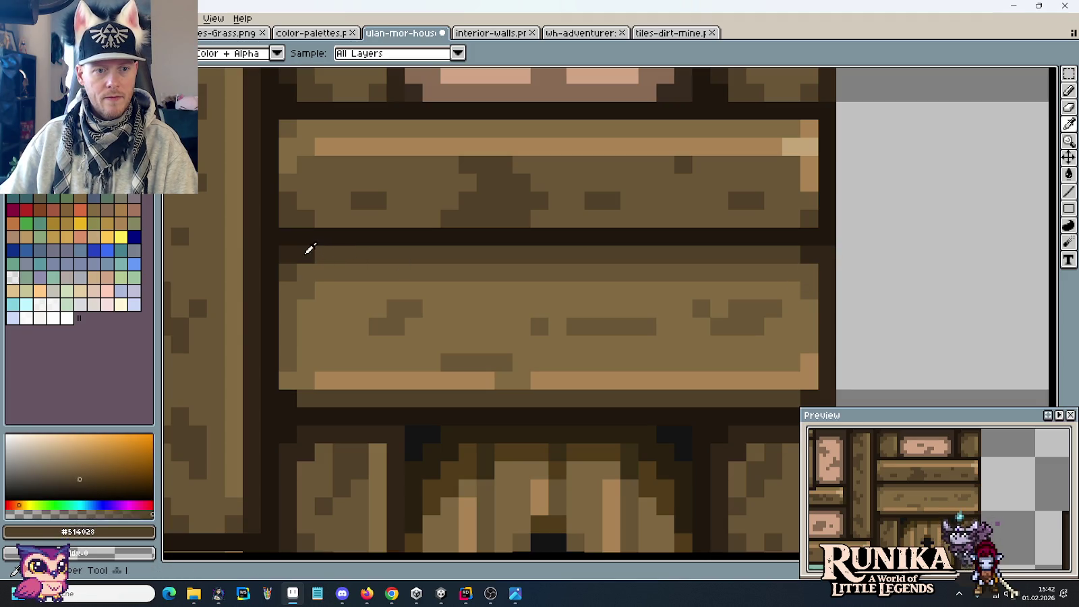
key(b)
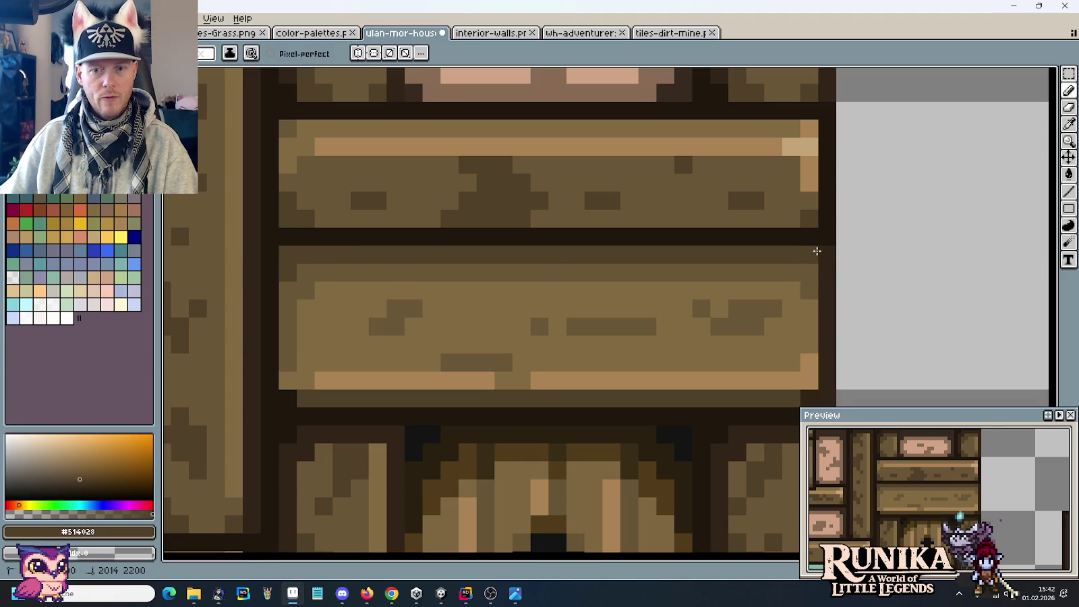
scroll(775, 313, down, 3)
scroll(762, 330, up, 2)
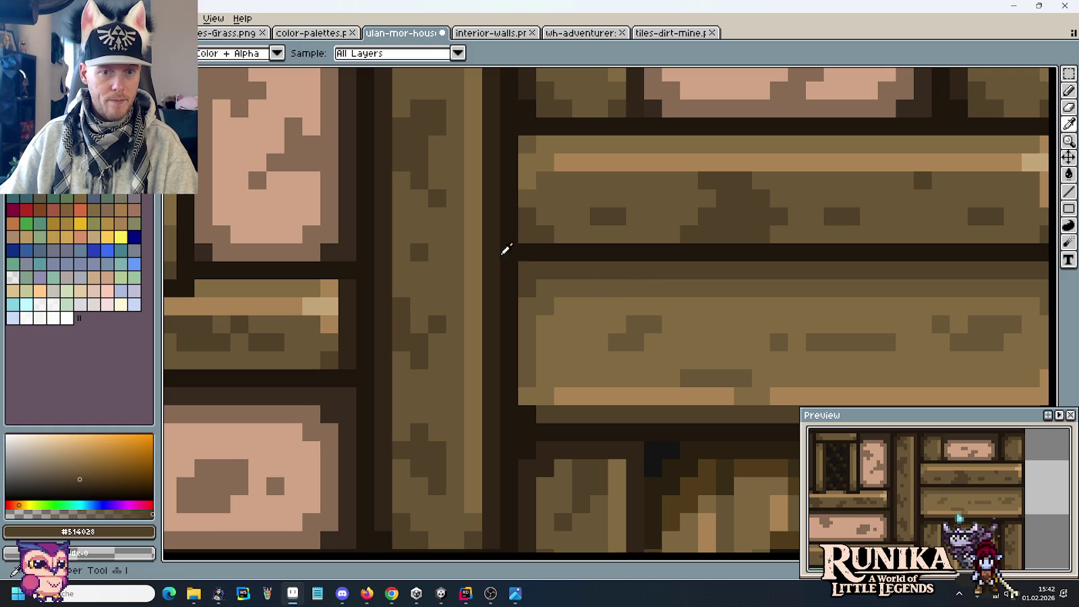
alt+click(528, 263)
scroll(525, 268, down, 2)
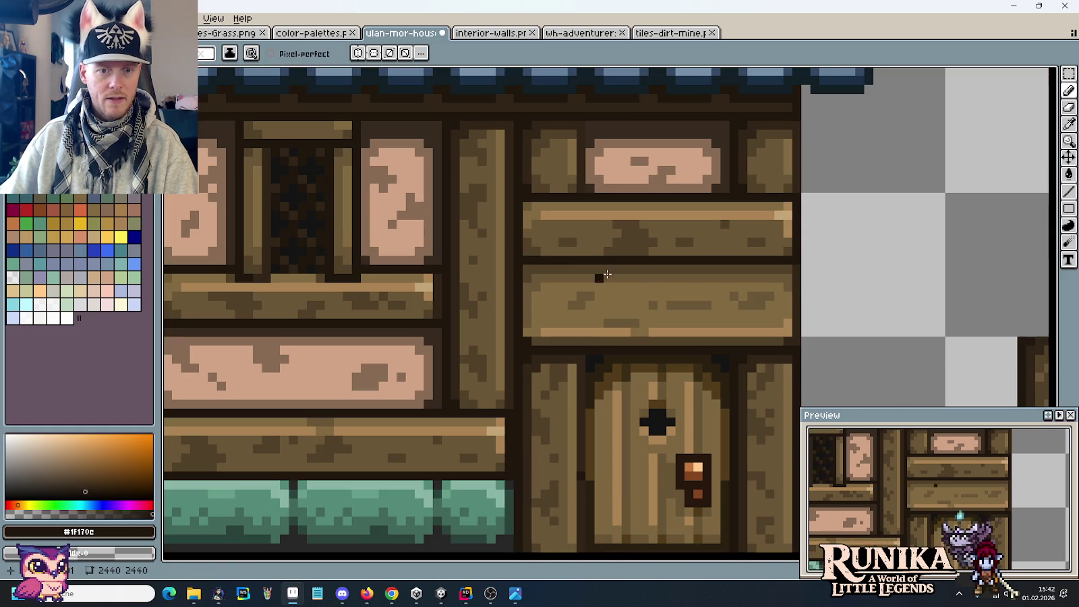
alt+click(800, 270)
scroll(540, 264, up, 3)
Dot dark texture pixels on the lower plank, undoing the last one.
click(448, 297)
scroll(610, 319, down, 3)
scroll(722, 342, up, 4)
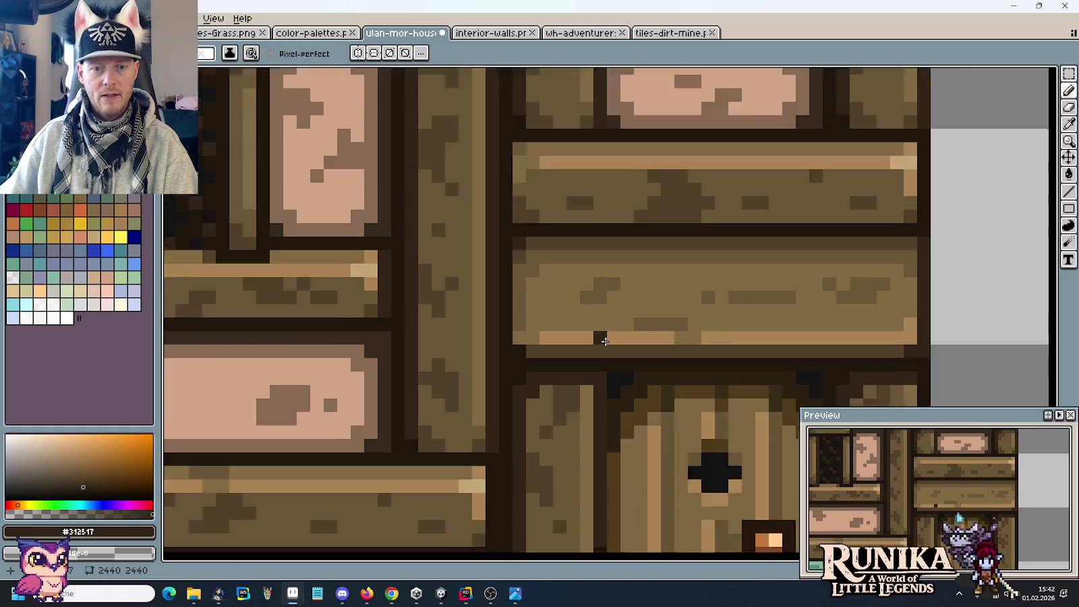
click(516, 224)
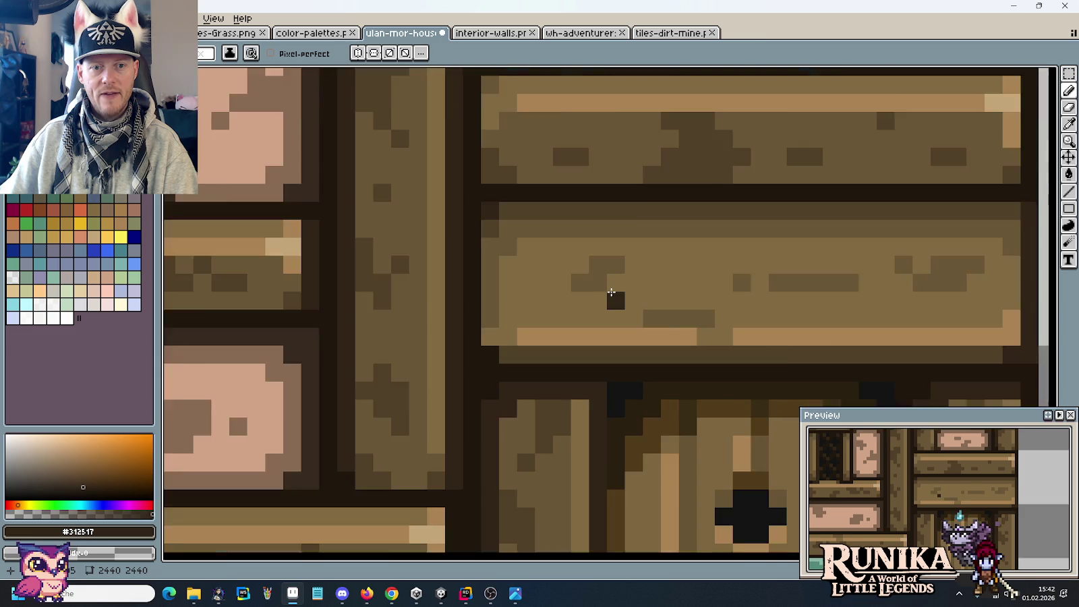
scroll(611, 297, down, 4)
scroll(575, 286, up, 2)
scroll(552, 258, up, 1)
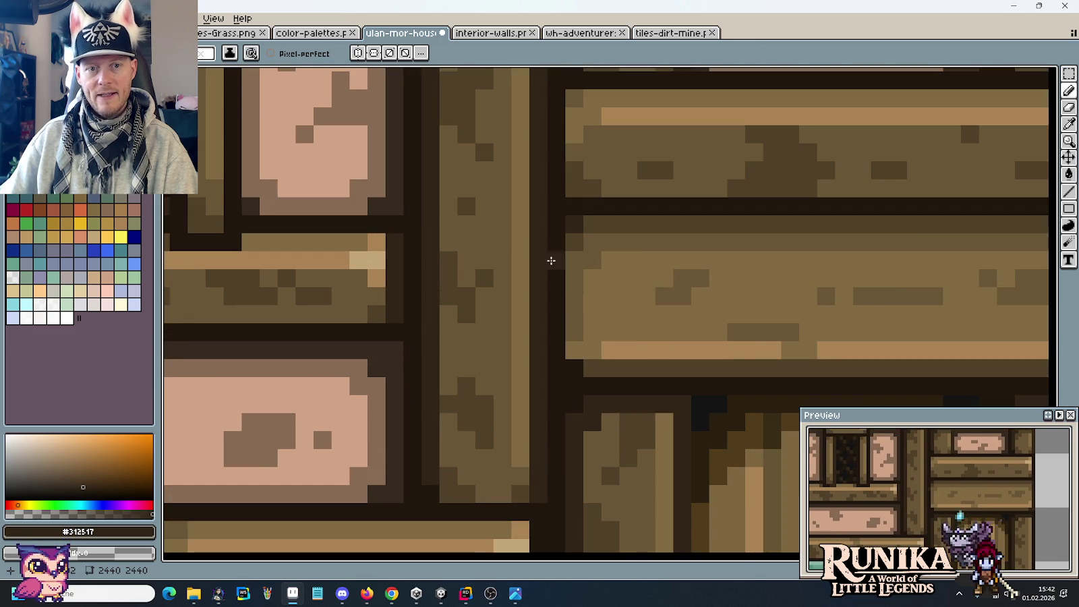
scroll(607, 310, up, 1)
click(613, 332)
key(ctrl+z)
Draw a #826a42 highlight row along the lower plank's top edge.
alt+click(586, 278)
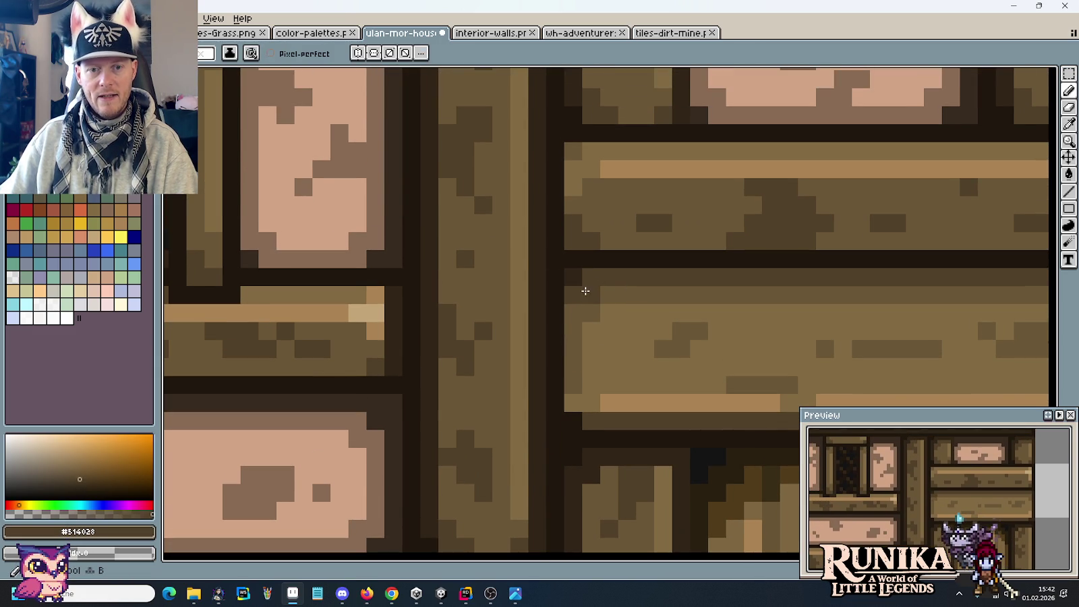
alt+click(608, 310)
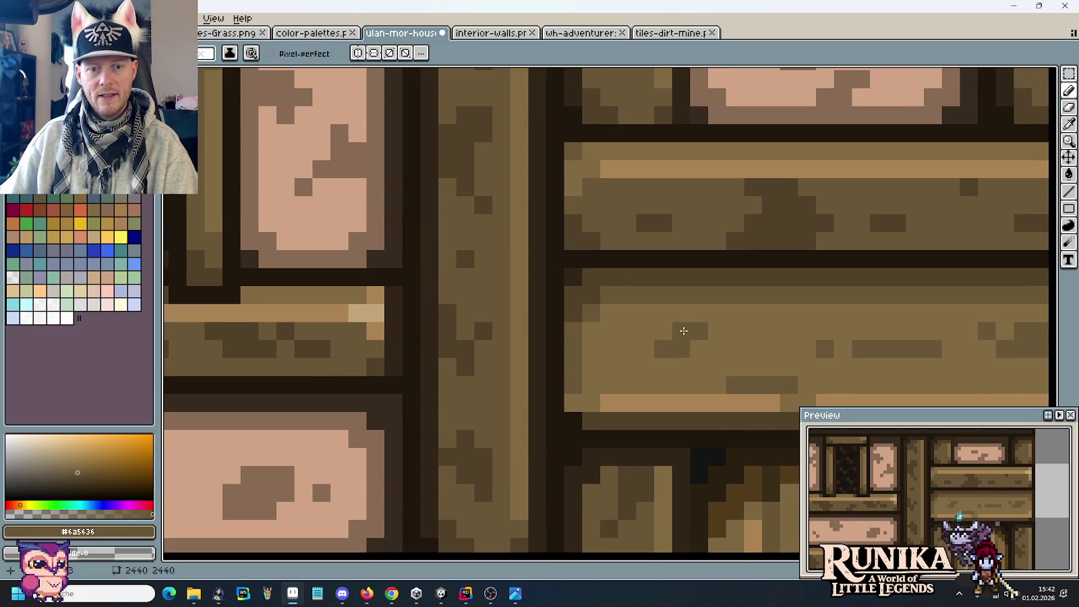
scroll(604, 314, down, 3)
scroll(644, 355, up, 3)
alt+click(644, 353)
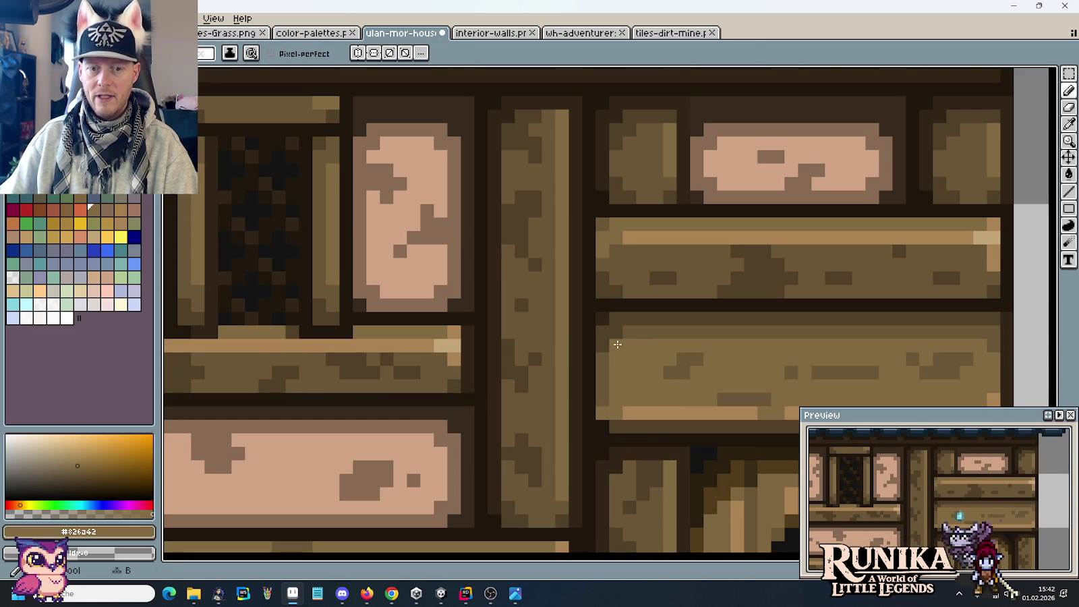
drag(633, 335, 836, 334)
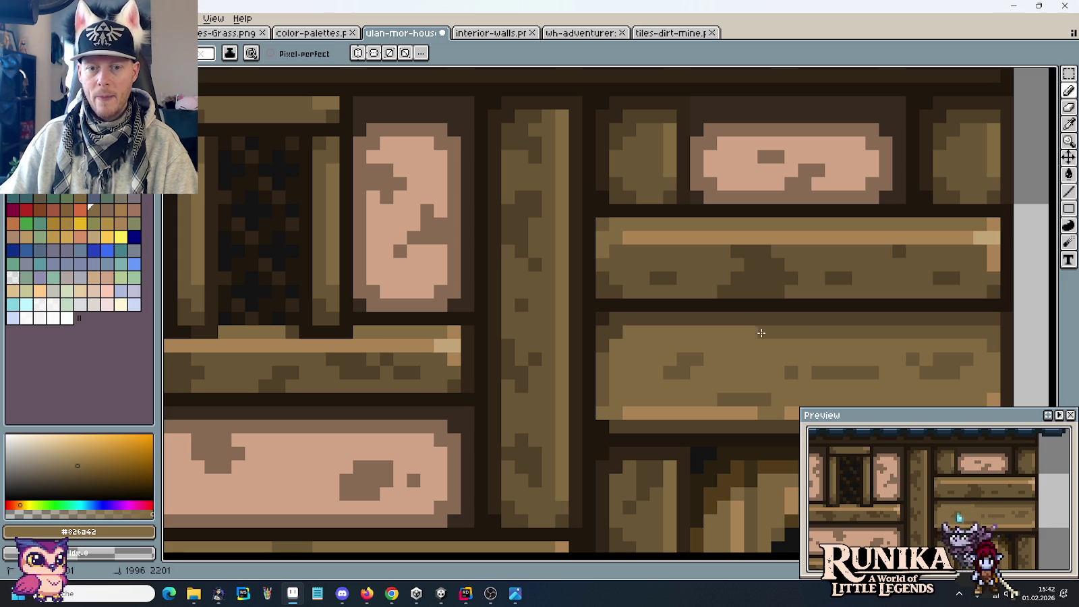
drag(989, 335, 871, 332)
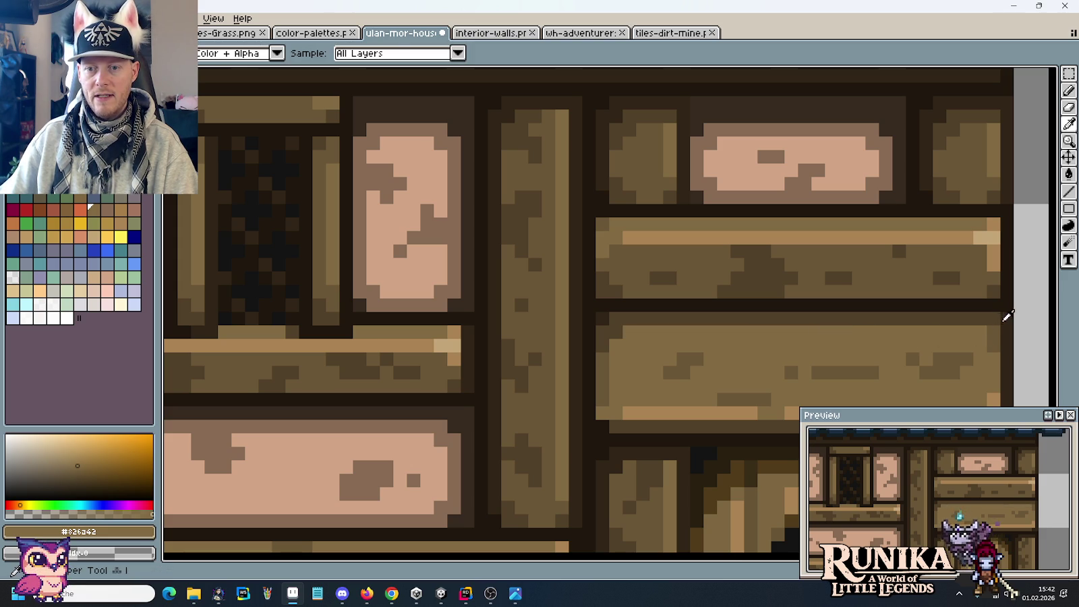
Re-select the mid-brown #514028 from the plank.
alt+click(984, 317)
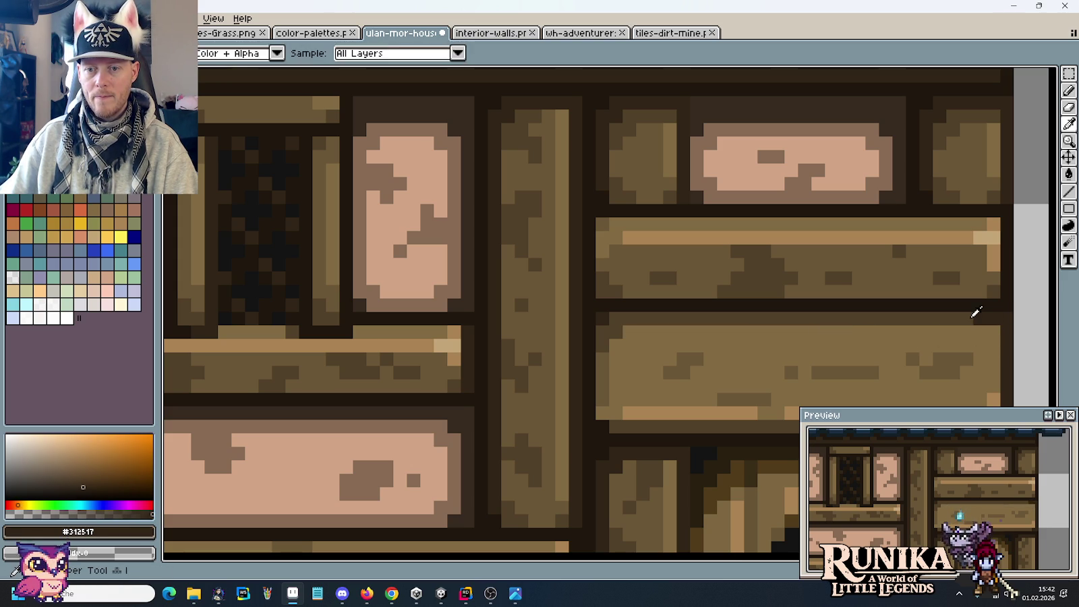
alt+click(977, 314)
scroll(995, 344, down, 1)
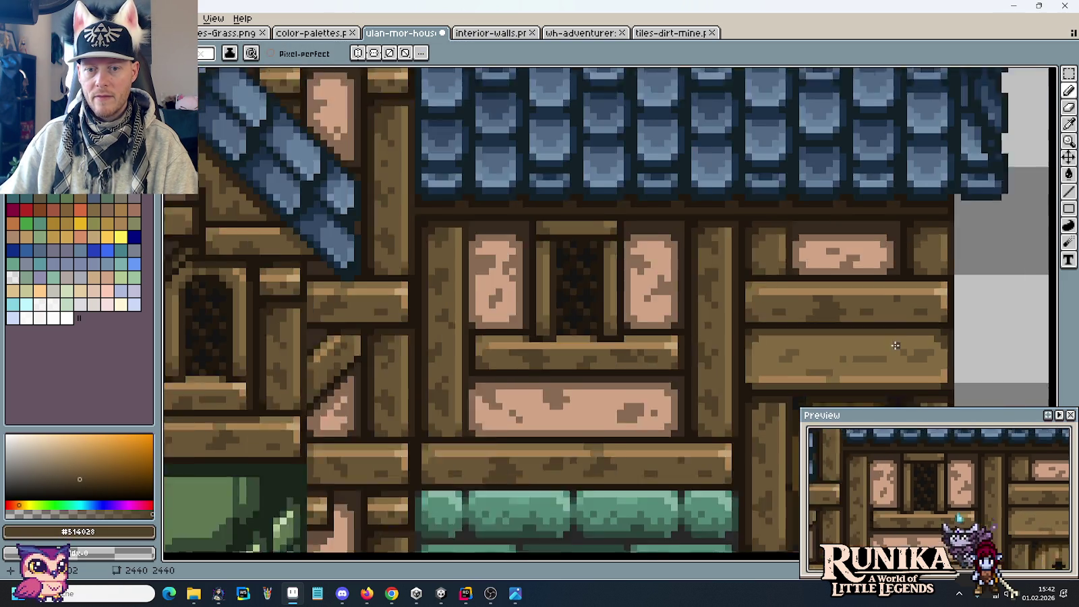
scroll(985, 344, down, 1)
scroll(945, 341, down, 2)
scroll(903, 335, down, 1)
drag(903, 335, 710, 241)
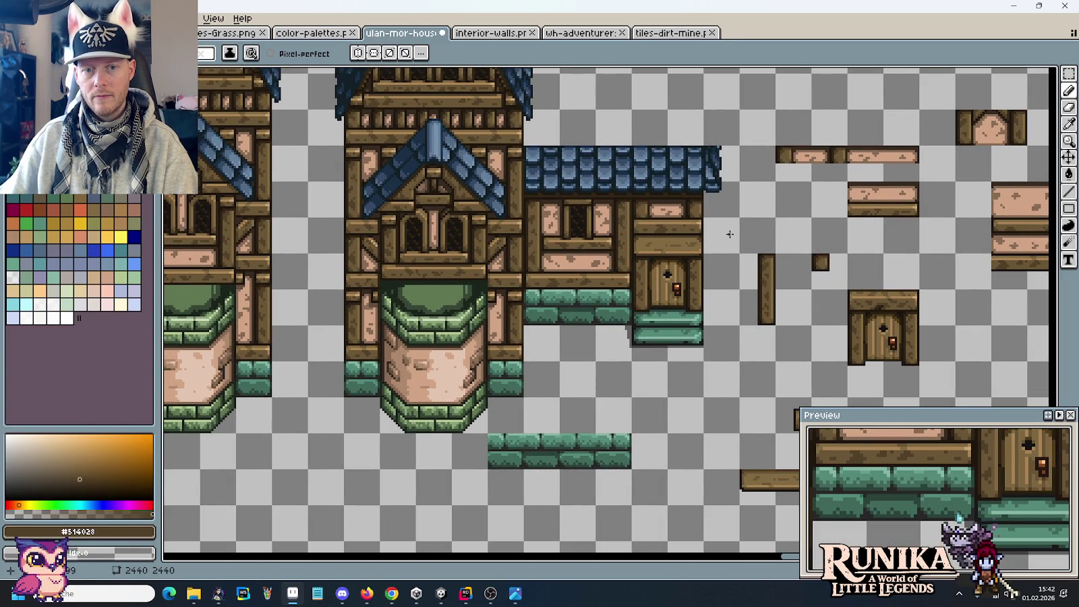
scroll(715, 234, up, 2)
scroll(705, 239, up, 2)
drag(556, 270, 663, 285)
alt+click(282, 322)
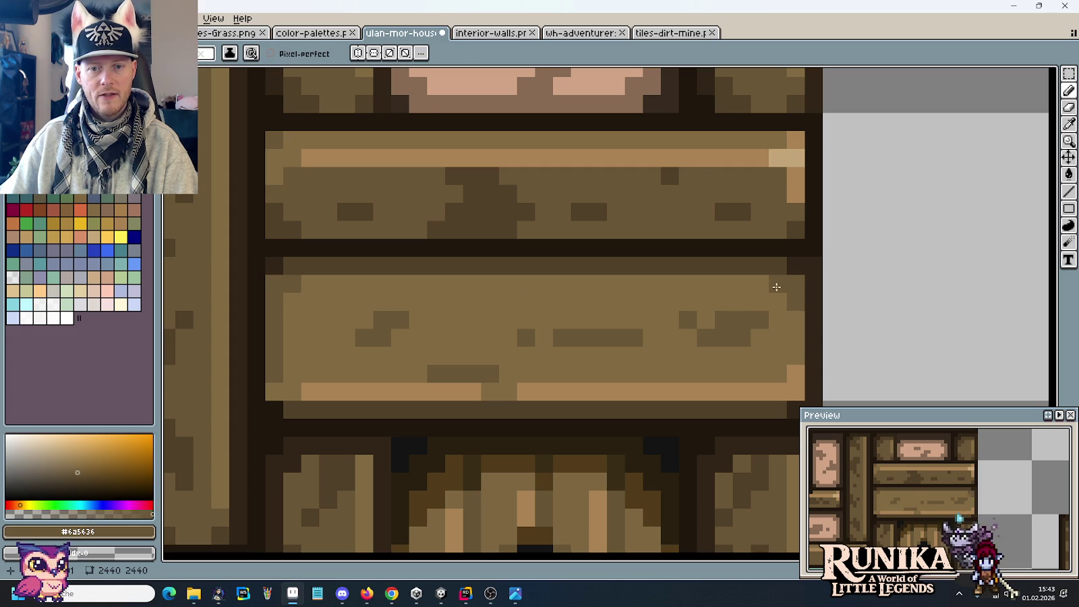
scroll(776, 286, down, 3)
scroll(769, 352, down, 1)
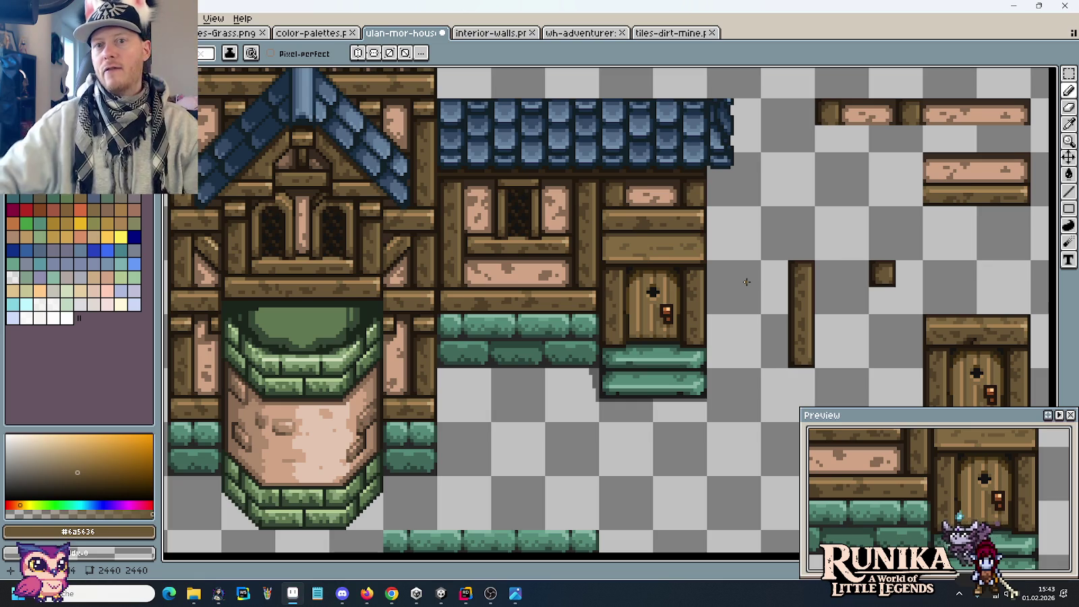
scroll(729, 290, up, 1)
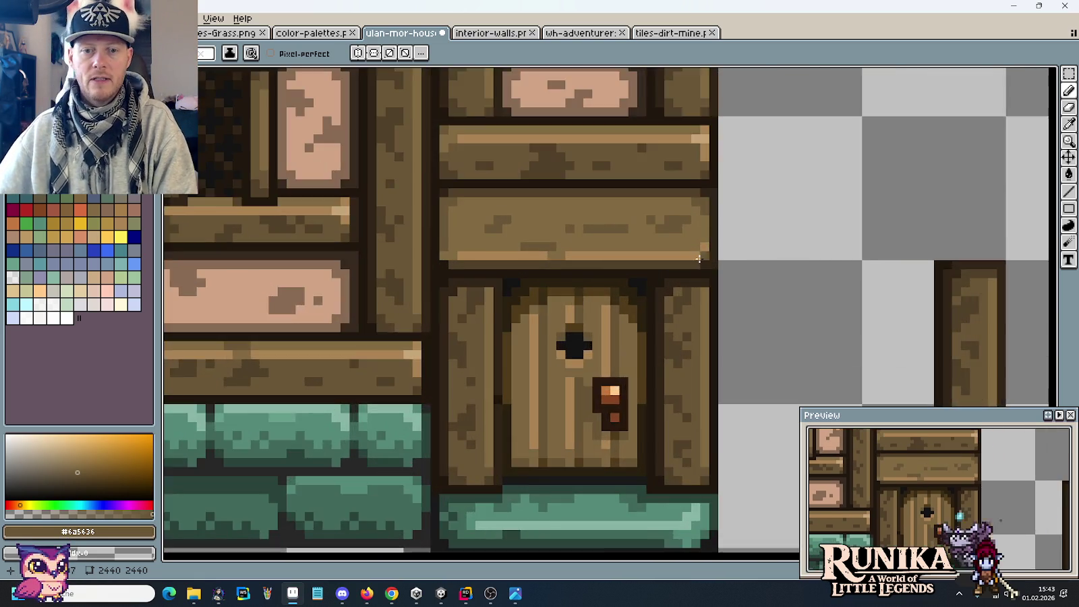
scroll(701, 316, up, 1)
drag(700, 316, 722, 222)
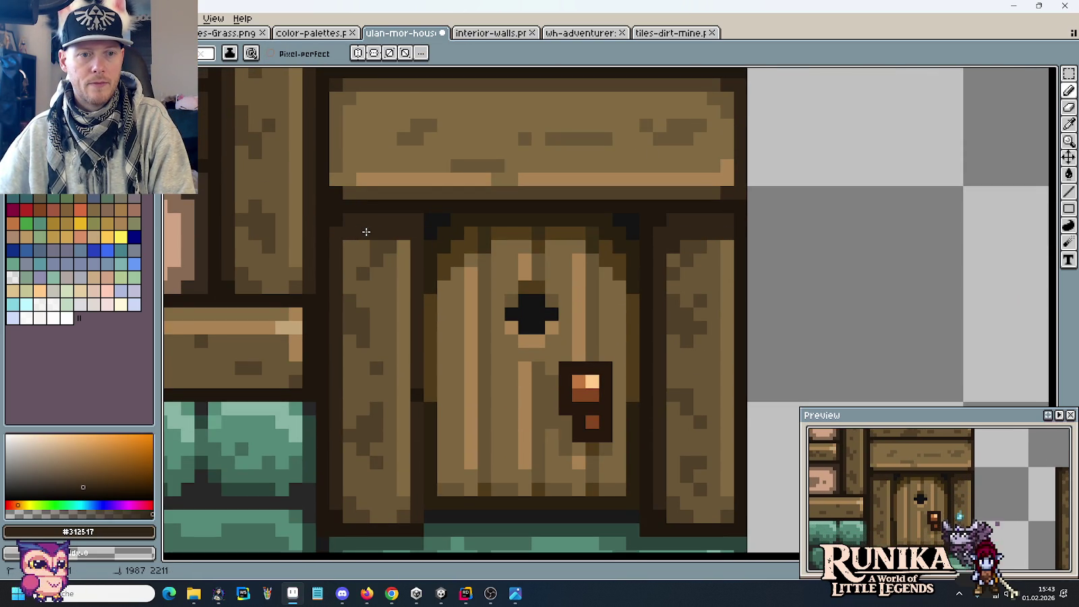
scroll(607, 344, down, 2)
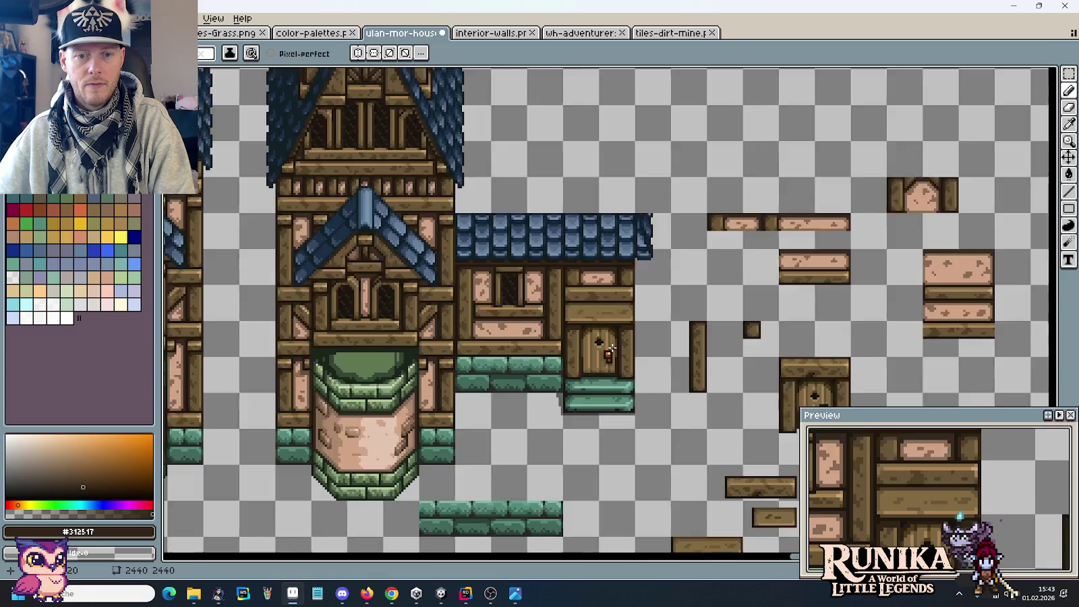
scroll(610, 348, up, 3)
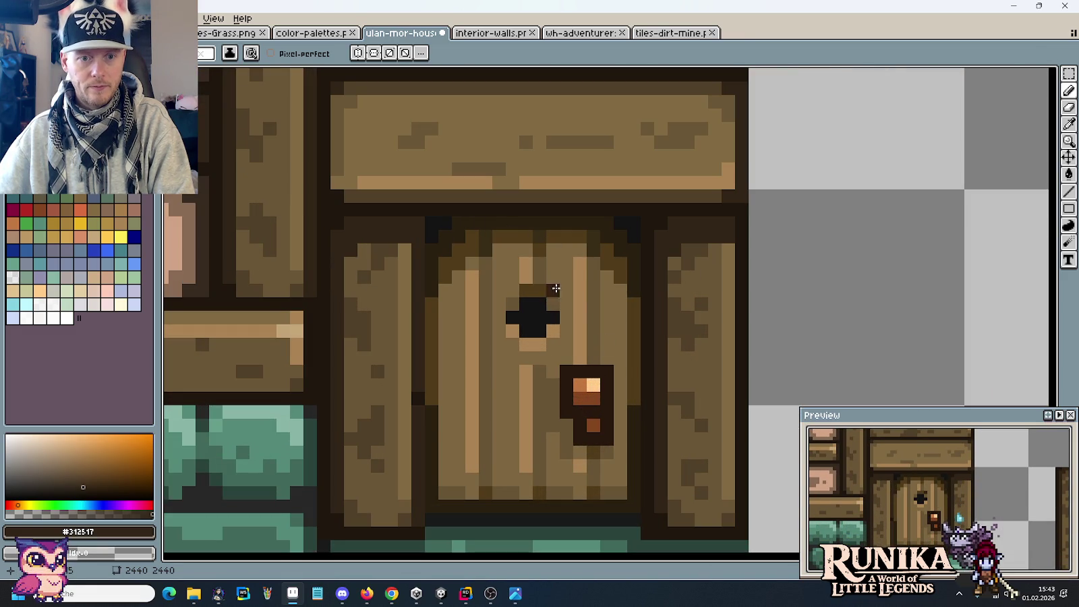
scroll(511, 251, down, 1)
scroll(512, 251, down, 1)
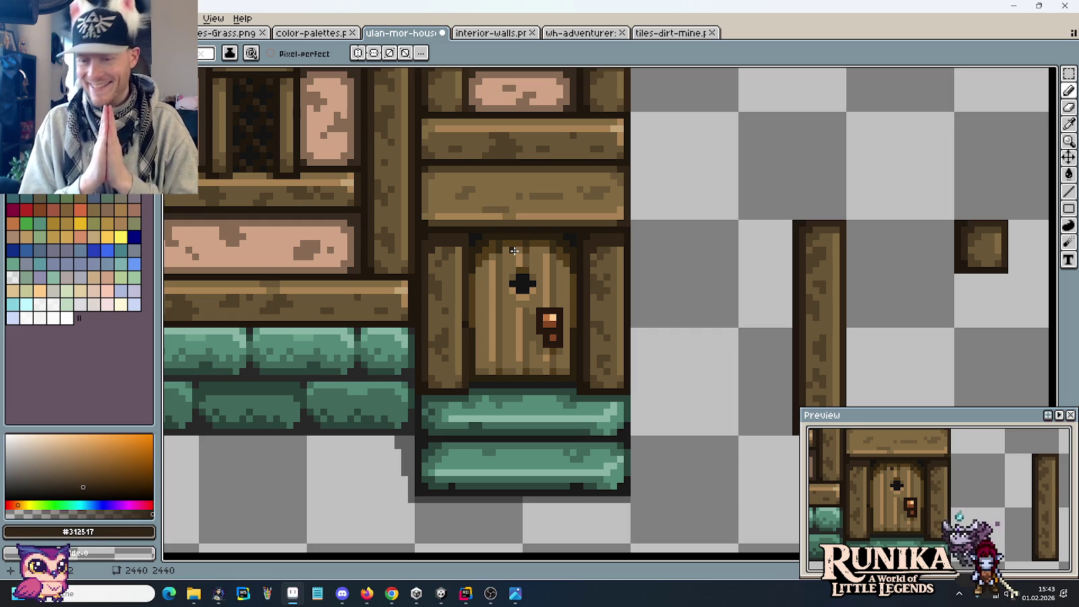
scroll(514, 251, up, 3)
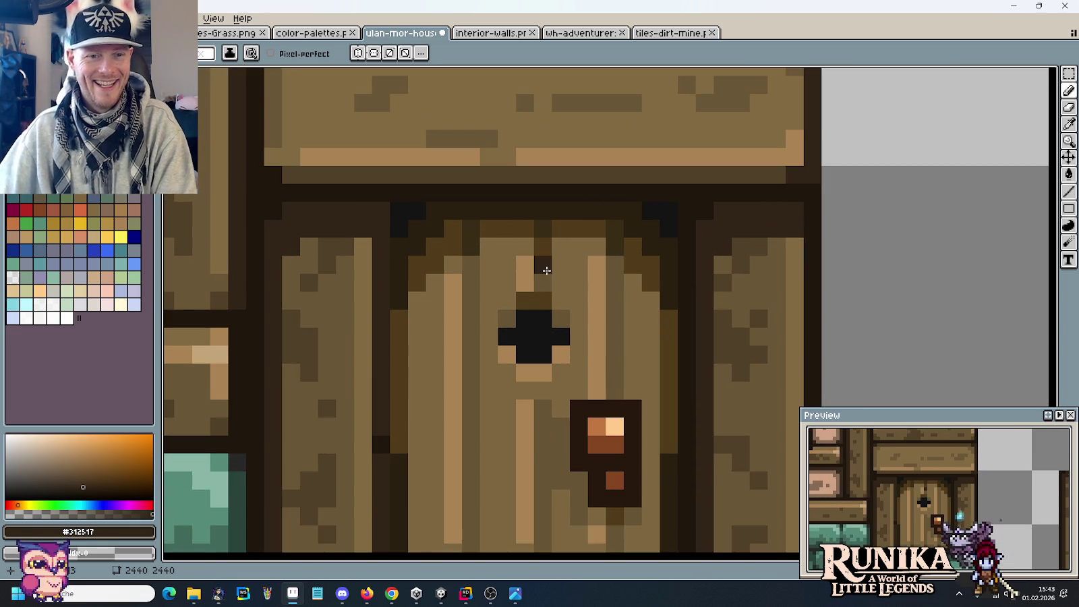
key(i)
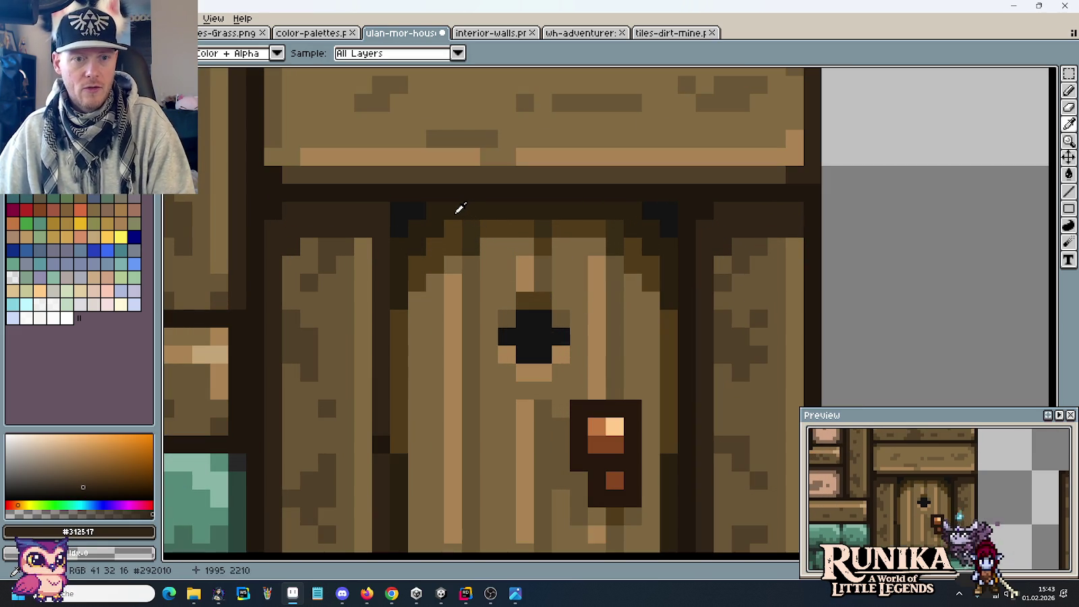
key(ctrl+v)
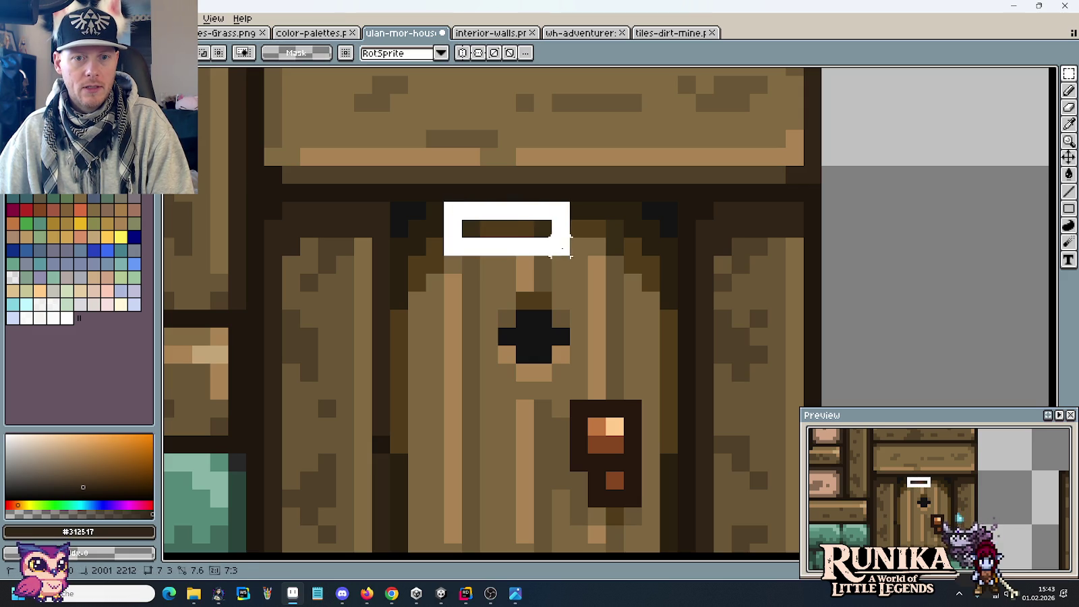
Move the 10x3 door-top strip down one pixel.
drag(481, 219, 627, 258)
key(Down)
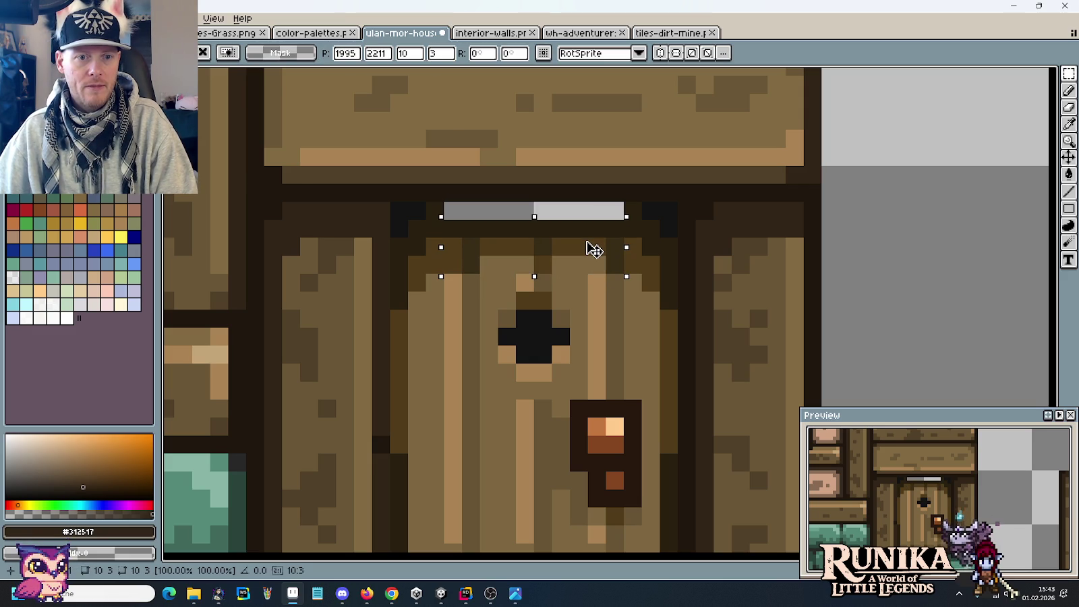
key(Return)
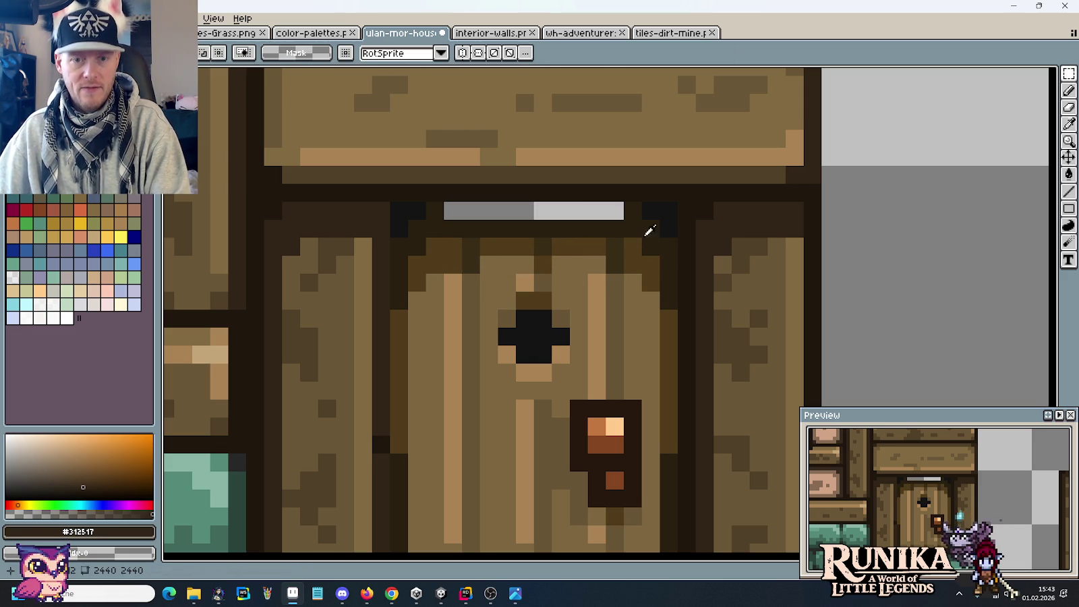
Fill the gap above the door in #141414, then recolour it brown with dark corners.
key(i)
click(658, 208)
key(b)
mouse_move(642, 211)
mouse_down()
mouse_move(431, 207)
mouse_move(608, 212)
mouse_move(534, 210)
mouse_up()
alt+click(436, 219)
scroll(639, 266, down, 5)
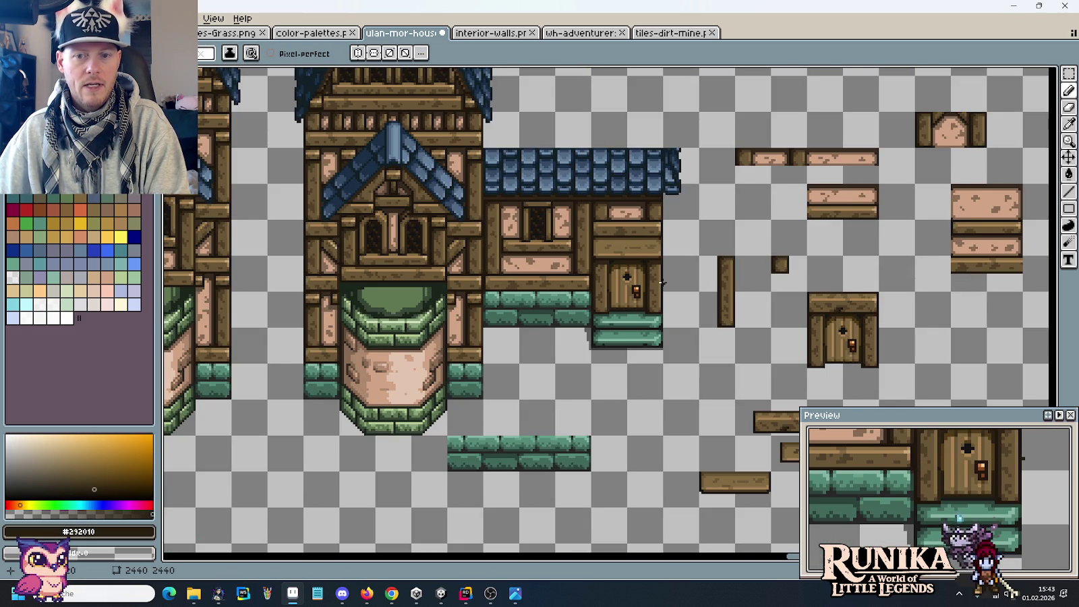
scroll(628, 274, up, 3)
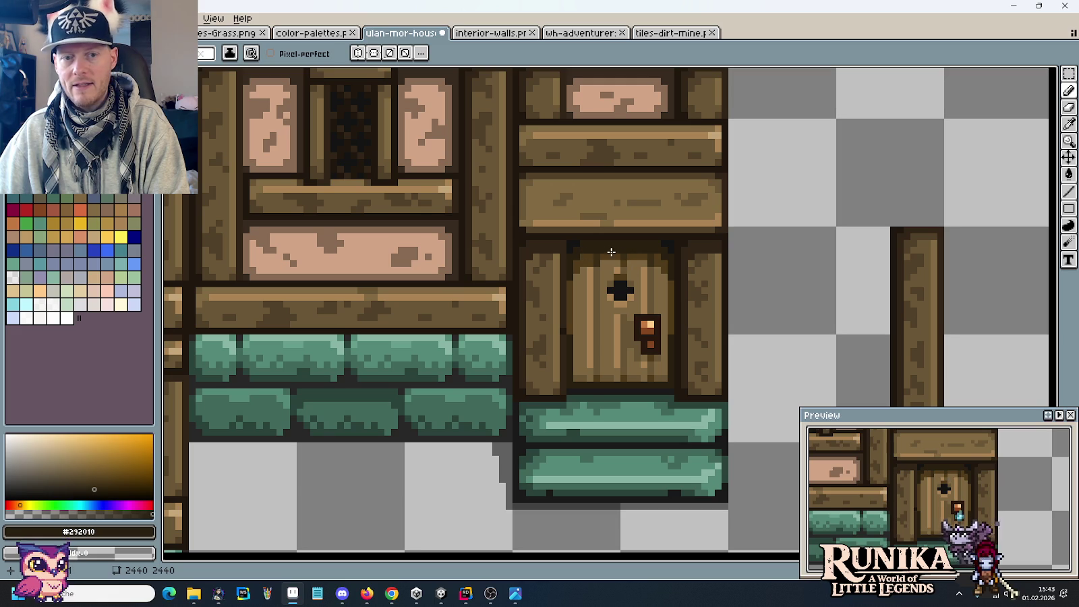
scroll(666, 254, down, 1)
drag(730, 272, 415, 169)
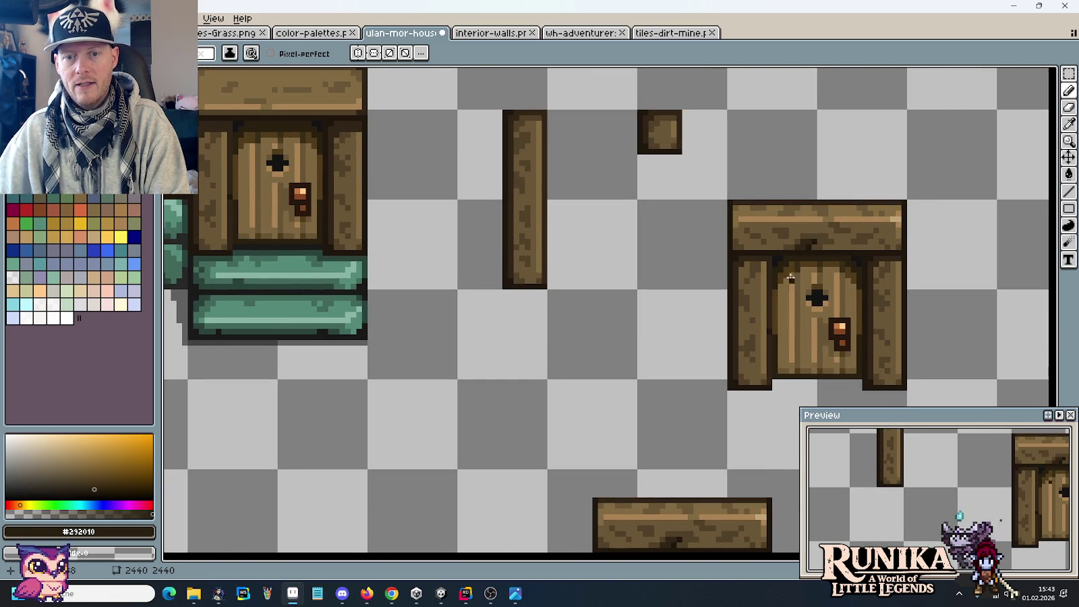
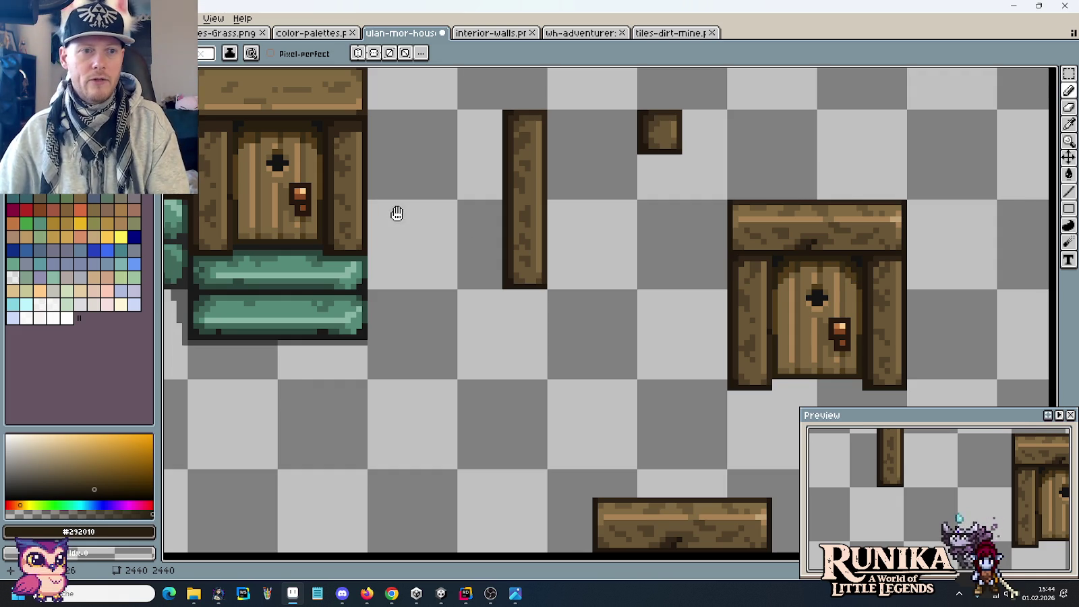
Zoom in on the house tiles at the joint under the pink plaster panel.
drag(397, 212, 659, 282)
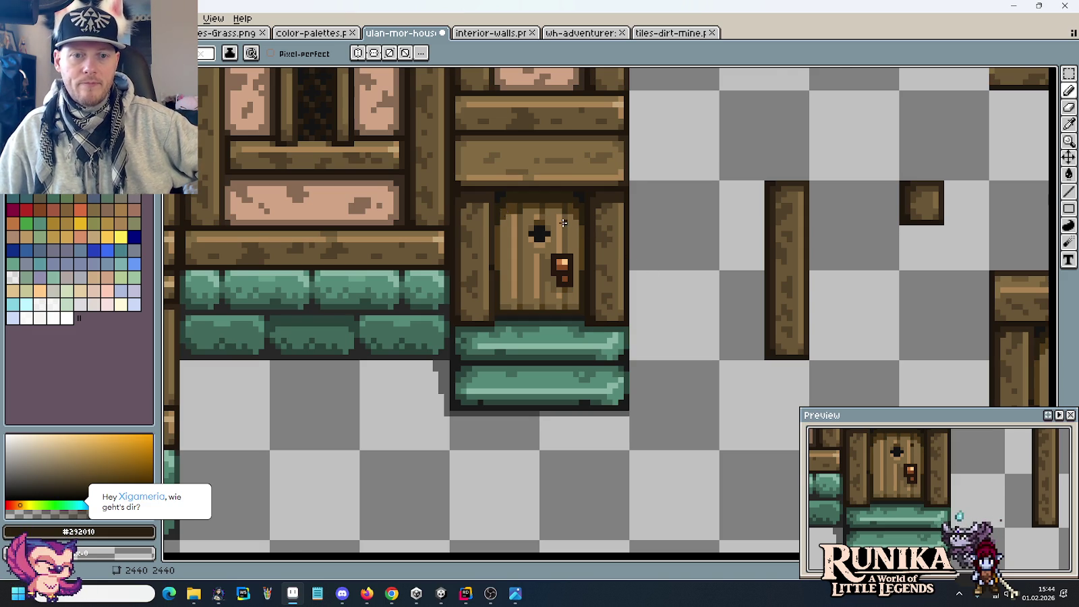
scroll(564, 222, down, 2)
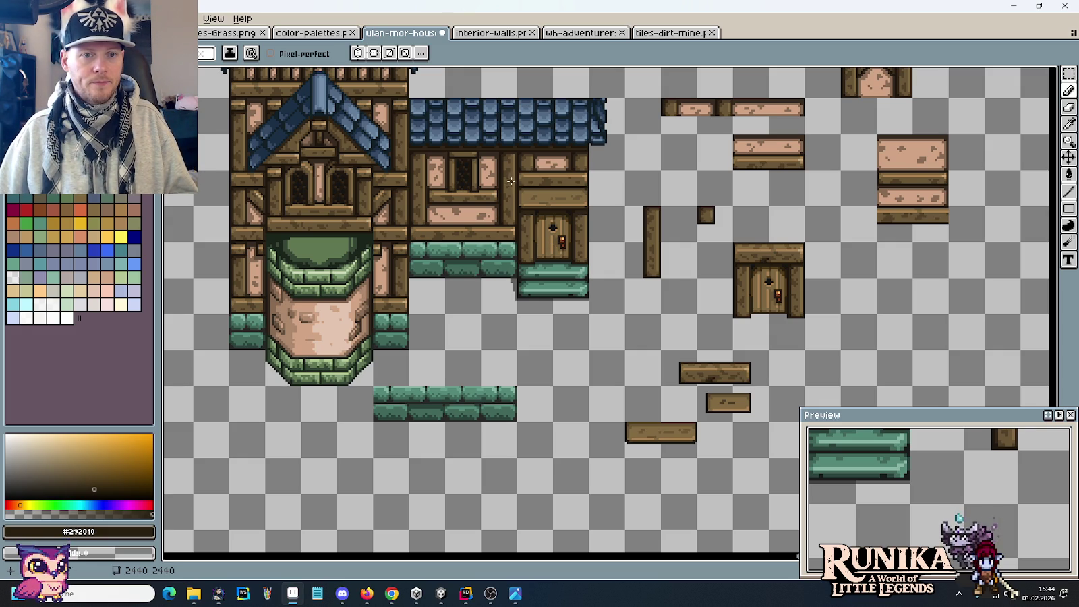
scroll(511, 182, up, 2)
scroll(516, 242, up, 3)
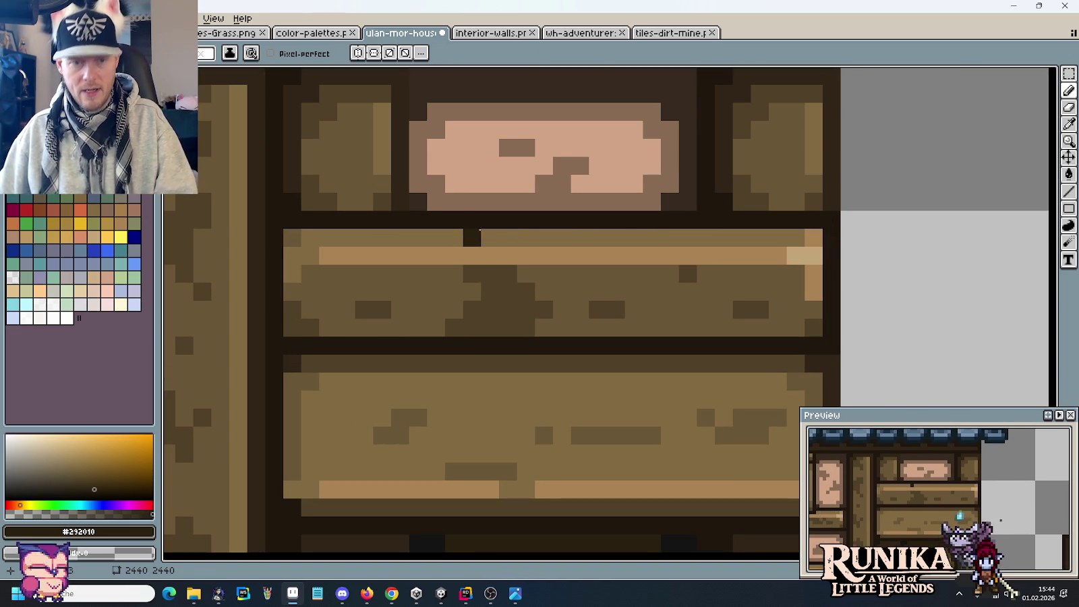
key(m)
scroll(391, 206, down, 2)
scroll(351, 233, down, 2)
scroll(381, 266, up, 1)
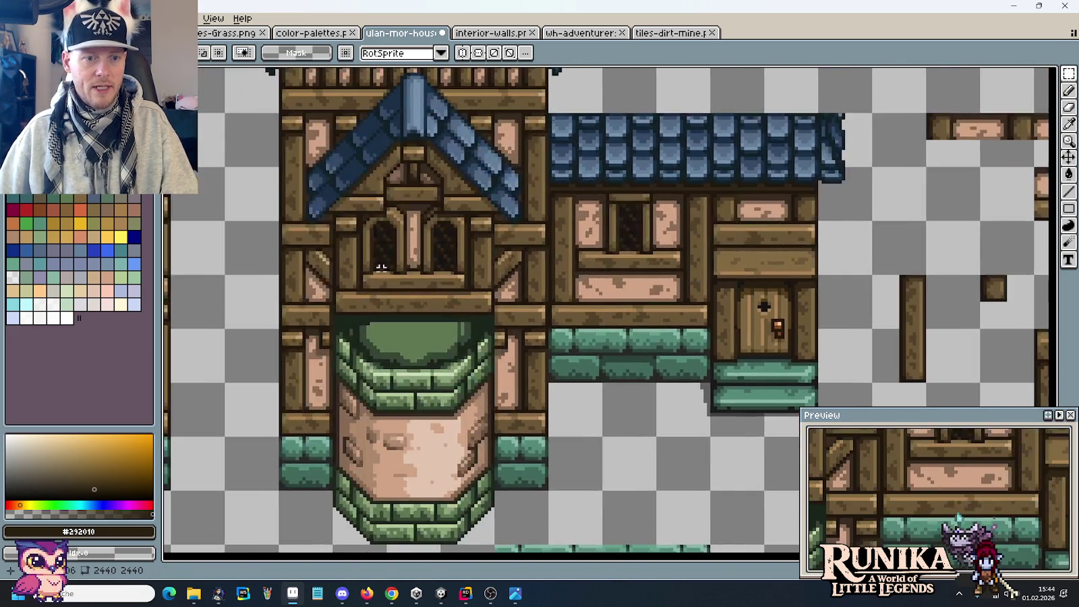
scroll(381, 267, up, 2)
scroll(409, 211, down, 2)
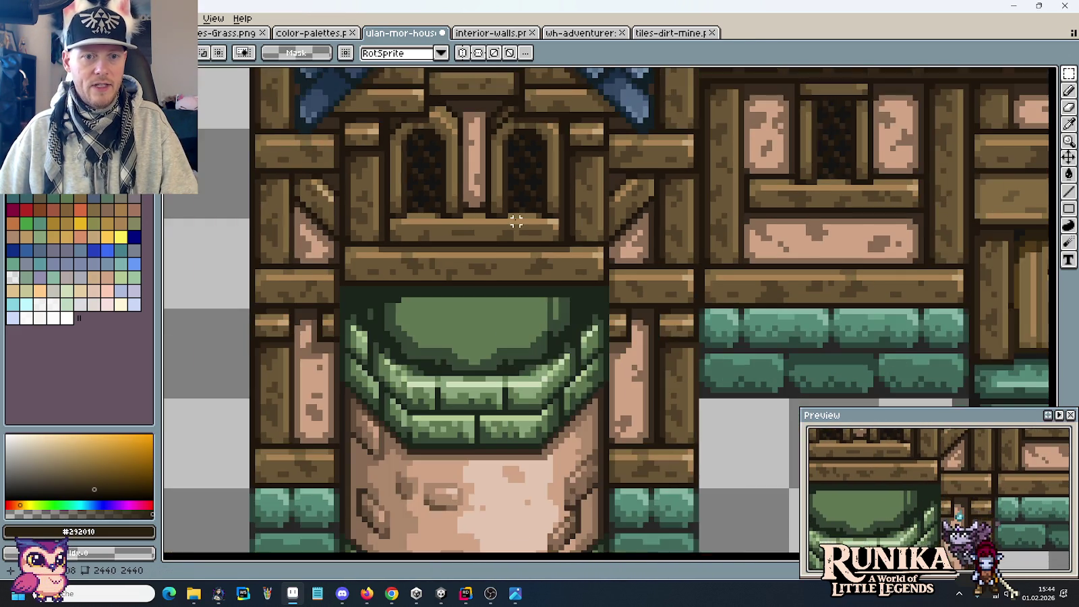
scroll(566, 238, up, 2)
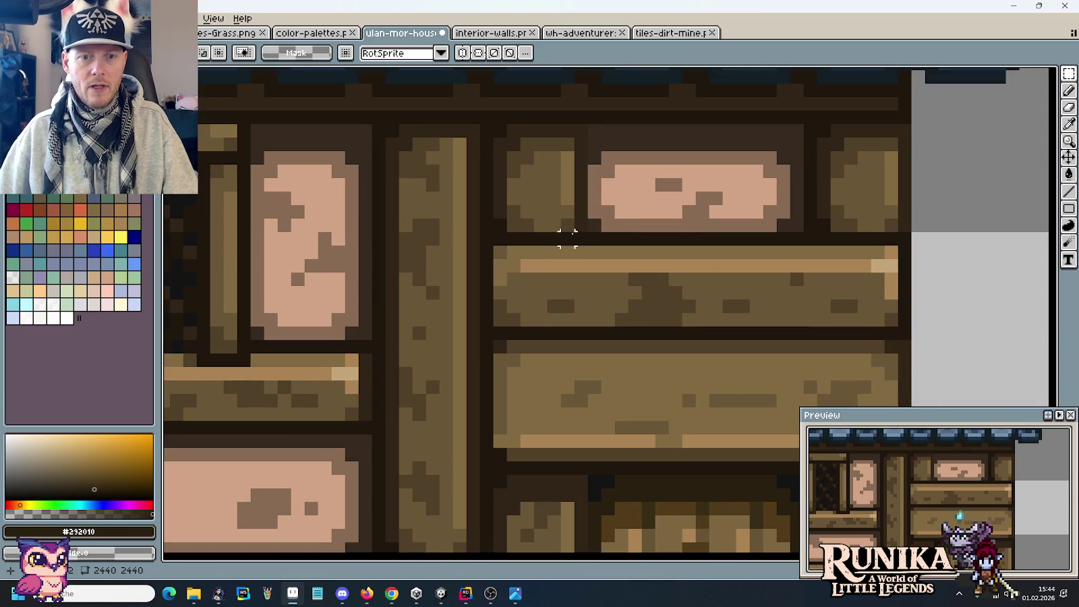
Marquee-select the wood beside the pink panel and shift it down one pixel.
drag(579, 233, 493, 181)
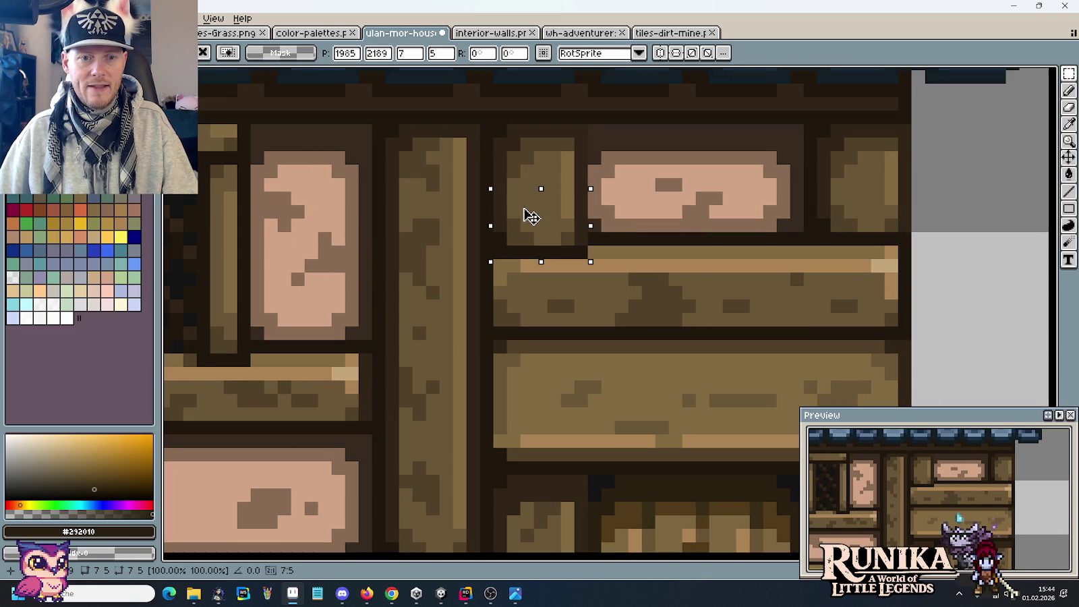
click(830, 193)
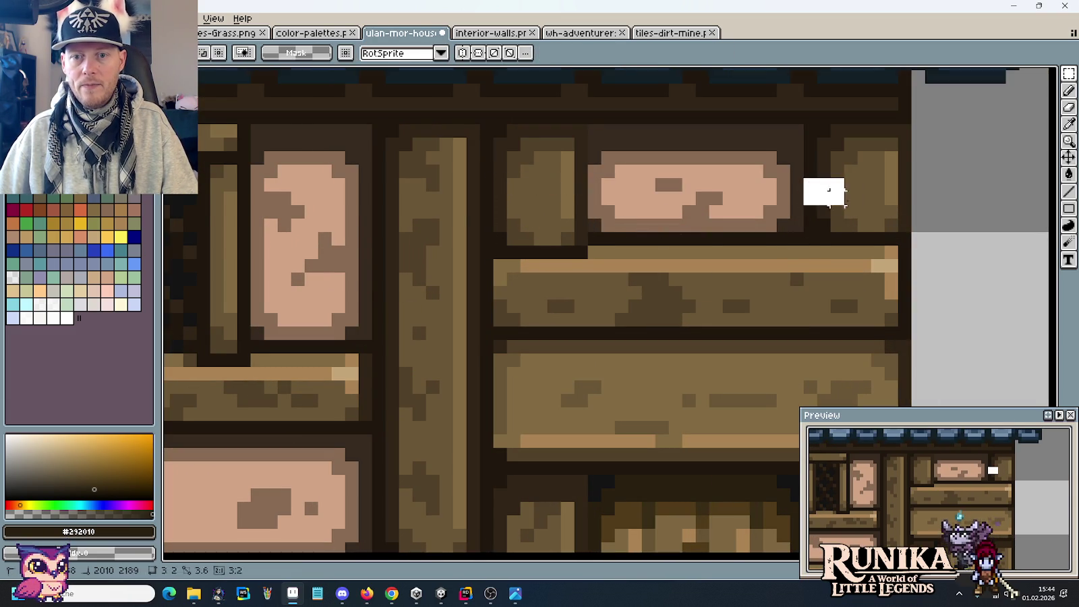
drag(830, 192, 891, 233)
key(Down)
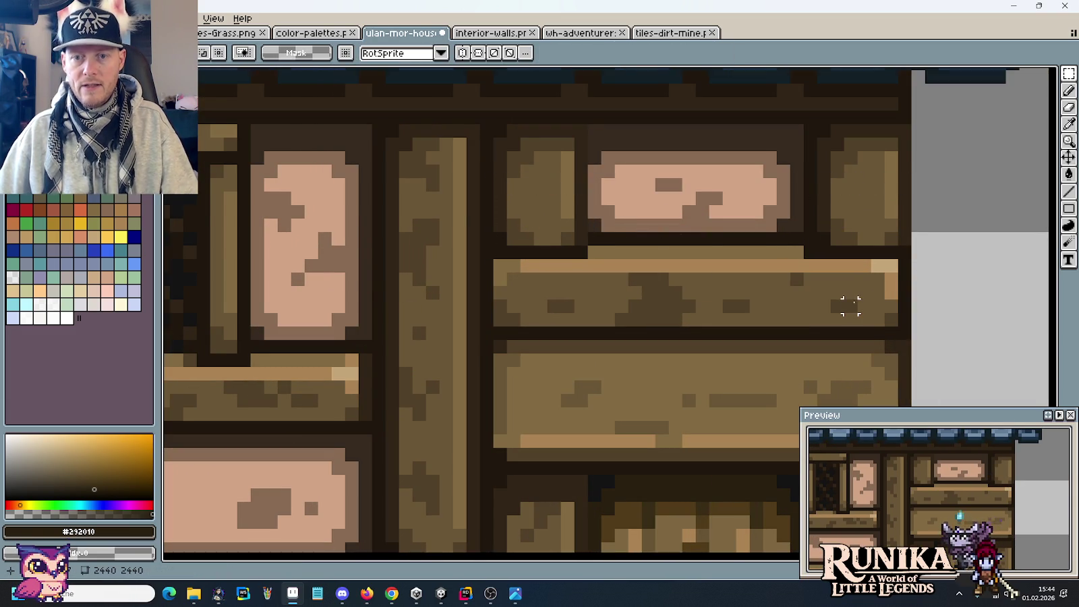
Darken the seam above the plank with a single dark pencil stroke.
drag(867, 269, 739, 301)
scroll(438, 260, up, 2)
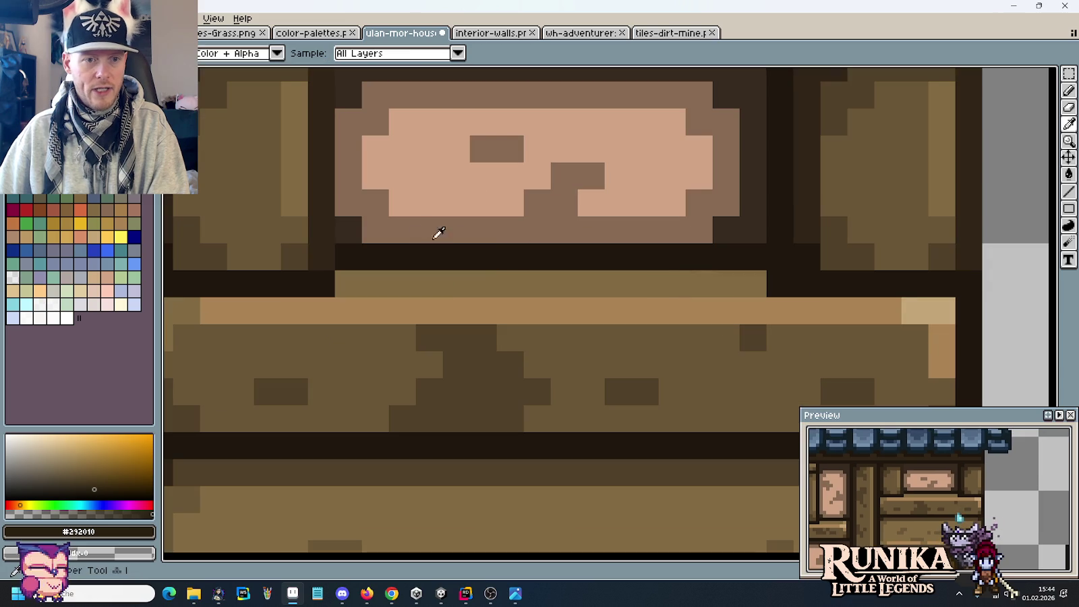
drag(332, 234, 631, 266)
mouse_move(459, 301)
mouse_down()
mouse_move(617, 305)
mouse_move(267, 264)
mouse_up()
key(ctrl+z)
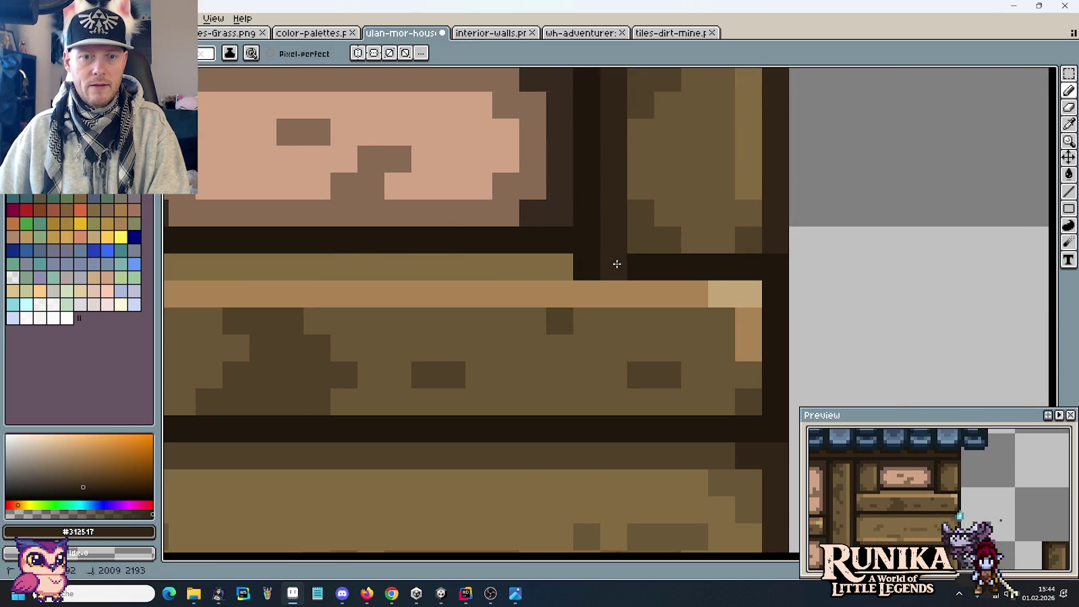
drag(614, 267, 766, 268)
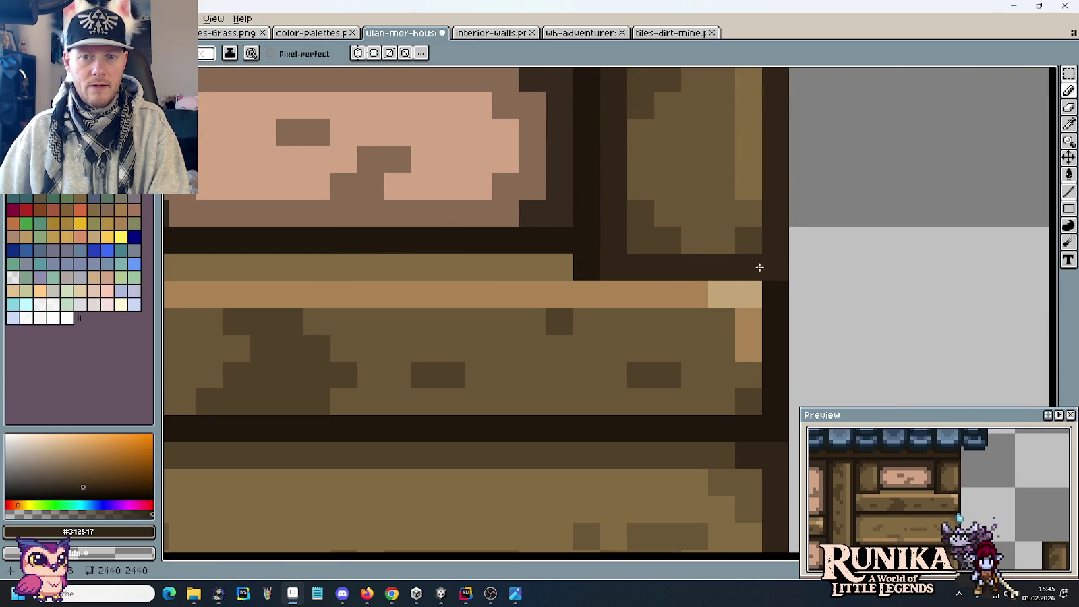
scroll(624, 280, down, 3)
scroll(617, 291, down, 1)
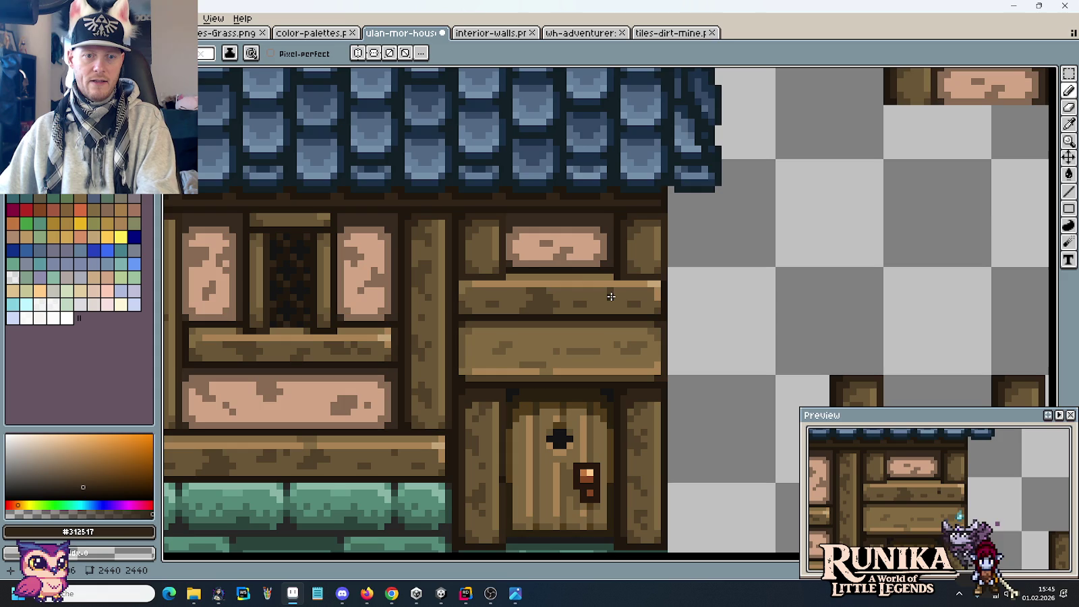
Move the loose pink panel piece away from its plank on the sheet.
scroll(580, 282, up, 3)
scroll(580, 282, up, 1)
scroll(603, 239, down, 5)
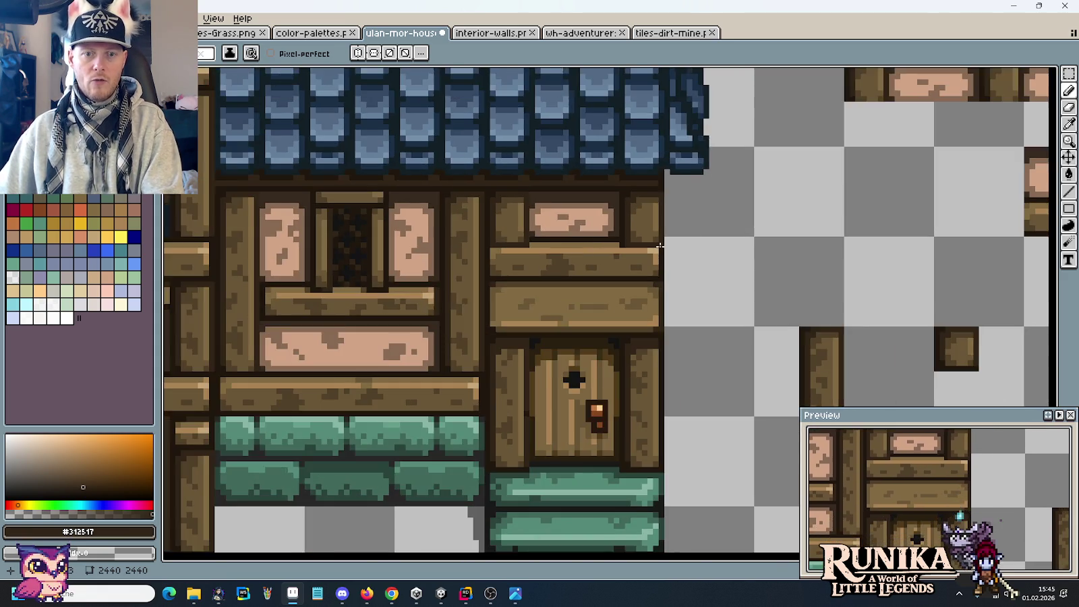
drag(660, 247, 210, 296)
mouse_move(724, 232)
mouse_down()
mouse_move(840, 233)
mouse_move(694, 198)
mouse_up()
key(m)
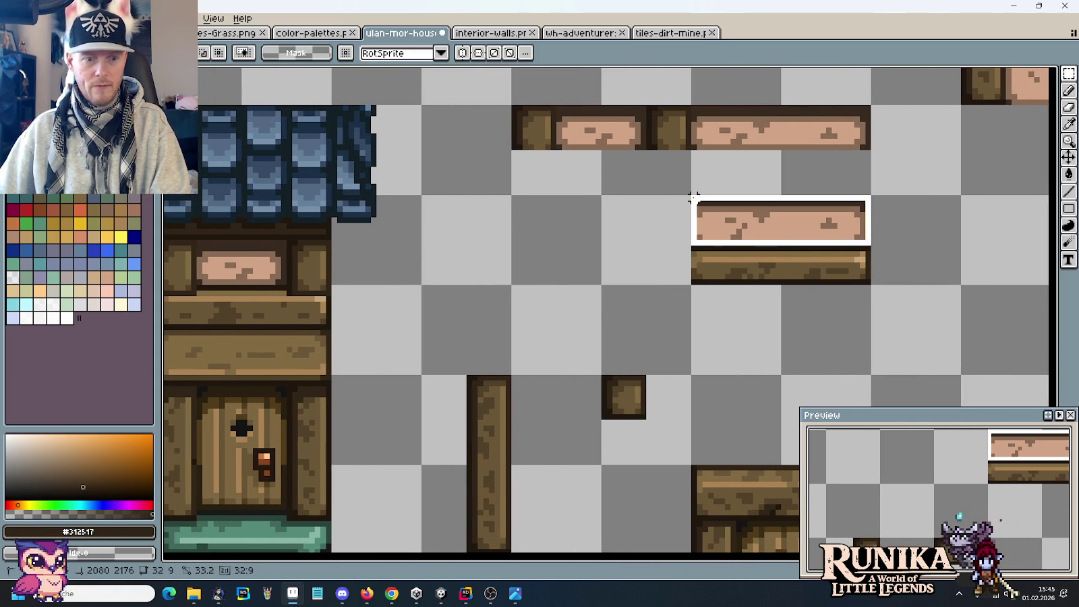
mouse_move(711, 204)
mouse_down()
mouse_move(1007, 248)
mouse_move(799, 209)
mouse_move(590, 226)
mouse_up()
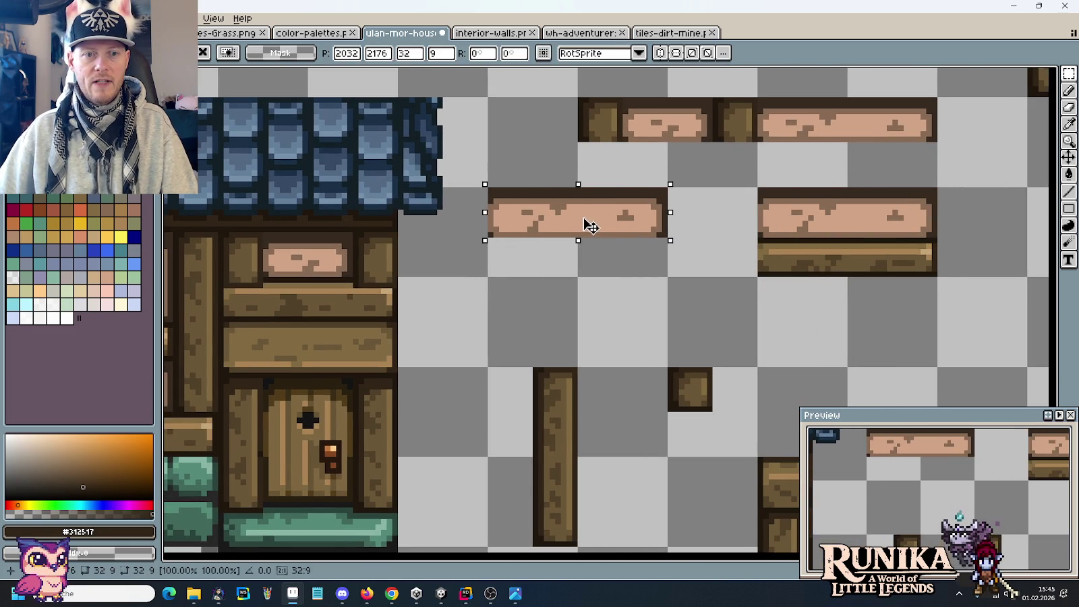
click(516, 279)
Move the pink panel above the door up one pixel.
mouse_move(489, 189)
mouse_down()
mouse_move(529, 258)
mouse_move(287, 292)
mouse_up()
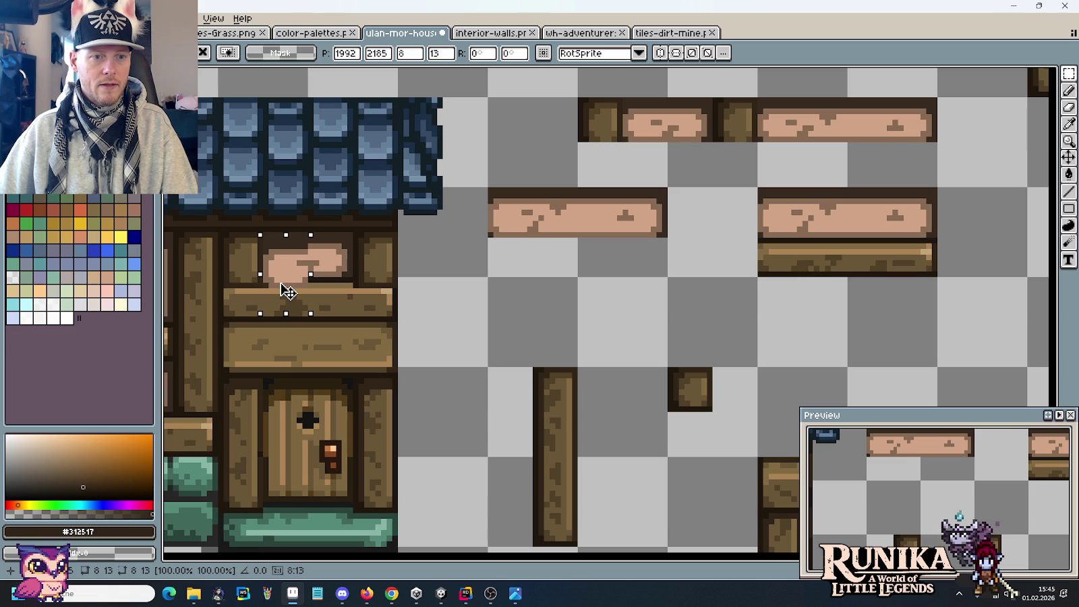
drag(288, 291, 288, 289)
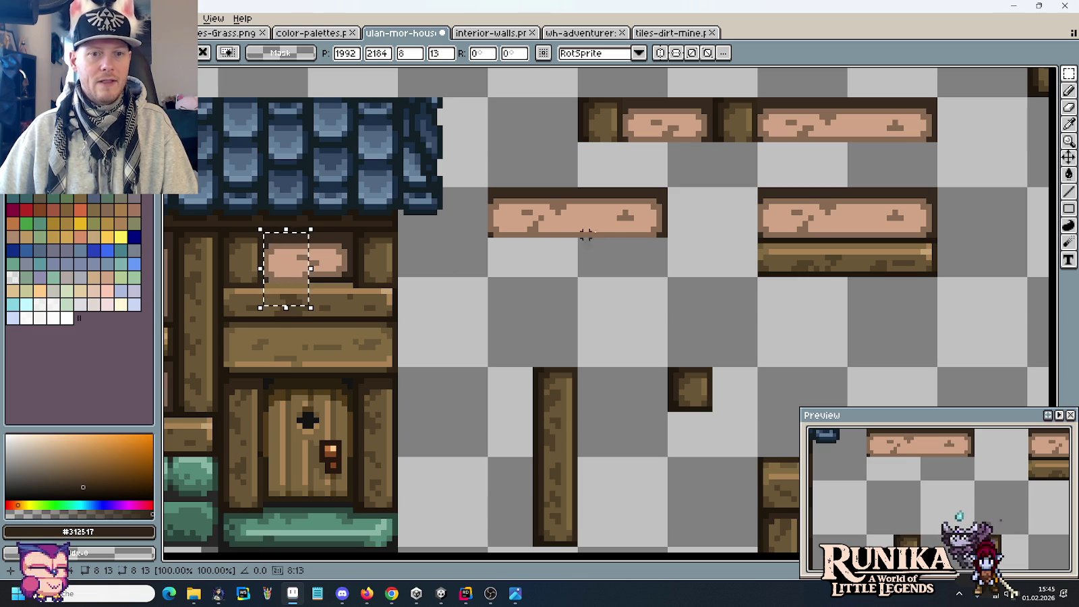
click(662, 185)
Drag the loose panel's end piece onto the panel above the door.
drag(665, 183, 620, 256)
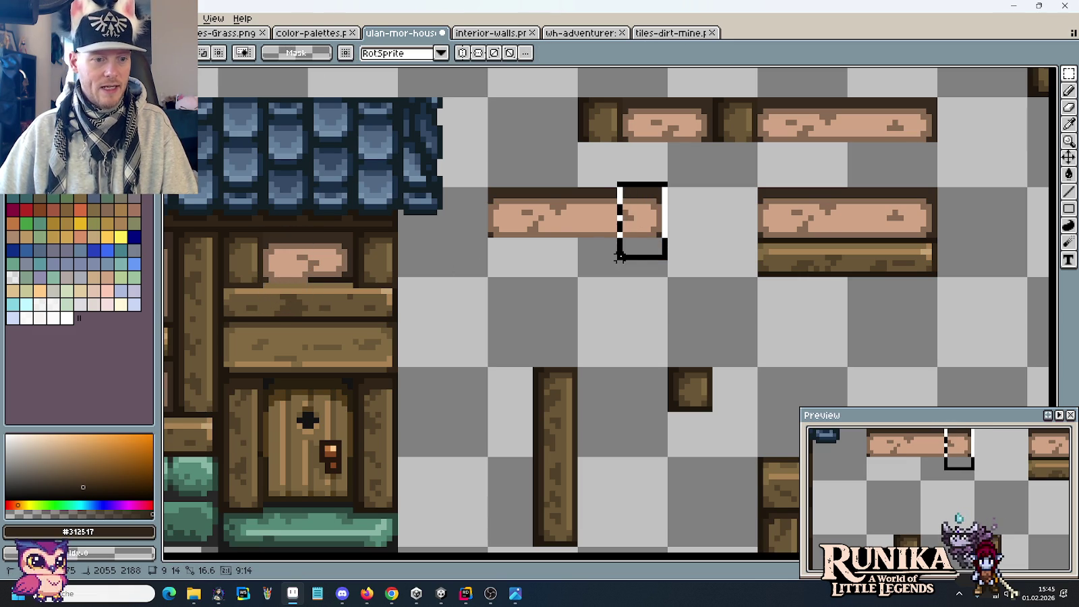
mouse_move(624, 219)
mouse_down()
mouse_move(334, 305)
mouse_move(330, 296)
mouse_up()
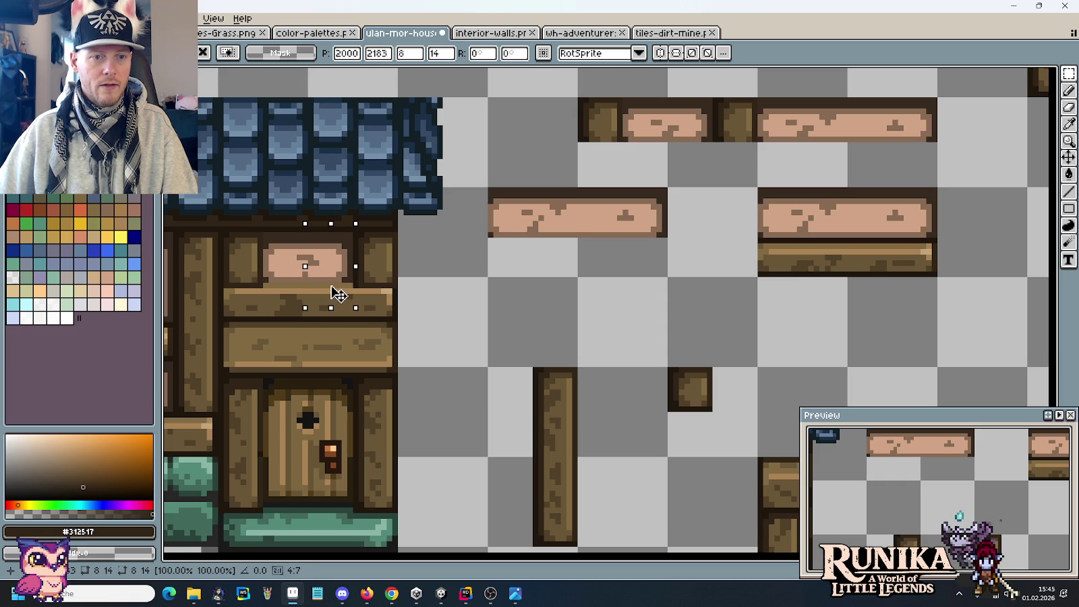
click(447, 308)
scroll(392, 289, up, 2)
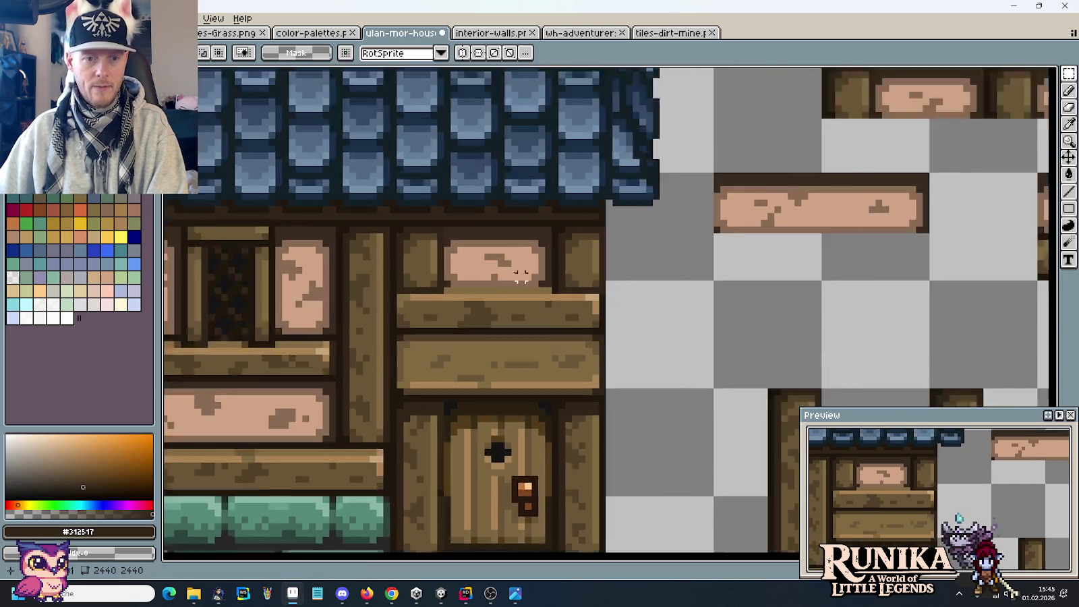
Paint the tan strip under the pink panel dark brown and darken one panel pixel.
scroll(392, 289, up, 1)
key(i)
key(b)
drag(379, 309, 450, 308)
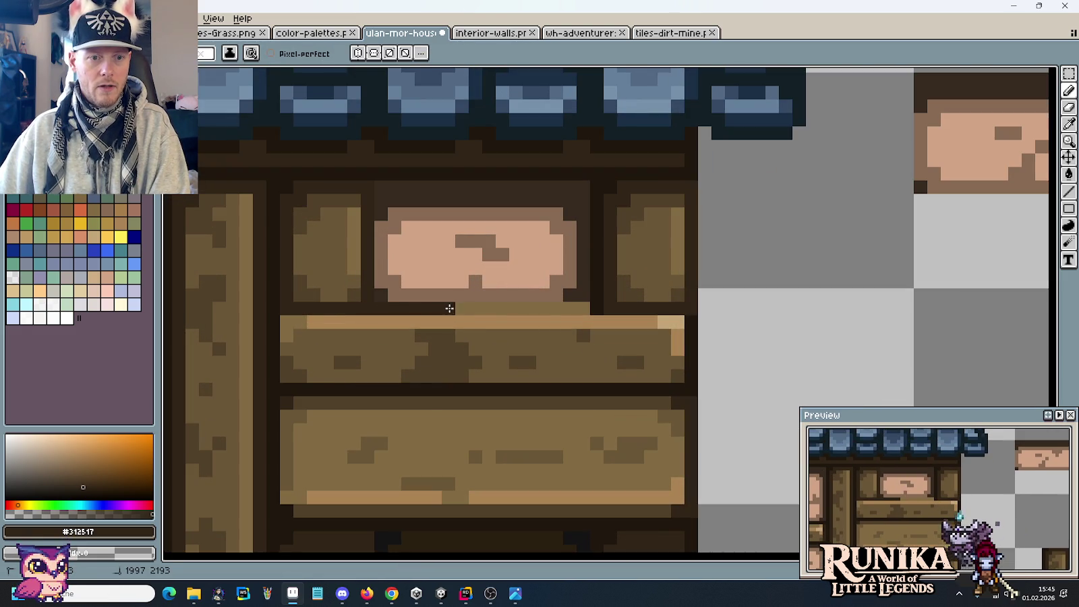
alt+click(600, 304)
drag(591, 308, 449, 306)
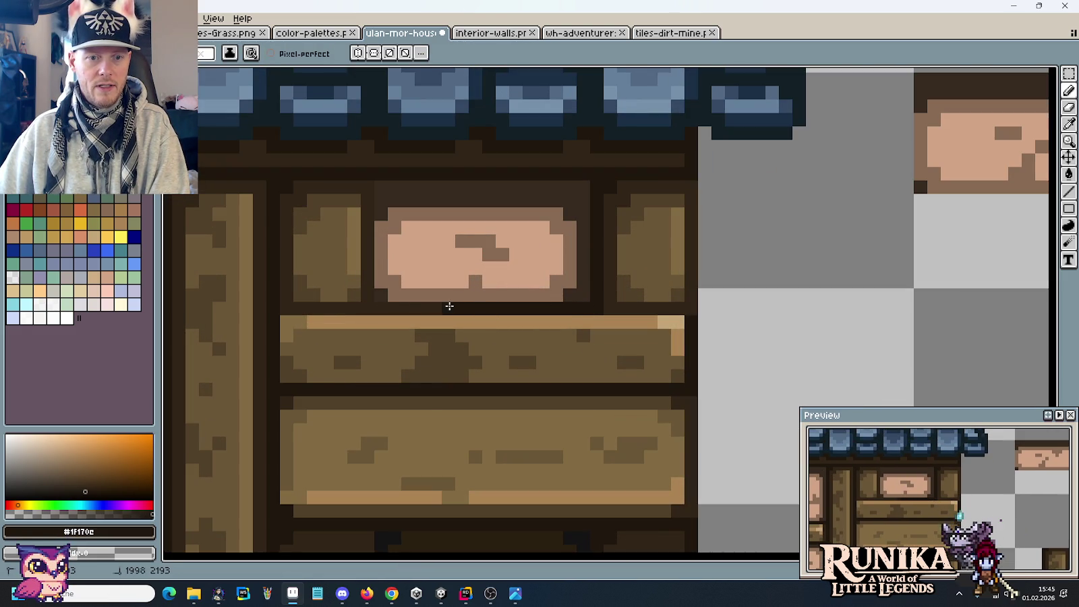
click(480, 279)
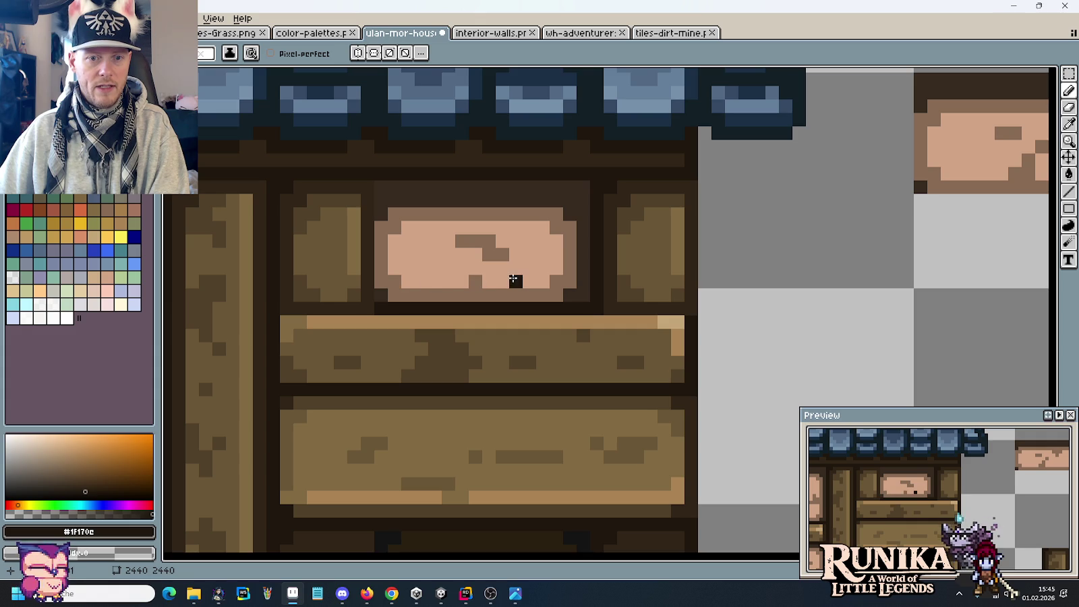
Save the tileset and bring up the color-palettes sheet.
scroll(531, 358, down, 3)
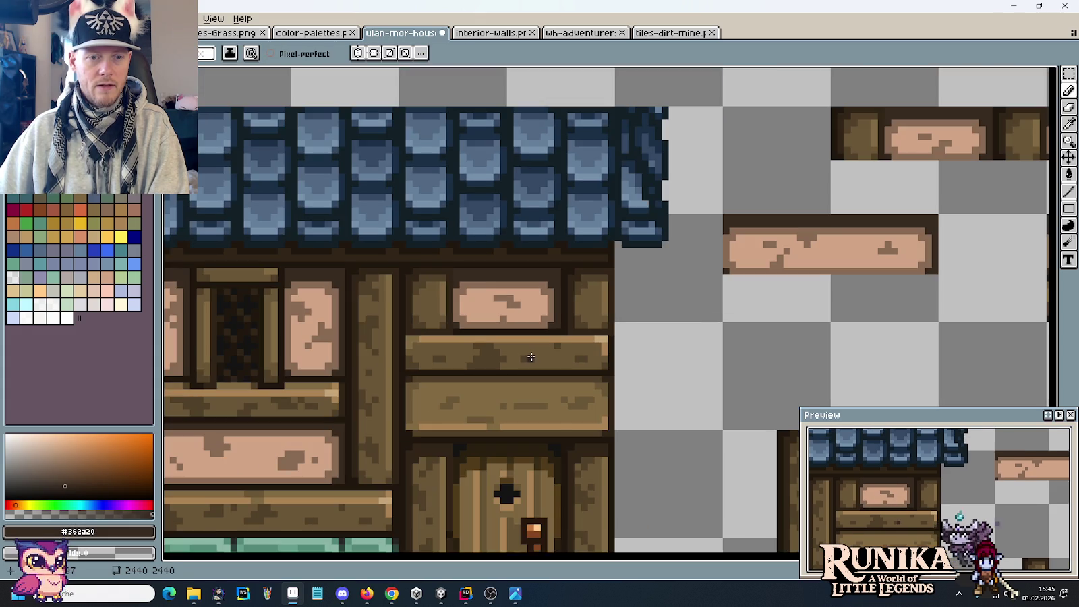
scroll(479, 334, up, 2)
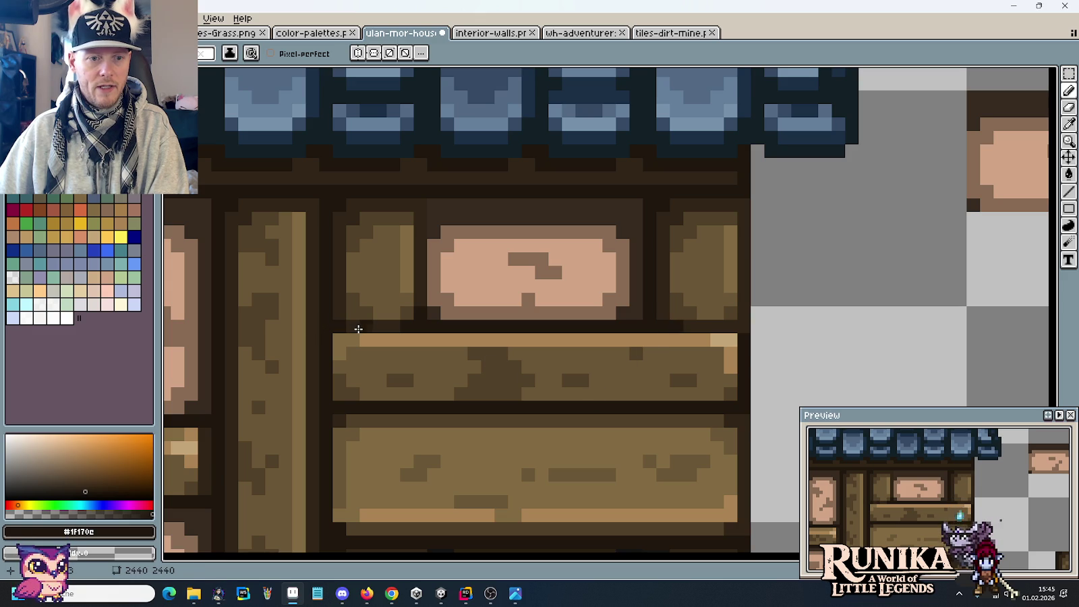
scroll(607, 323, right, 2)
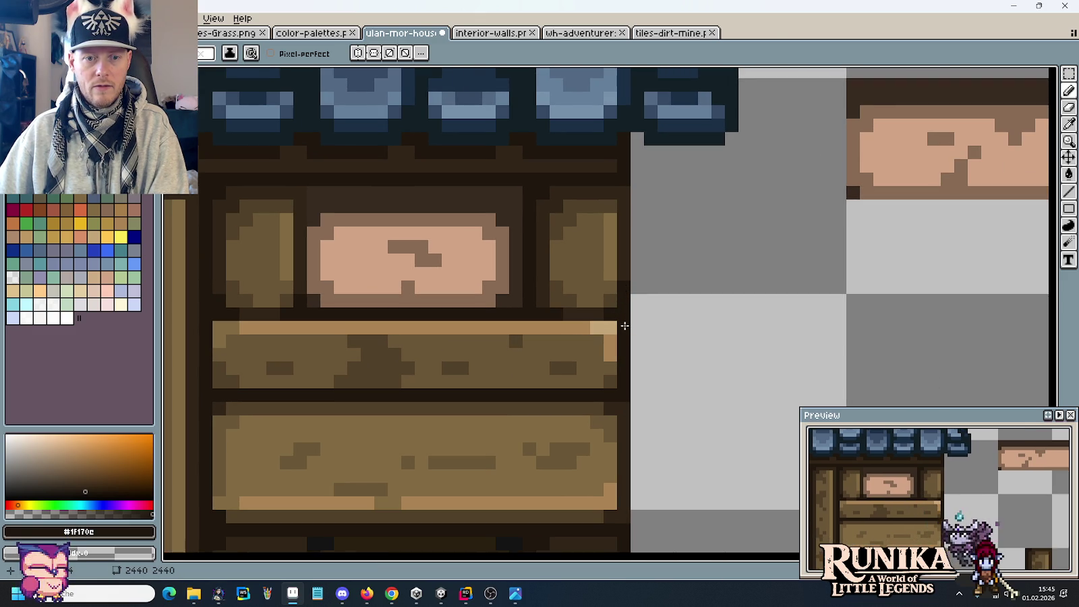
scroll(672, 323, down, 2)
scroll(674, 328, down, 1)
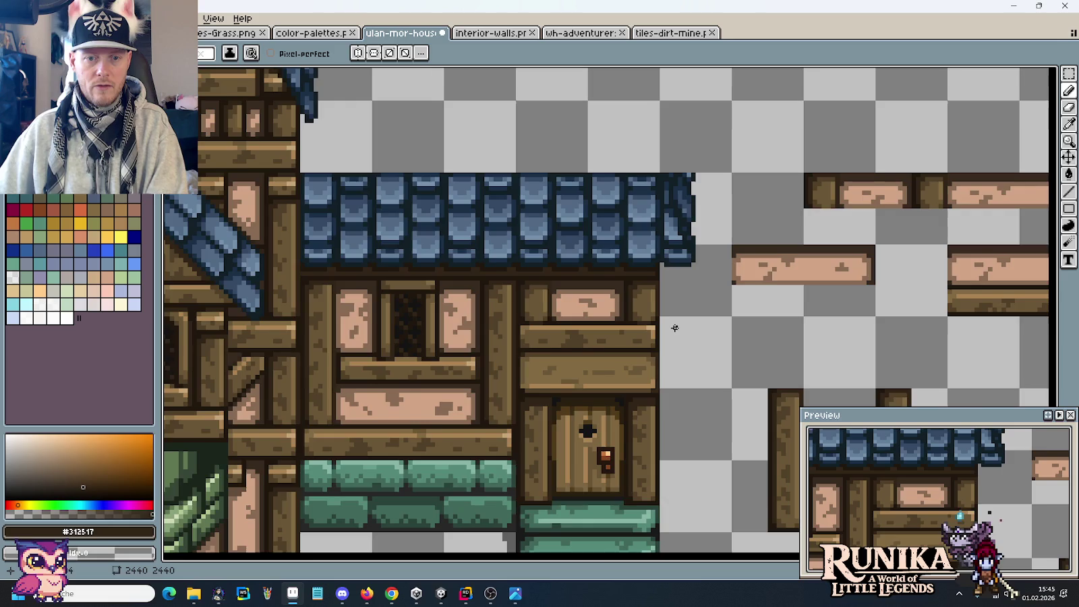
scroll(675, 328, down, 1)
drag(713, 368, 711, 365)
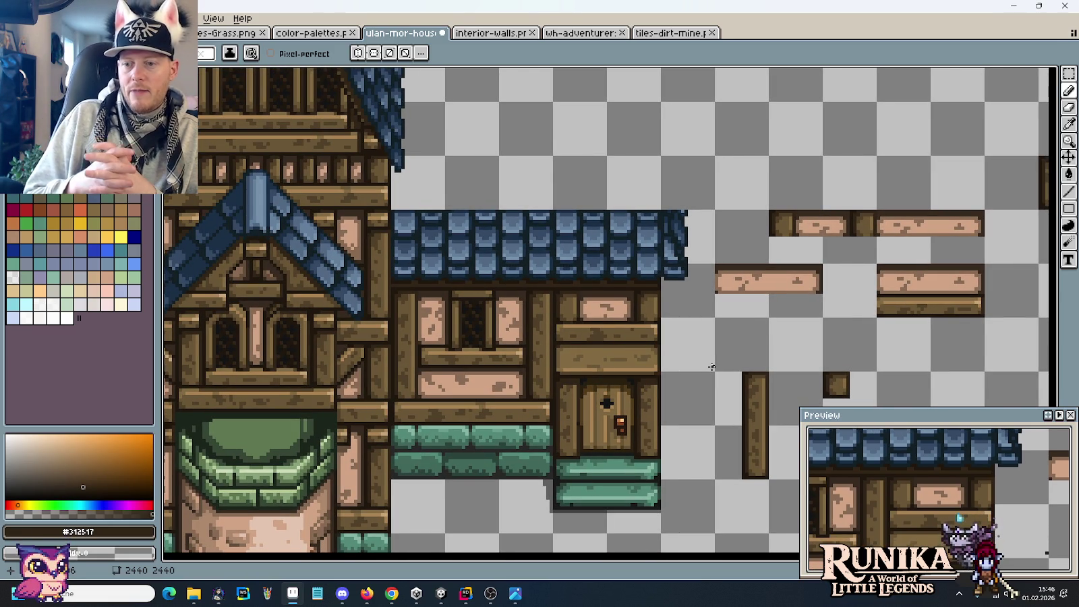
key(ctrl+s)
key(m)
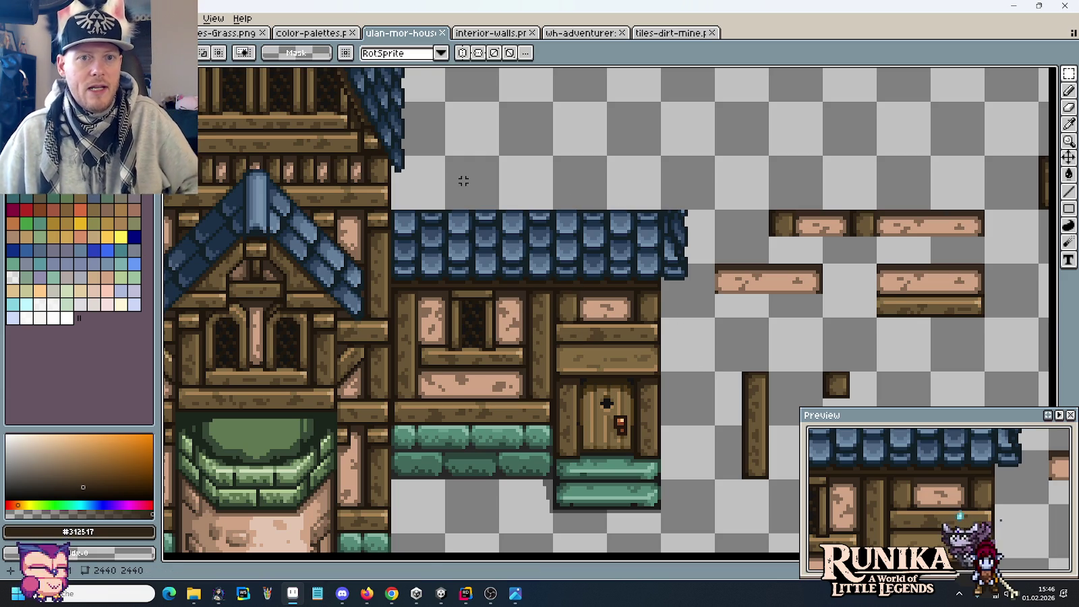
click(317, 33)
Inspect the Stone swatches, marking the Flint-to-Erdwand area and then the Erdwand swatches.
scroll(550, 251, down, 5)
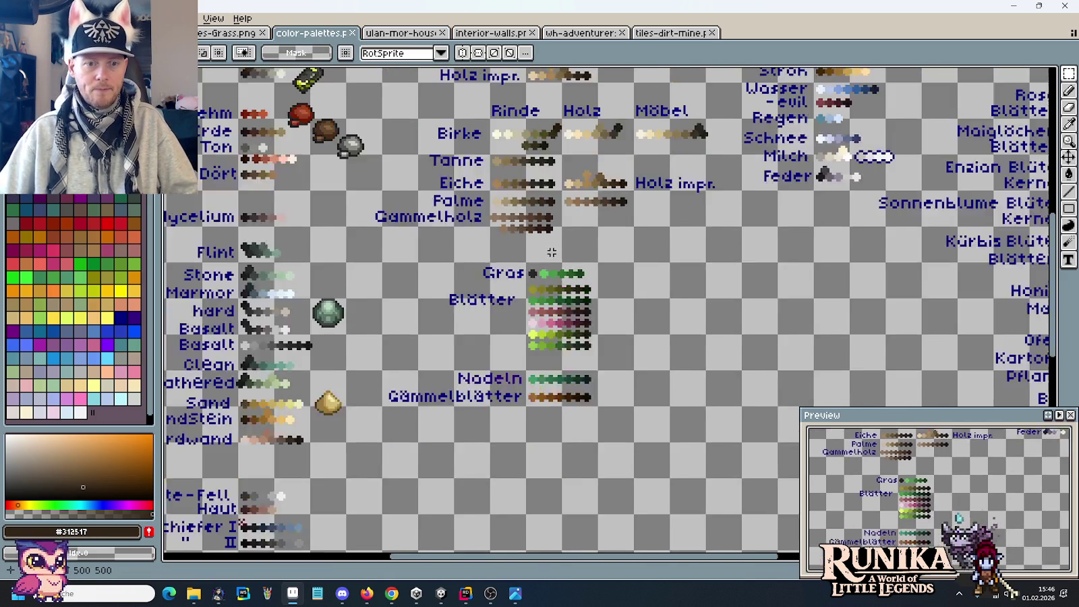
drag(443, 280, 618, 274)
scroll(618, 273, up, 2)
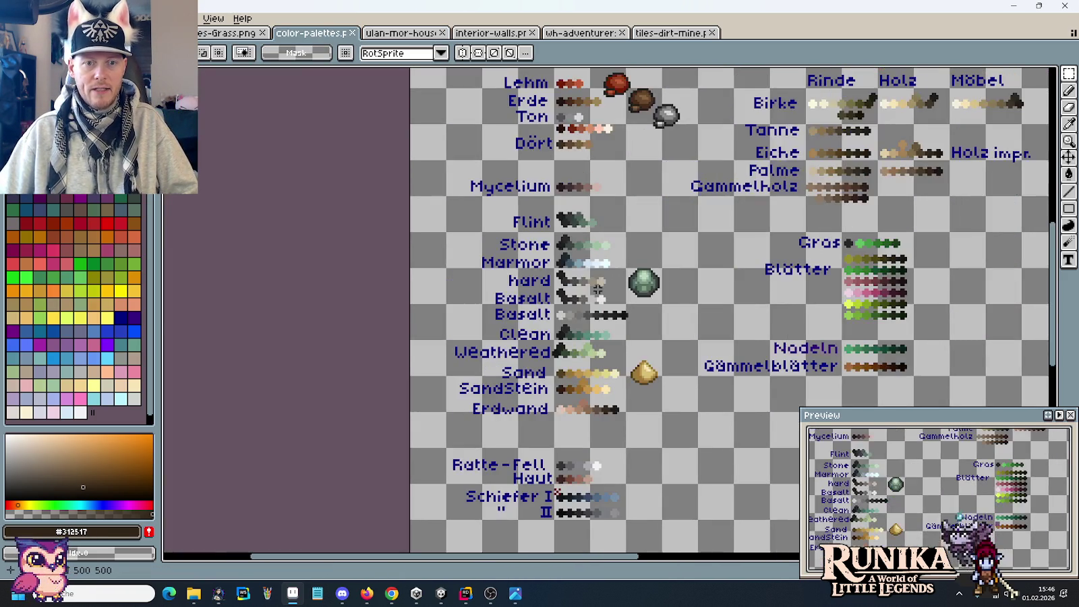
scroll(619, 273, up, 1)
scroll(618, 273, up, 1)
drag(382, 137, 742, 491)
drag(674, 500, 511, 432)
click(744, 476)
Mark the Gras and Blätter swatch groups on the palette sheet.
mouse_move(759, 378)
mouse_down()
mouse_move(508, 228)
mouse_move(440, 209)
mouse_up()
drag(514, 149, 679, 187)
drag(714, 369, 535, 198)
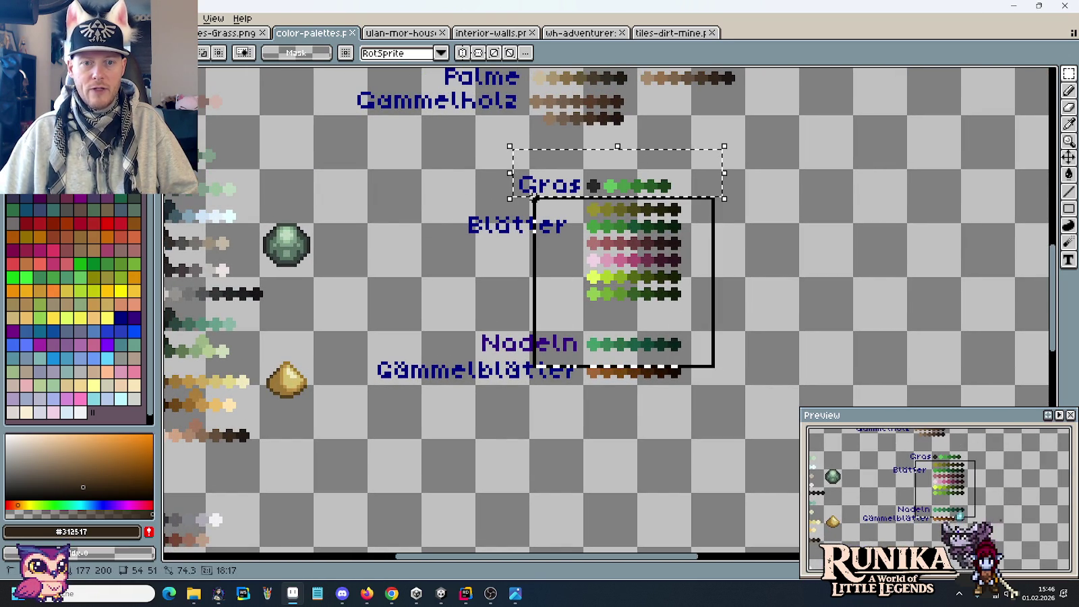
click(413, 181)
Mark the block of wood palettes and the ore and earth swatches.
drag(413, 181, 379, 498)
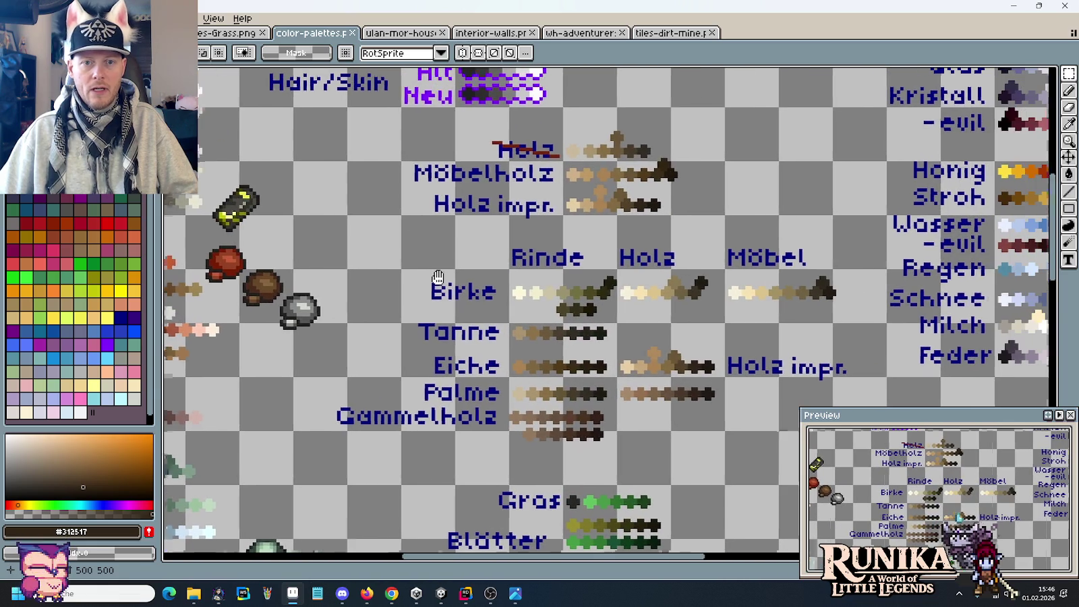
drag(410, 130, 853, 471)
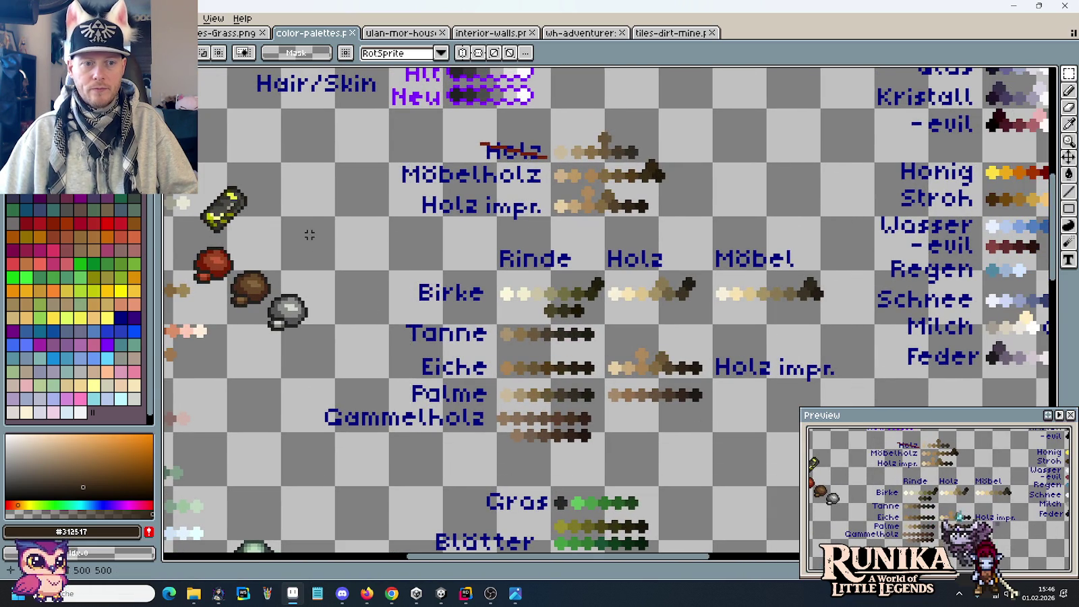
drag(308, 233, 686, 264)
mouse_move(375, 258)
mouse_down()
mouse_move(670, 413)
mouse_move(696, 130)
mouse_up()
scroll(645, 299, down, 5)
drag(658, 354, 480, 315)
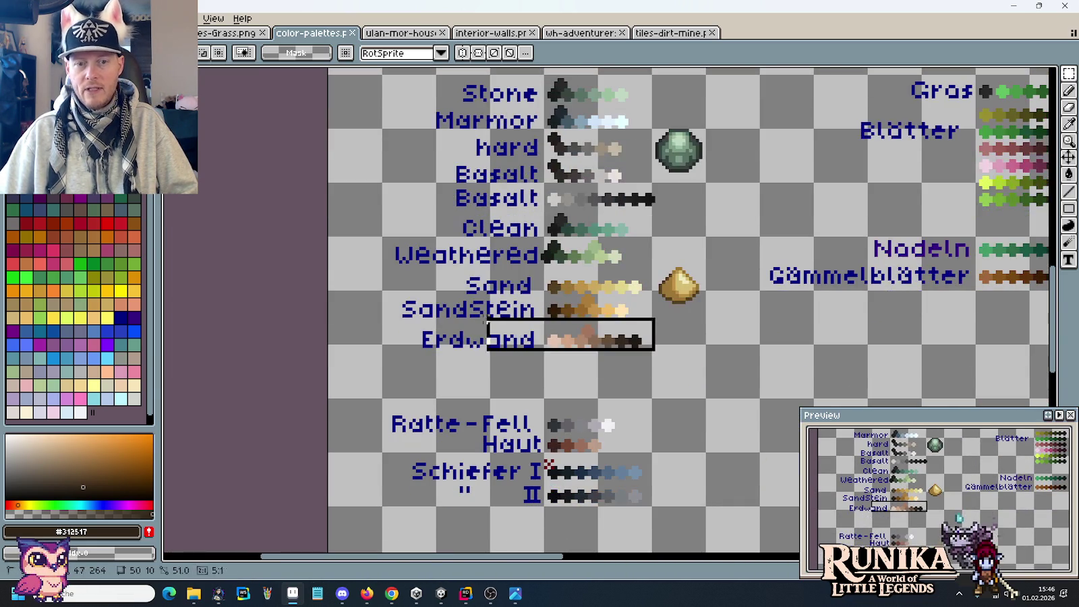
scroll(710, 199, up, 10)
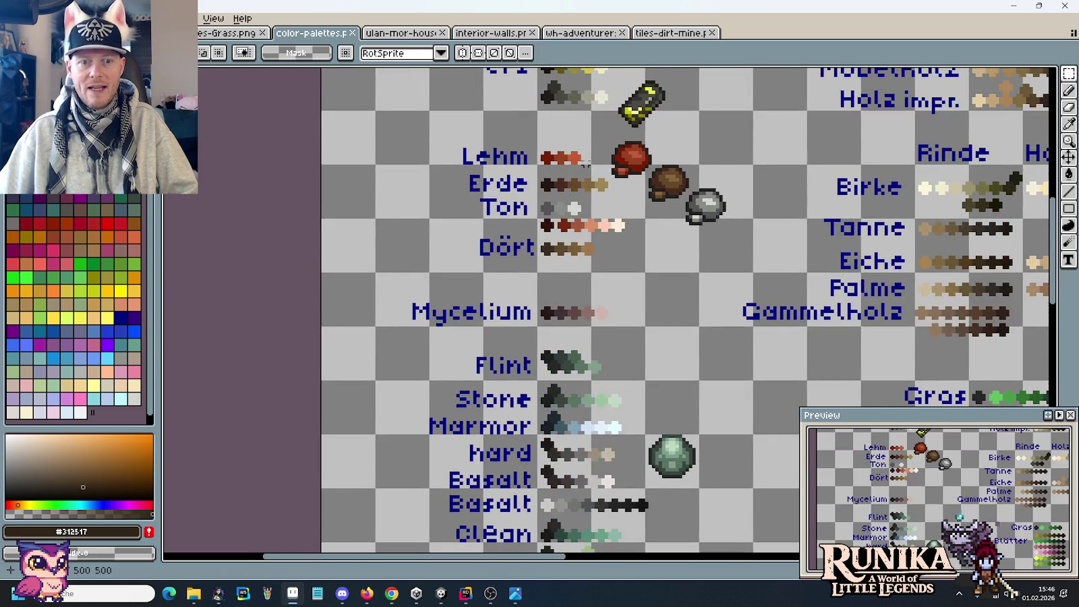
scroll(582, 287, up, 3)
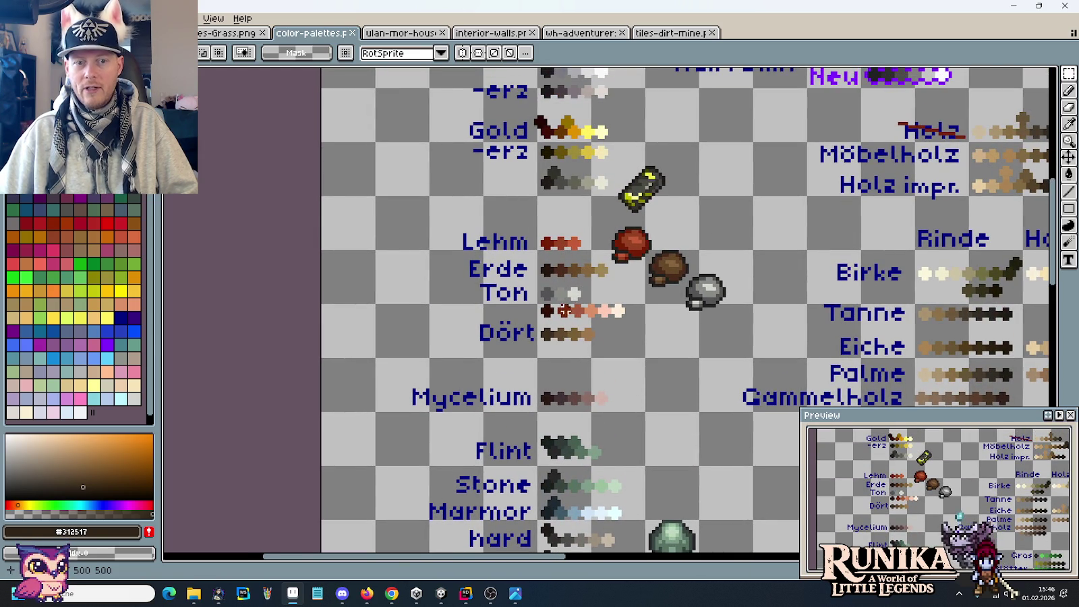
scroll(553, 245, up, 3)
scroll(553, 246, up, 3)
scroll(553, 246, up, 2)
Look over the swatches around Holzkohle and Schiefer.
mouse_move(404, 151)
mouse_down()
mouse_move(427, 226)
mouse_move(624, 523)
mouse_up()
scroll(659, 165, down, 3)
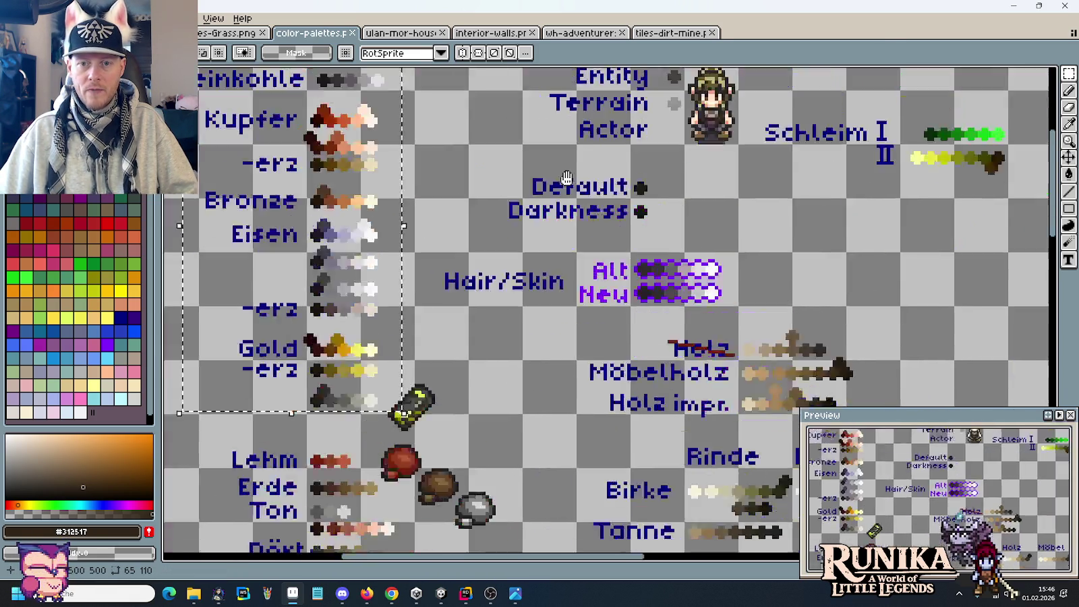
scroll(659, 165, down, 11)
scroll(659, 166, down, 7)
scroll(648, 216, down, 4)
scroll(638, 251, down, 7)
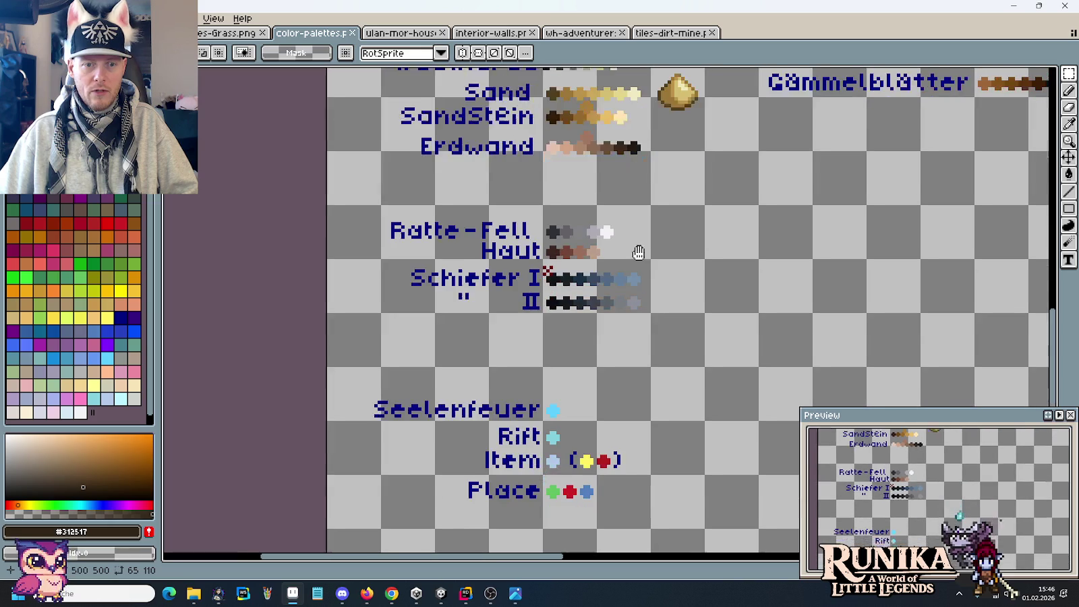
scroll(643, 365, down, 3)
drag(663, 232, 413, 164)
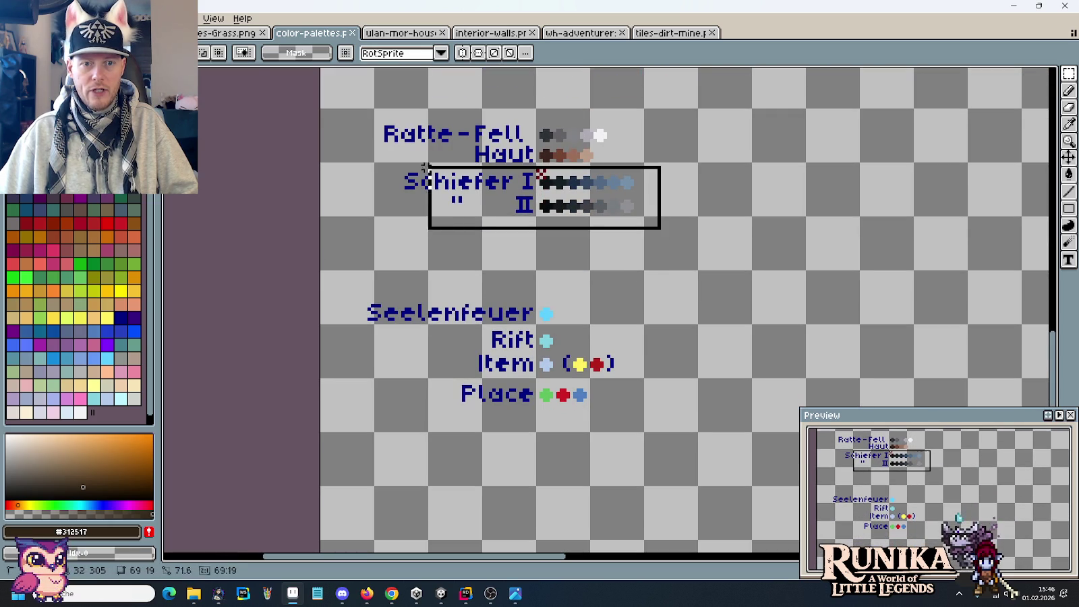
click(463, 305)
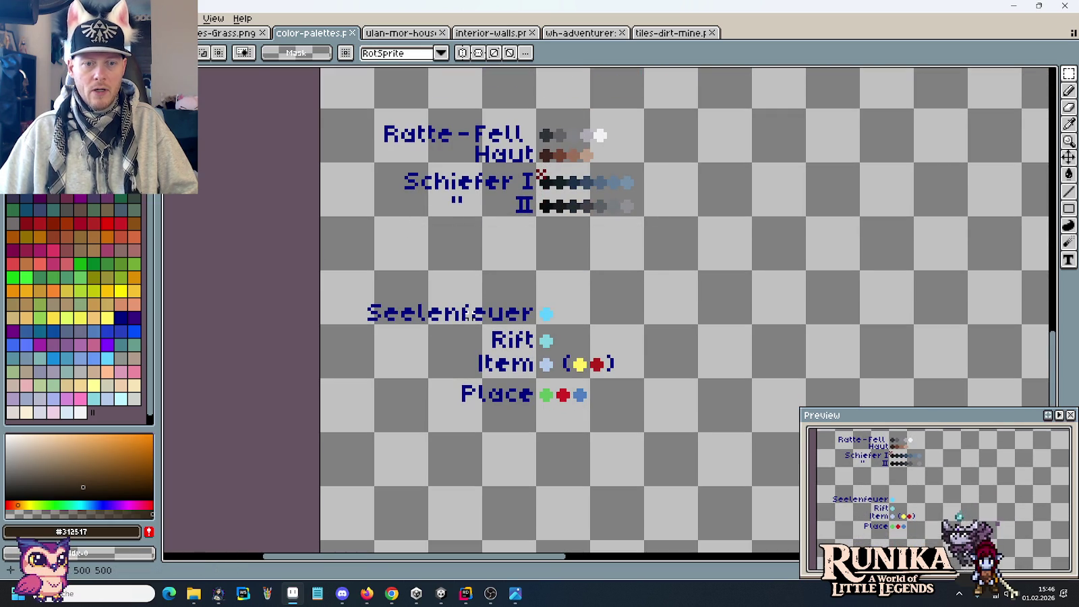
Review the Ofen to Kartoffel rows, marking the Leder, Stoff / Wolle and Blitz blocks.
scroll(626, 232, up, 10)
scroll(795, 220, right, 15)
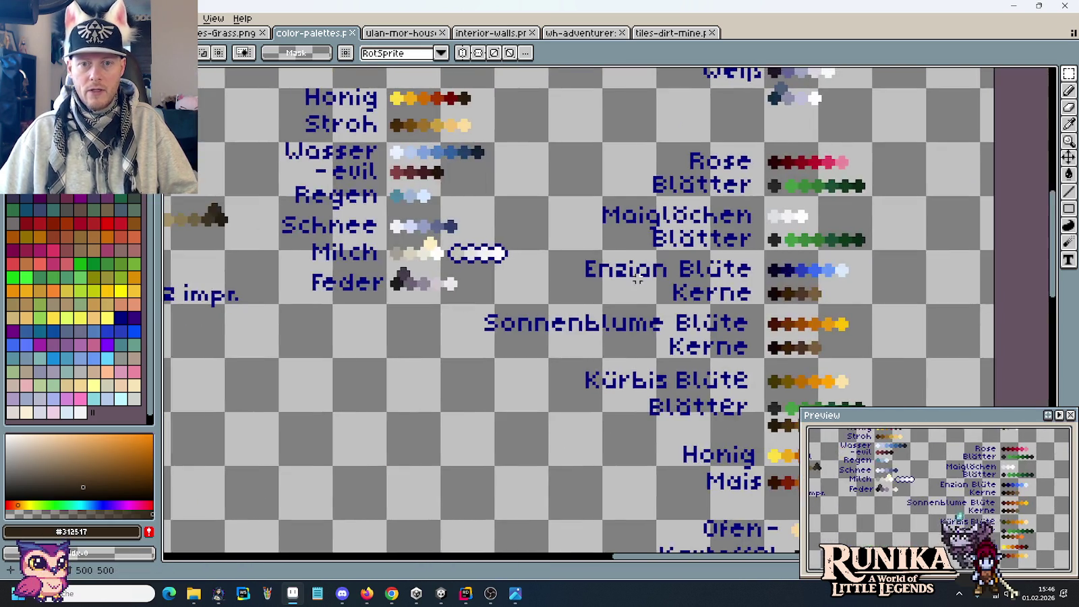
drag(492, 292, 425, 232)
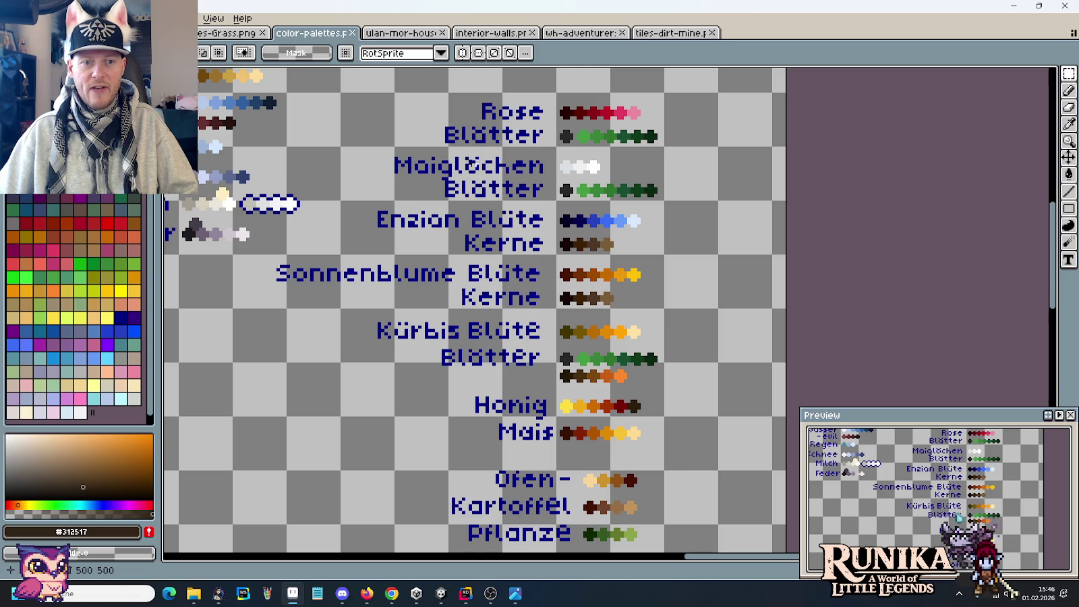
mouse_move(565, 458)
mouse_down()
mouse_move(574, 200)
mouse_move(575, 250)
mouse_up()
scroll(604, 132, up, 5)
scroll(603, 132, up, 7)
scroll(610, 373, up, 3)
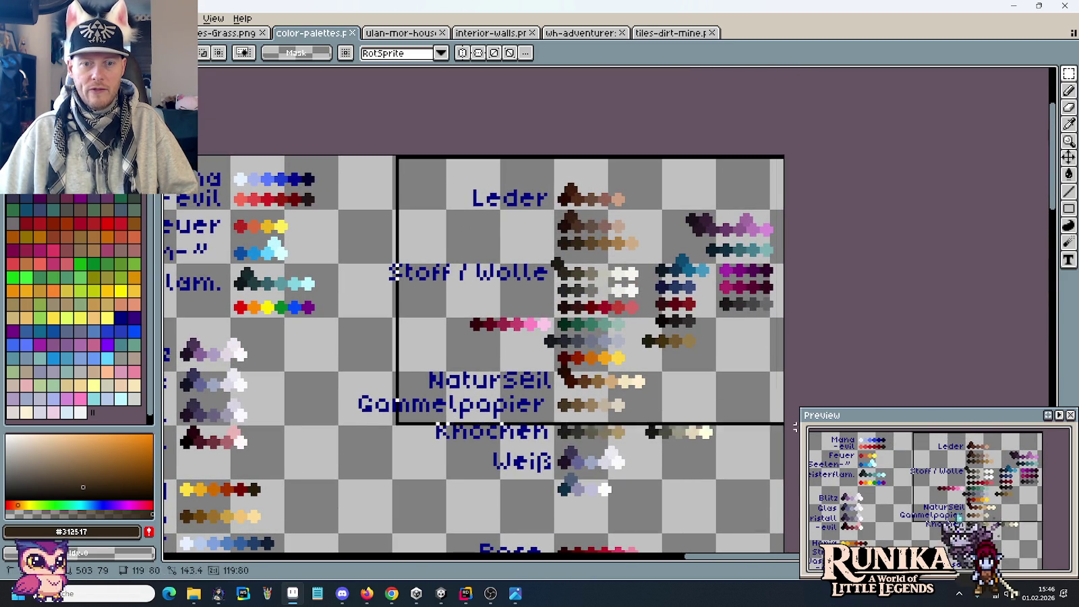
drag(397, 156, 786, 501)
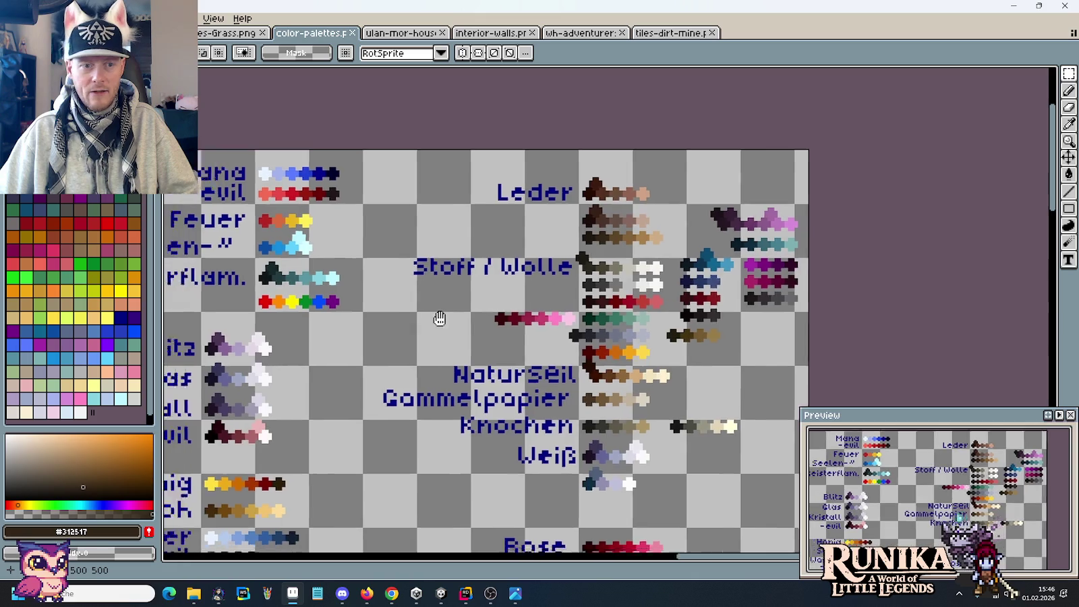
mouse_move(438, 316)
mouse_down()
mouse_move(819, 224)
mouse_move(783, 181)
mouse_move(654, 267)
mouse_move(644, 262)
mouse_up()
mouse_move(417, 153)
mouse_down()
mouse_move(644, 241)
mouse_move(660, 280)
mouse_up()
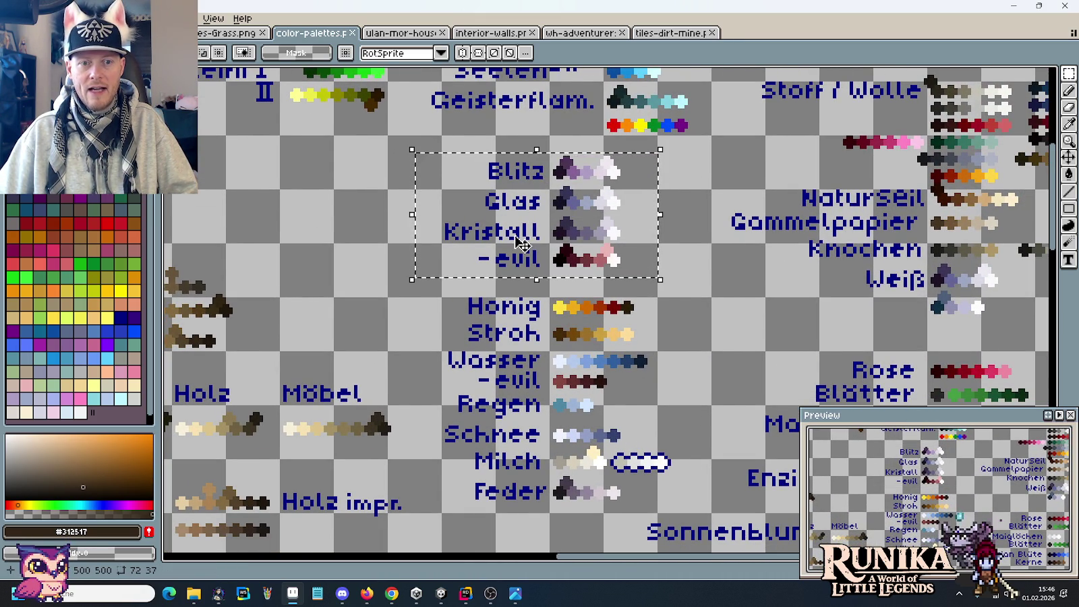
scroll(538, 262, down, 3)
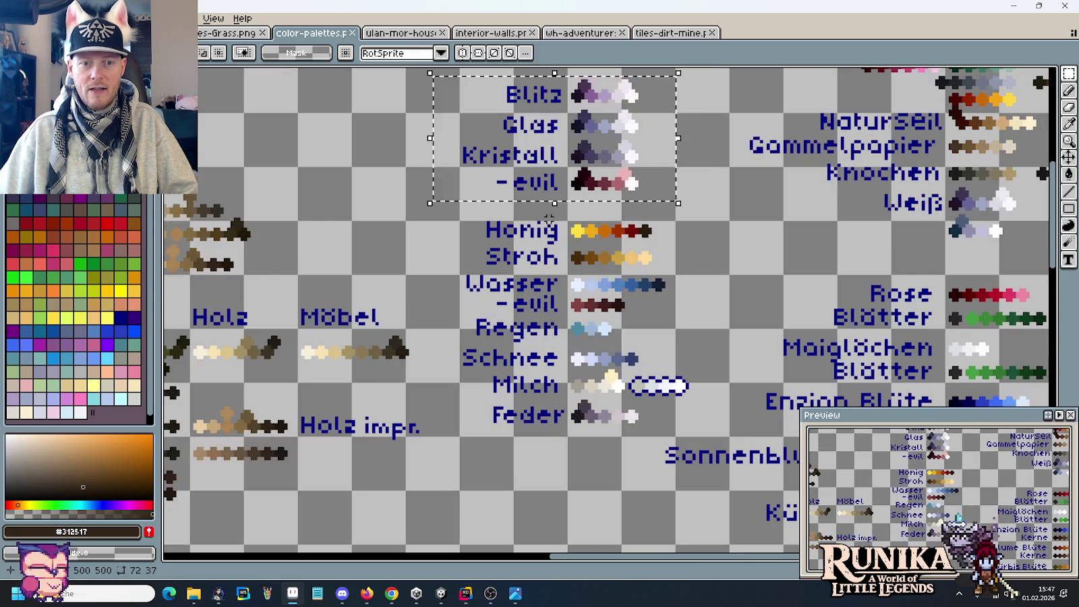
click(552, 297)
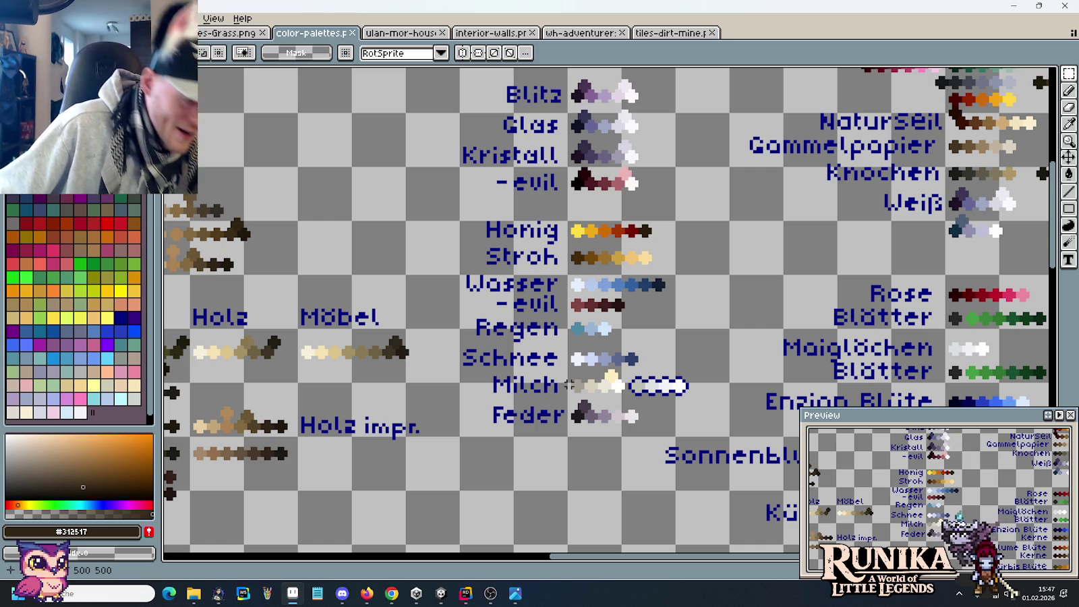
Mark the rainbow row, Schleim I/II rows and Item/Entity/Terrain/Actor block.
drag(466, 206, 529, 480)
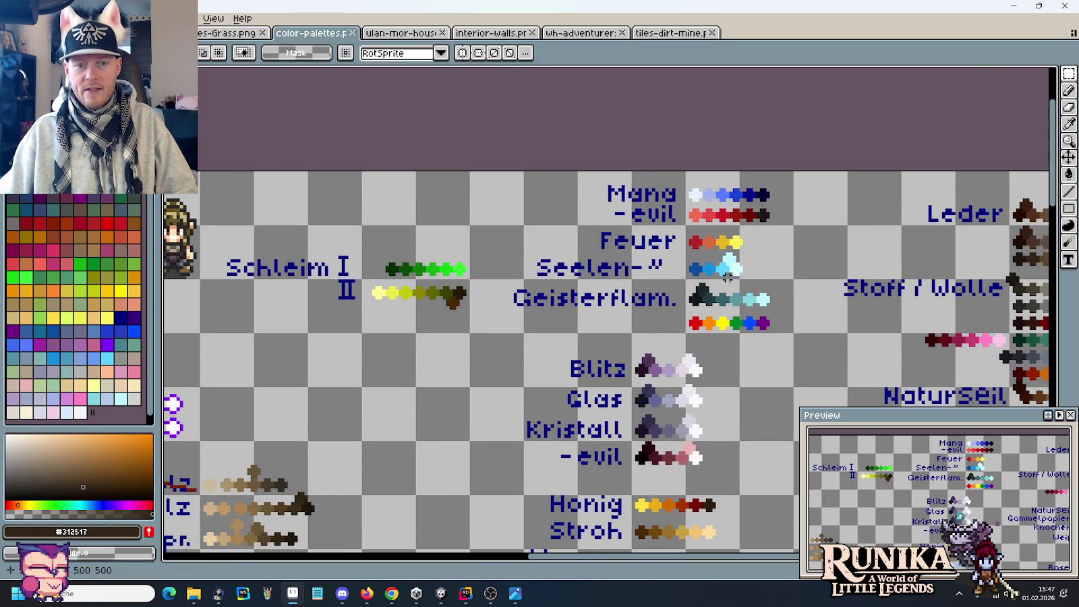
drag(793, 339, 649, 303)
click(513, 363)
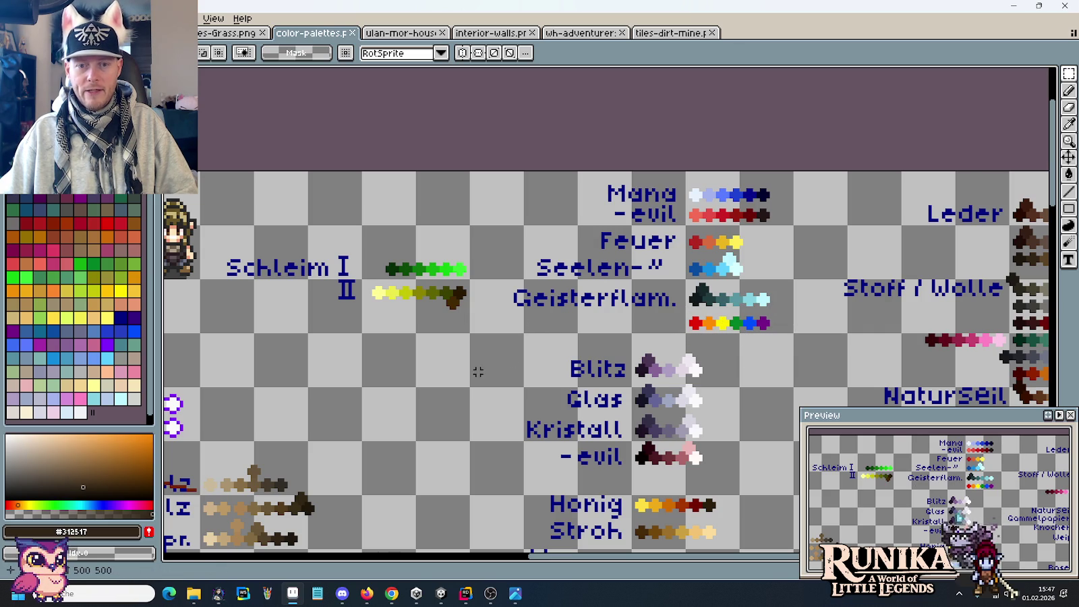
drag(477, 372, 703, 387)
drag(547, 256, 725, 350)
drag(390, 371, 676, 254)
drag(725, 337, 597, 199)
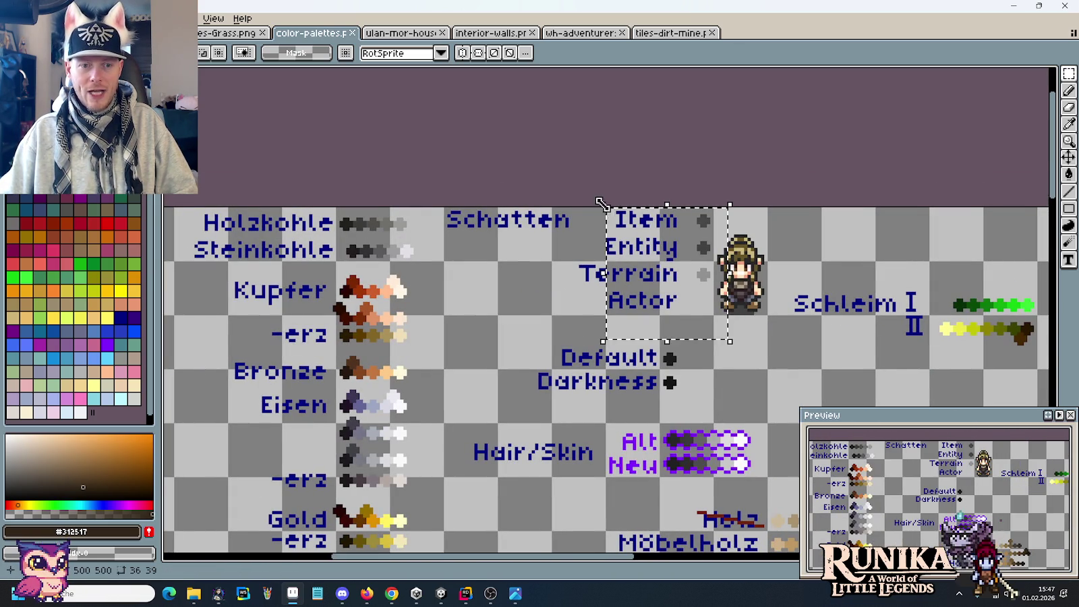
click(513, 354)
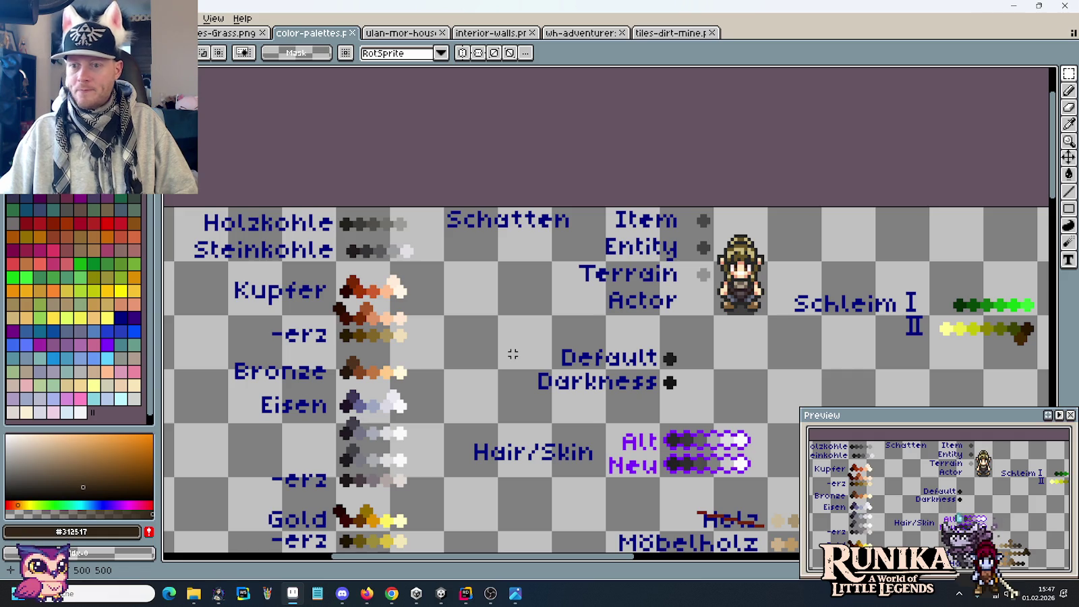
Check the Birke, Tanne, Eiche and Gammelholz swatches, then switch to tiles-dirt-mine.
scroll(513, 354, down, 1)
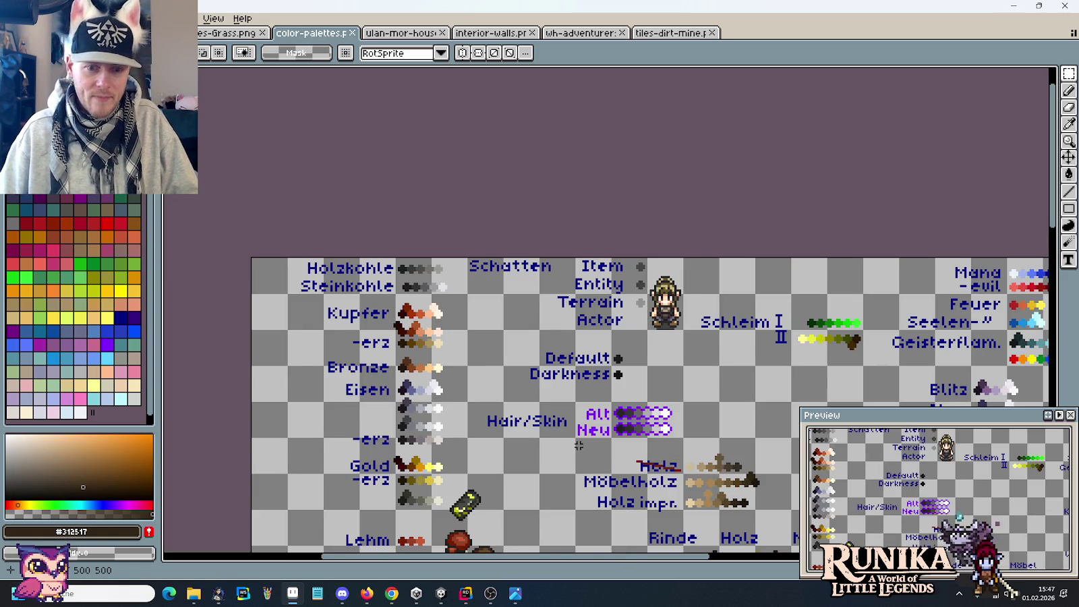
drag(512, 354, 497, 287)
scroll(497, 287, down, 2)
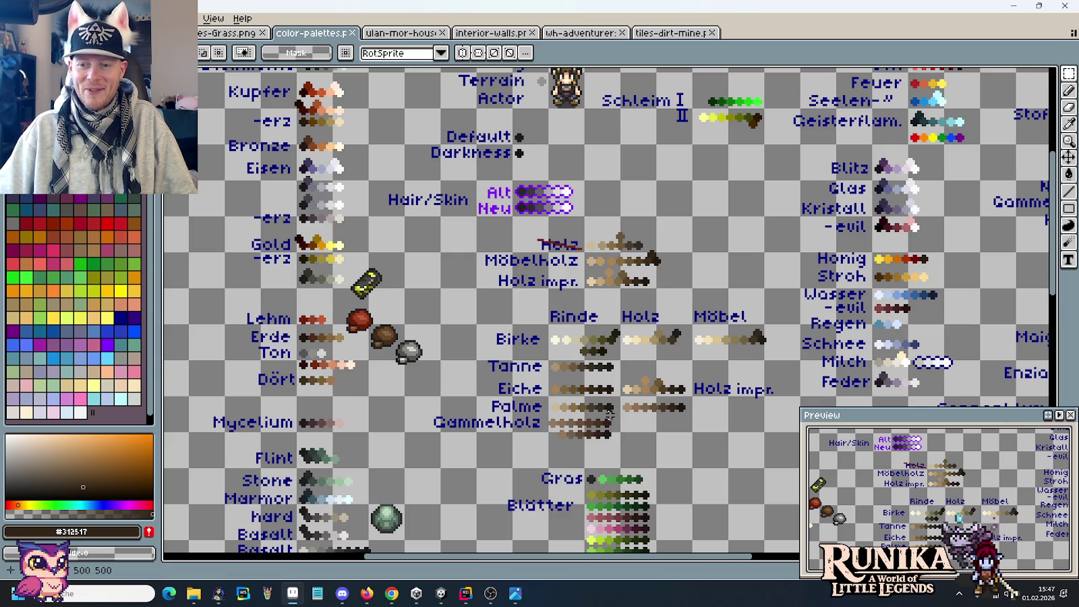
scroll(610, 464, down, 5)
scroll(623, 400, up, 1)
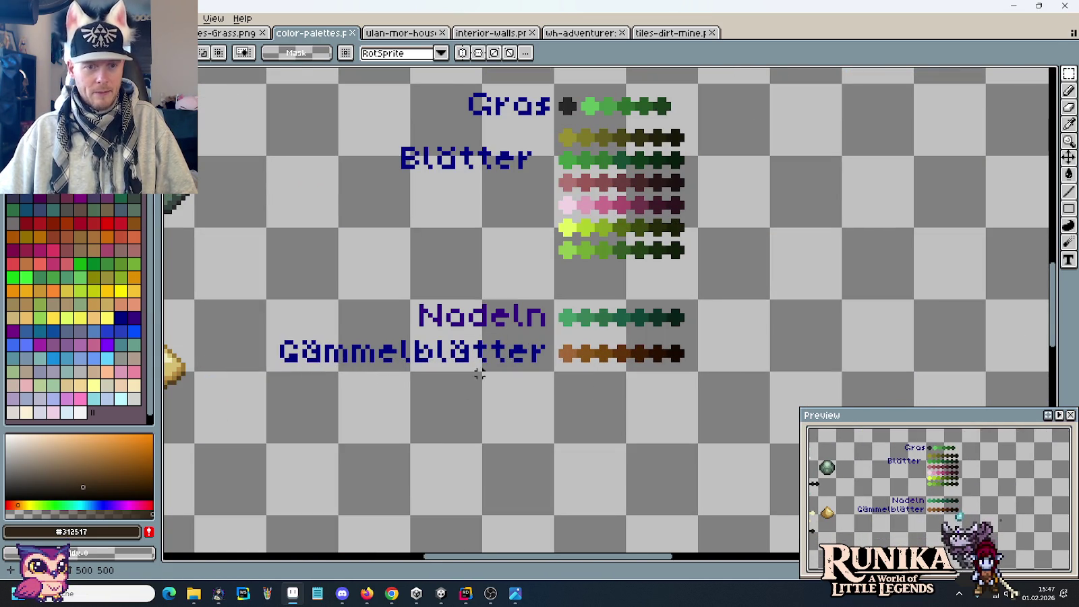
mouse_move(363, 450)
mouse_down()
mouse_move(491, 335)
mouse_move(510, 397)
mouse_up()
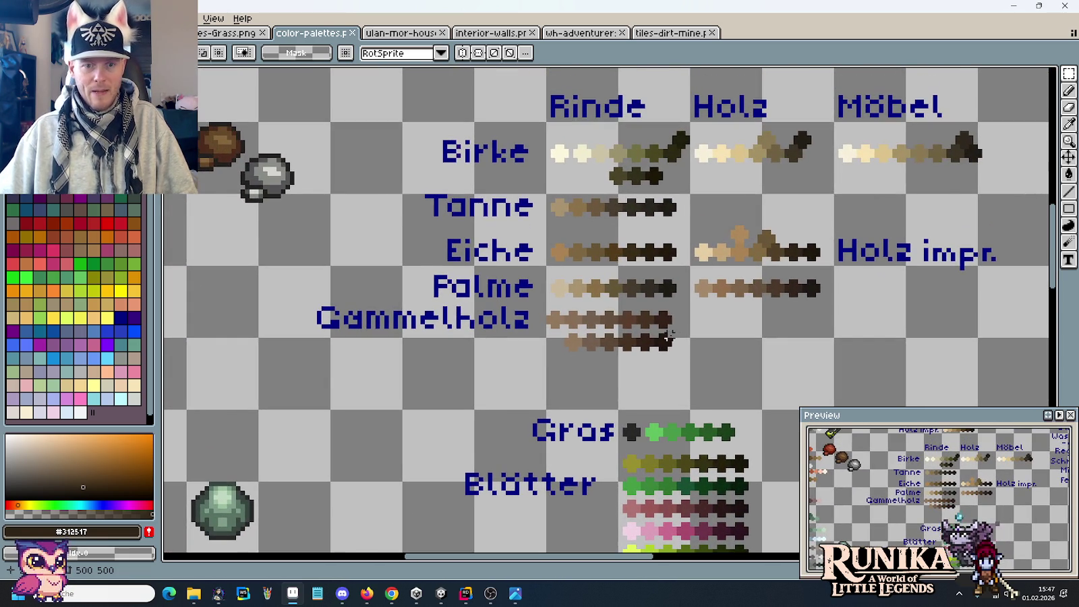
drag(693, 308, 306, 361)
click(307, 361)
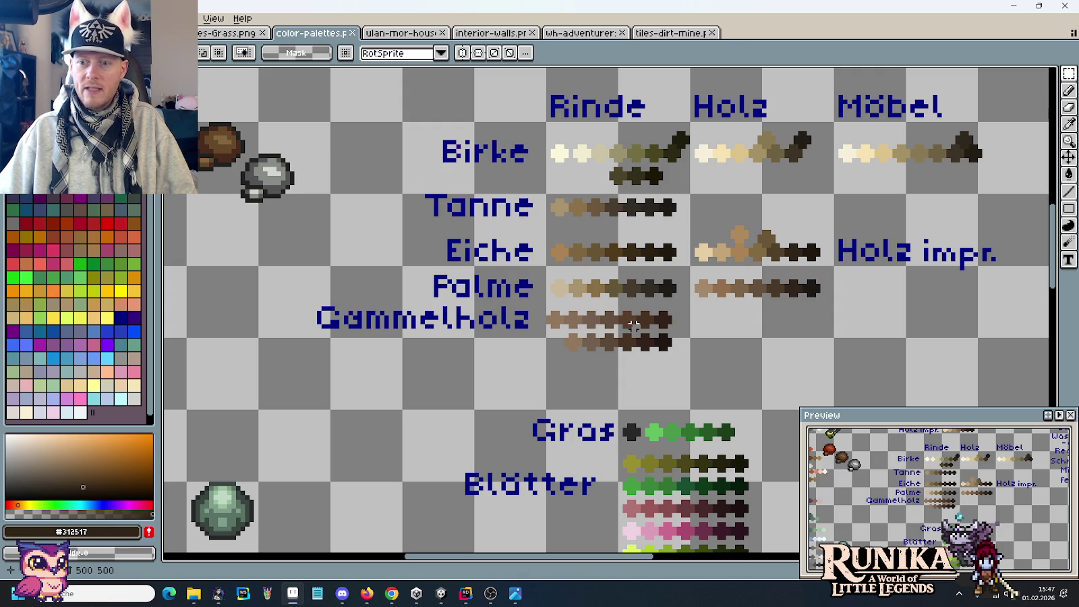
click(670, 32)
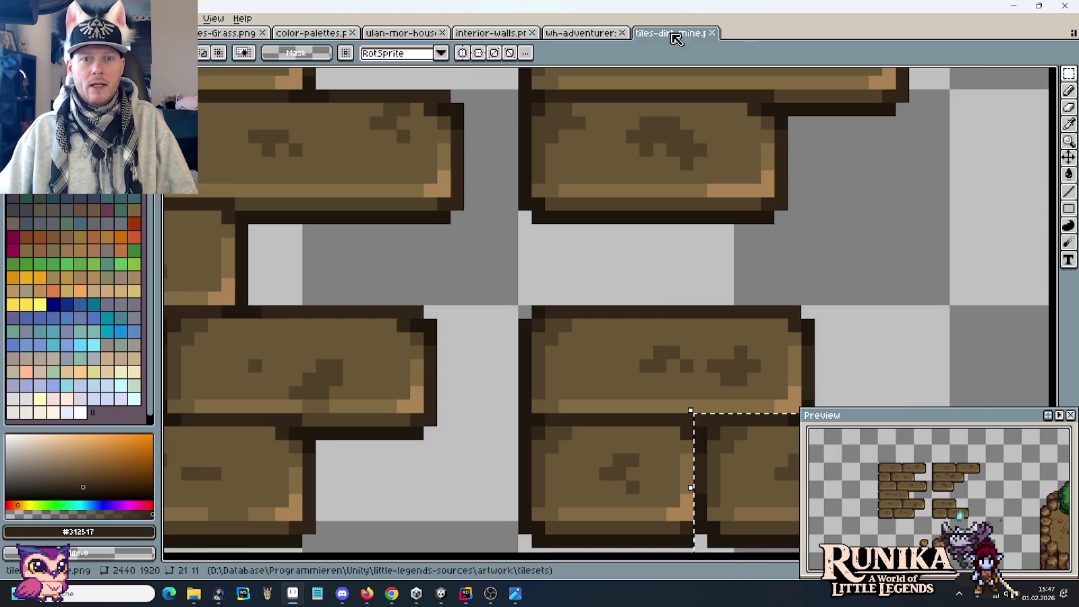
Close the dirt-mine and adventurers-guild sheets and return to the tower-house sheet.
click(711, 33)
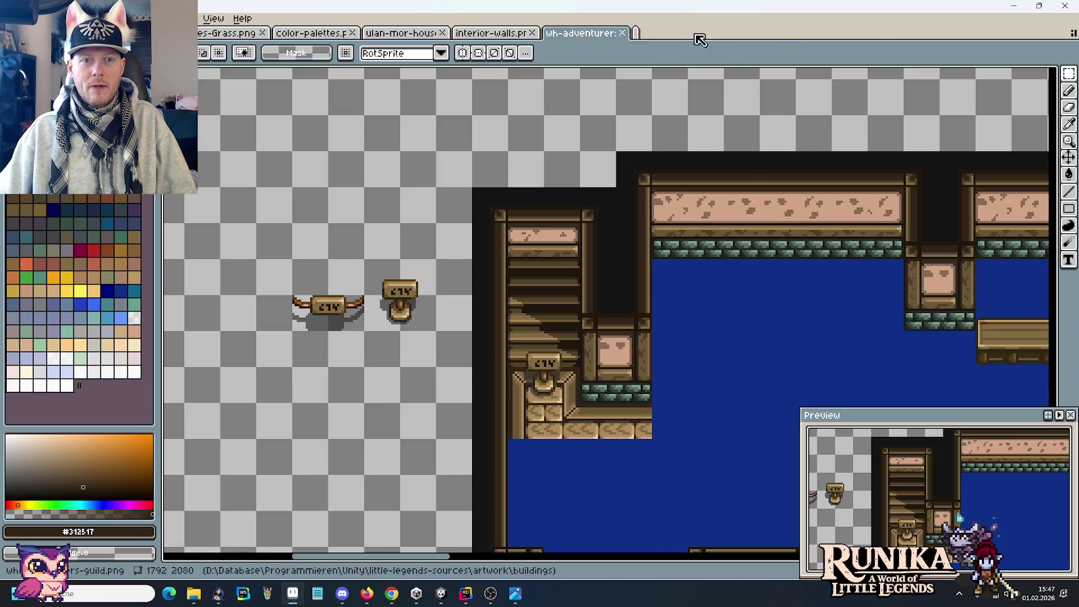
click(622, 34)
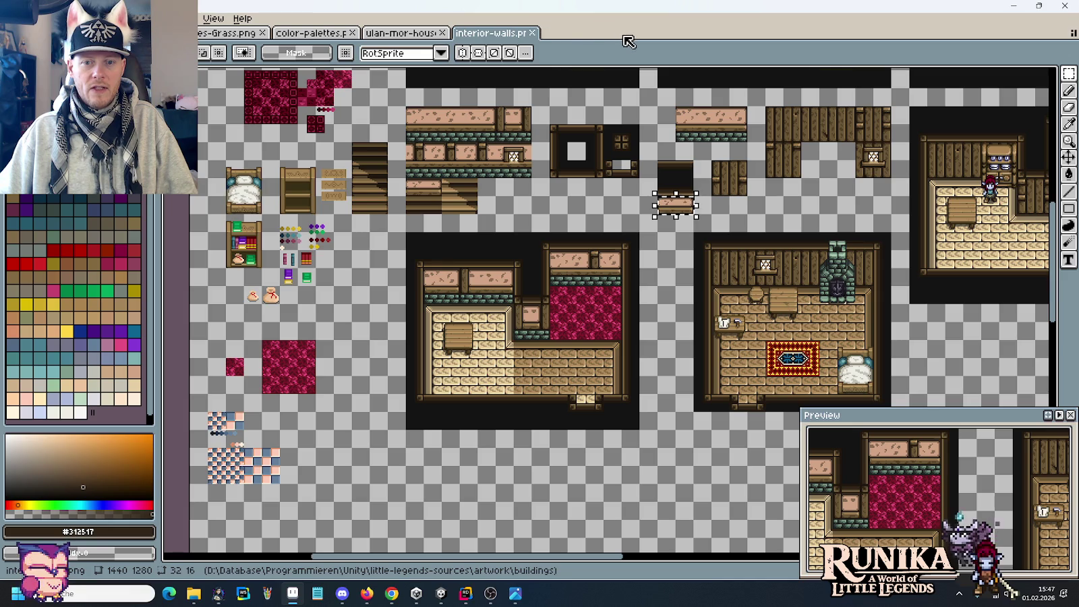
click(401, 32)
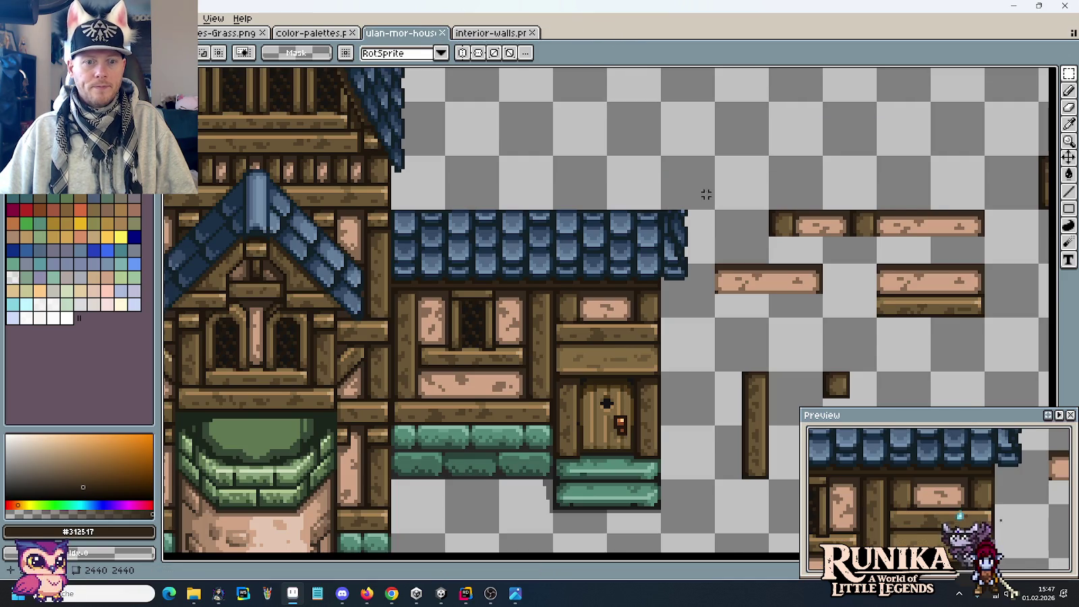
Zoom in on the tower house wall with the Pencil tool ready.
scroll(729, 209, down, 1)
scroll(745, 226, down, 1)
scroll(745, 226, up, 1)
scroll(641, 243, up, 2)
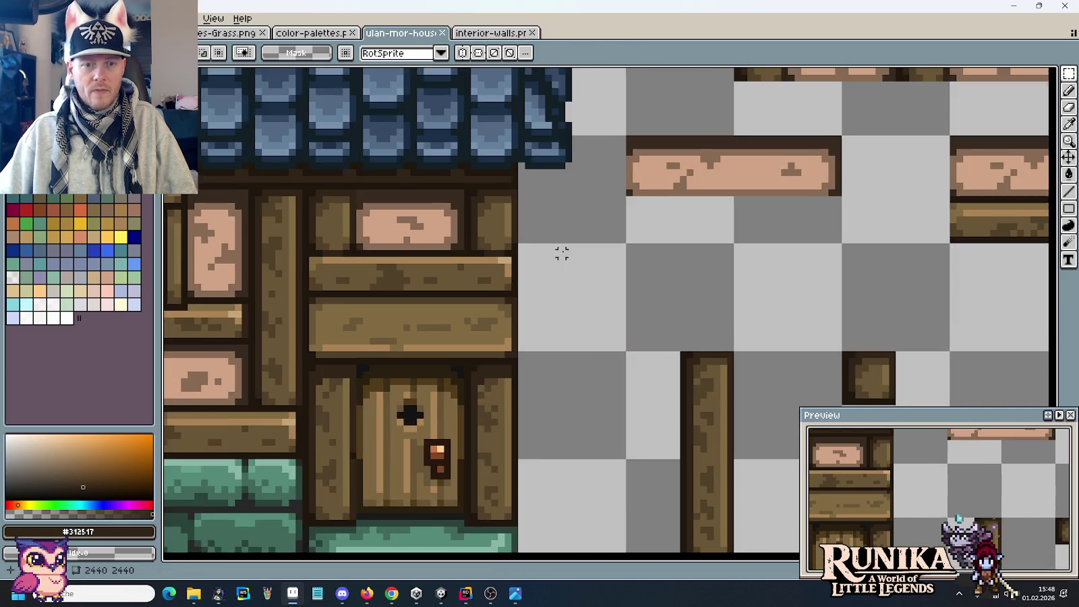
scroll(533, 270, up, 1)
scroll(499, 311, up, 1)
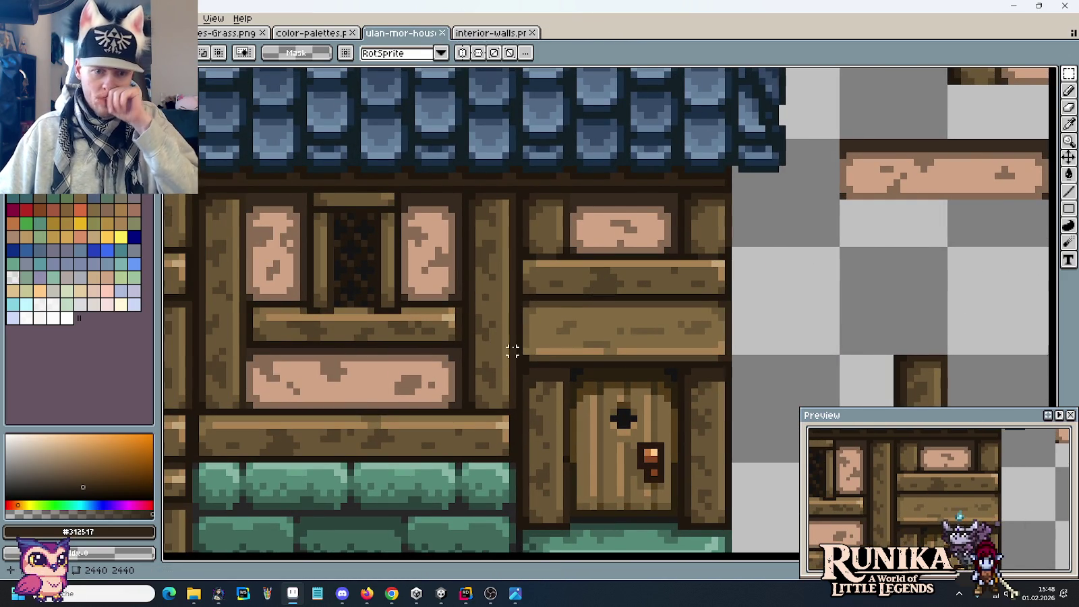
scroll(499, 344, up, 1)
scroll(518, 362, up, 1)
key(b)
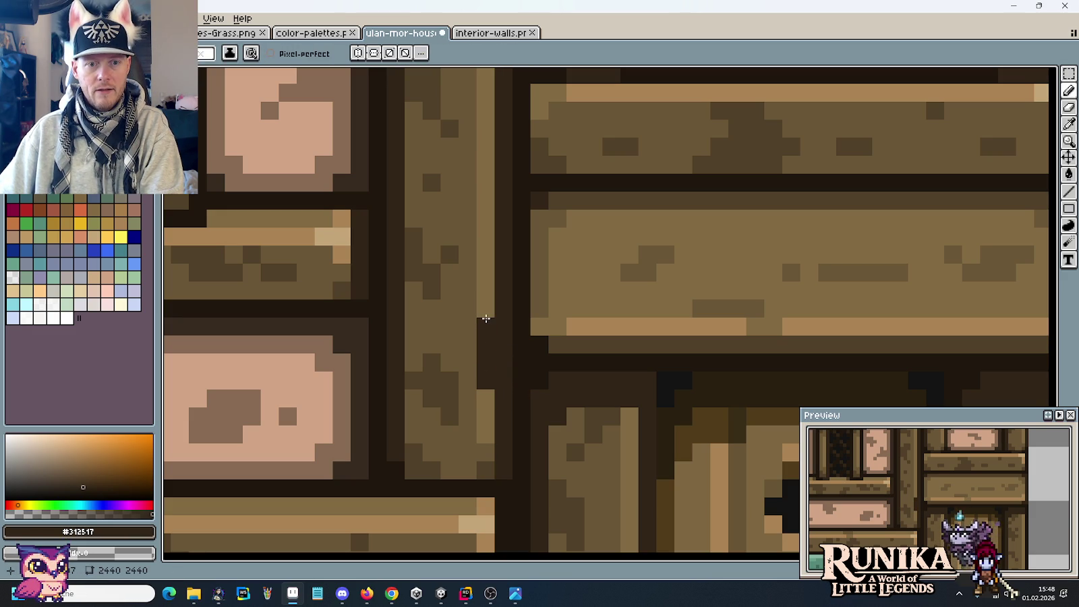
scroll(549, 336, down, 5)
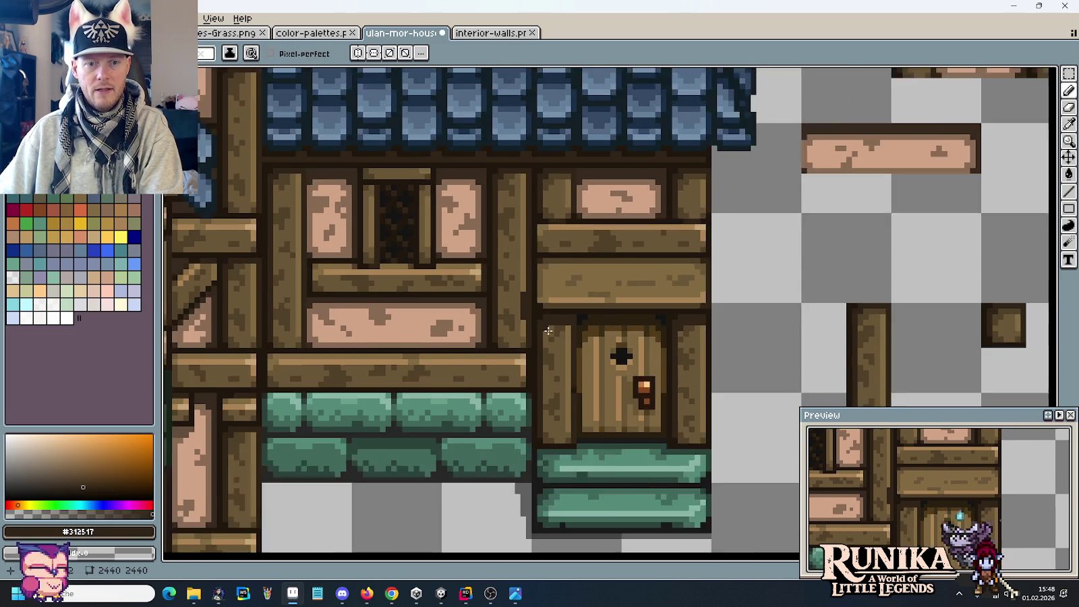
scroll(549, 336, up, 2)
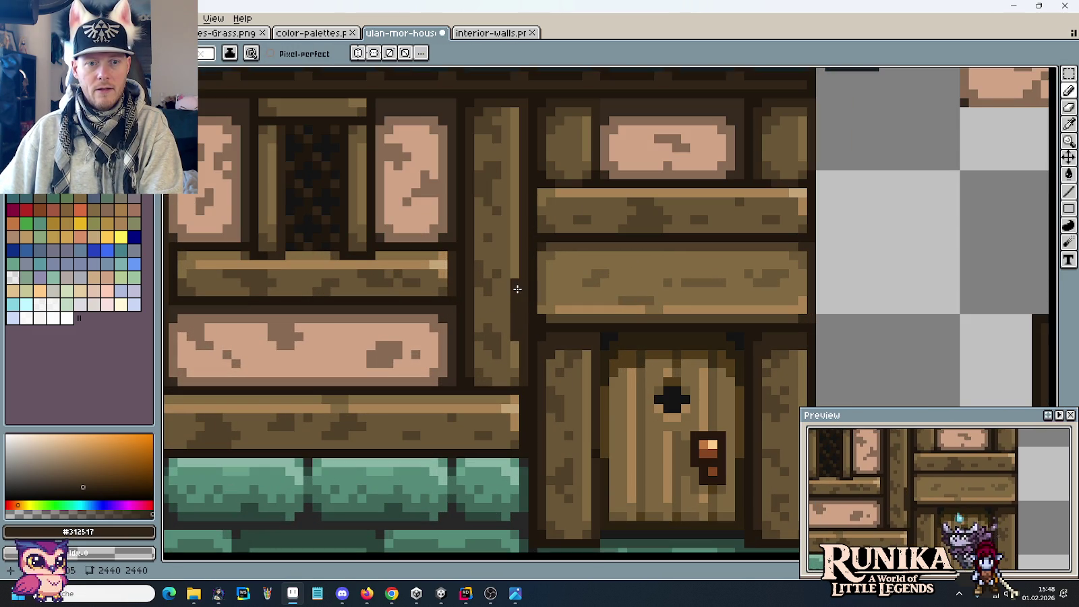
scroll(549, 330, down, 3)
scroll(533, 312, up, 2)
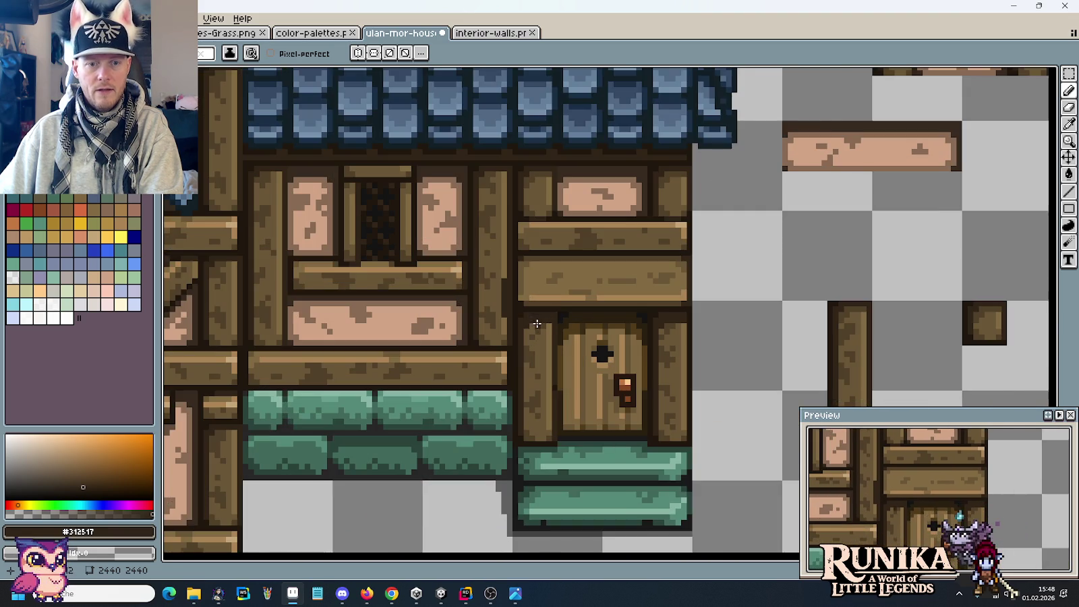
scroll(518, 316, up, 1)
scroll(518, 316, down, 3)
scroll(529, 313, up, 3)
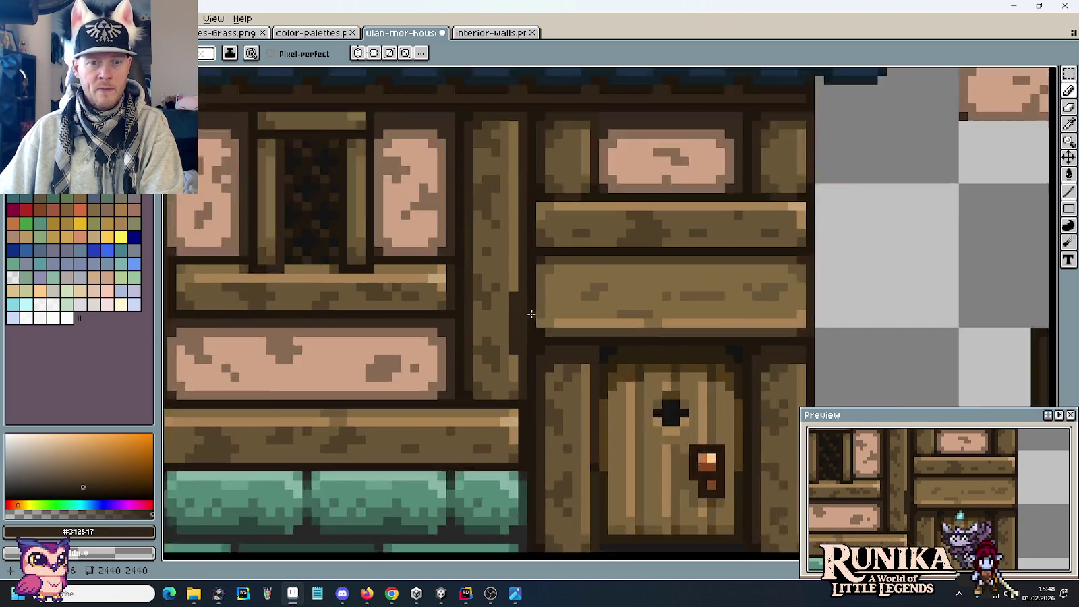
scroll(506, 338, up, 1)
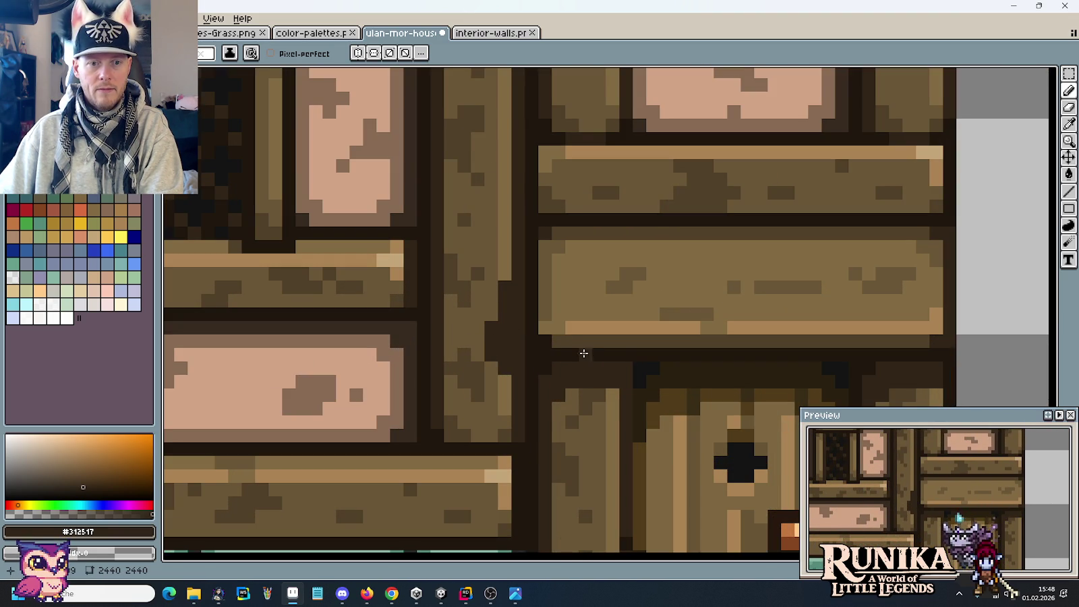
scroll(584, 357, down, 1)
scroll(593, 367, down, 1)
scroll(597, 370, down, 1)
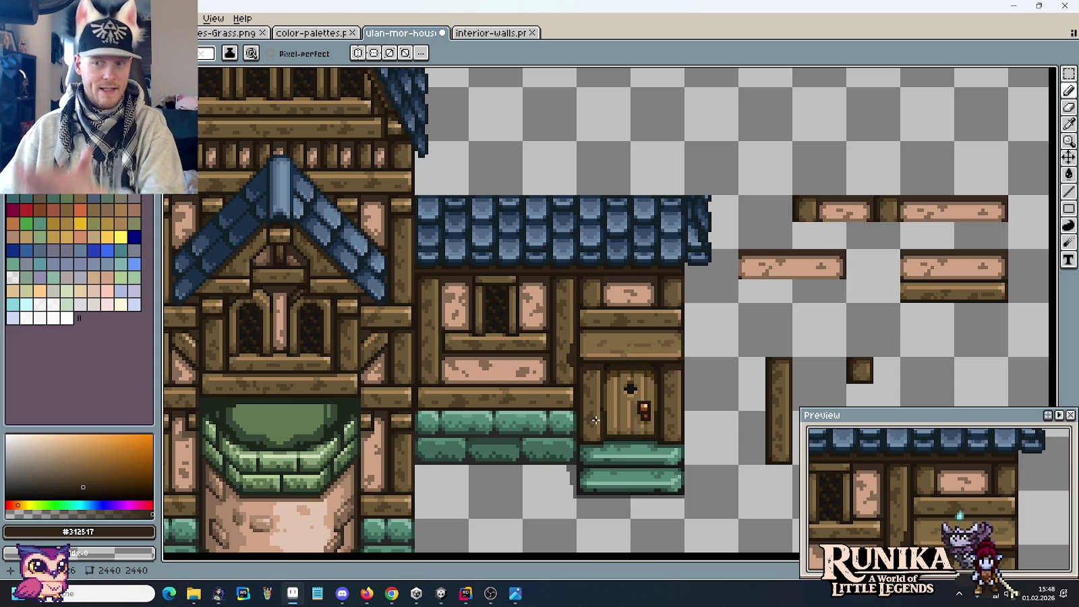
drag(596, 421, 838, 374)
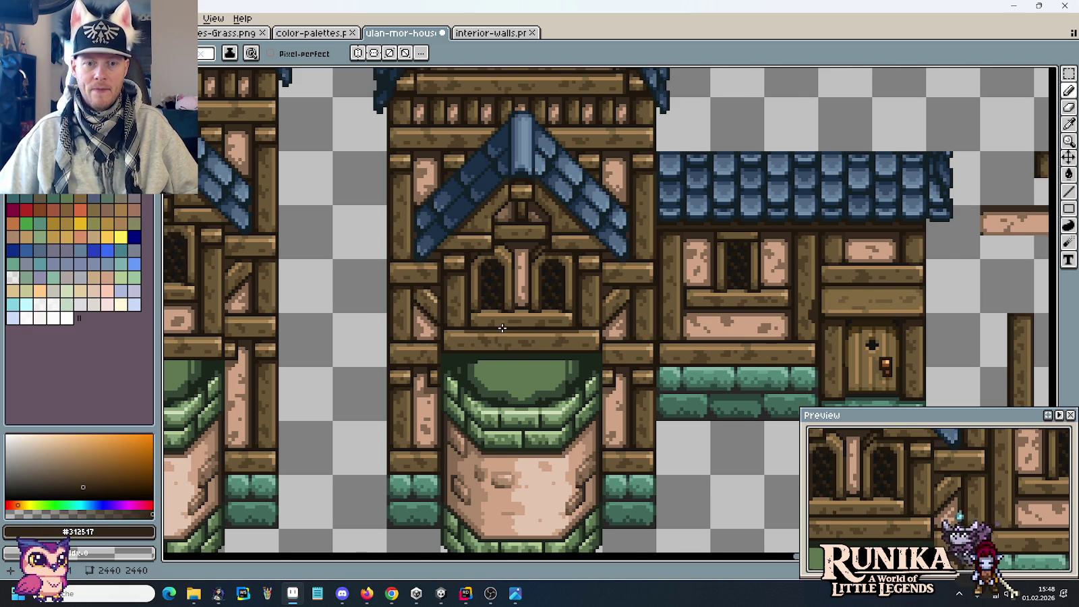
Scroll over the two tower-house fronts on the house sheet and place one dark pixel.
scroll(503, 328, down, 1)
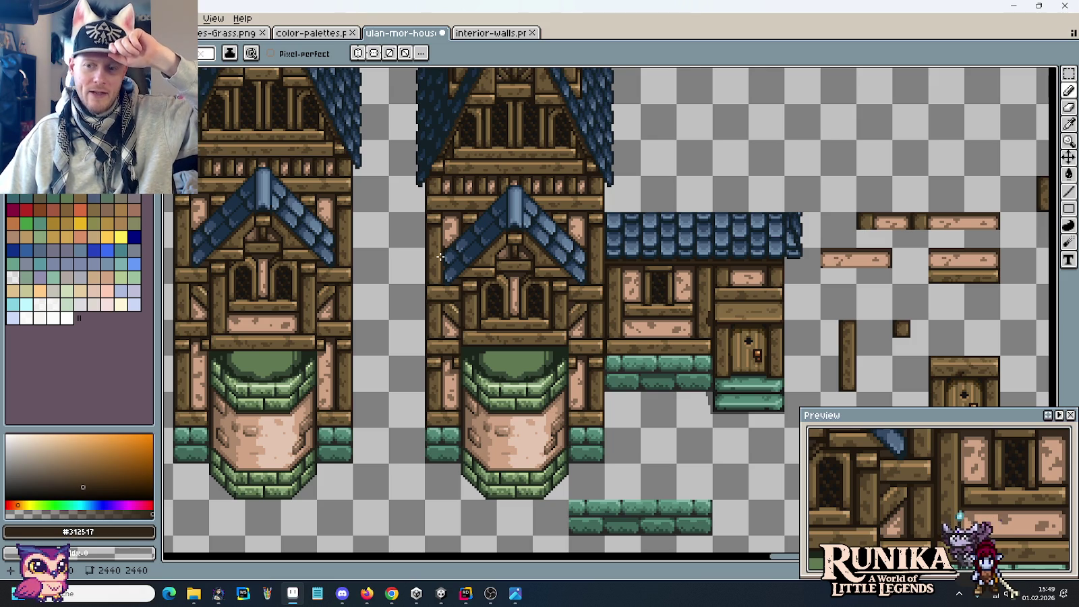
scroll(533, 447, down, 3)
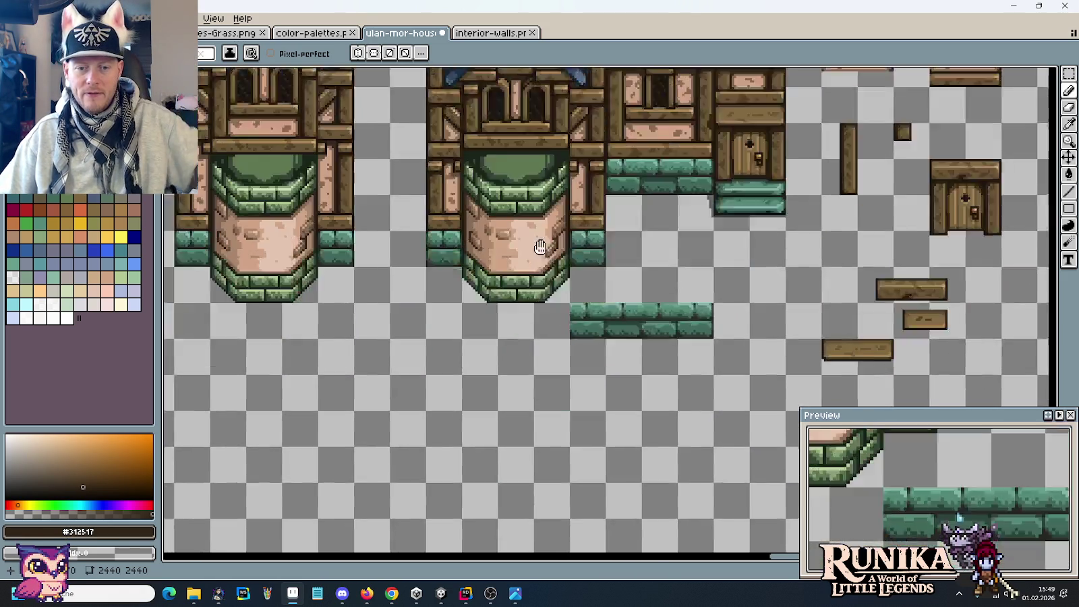
scroll(519, 438, down, 3)
scroll(495, 433, up, 3)
click(500, 424)
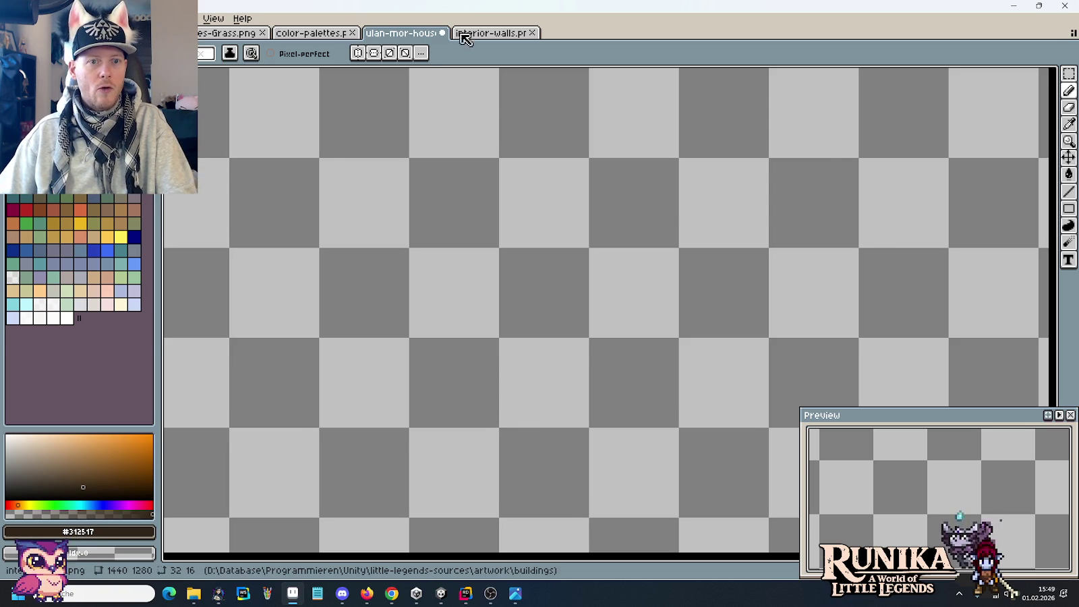
Check the interior-walls sheet and the medieval house concept in Photos, ending on the tilesets folder.
click(500, 33)
key(alt+Tab)
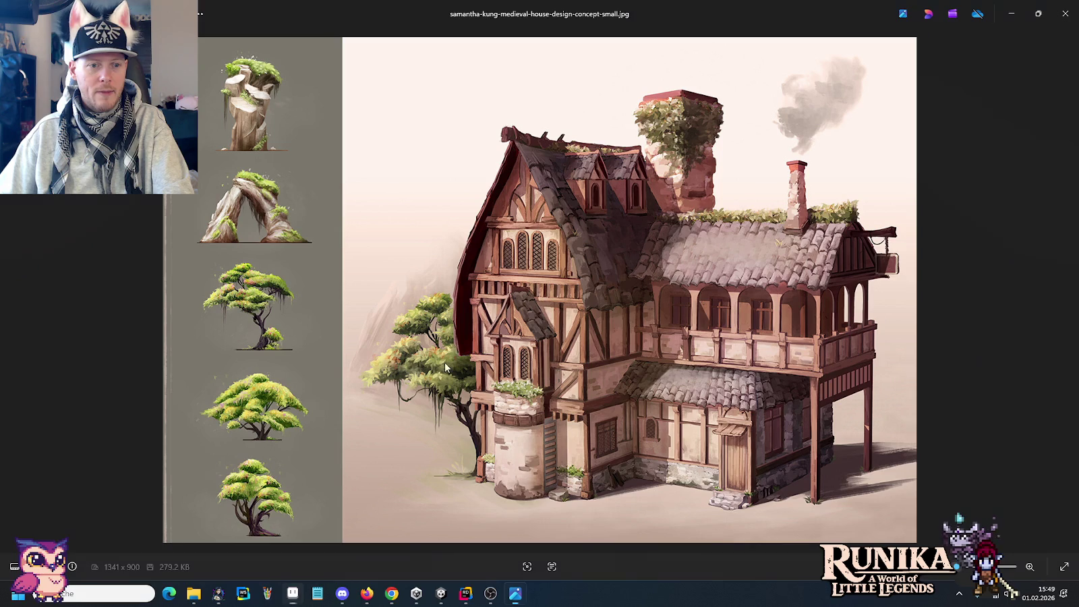
key(alt+Tab)
key(alt+Tab)
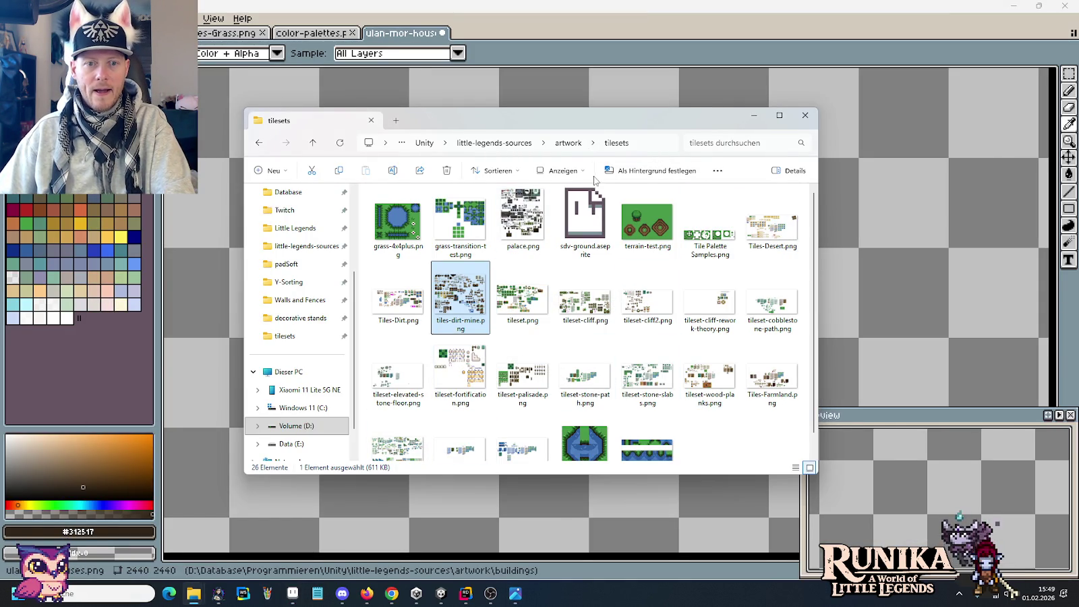
Open wh-adventurers-guild.png from the artwork/buildings folder in Aseprite.
click(568, 143)
scroll(572, 211, up, 1)
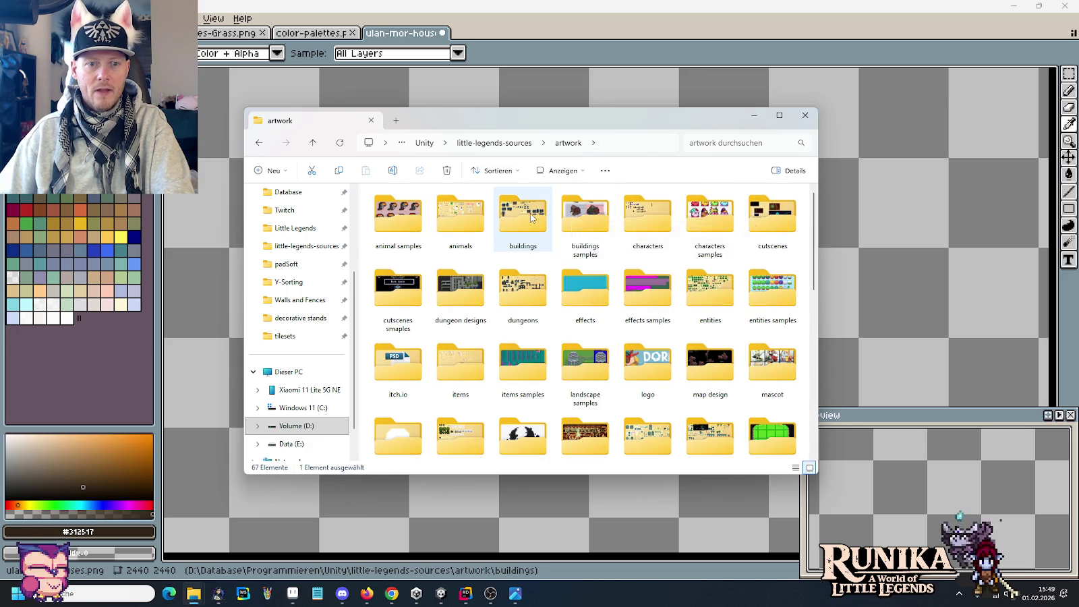
double_click(530, 213)
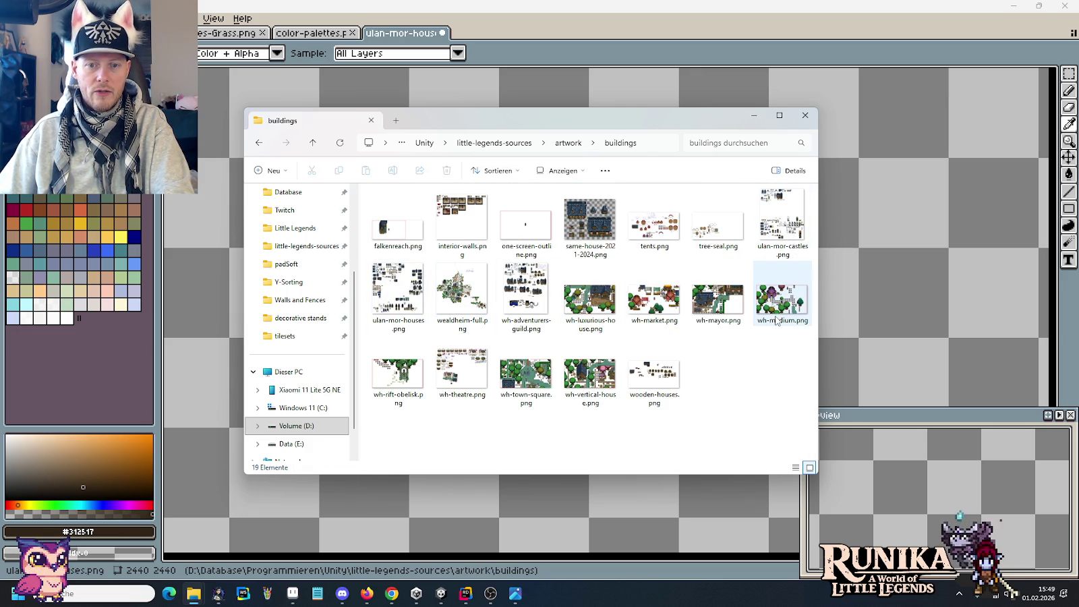
double_click(527, 290)
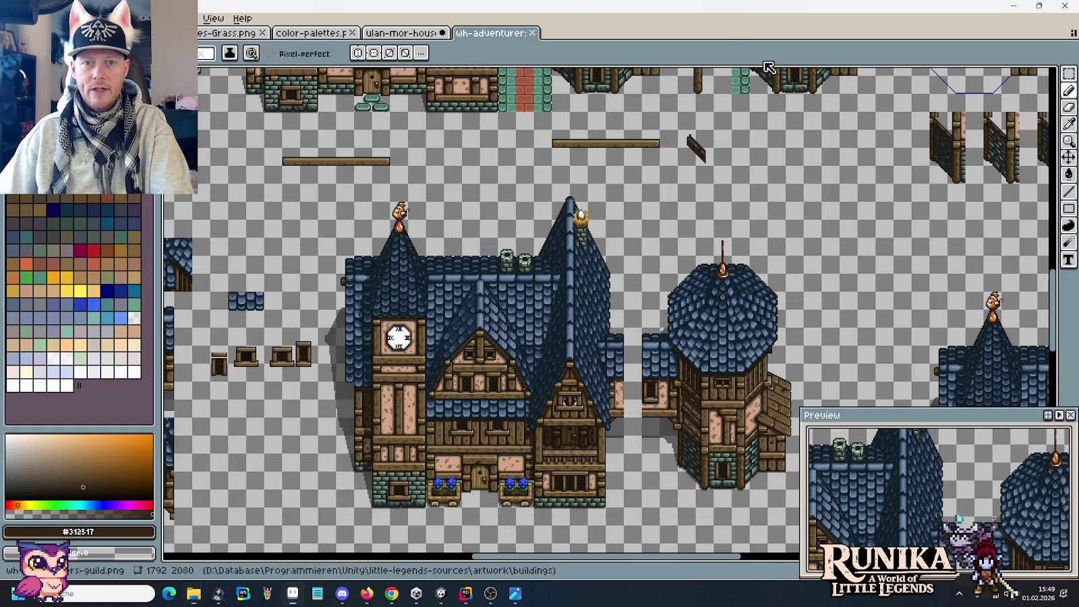
On the adventurers-guild sheet, select the 2/3 label and the first vertical plank tile.
mouse_move(414, 228)
mouse_down()
mouse_move(567, 259)
mouse_move(427, 290)
mouse_up()
scroll(735, 354, up, 3)
drag(761, 345, 568, 309)
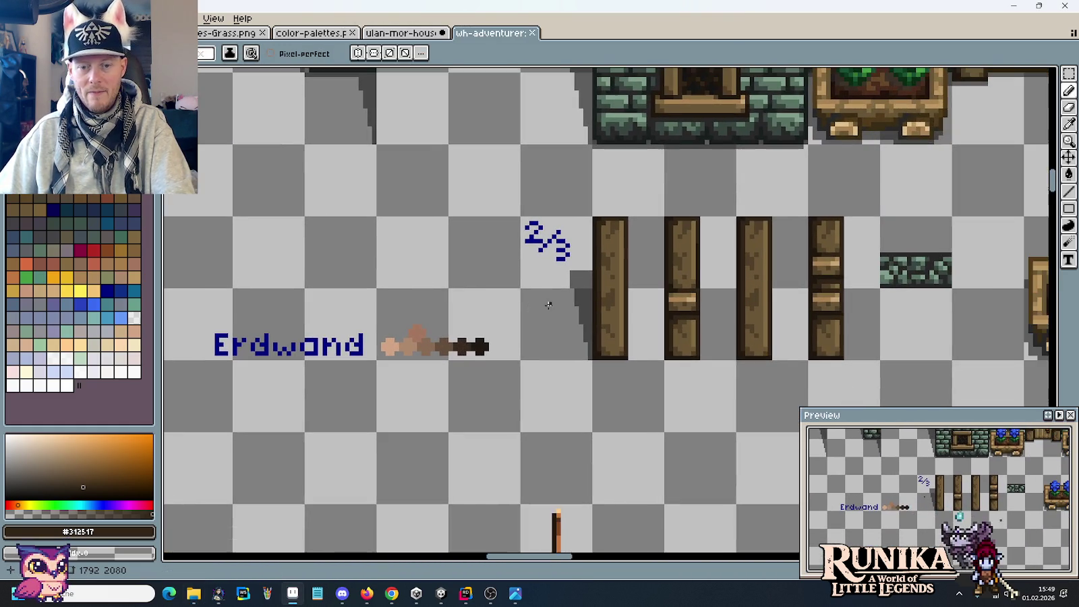
key(m)
drag(621, 349, 529, 226)
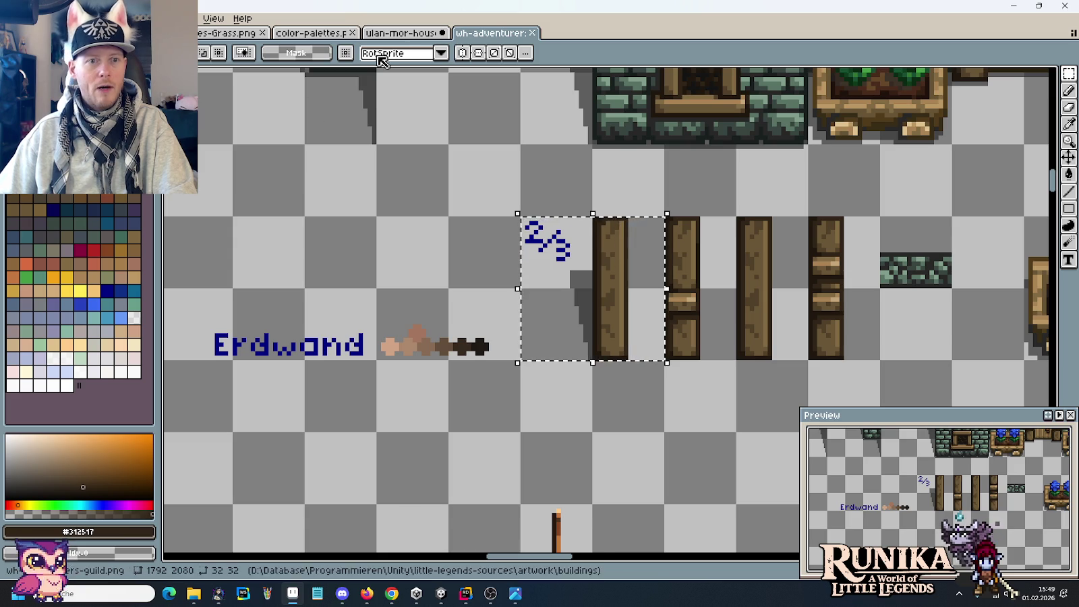
Paste the plank onto the house sheet below the green bricks and darken a shadow strip along its left edge.
click(401, 35)
scroll(468, 236, down, 2)
scroll(459, 270, down, 3)
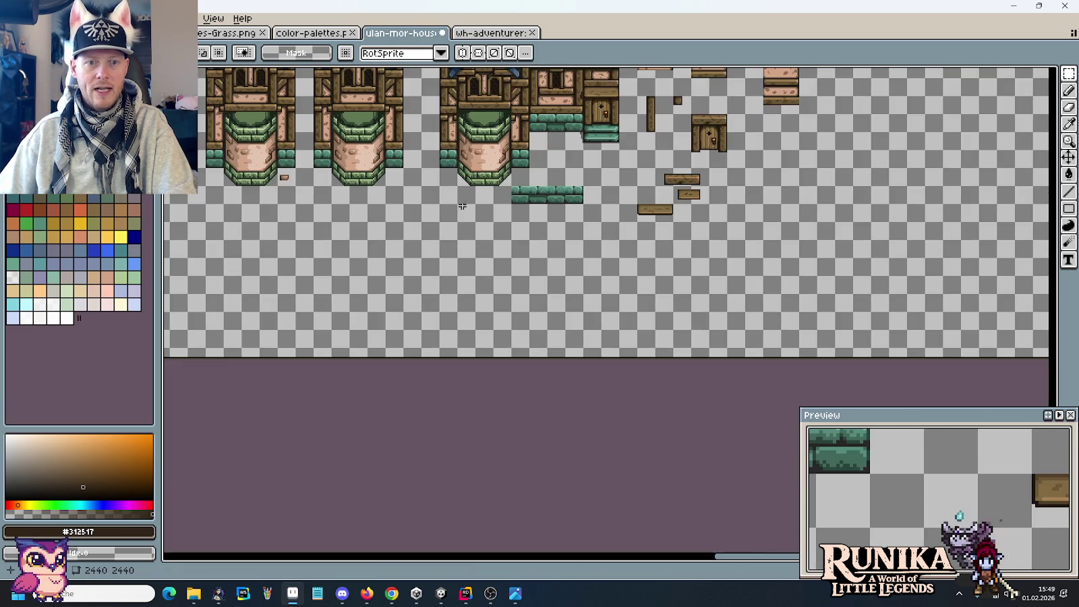
scroll(451, 301, up, 1)
scroll(462, 313, up, 1)
key(ctrl+v)
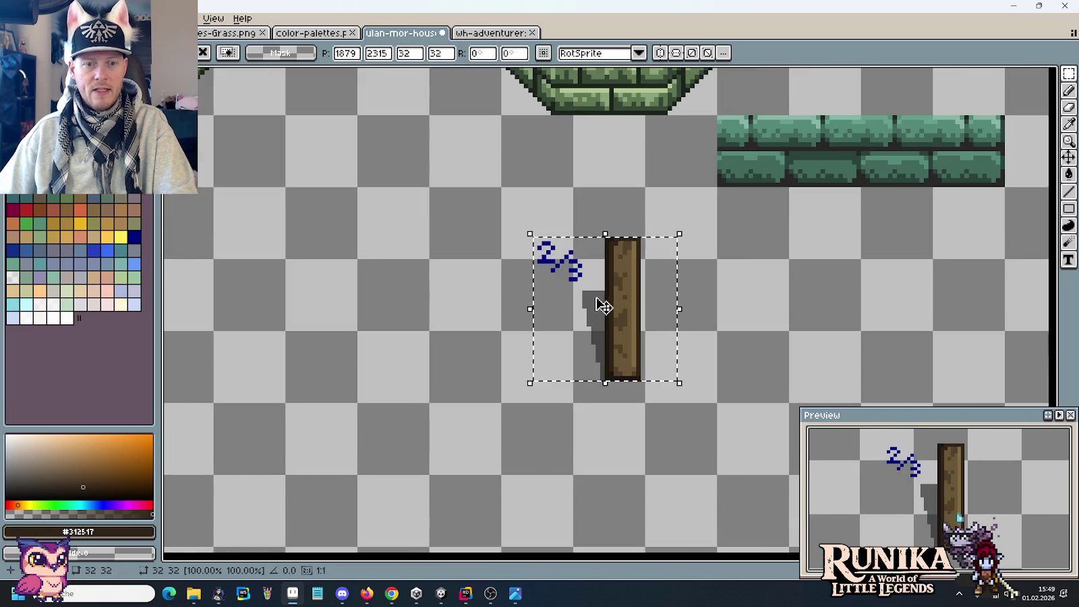
drag(602, 304, 530, 335)
click(628, 360)
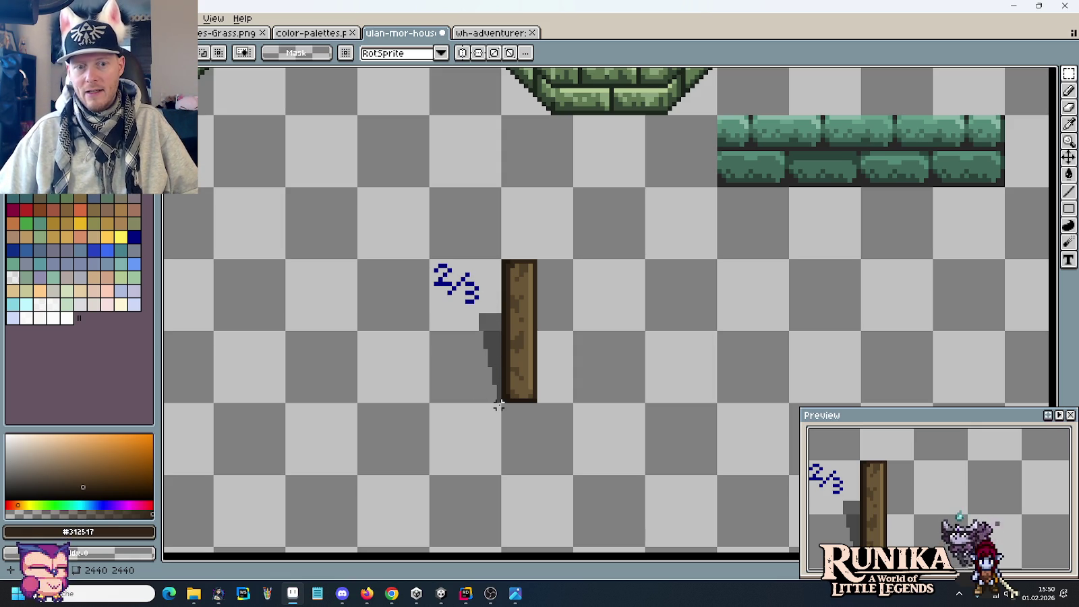
drag(499, 399, 495, 309)
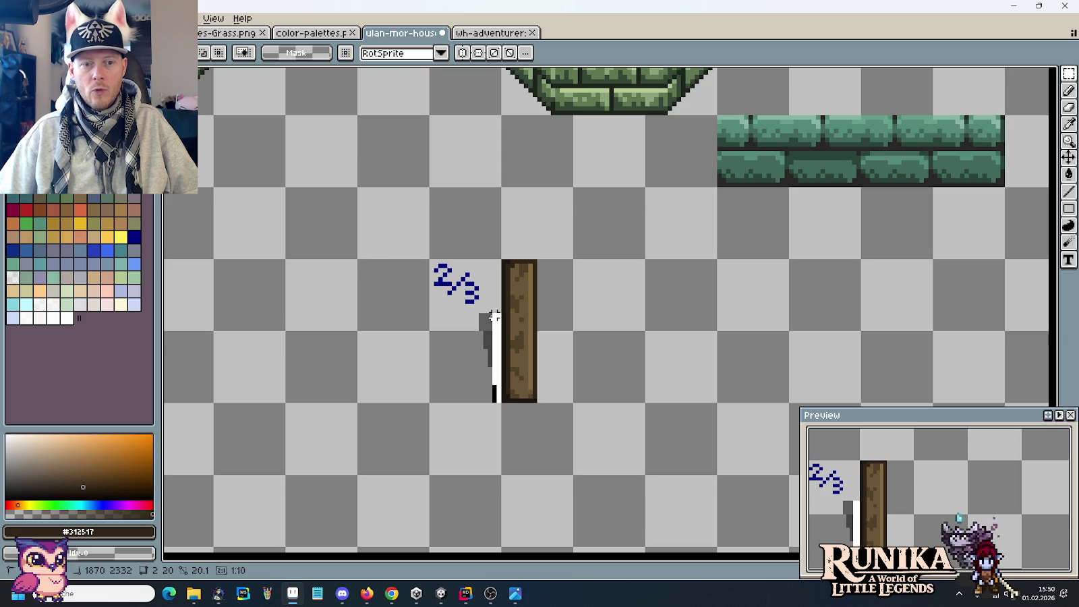
click(490, 404)
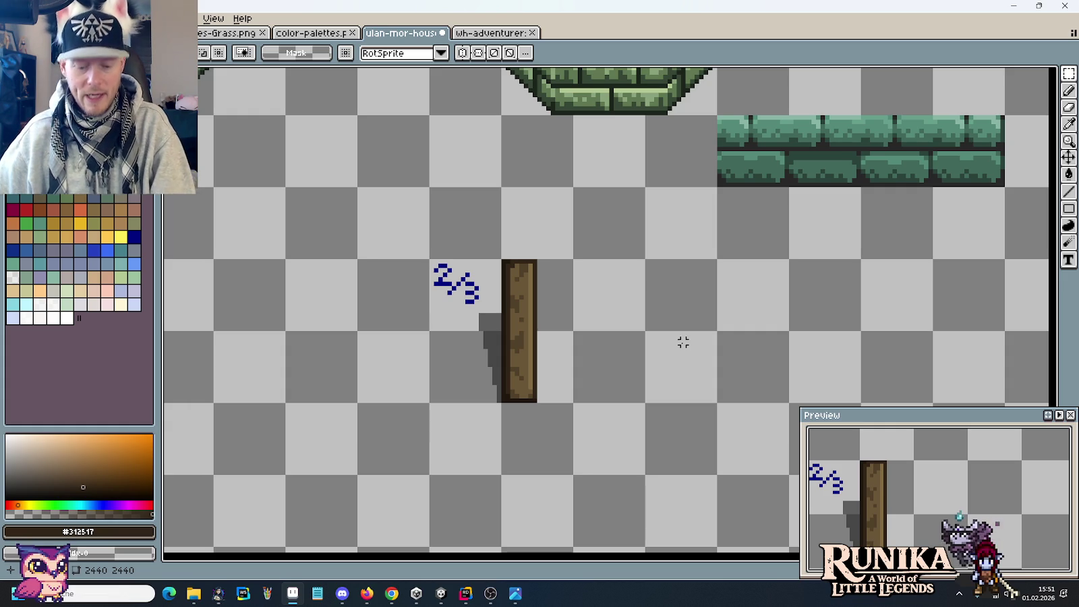
Draw a dark vertical line right of the wooden post as the frame's right edge.
key(i)
scroll(630, 292, right, 3)
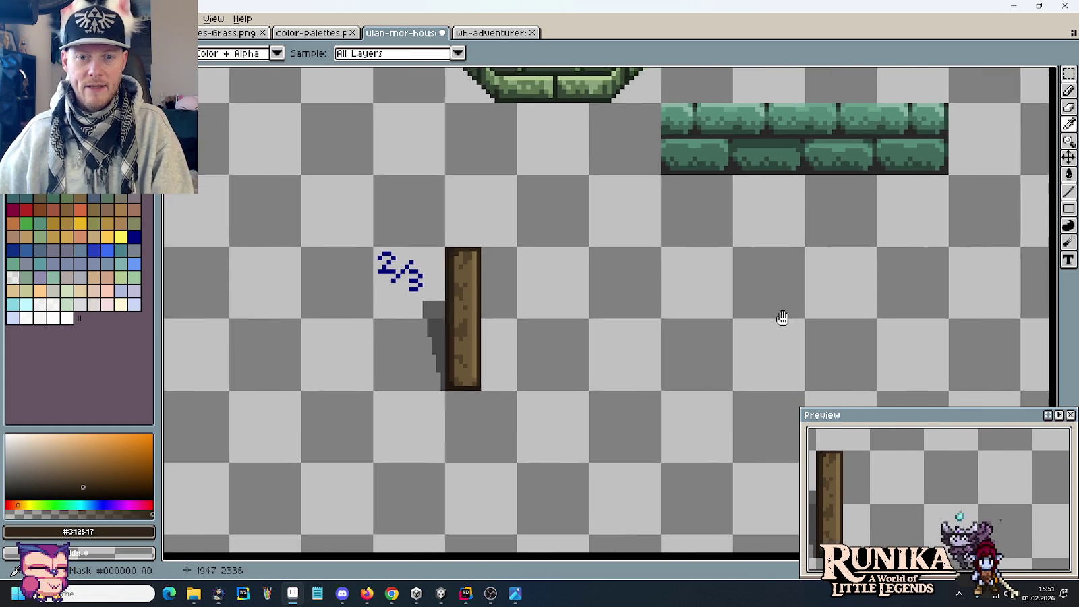
key(b)
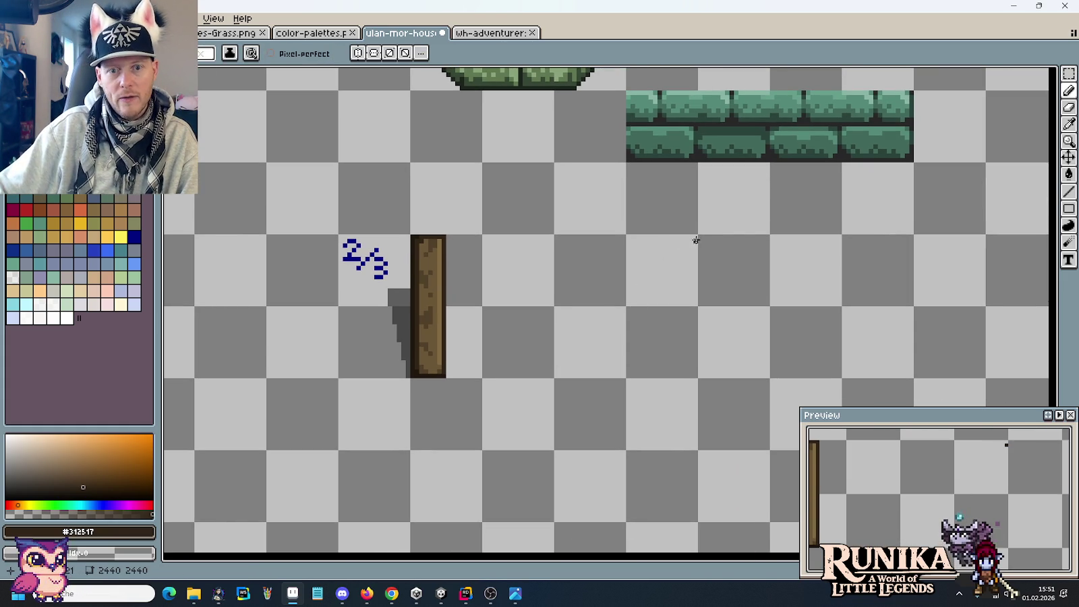
drag(696, 235, 696, 381)
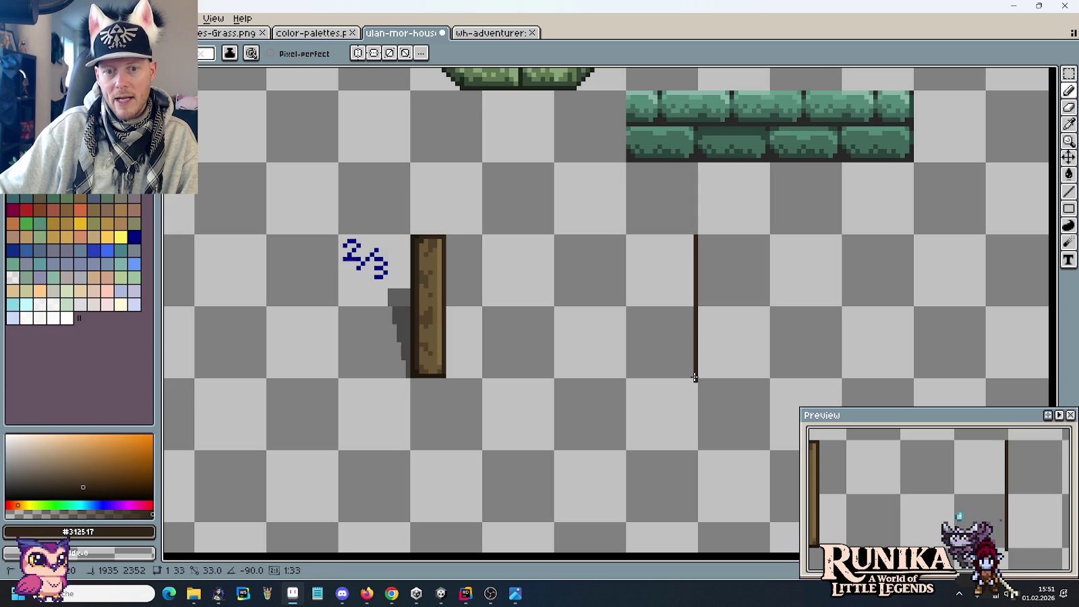
Sample dark brown #1F170C and draw a diagonal and bottom edge from the line's top.
key(i)
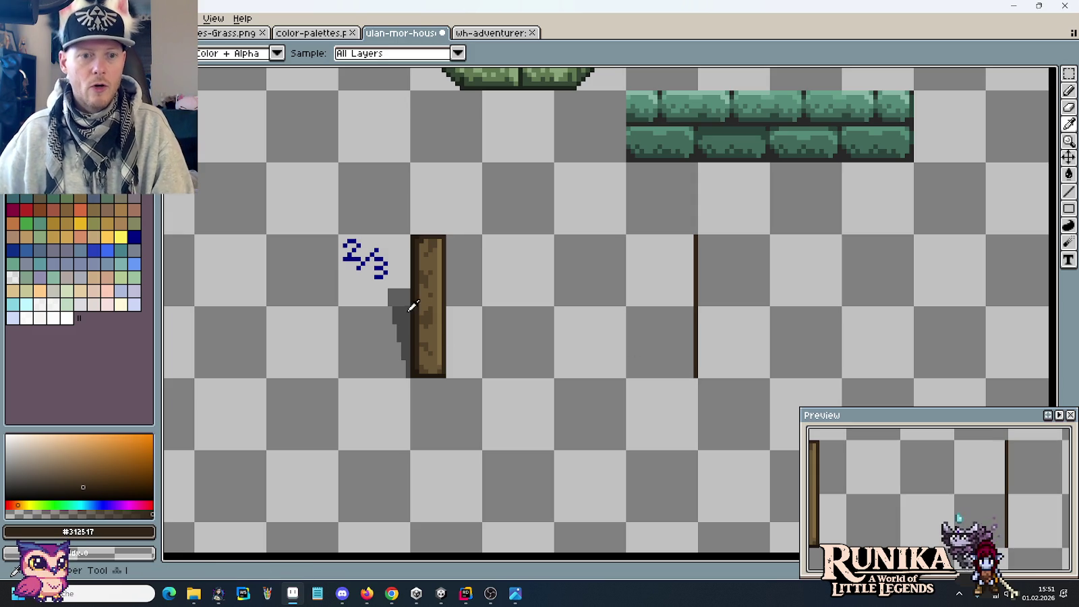
click(414, 284)
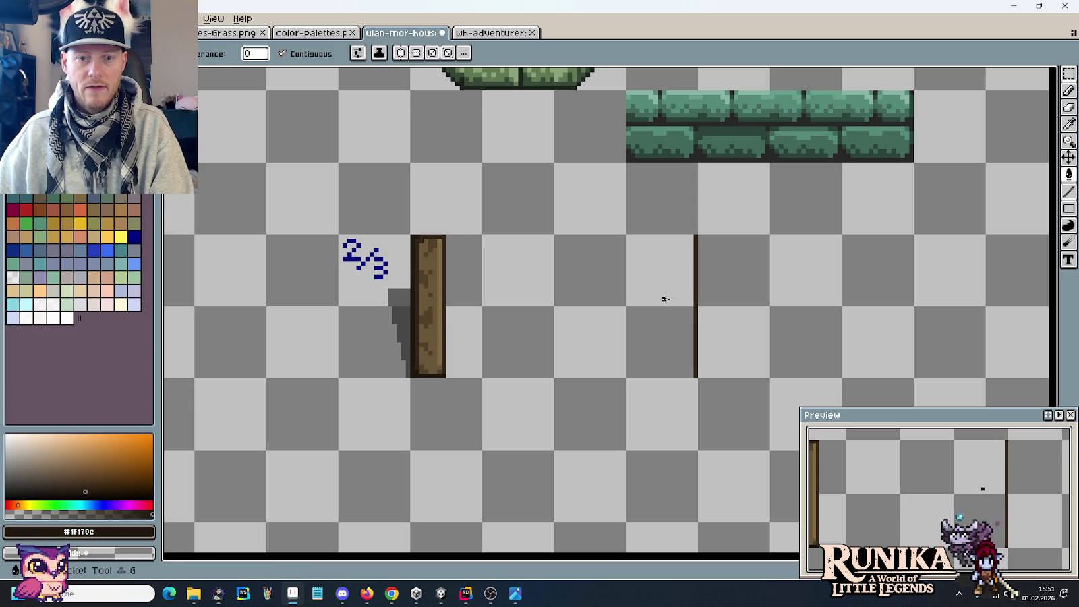
key(g)
key(b)
click(692, 233)
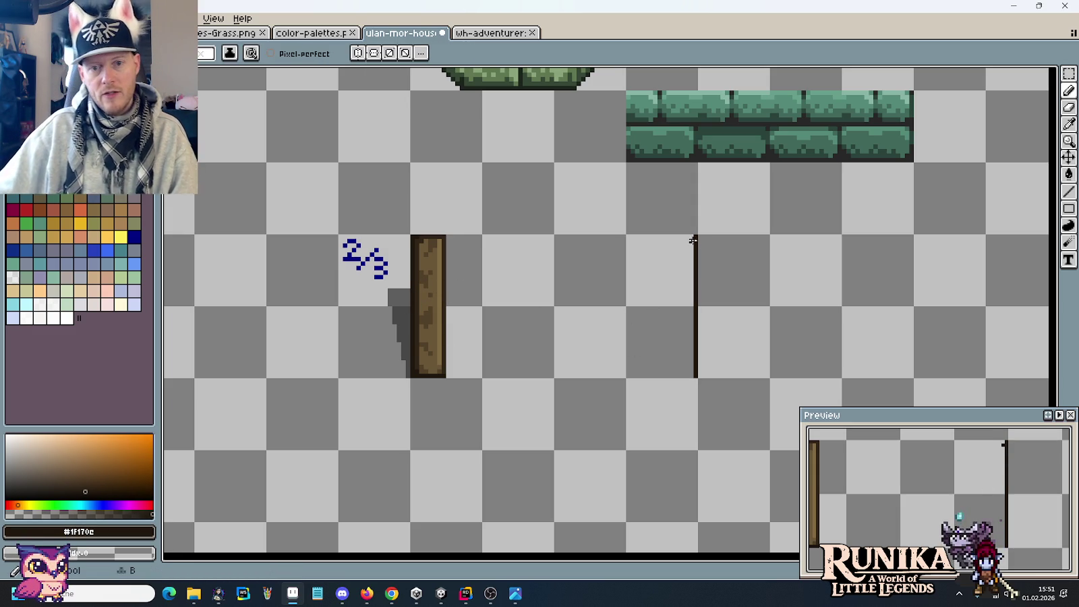
shift+click(601, 376)
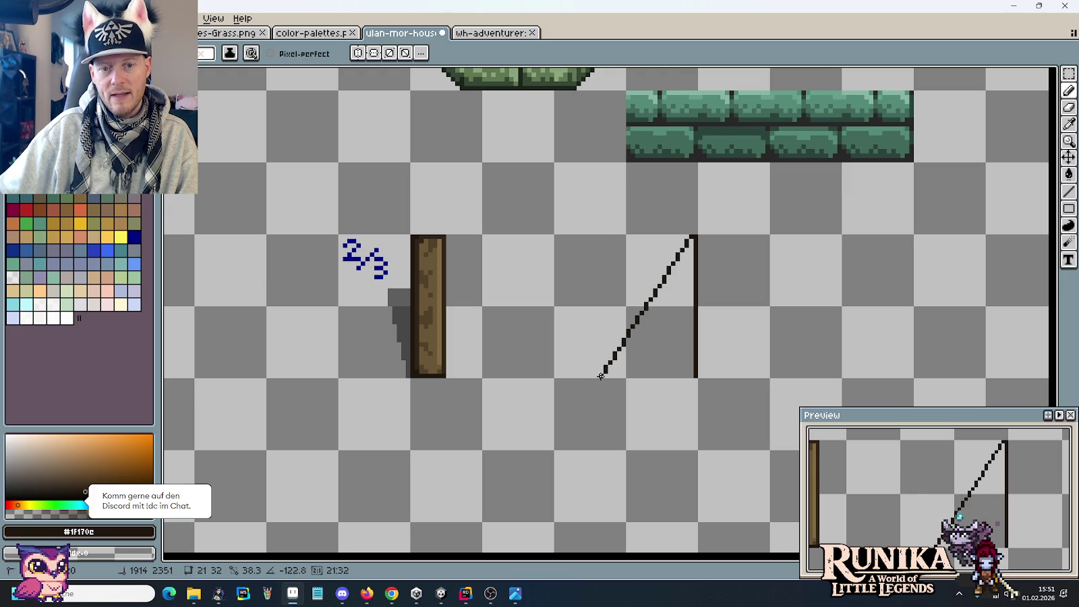
drag(601, 376, 695, 376)
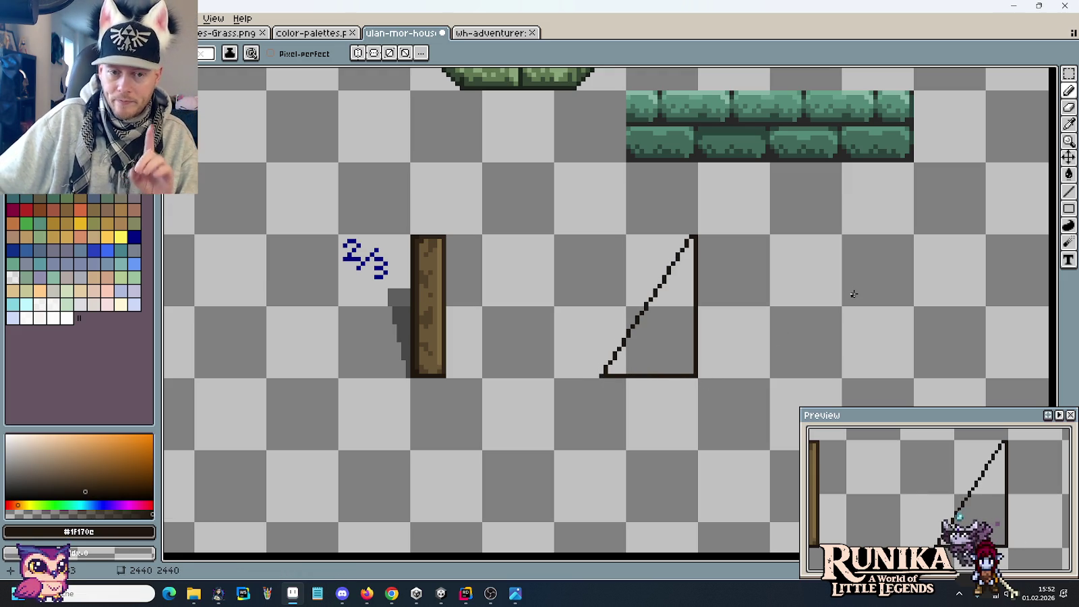
Add the frame's top edge from its top-left corner and extend the diagonal brace further down-left.
drag(853, 294, 822, 290)
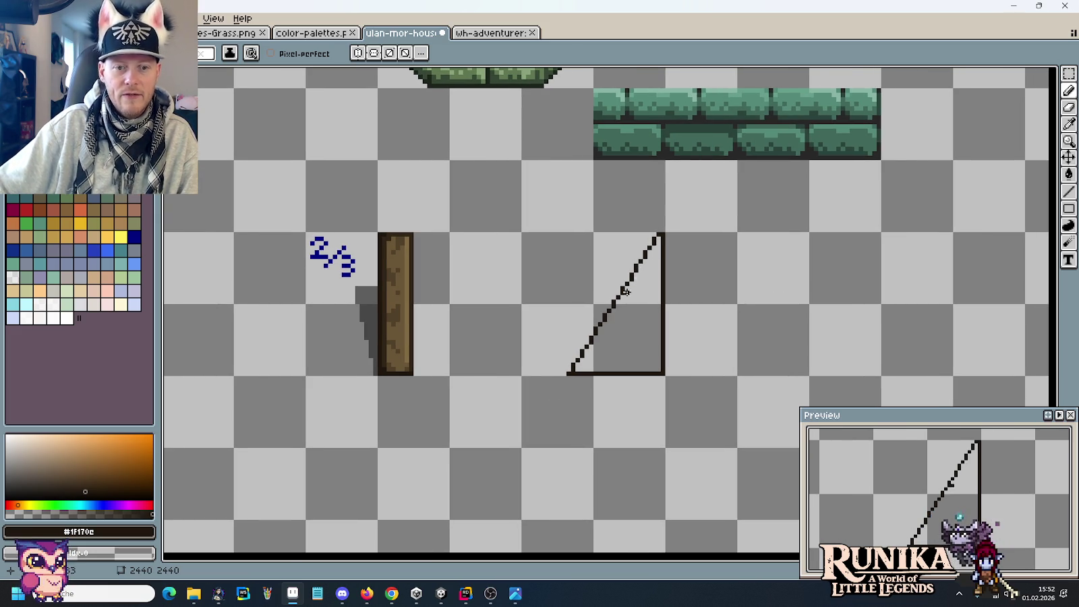
click(621, 243)
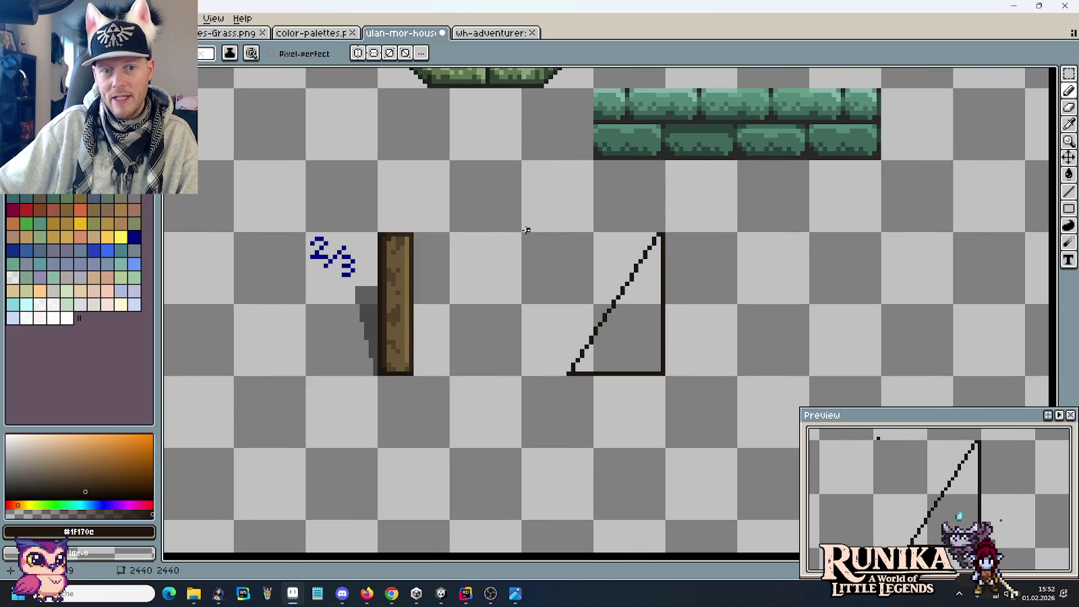
shift+click(663, 230)
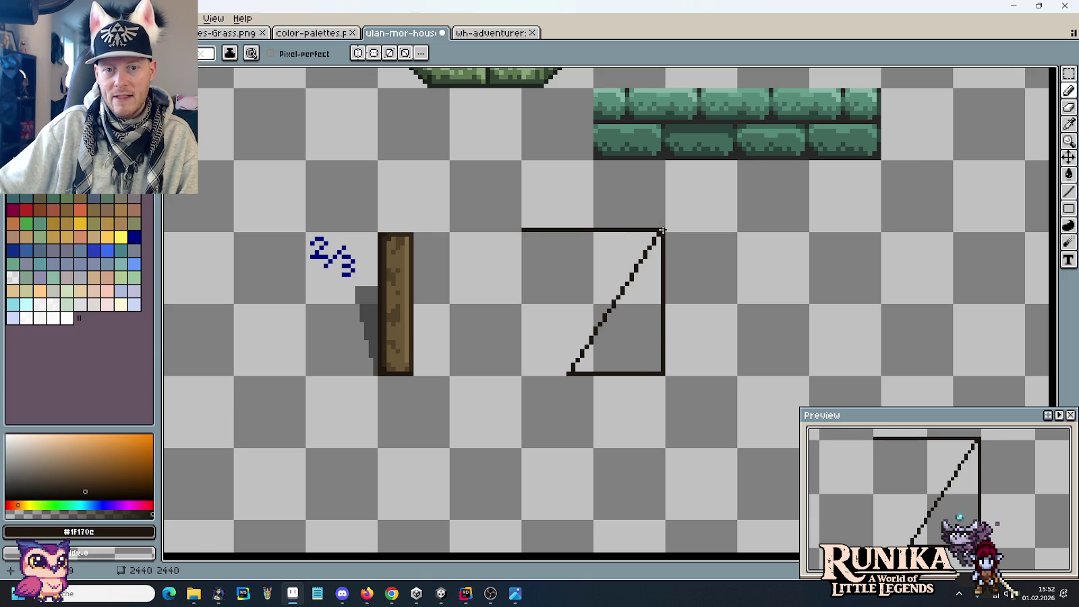
shift+click(519, 449)
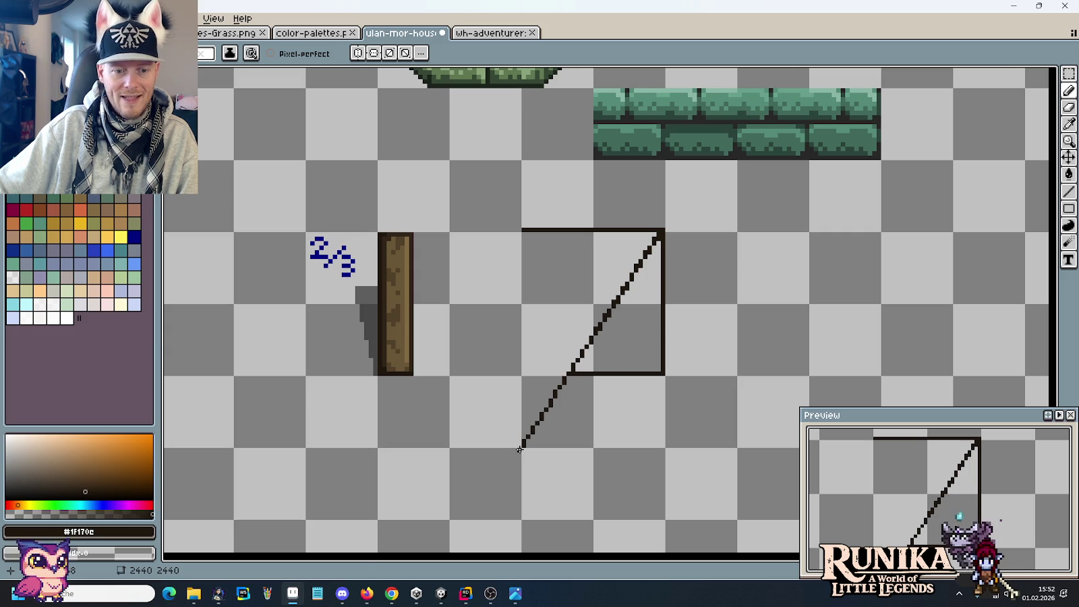
key(super)
Compute 1 ÷ 0,66666 (about 1,5) in the Rechner calculator, then close it.
text(rech)
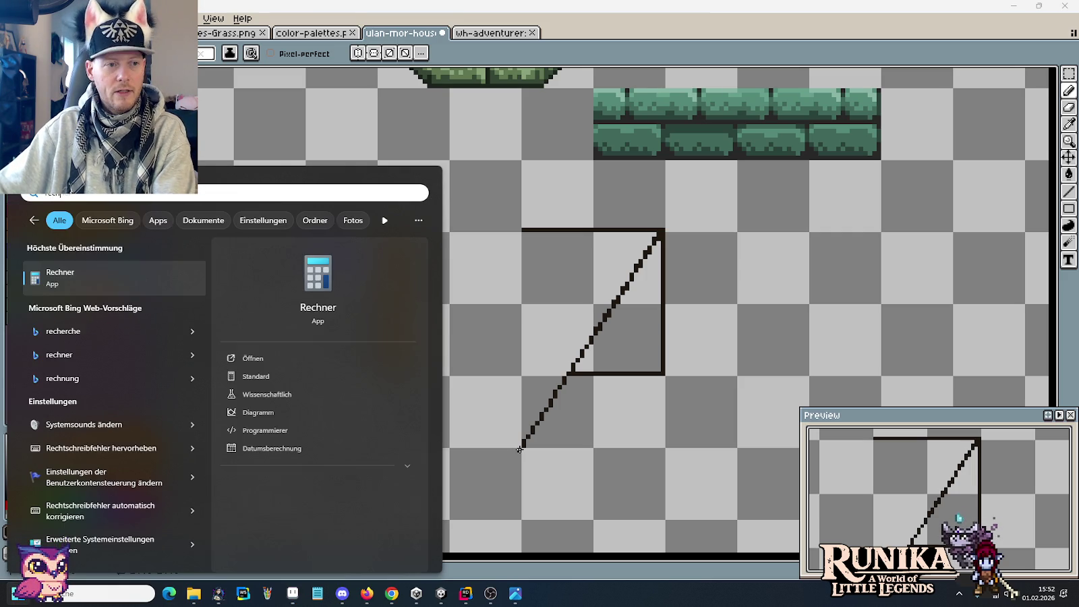
key(Return)
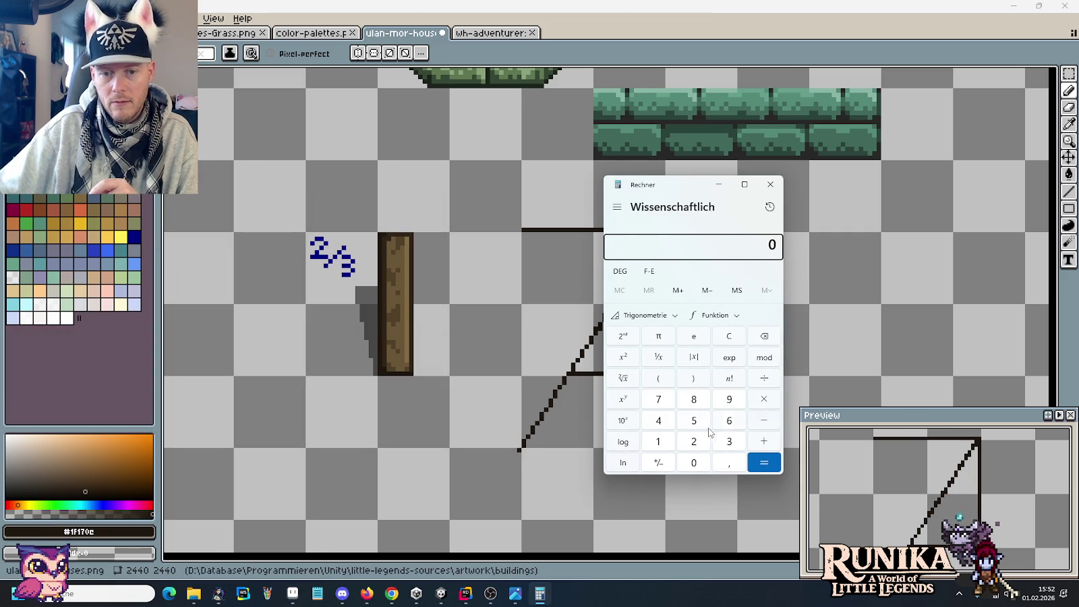
click(651, 442)
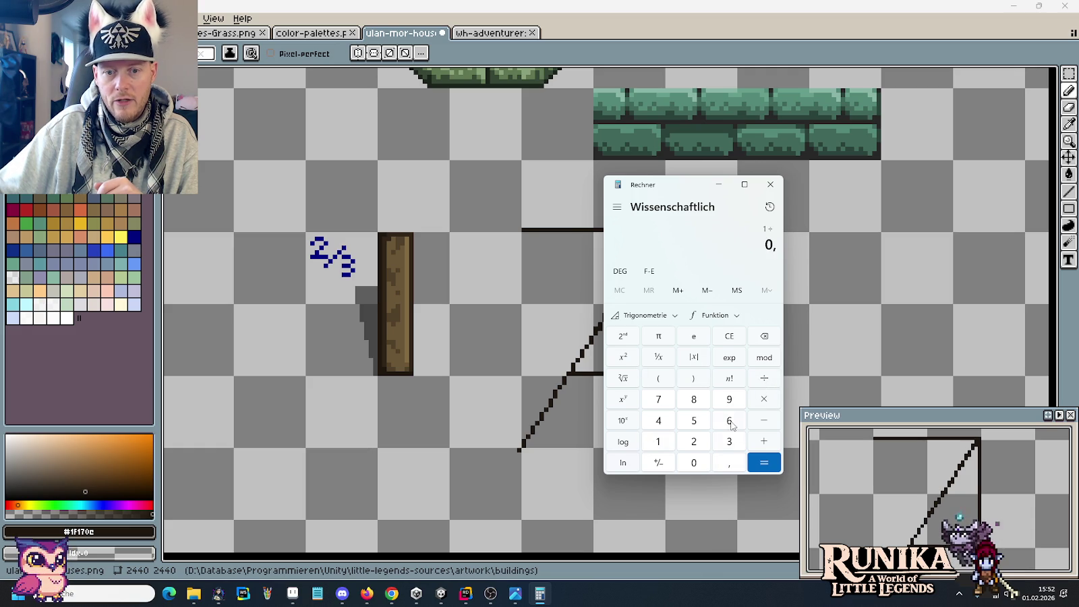
click(770, 465)
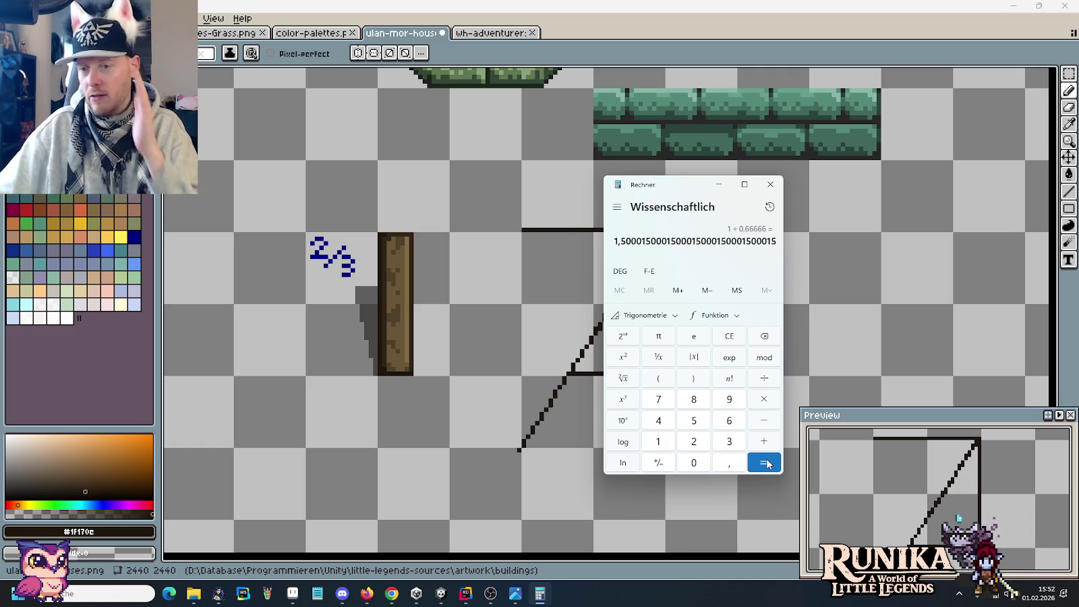
click(771, 184)
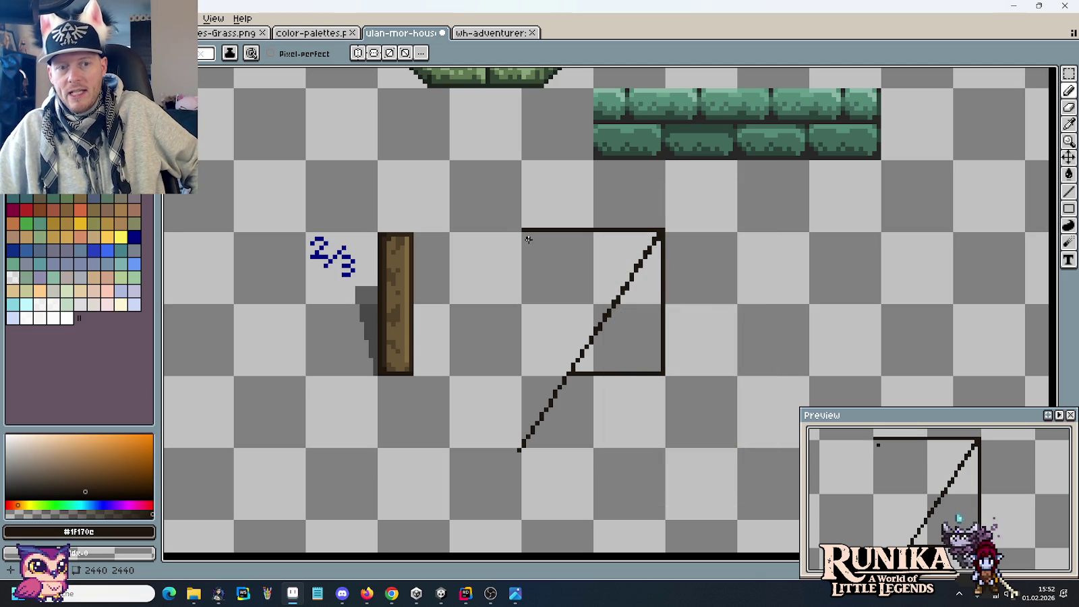
Pan to the post and guide sketch, then zoom out over the whole tower-house sheet.
drag(507, 271, 719, 283)
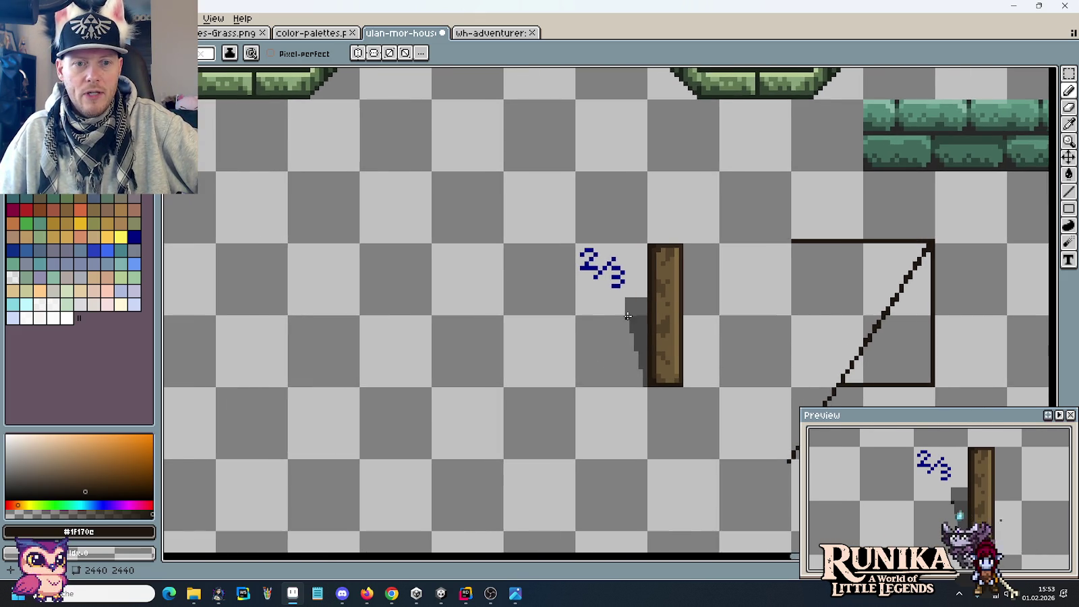
scroll(629, 316, down, 4)
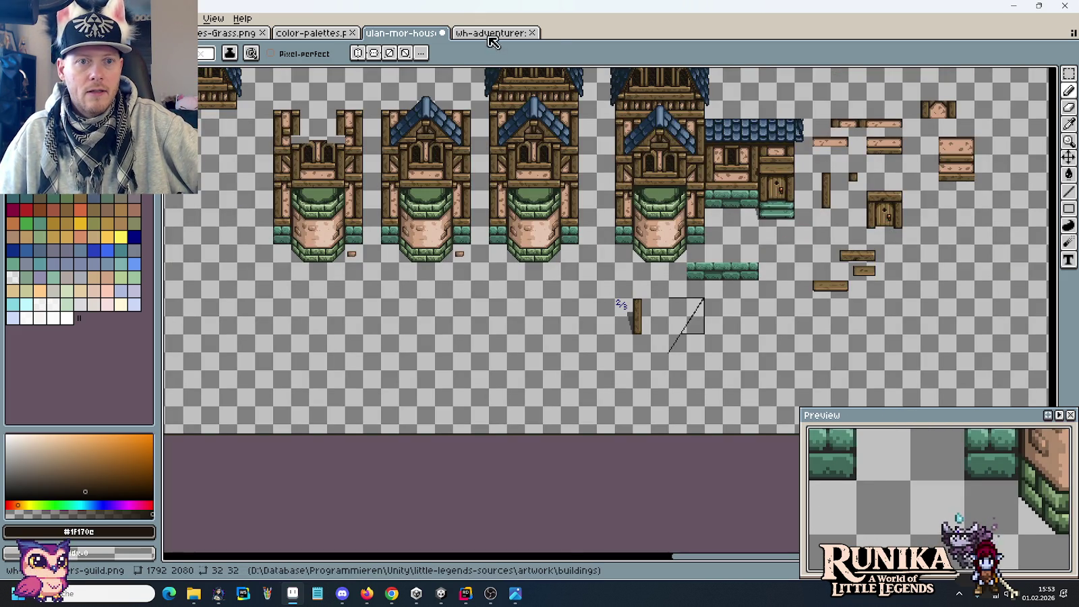
Browse the wh-adventurer, color-palettes and Grass sheets, then return to the house tileset.
click(492, 34)
click(387, 34)
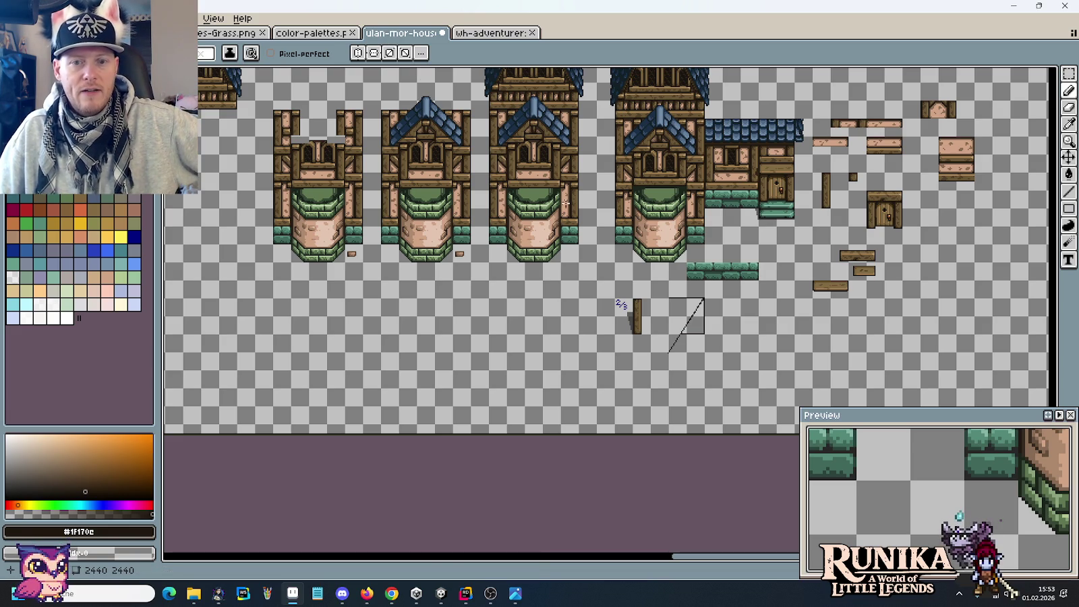
click(320, 34)
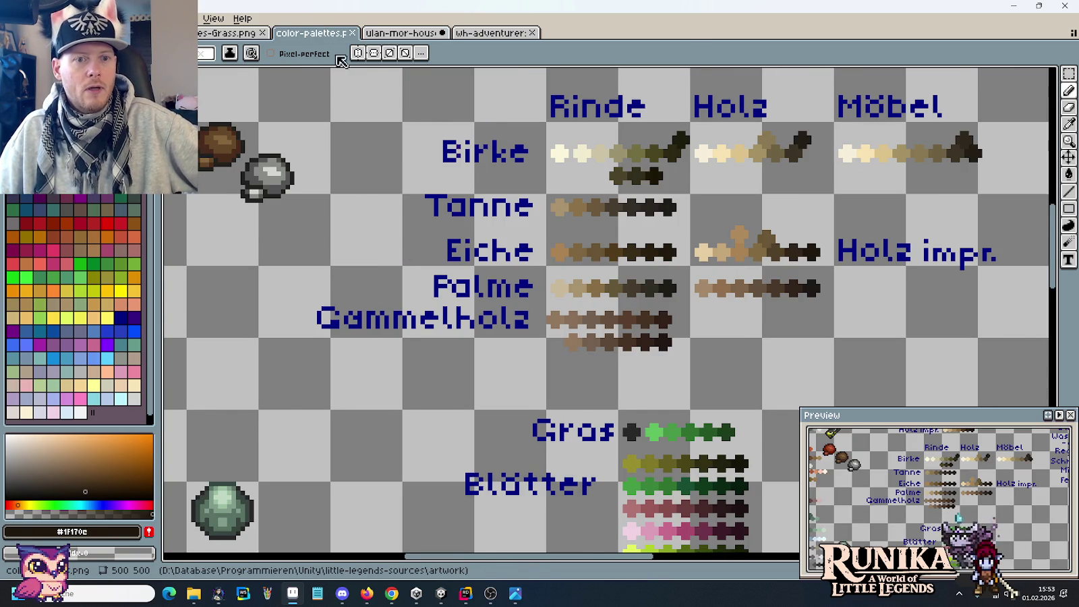
scroll(426, 203, down, 3)
scroll(425, 202, down, 3)
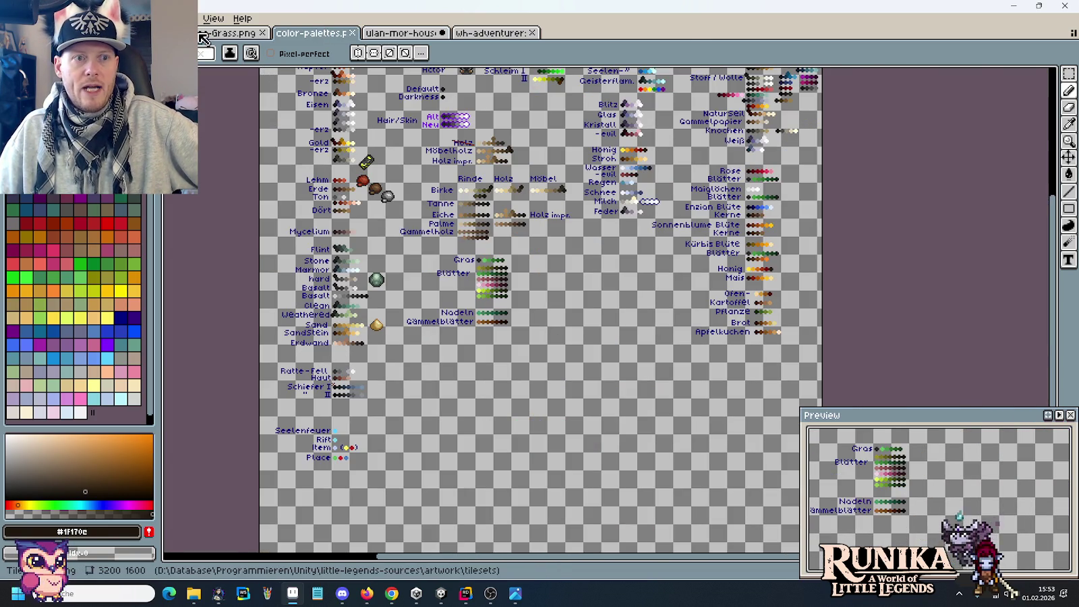
click(227, 32)
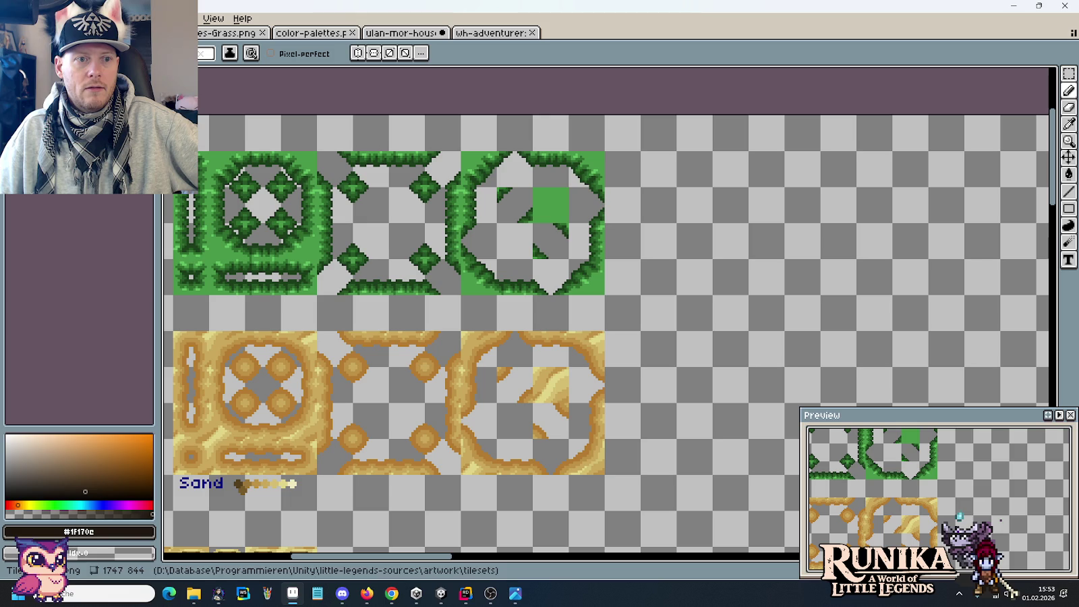
click(411, 34)
click(424, 35)
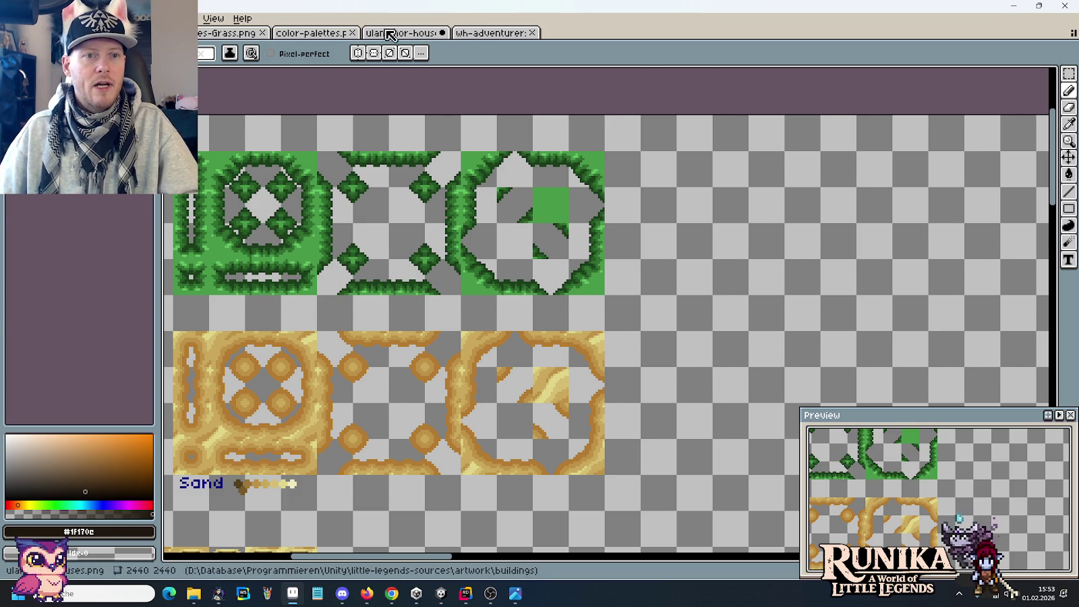
Pan across the house sheet to look over the upper house sprites.
scroll(609, 232, down, 3)
mouse_move(608, 232)
mouse_down()
mouse_move(629, 250)
mouse_move(638, 514)
mouse_move(654, 362)
mouse_up()
drag(591, 190, 622, 345)
drag(739, 233, 664, 423)
mouse_move(693, 204)
mouse_down()
mouse_move(760, 347)
mouse_move(327, 273)
mouse_move(310, 351)
mouse_up()
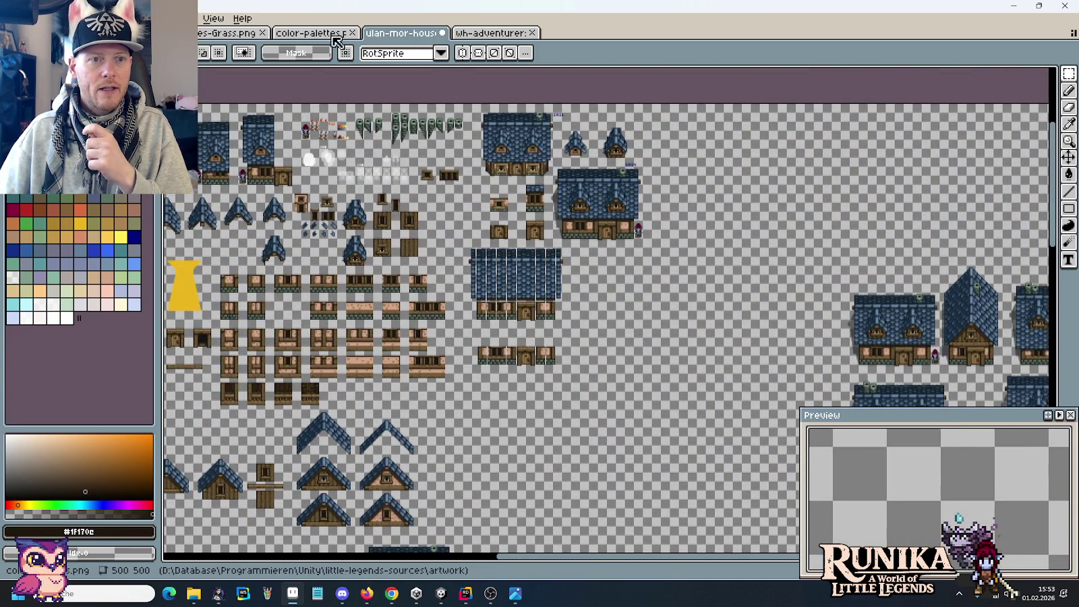
Close the Grass tileset and switch to the wh-adventurers-guild sheet.
click(233, 32)
click(233, 33)
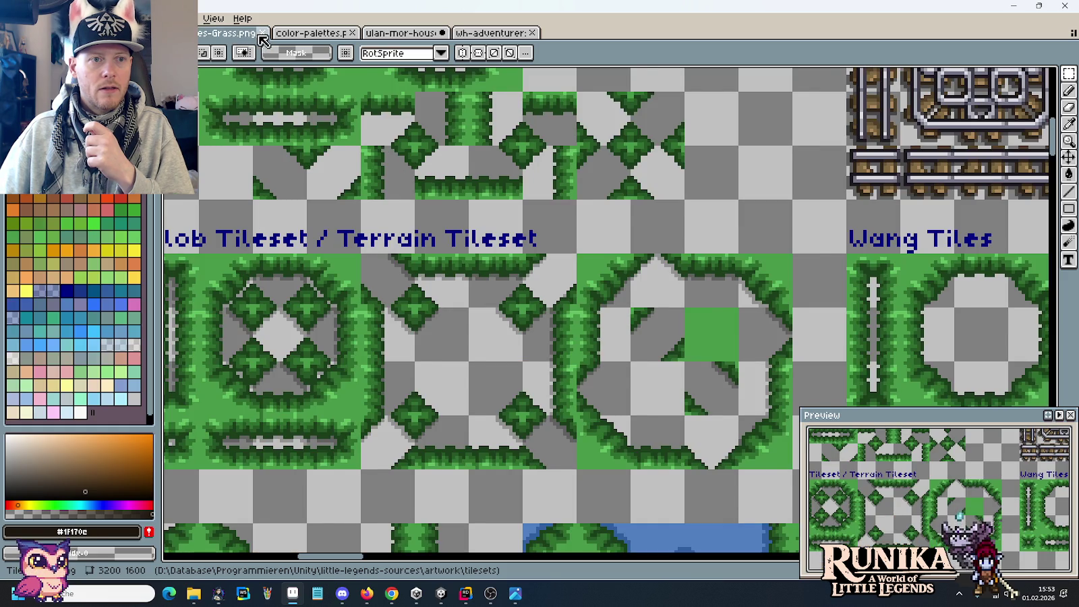
click(263, 32)
click(306, 32)
scroll(547, 192, down, 5)
scroll(479, 254, up, 2)
scroll(479, 254, up, 2)
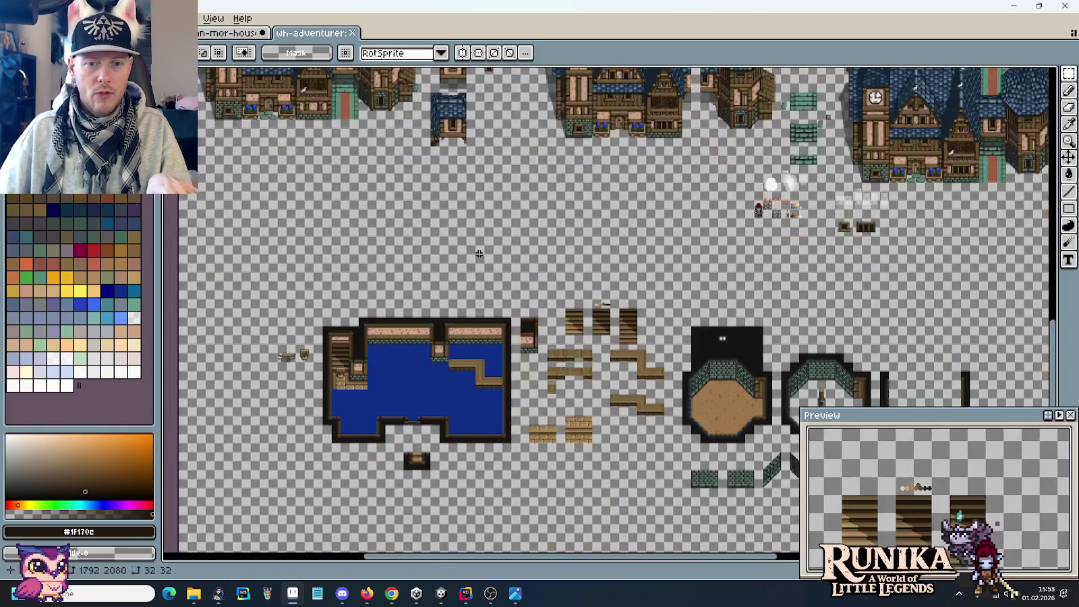
Center the wooden crate tiles on the adventurer sheet and select the upper crate row.
scroll(479, 253, down, 3)
scroll(557, 246, up, 3)
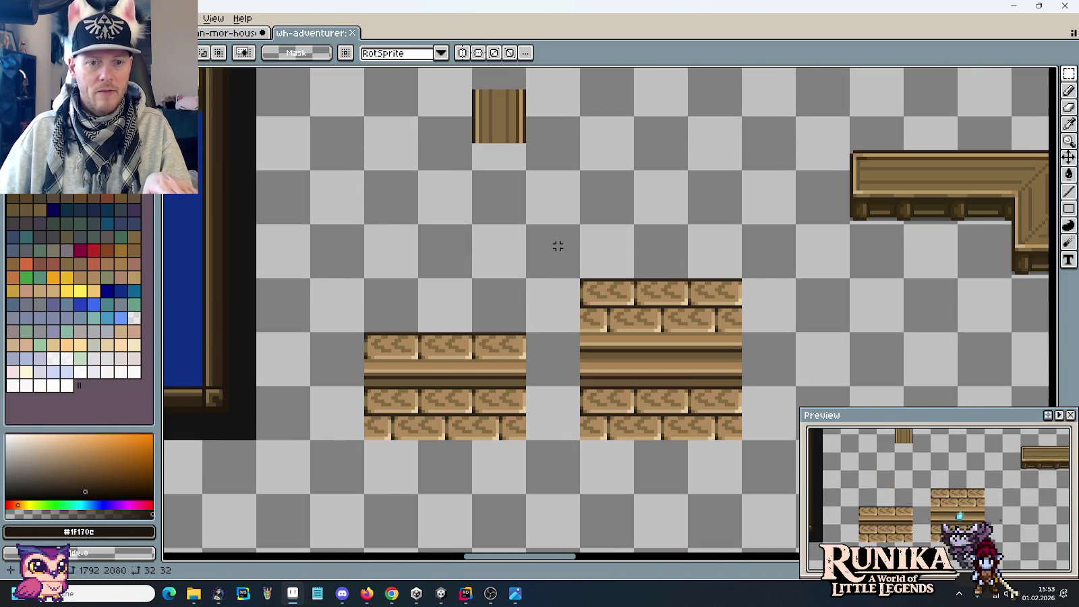
scroll(558, 260, down, 2)
mouse_move(599, 256)
mouse_down()
mouse_move(751, 381)
mouse_move(950, 289)
mouse_up()
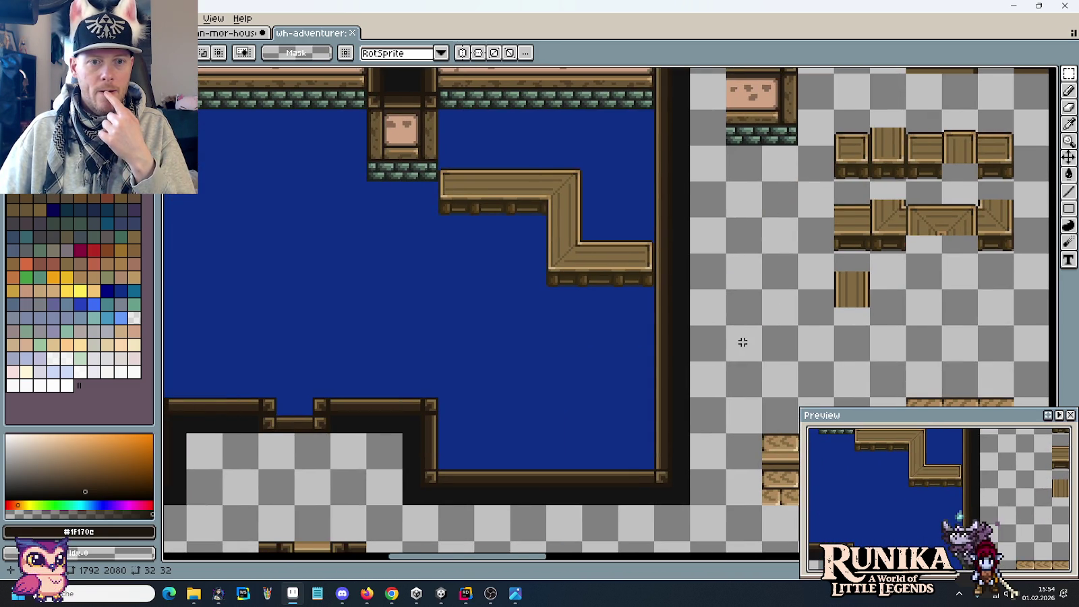
mouse_move(783, 306)
mouse_down()
mouse_move(595, 212)
mouse_move(450, 244)
mouse_move(379, 274)
mouse_move(384, 413)
mouse_up()
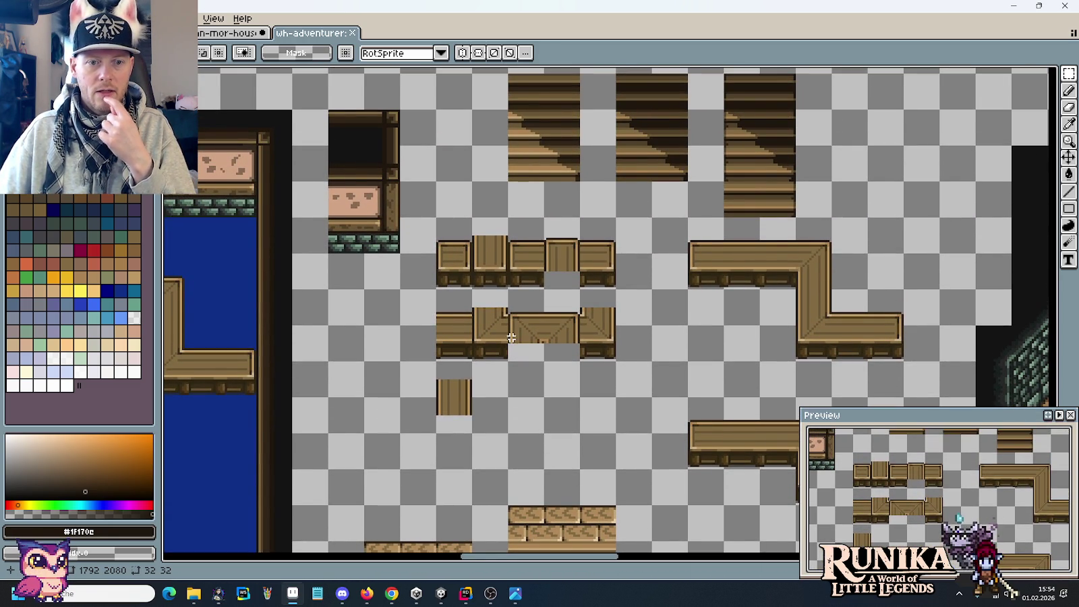
drag(469, 216, 583, 292)
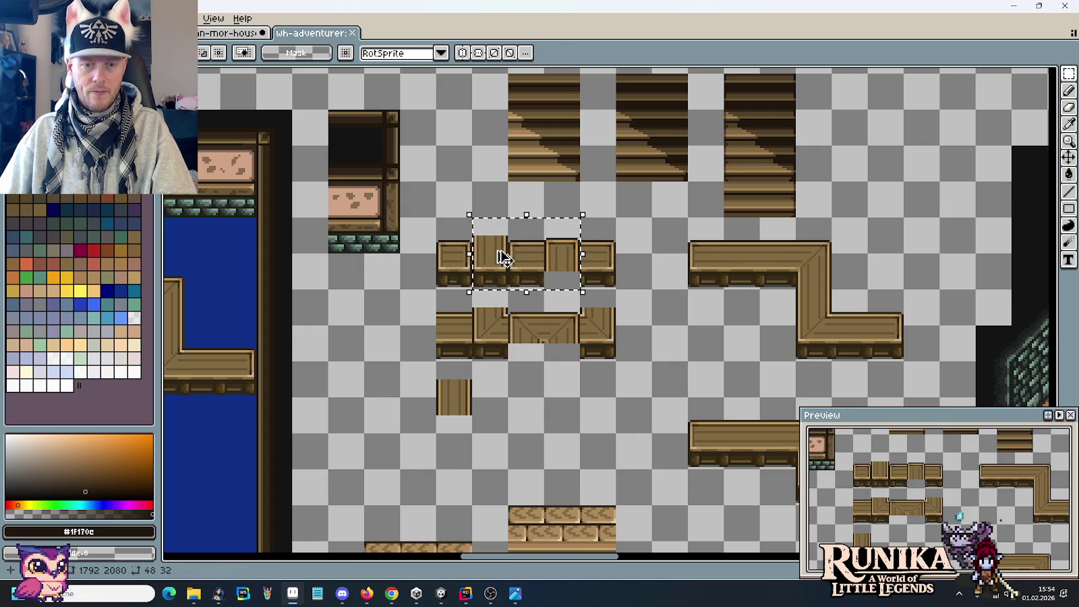
scroll(405, 304, down, 3)
scroll(572, 357, up, 2)
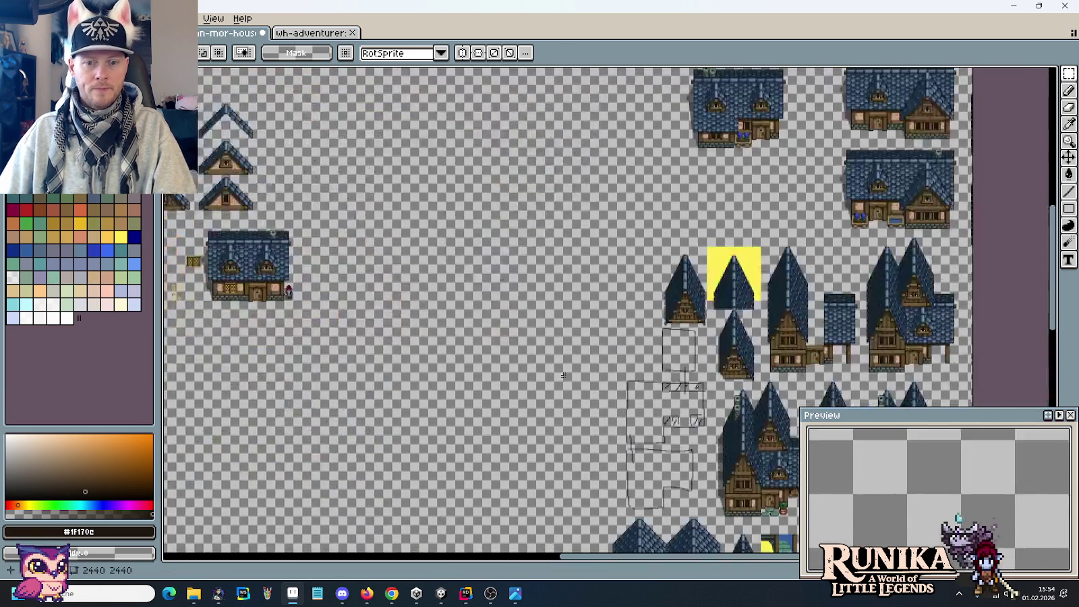
scroll(571, 357, up, 1)
scroll(571, 357, down, 3)
scroll(607, 337, down, 3)
scroll(674, 323, up, 2)
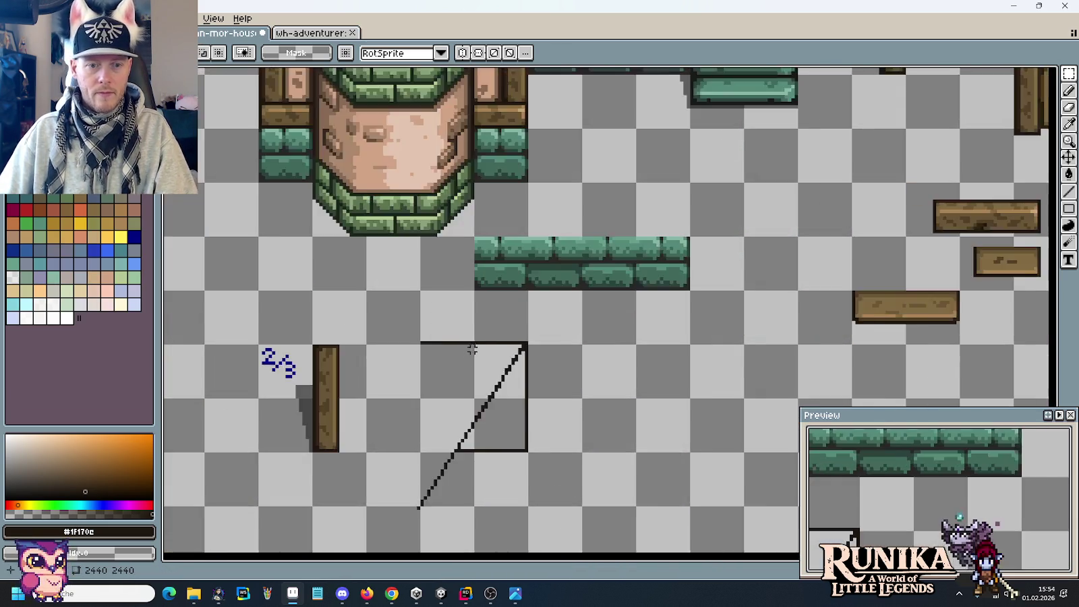
scroll(706, 316, up, 1)
Paste the crates, move the tall crate into place, and delete its legs and the drawer crate.
key(ctrl+v)
drag(622, 311, 490, 248)
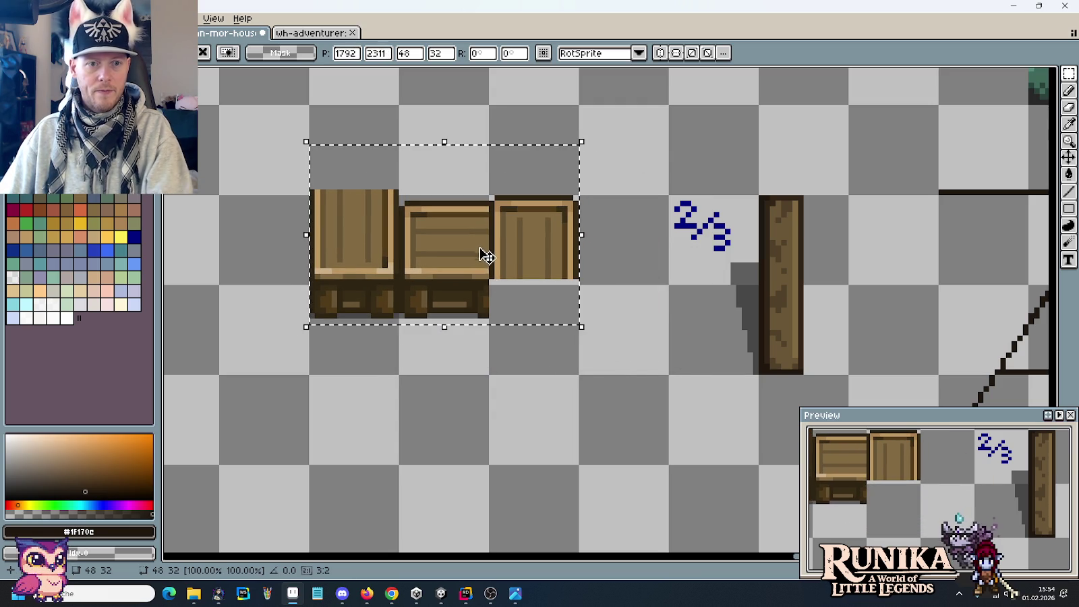
click(402, 361)
drag(399, 373, 309, 195)
mouse_move(373, 318)
mouse_down()
mouse_move(519, 413)
mouse_move(549, 408)
mouse_up()
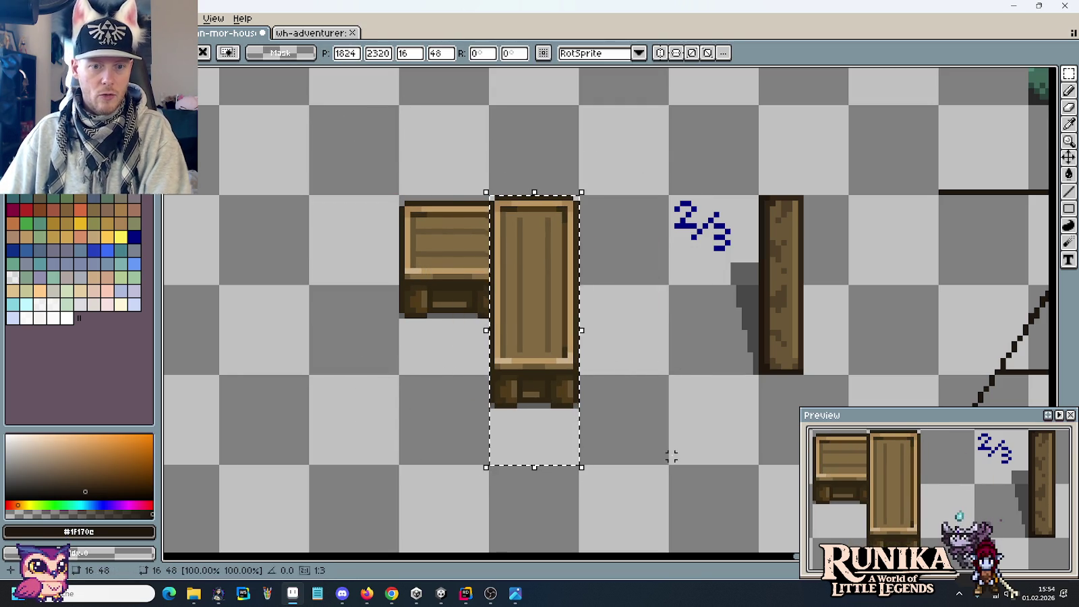
drag(675, 458, 481, 383)
key(Delete)
click(436, 251)
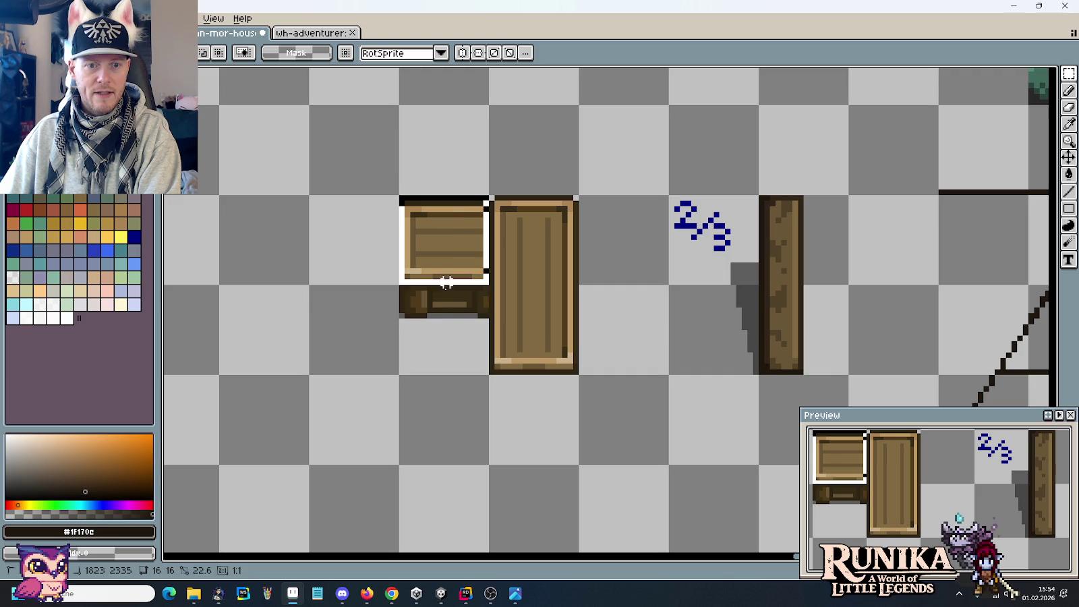
key(Delete)
Pencil dark grey #282828 shadow pixels beside the door's left edge, then select them to move lower.
key(b)
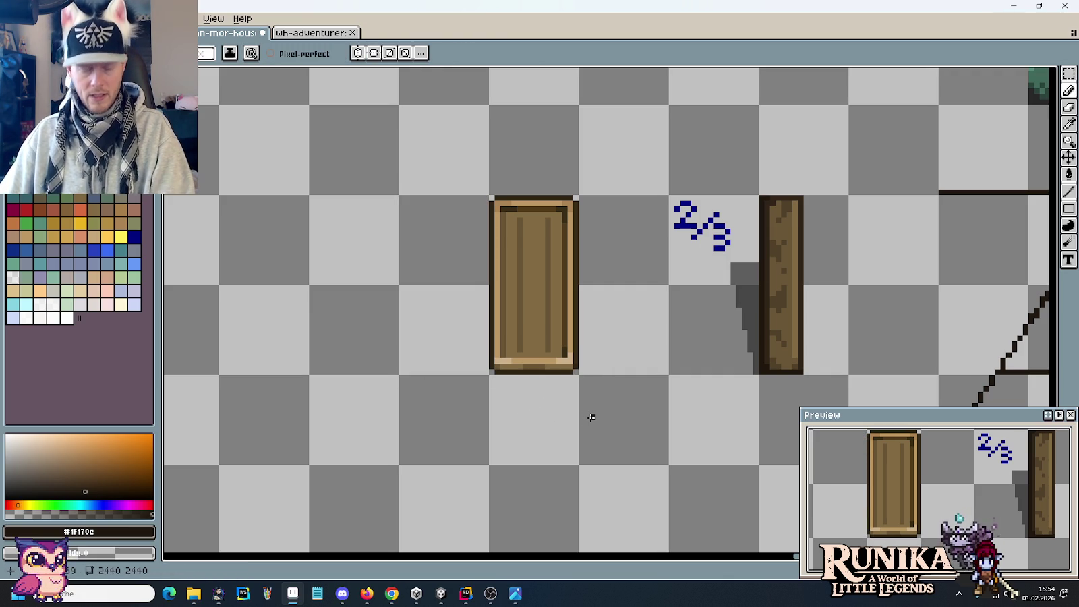
alt+click(746, 270)
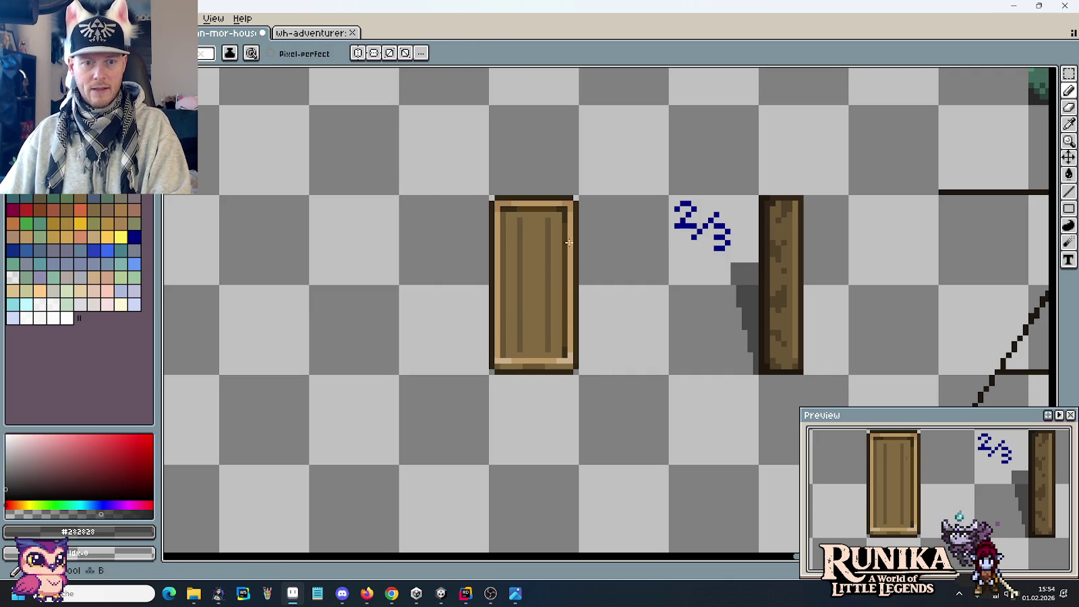
click(487, 199)
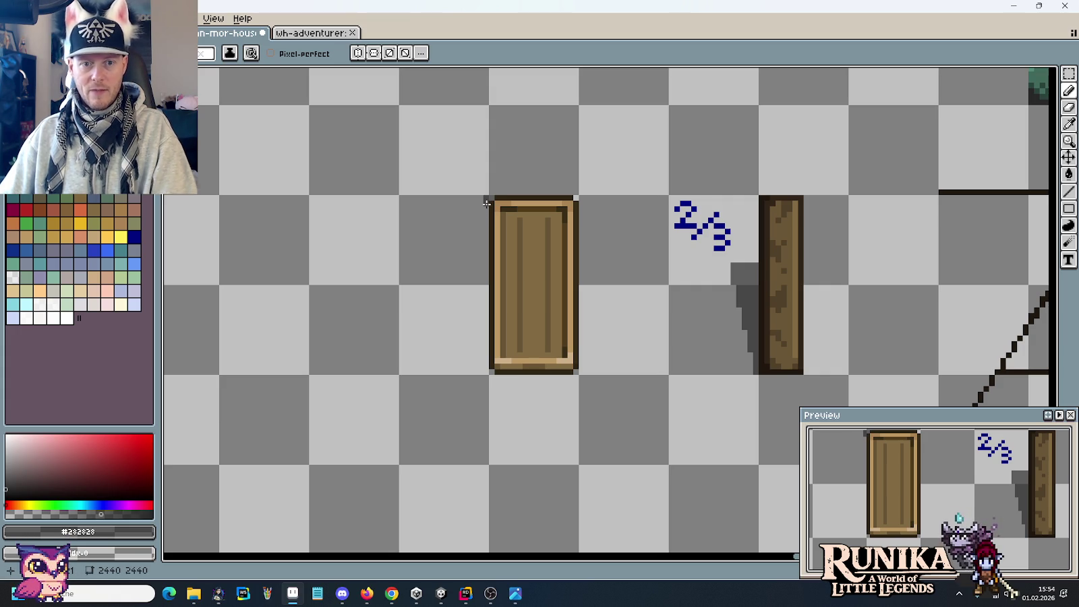
click(486, 253)
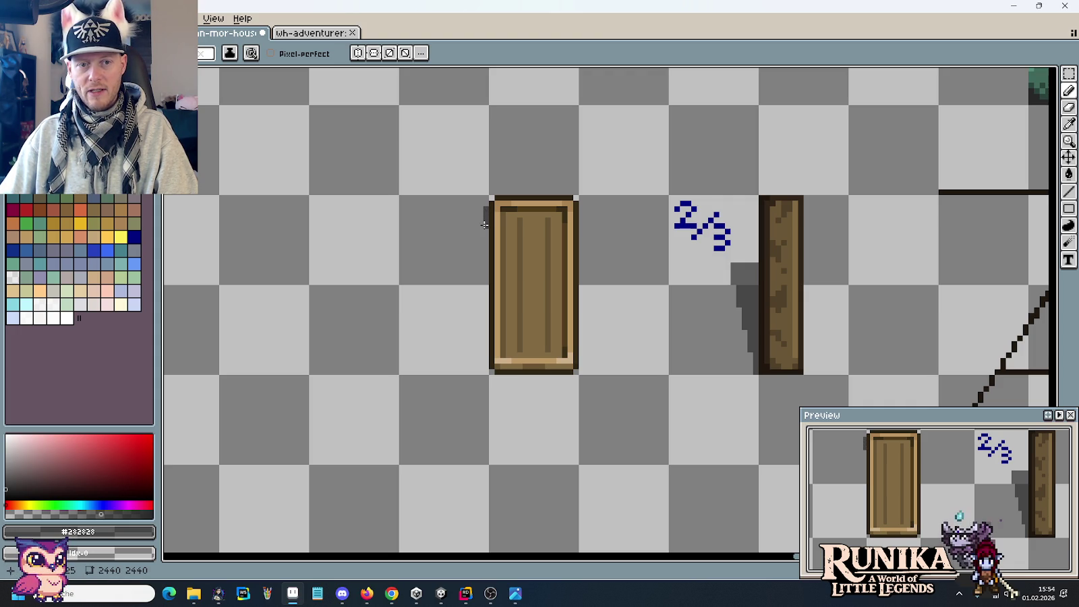
mouse_move(481, 232)
mouse_down()
mouse_move(479, 248)
mouse_move(485, 229)
mouse_up()
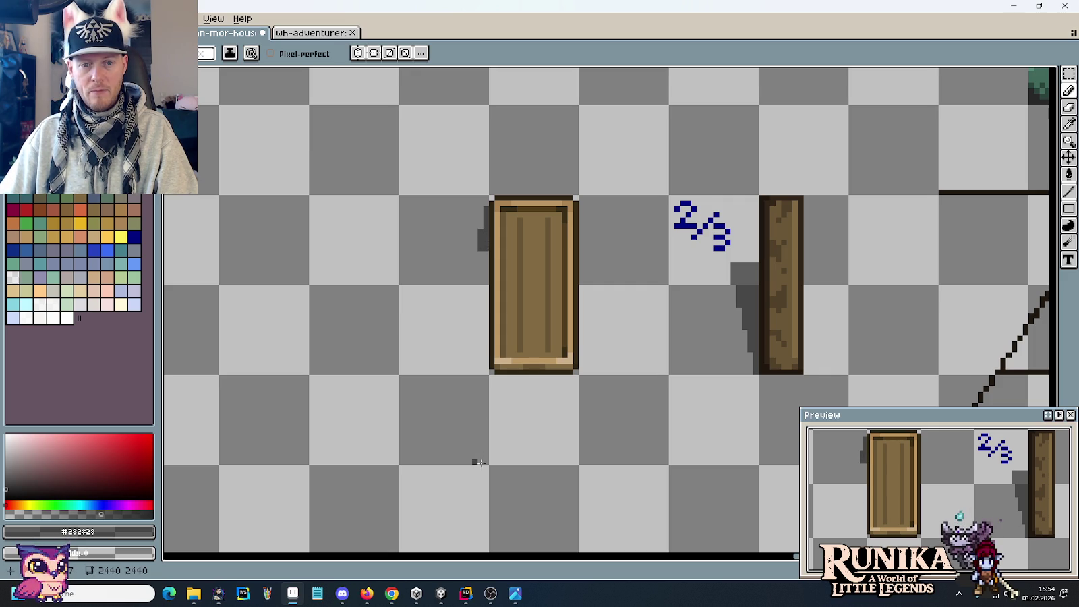
key(m)
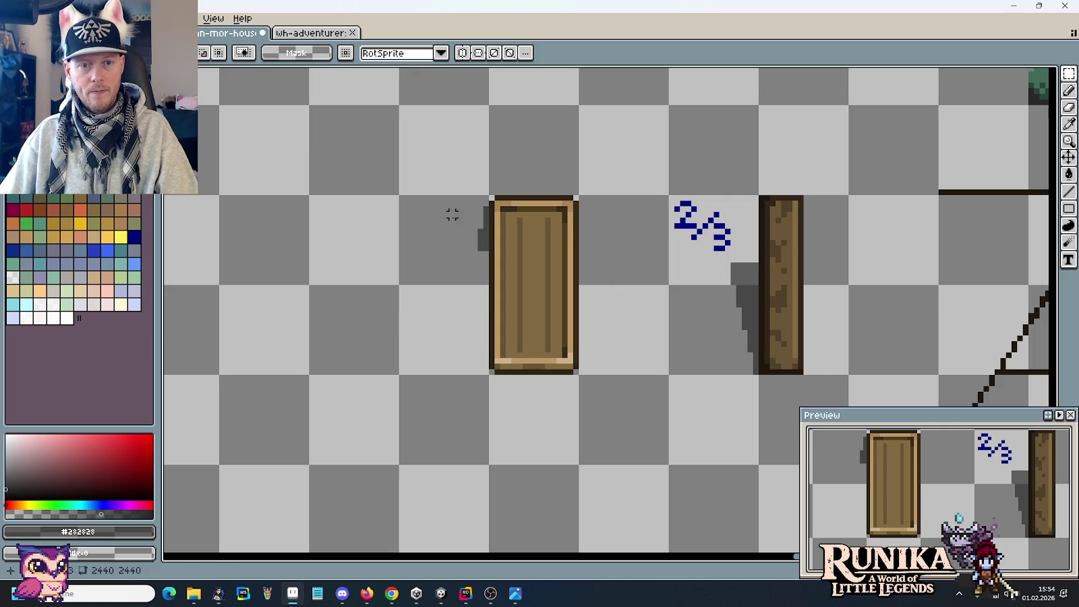
drag(385, 235, 482, 332)
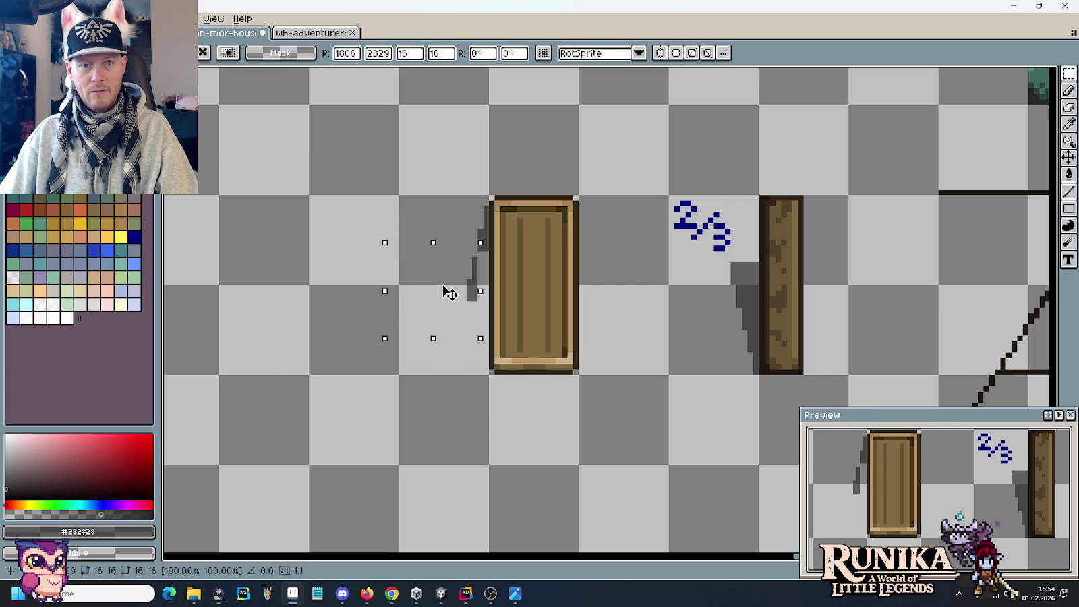
Move the shadow pixels lower and erase the stray pixels at its bottom.
drag(448, 295, 412, 472)
key(ctrl+d)
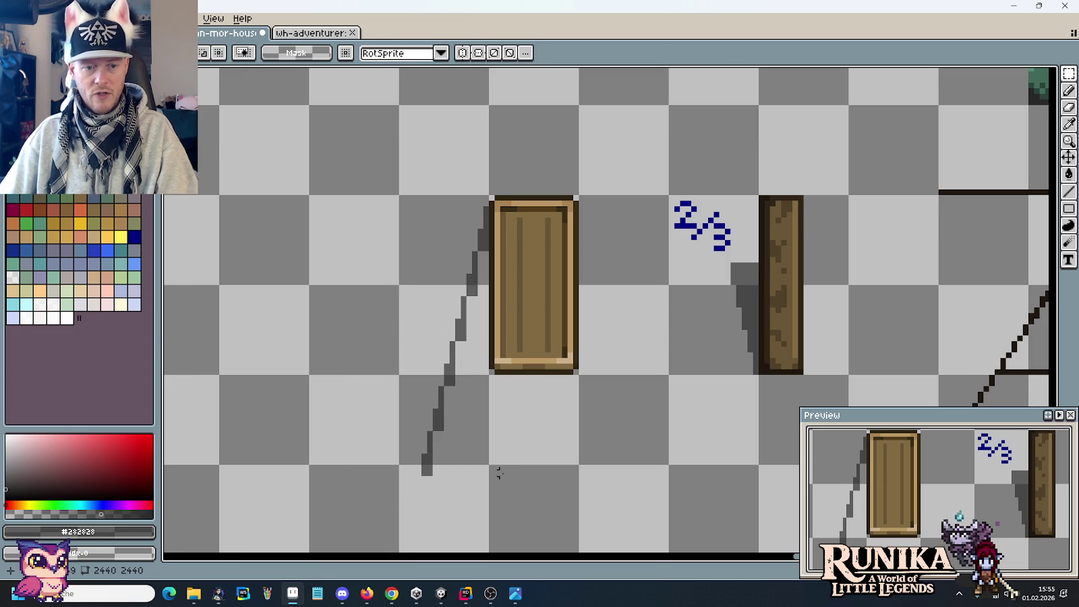
drag(392, 502, 447, 448)
key(Delete)
key(ctrl+d)
scroll(446, 462, up, 1)
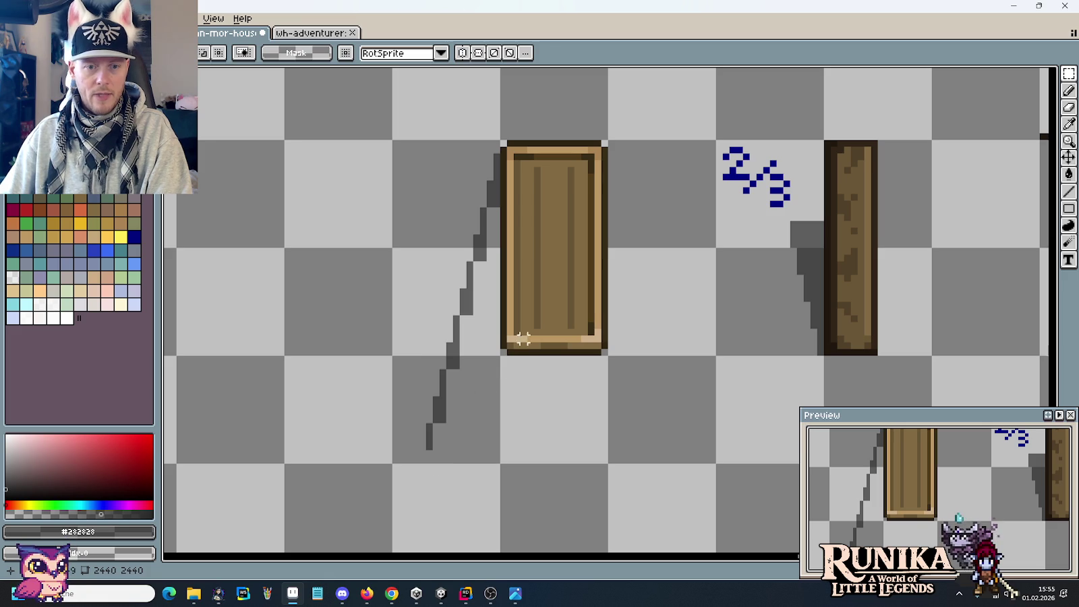
Pencil an extra pixel at the lower end of the shadow's diagonal edge.
key(b)
scroll(439, 442, up, 2)
click(458, 463)
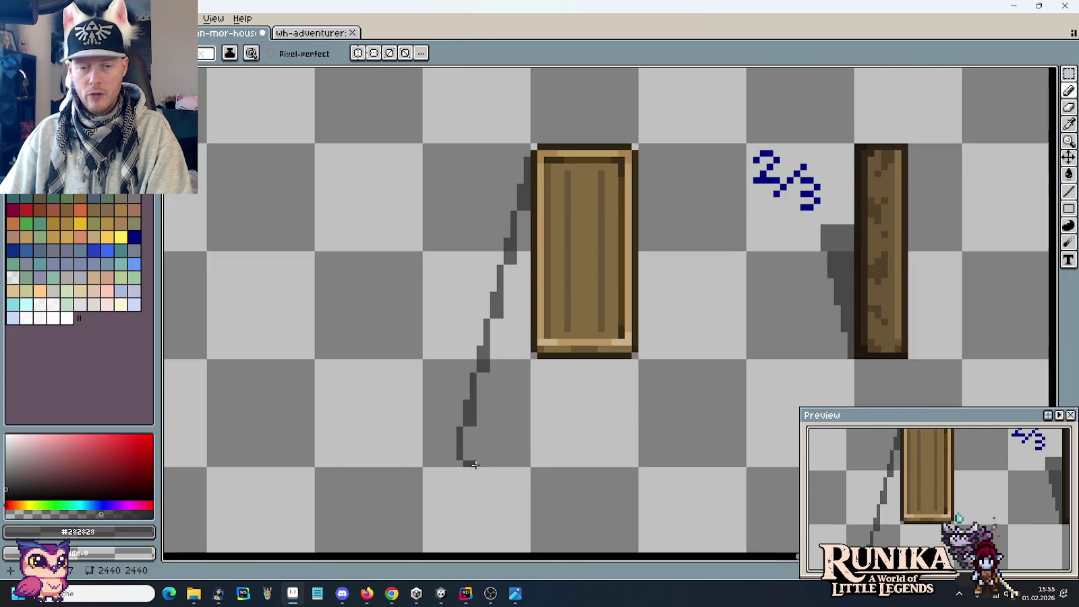
scroll(476, 462, down, 2)
Move the dark bar from below the door down beneath the shadow's base.
key(m)
drag(533, 354, 640, 410)
mouse_move(635, 369)
mouse_down()
mouse_move(539, 494)
mouse_move(549, 506)
mouse_up()
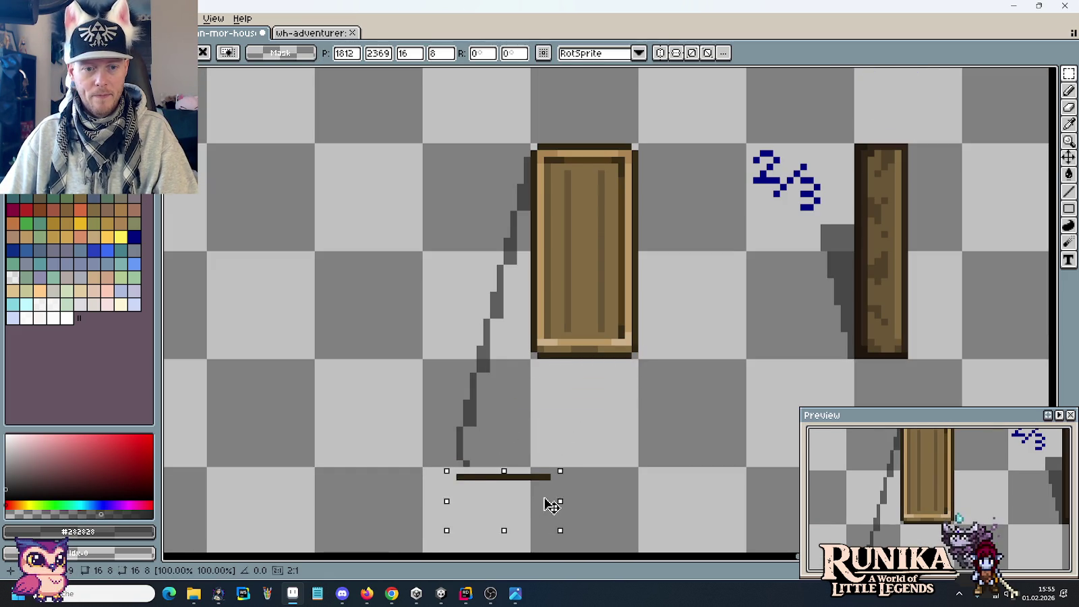
key(ctrl+d)
scroll(554, 508, up, 1)
scroll(557, 509, up, 1)
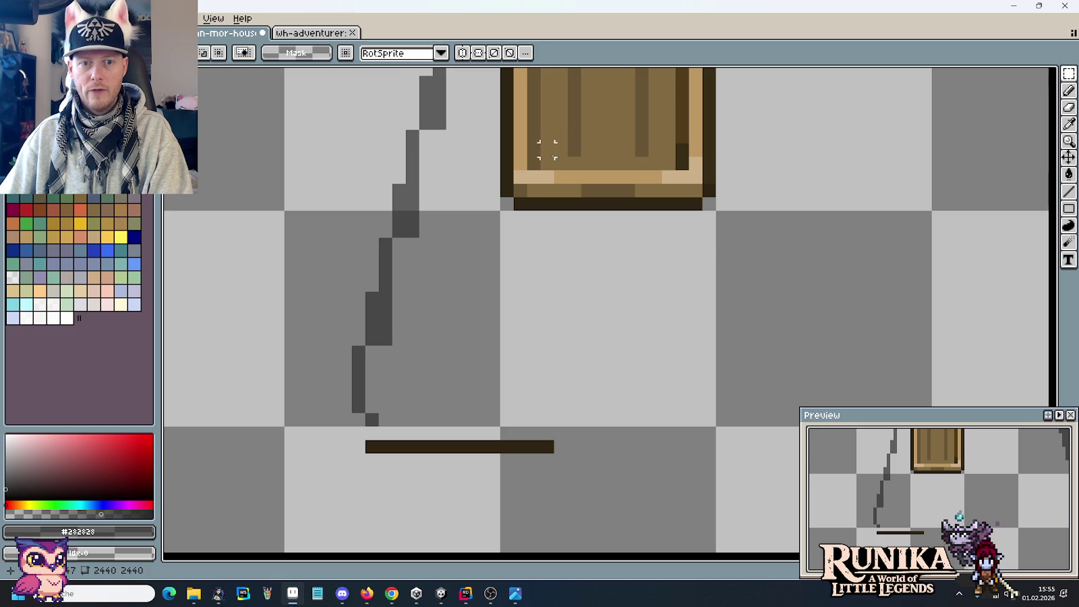
Draw the shadow's bottom edge line and bucket-fill the shape with dark grey #282828.
key(l)
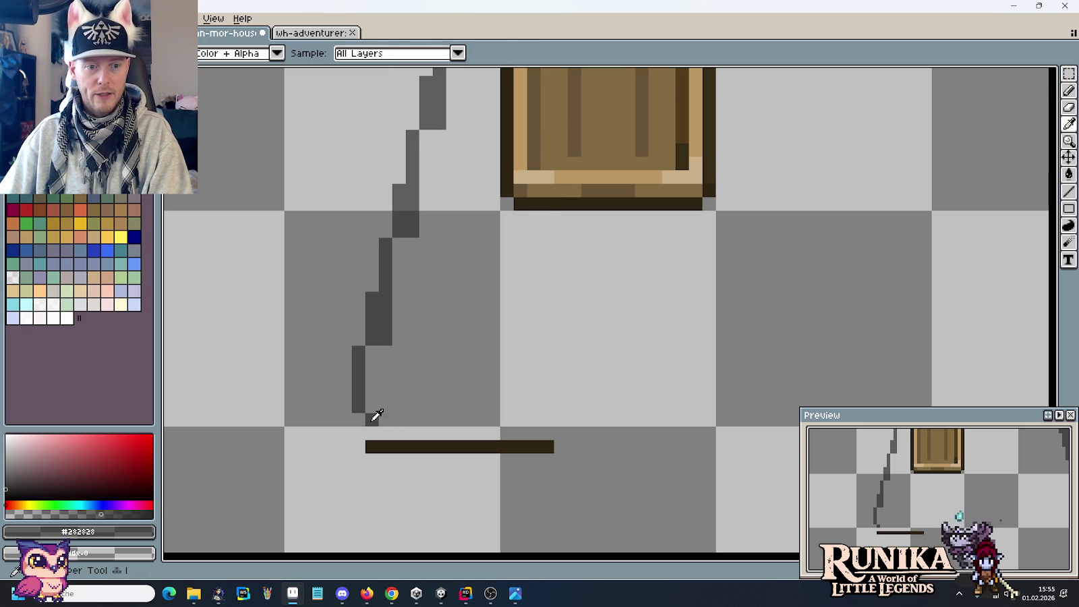
mouse_move(372, 420)
mouse_down()
mouse_move(549, 420)
mouse_move(585, 232)
mouse_up()
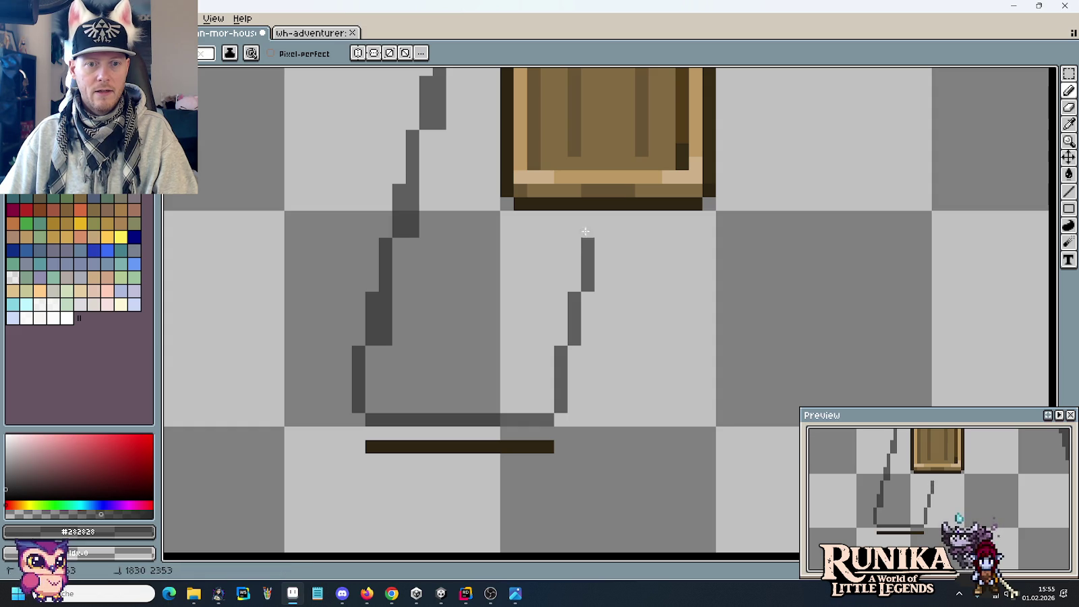
key(g)
click(544, 240)
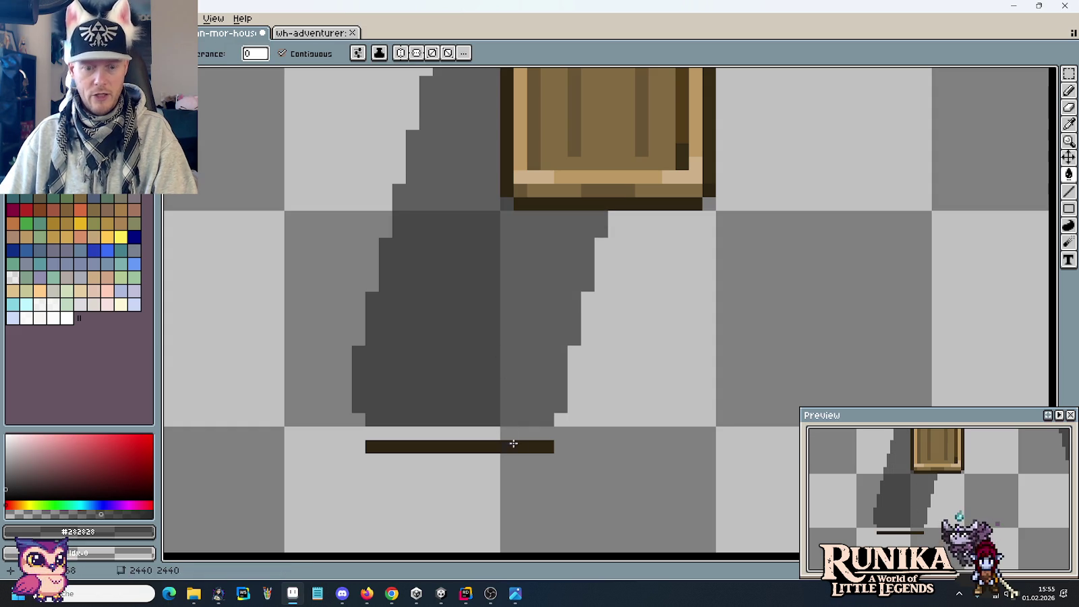
Delete the brown guide bar under the door's shadow.
key(m)
drag(586, 510, 327, 441)
key(Delete)
scroll(574, 386, down, 1)
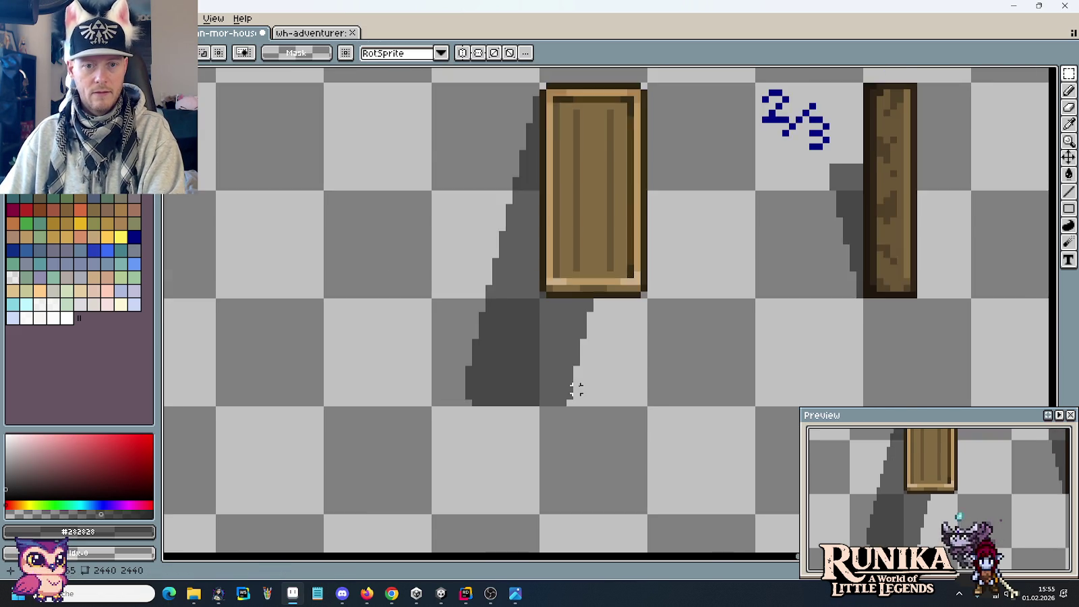
scroll(573, 386, down, 1)
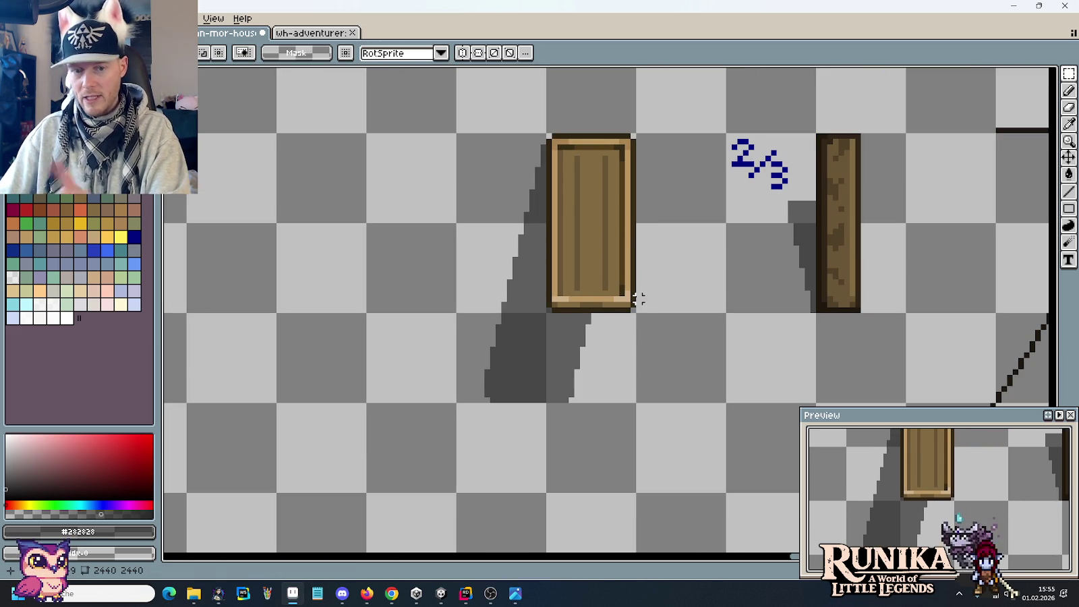
scroll(633, 299, up, 1)
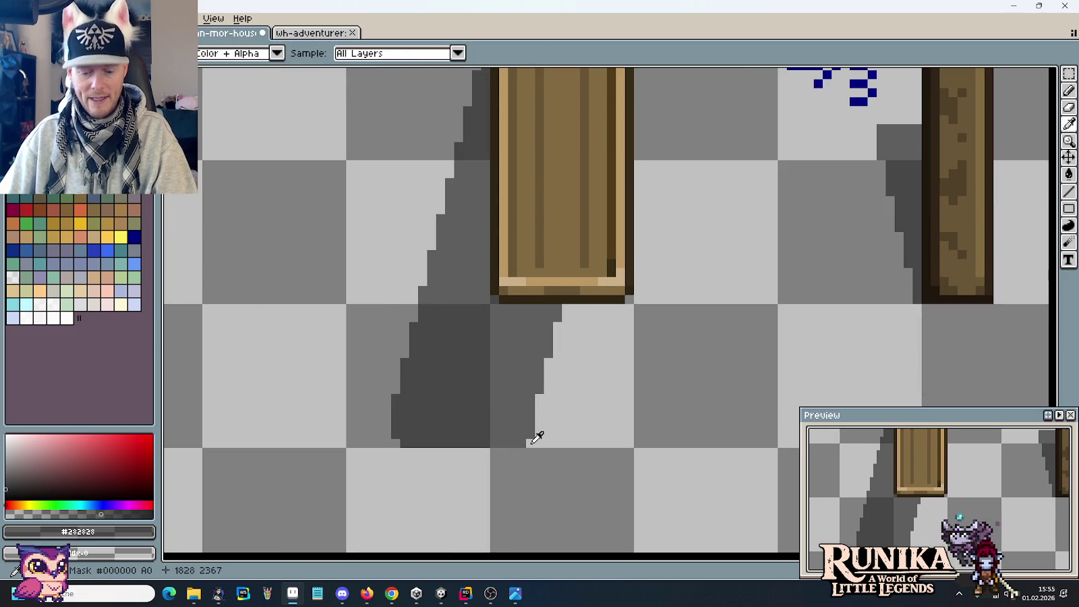
Widen the shadow's right edge by one pixel along its full height.
key(b)
drag(537, 441, 535, 402)
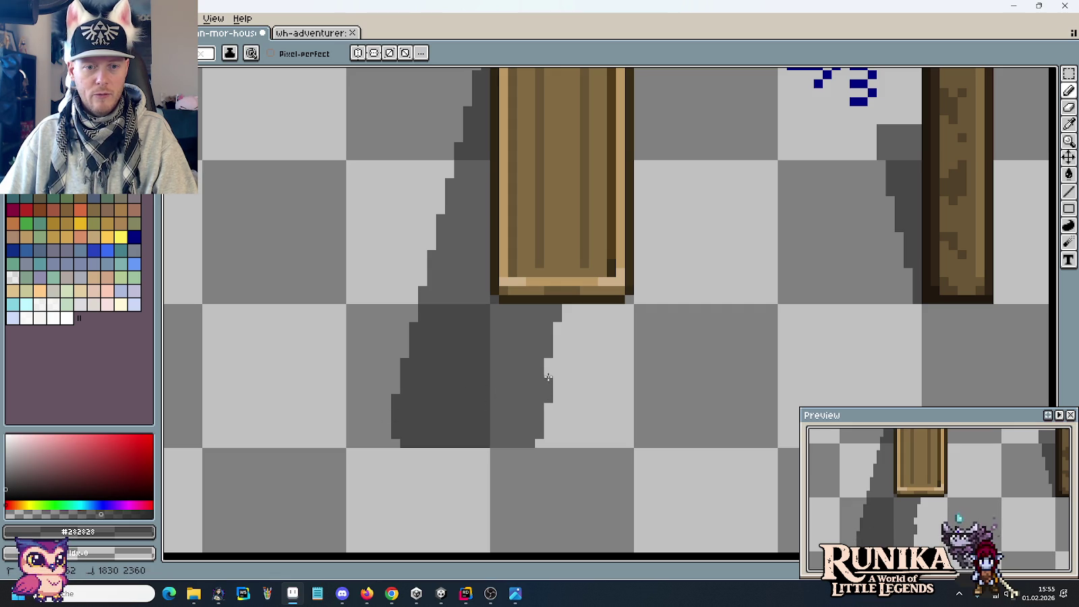
drag(550, 363, 566, 325)
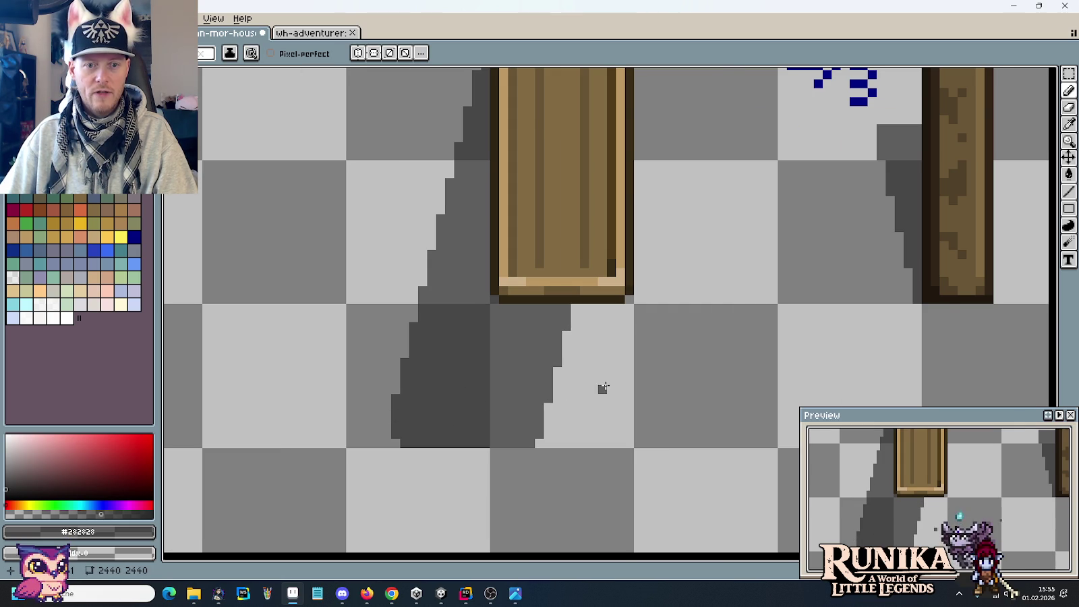
scroll(607, 385, up, 3)
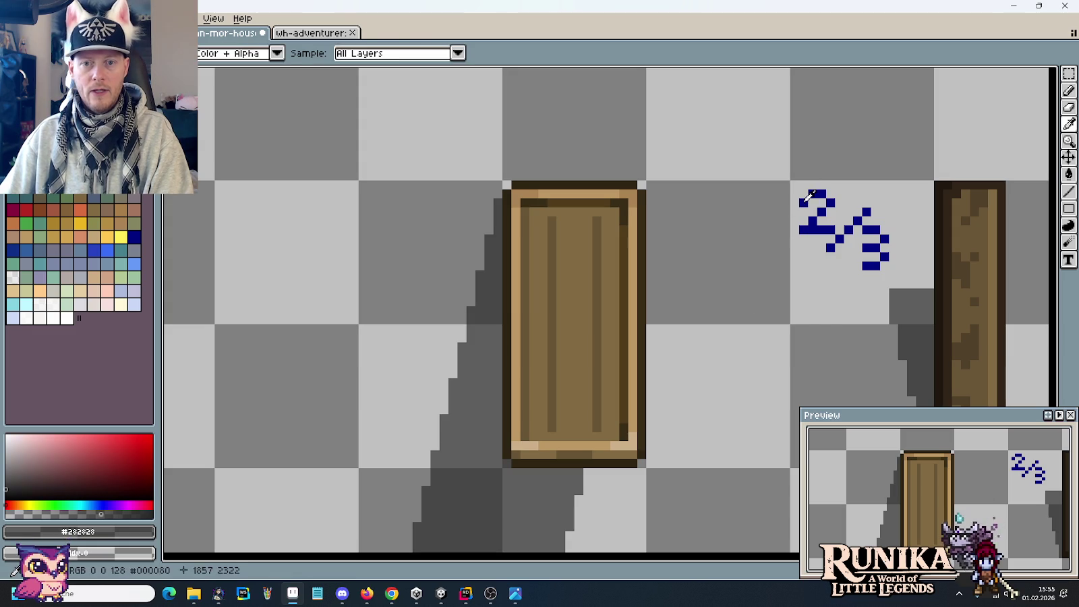
Draw a dark blue #000080 '1.5' label left of the door, then select the door and shadow.
click(134, 237)
click(371, 202)
mouse_move(371, 202)
mouse_down()
mouse_move(381, 192)
mouse_move(381, 226)
mouse_move(394, 229)
mouse_up()
click(408, 229)
drag(423, 195, 423, 213)
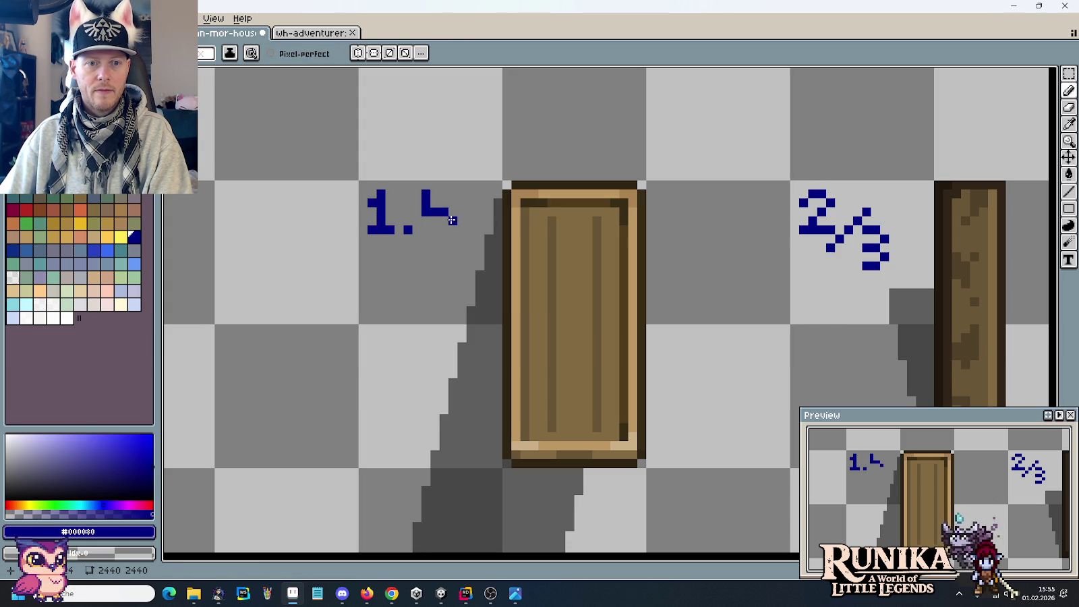
mouse_move(423, 231)
mouse_down()
mouse_move(441, 230)
mouse_move(445, 194)
mouse_up()
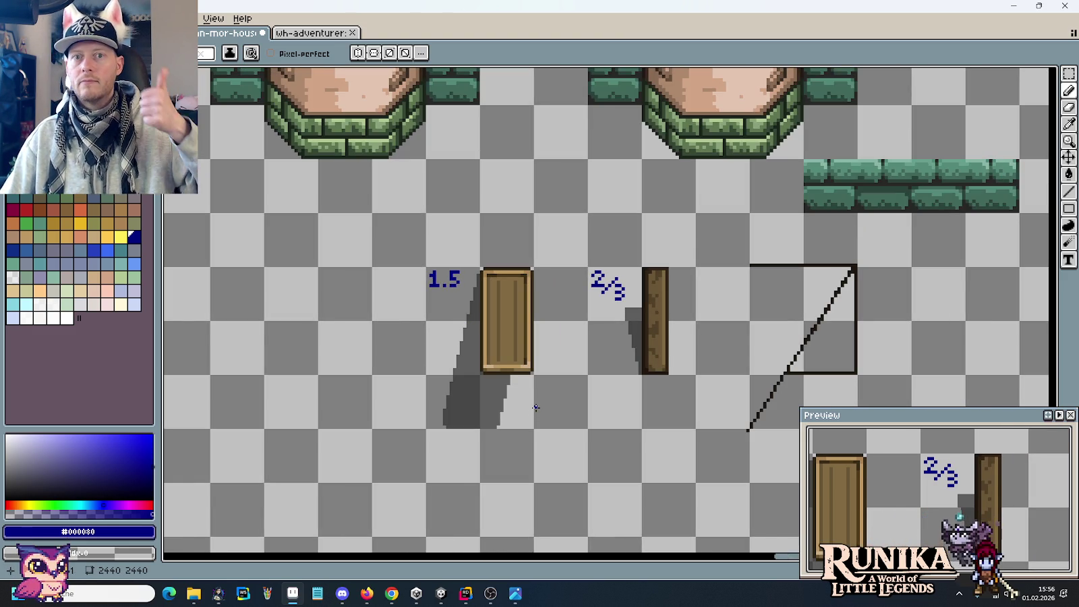
key(m)
drag(536, 431, 423, 265)
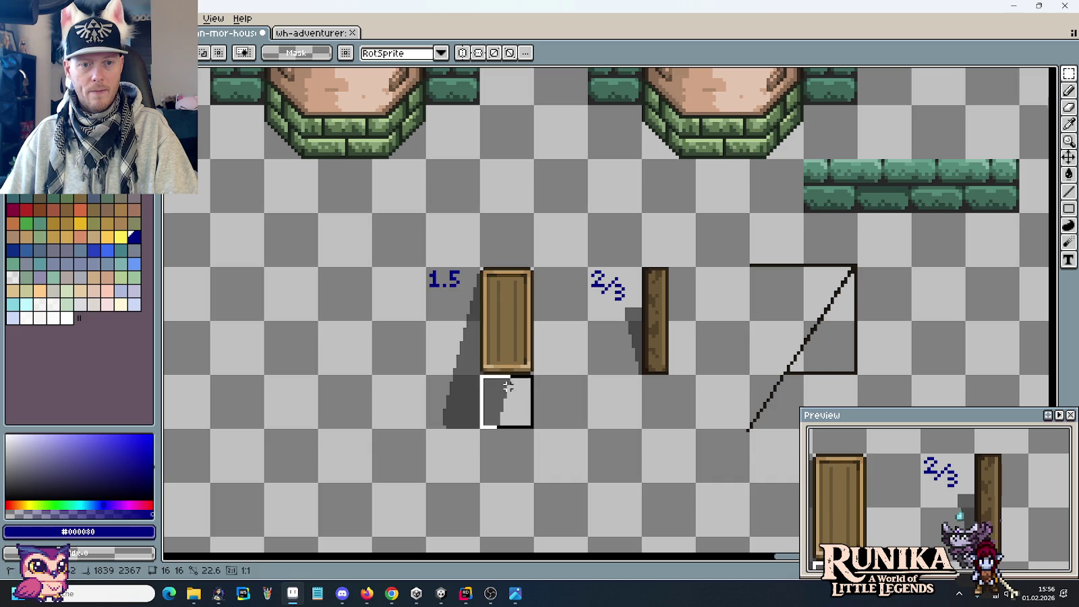
Switch to the wh-adventurer sheet and bring the blue-roofed buildings into view.
click(289, 30)
scroll(411, 348, down, 3)
drag(457, 188, 618, 459)
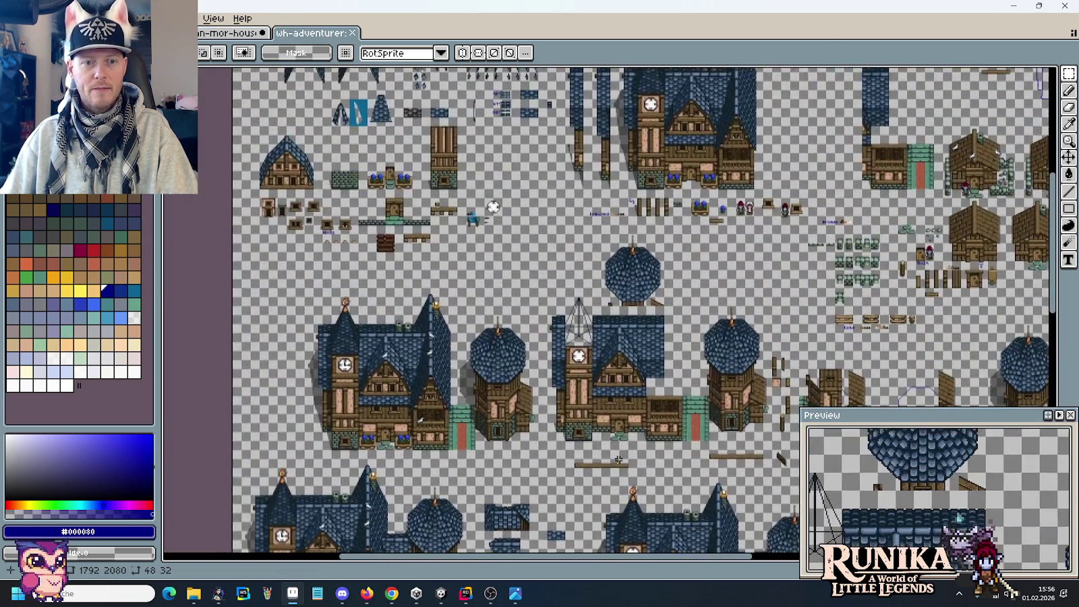
scroll(608, 222, up, 2)
scroll(574, 270, up, 1)
scroll(535, 349, up, 1)
Move the Erdwand label and its earth-colour swatches further left, undoing stray shifts.
drag(677, 325, 392, 253)
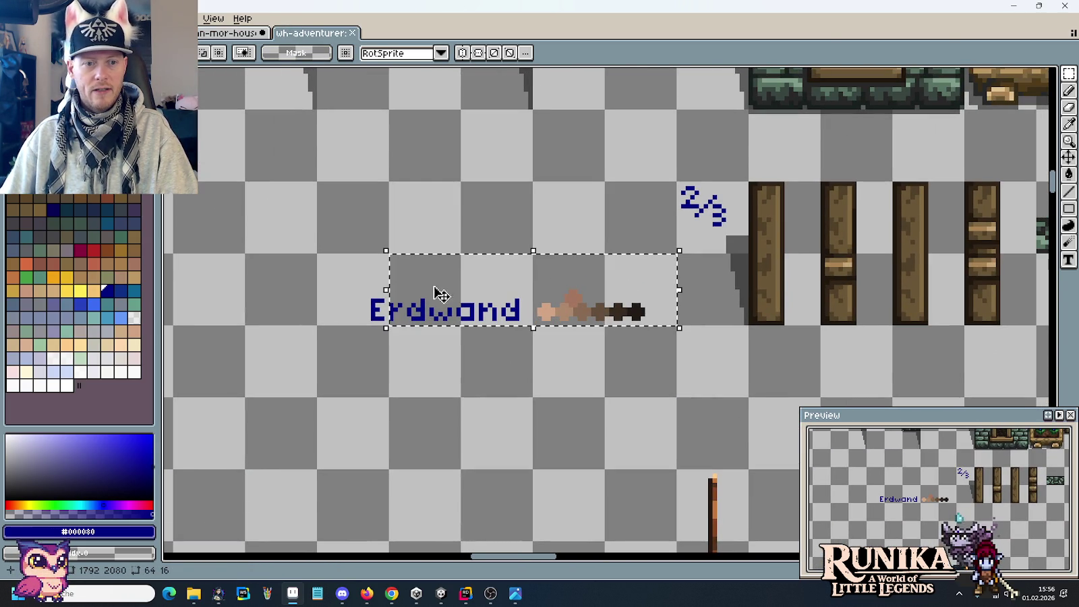
mouse_move(314, 253)
mouse_down()
mouse_move(602, 326)
mouse_move(680, 328)
mouse_move(438, 308)
mouse_move(577, 324)
mouse_up()
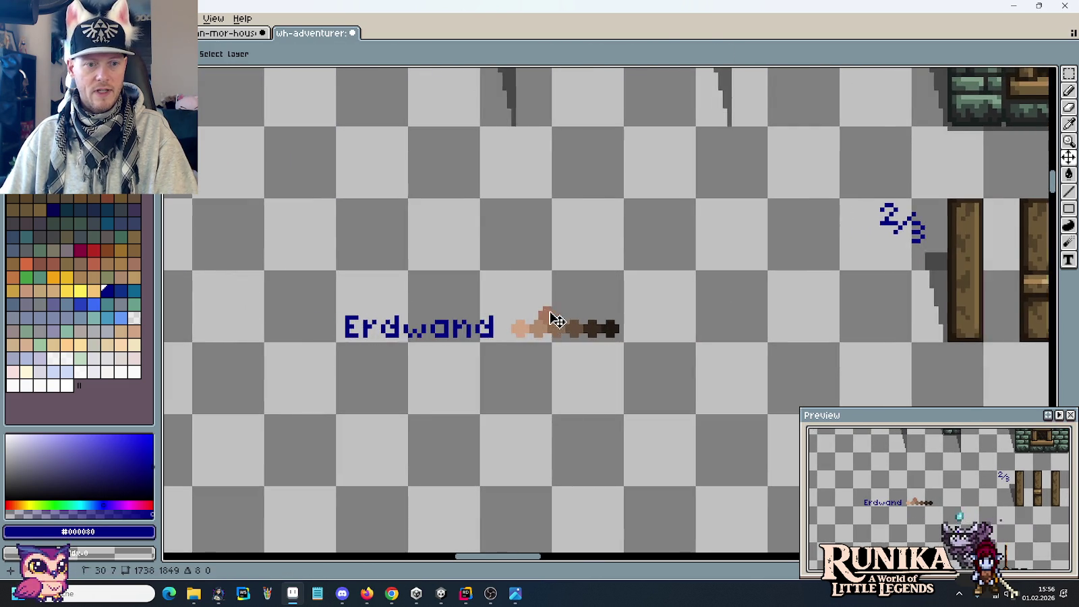
key(ctrl+z)
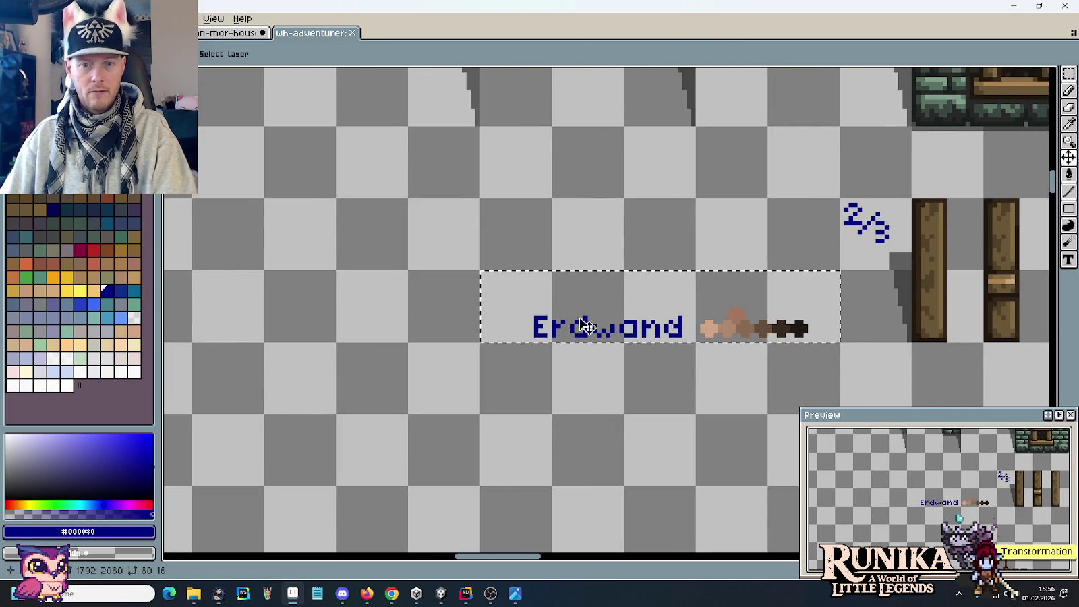
drag(637, 321, 476, 325)
key(ctrl+z)
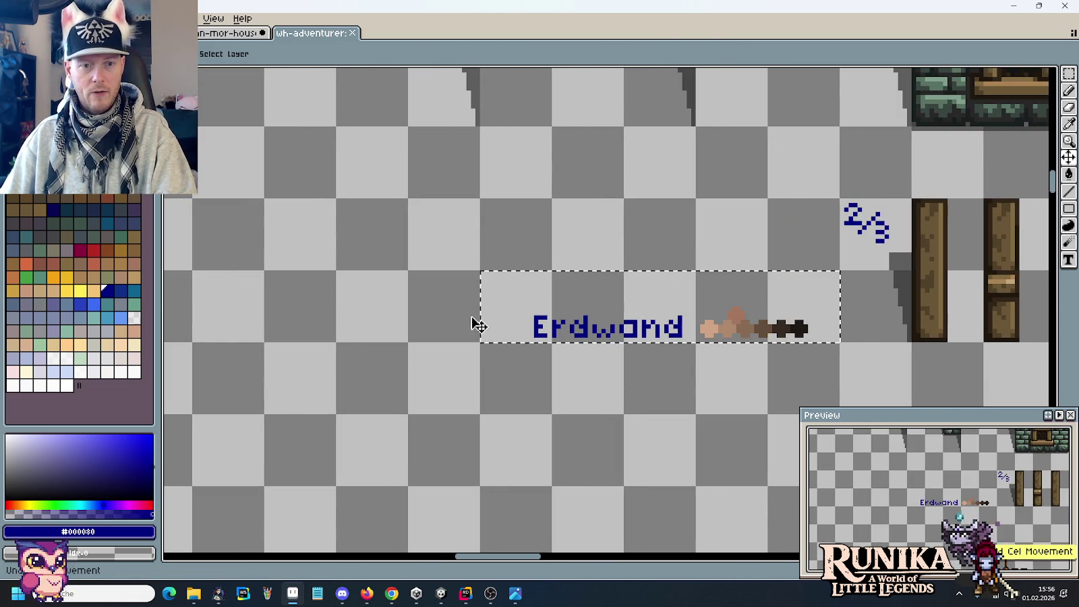
key(ctrl+d)
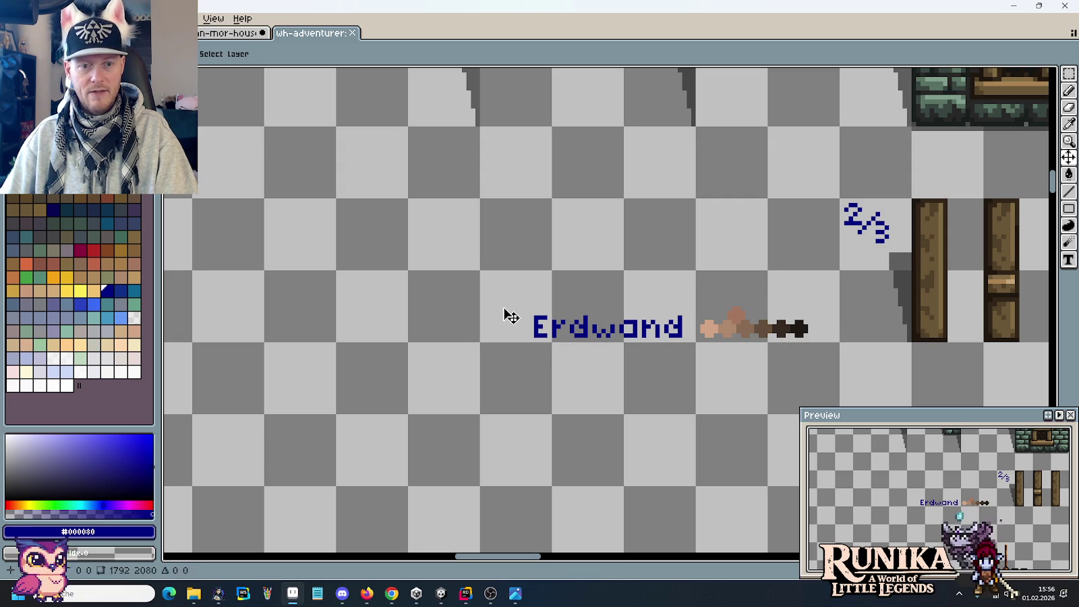
key(m)
mouse_move(481, 305)
mouse_down()
mouse_move(633, 305)
mouse_move(803, 326)
mouse_move(509, 329)
mouse_up()
key(ctrl+d)
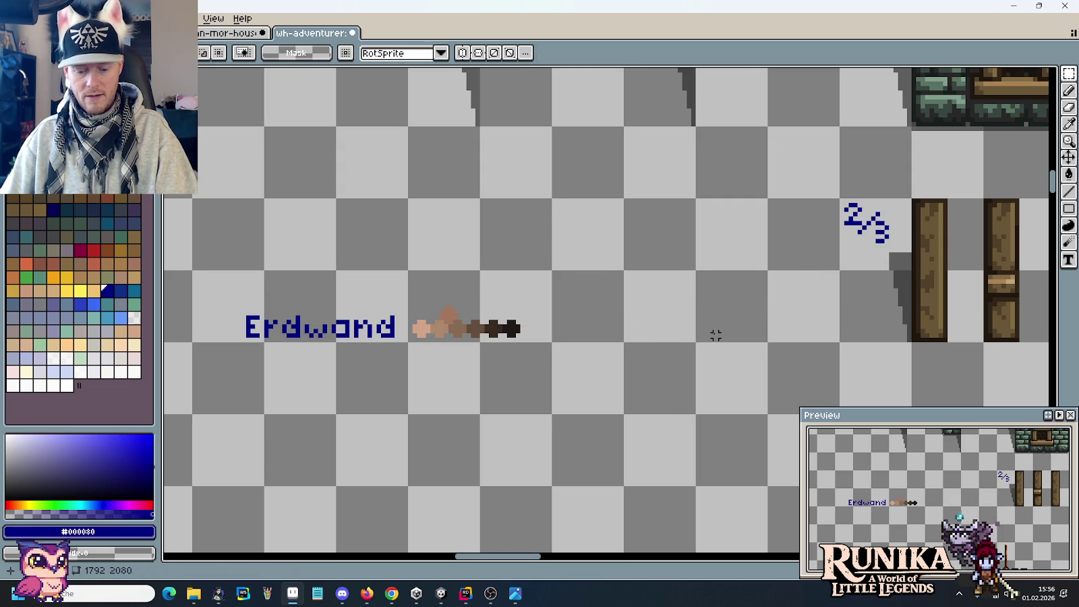
Paste the 1.5 door sample beside the 2/3 posts, save, and go to the house tileset.
key(ctrl+v)
drag(659, 334, 813, 334)
key(ctrl+d)
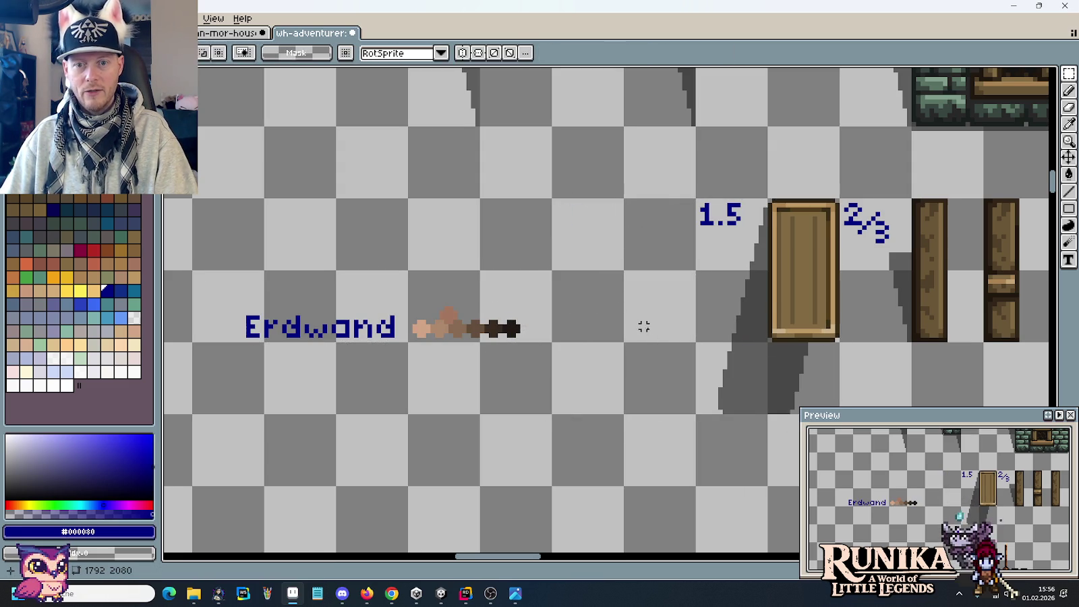
drag(643, 325, 472, 281)
key(ctrl+s)
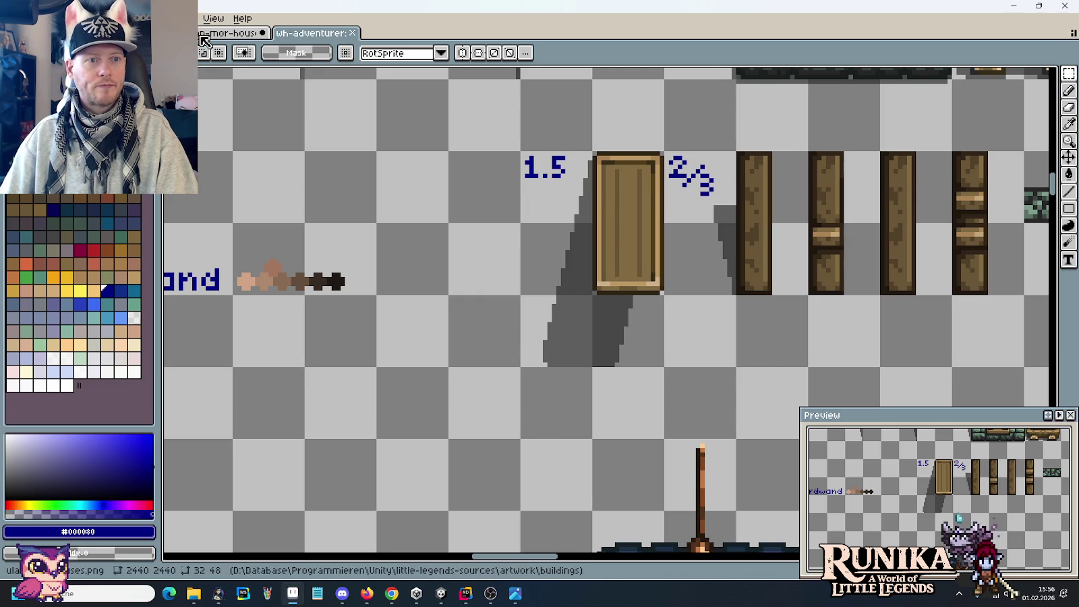
key(ctrl+Tab)
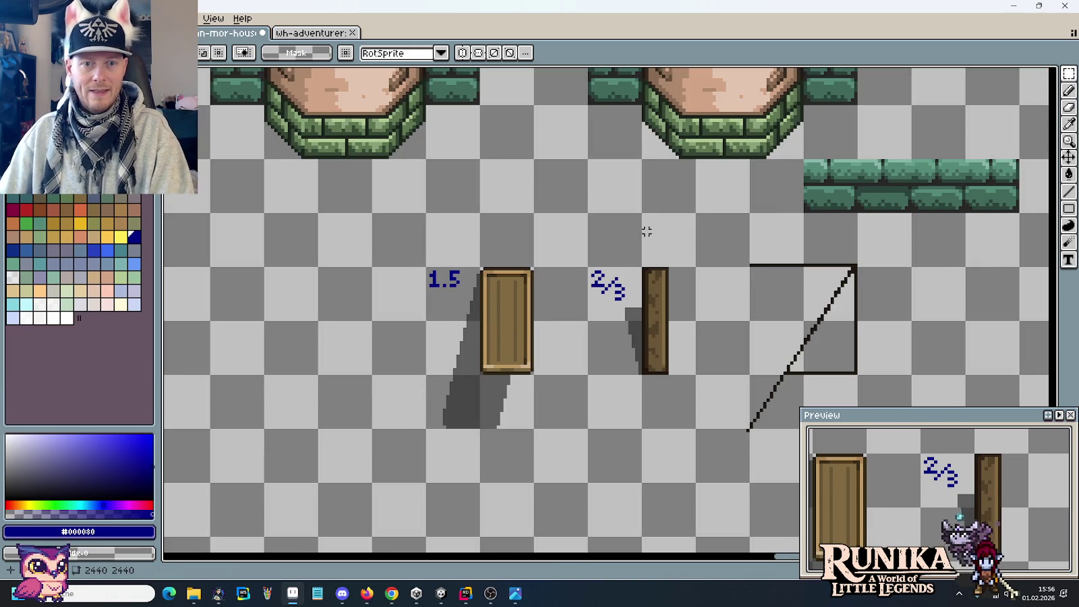
drag(644, 232, 686, 465)
drag(682, 234, 678, 389)
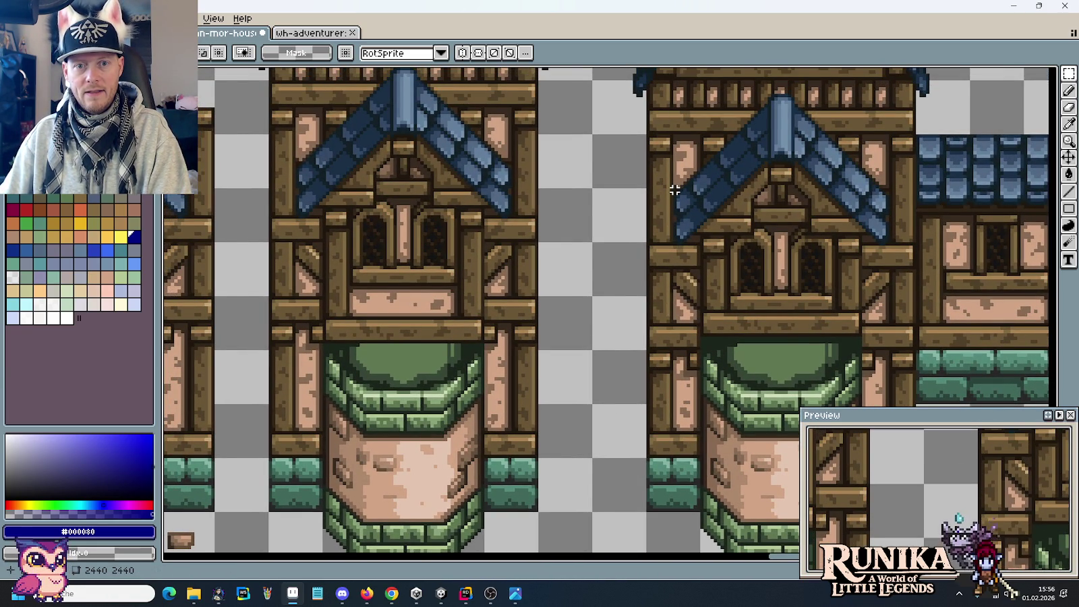
drag(672, 202, 680, 211)
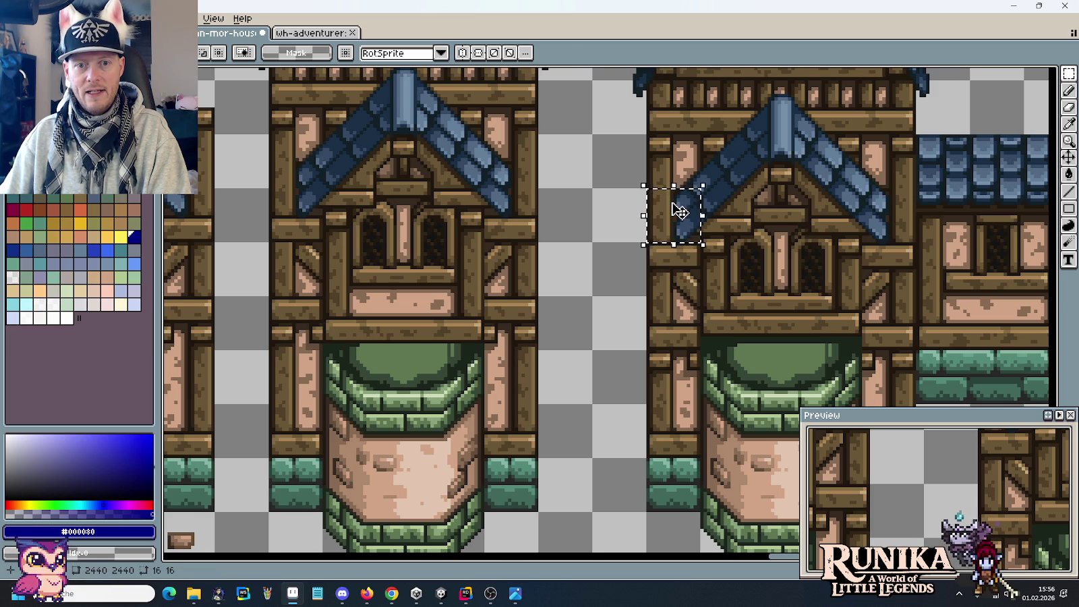
key(ctrl+d)
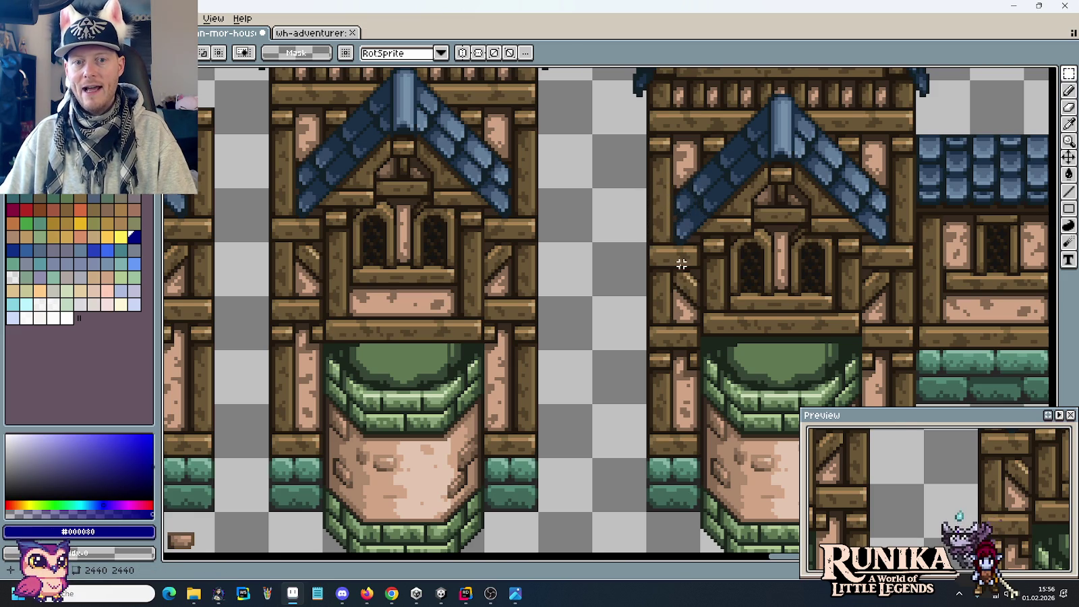
scroll(679, 257, up, 2)
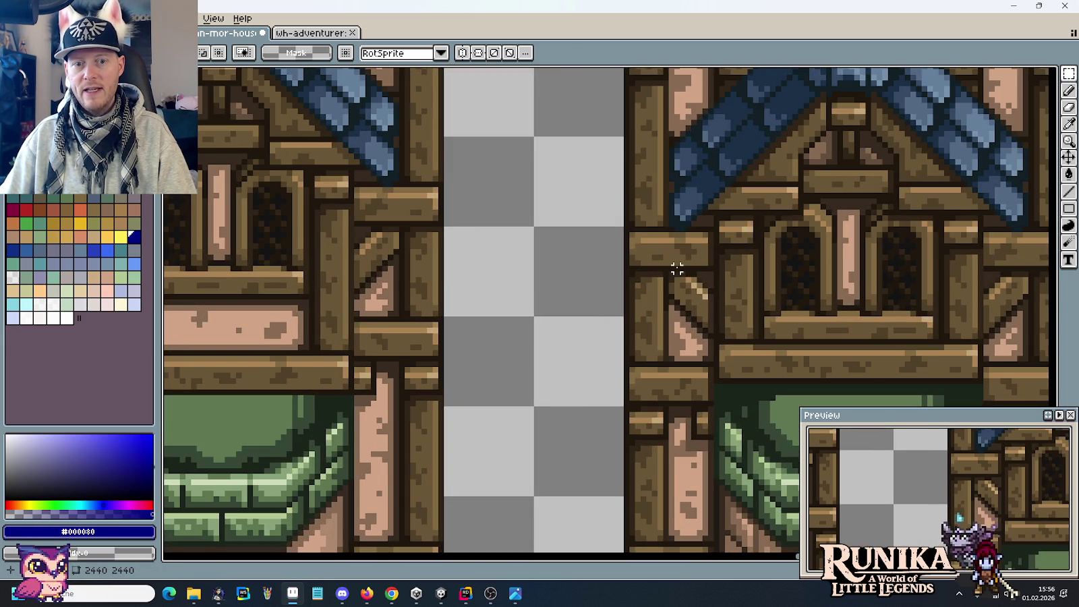
drag(650, 263, 701, 271)
scroll(867, 236, right, 3)
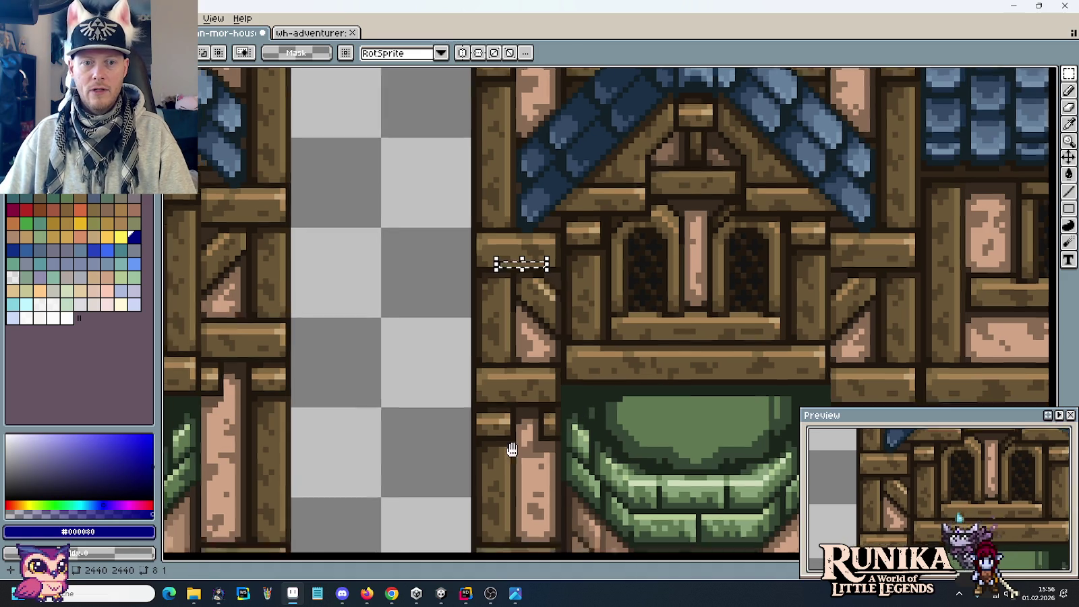
drag(511, 445, 620, 151)
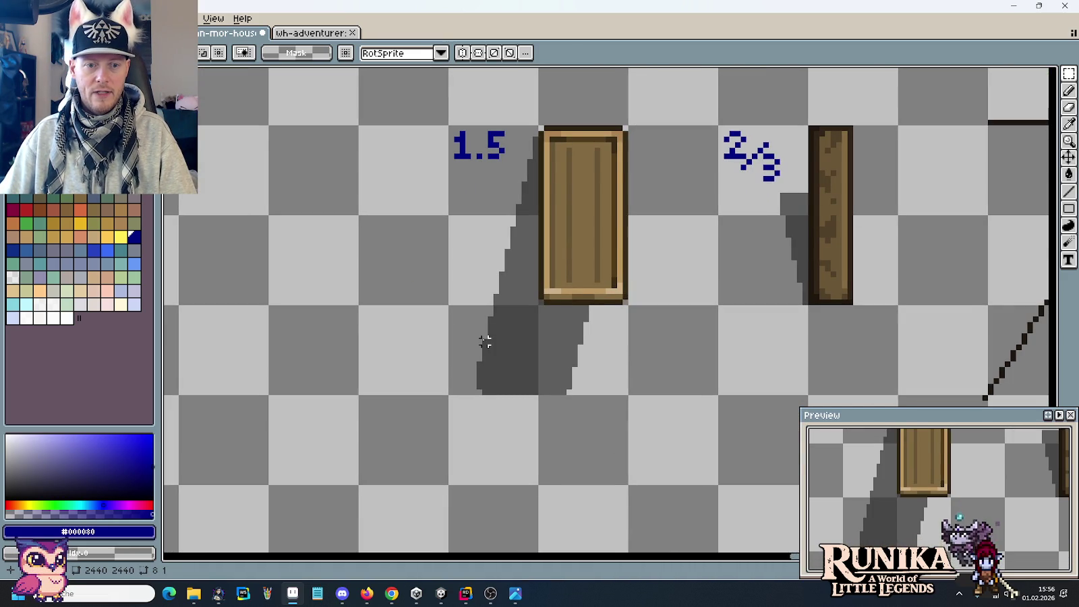
drag(479, 343, 548, 309)
key(ctrl+d)
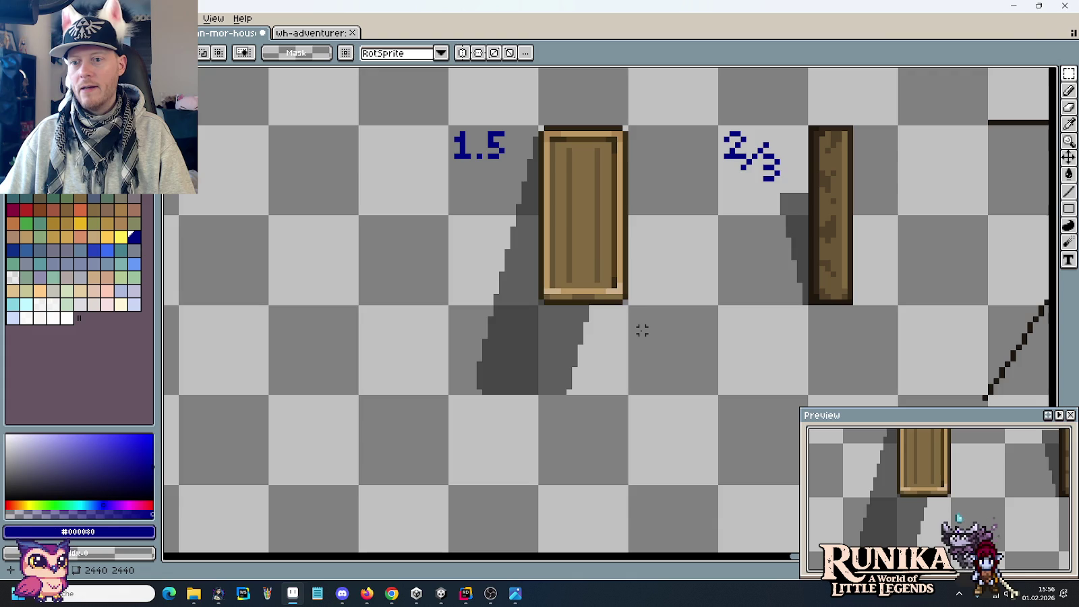
scroll(653, 189, up, 5)
scroll(647, 187, up, 2)
scroll(658, 202, up, 2)
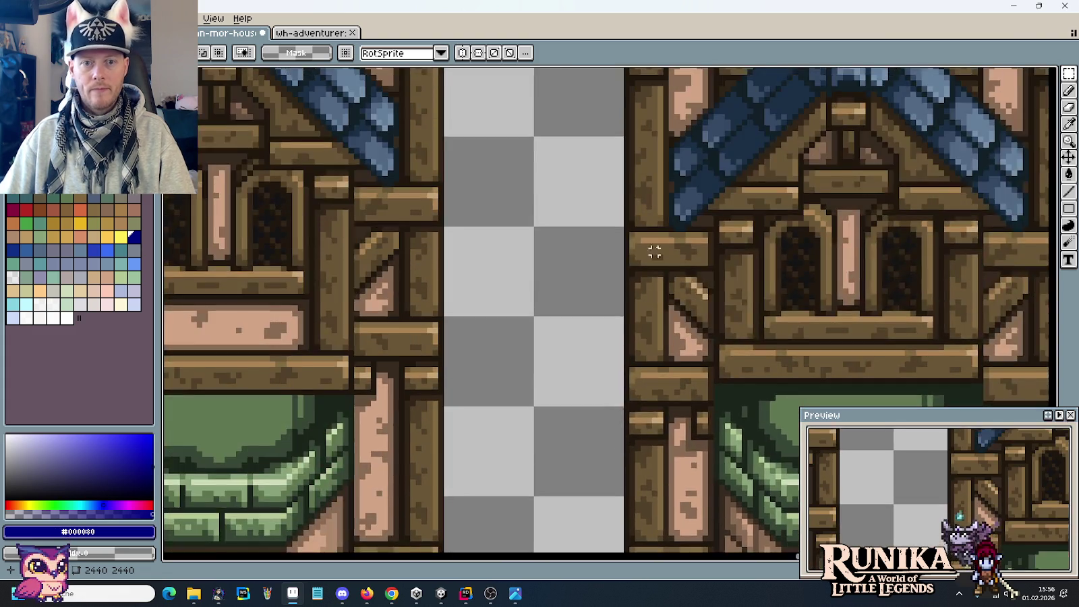
Zoom in on the beam joint and pick the dark brown outline colour for the Pencil.
scroll(668, 216, up, 2)
scroll(671, 215, up, 1)
scroll(680, 232, up, 1)
scroll(691, 277, up, 1)
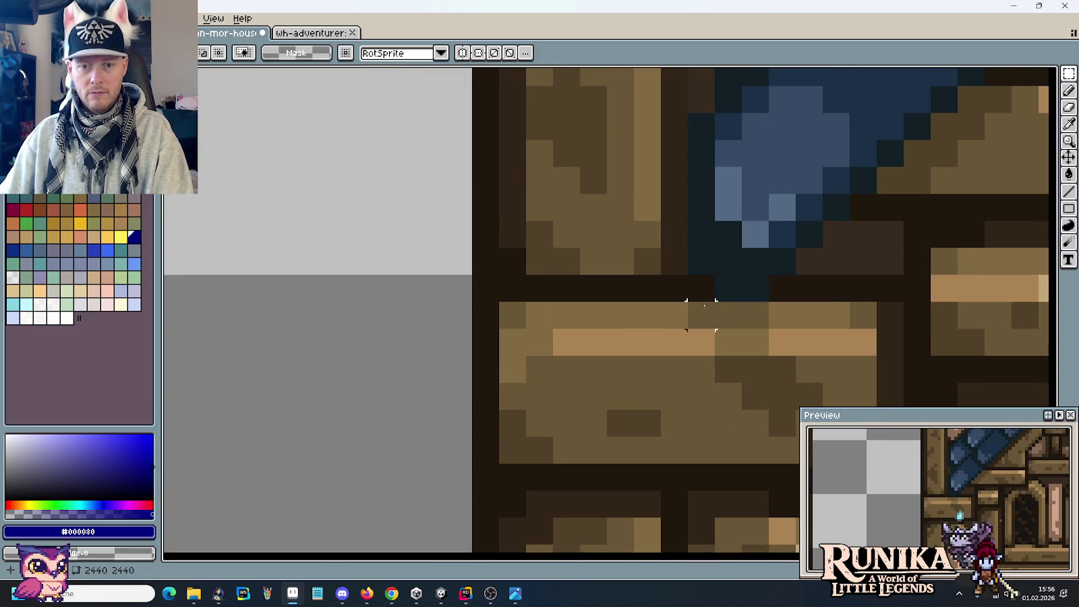
drag(701, 315, 673, 232)
key(b)
alt+click(851, 251)
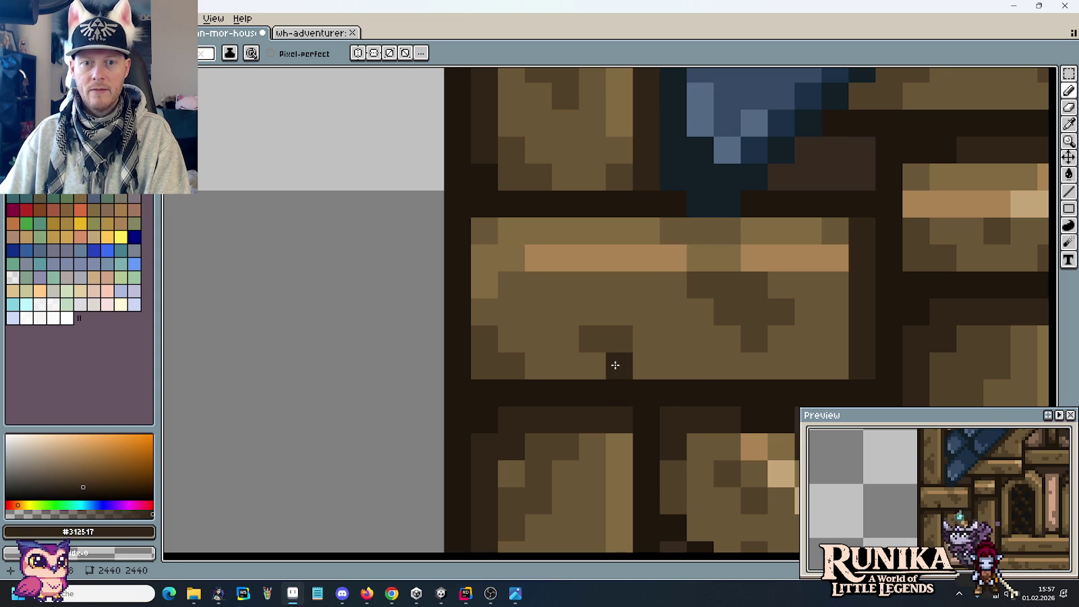
Pencil dark brown plank separators, a line across the lower plank and a diagonal brace edge.
scroll(642, 228, up, 2)
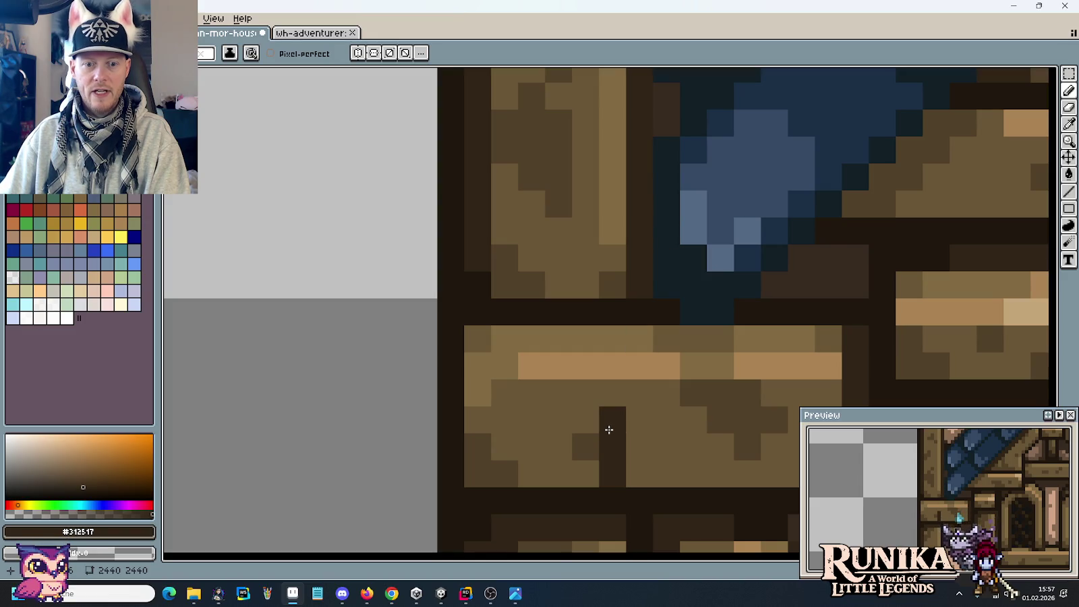
drag(609, 407, 609, 347)
scroll(666, 444, down, 4)
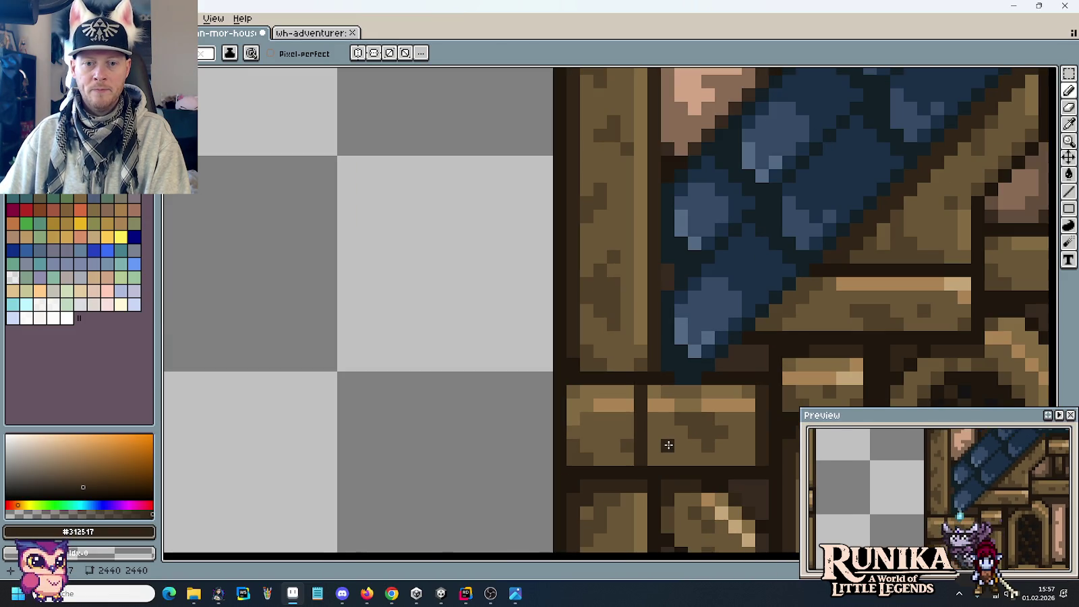
scroll(665, 443, up, 3)
scroll(601, 410, up, 1)
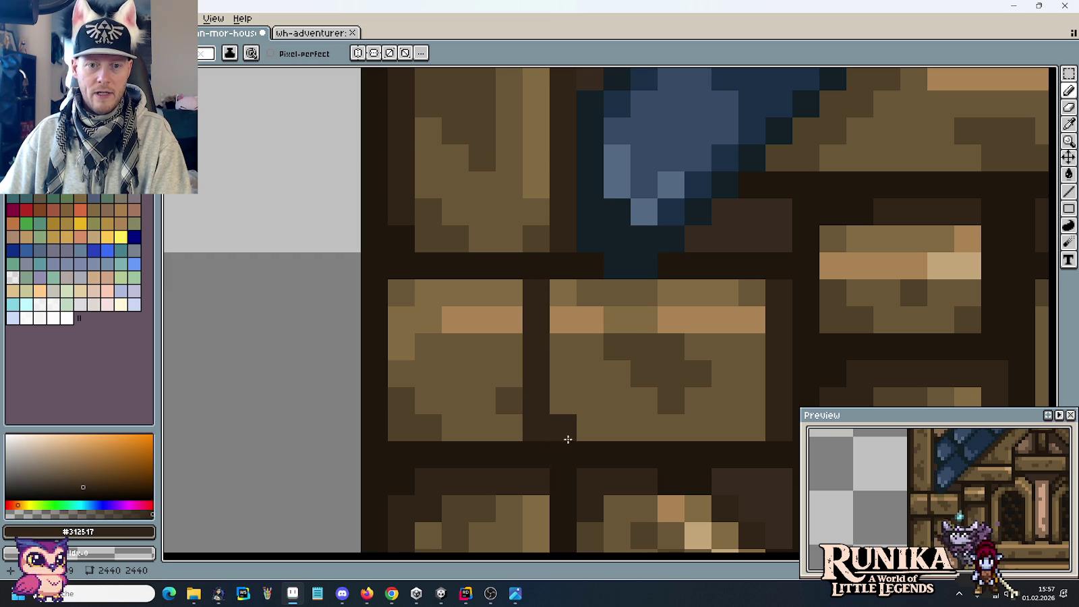
drag(566, 433, 633, 431)
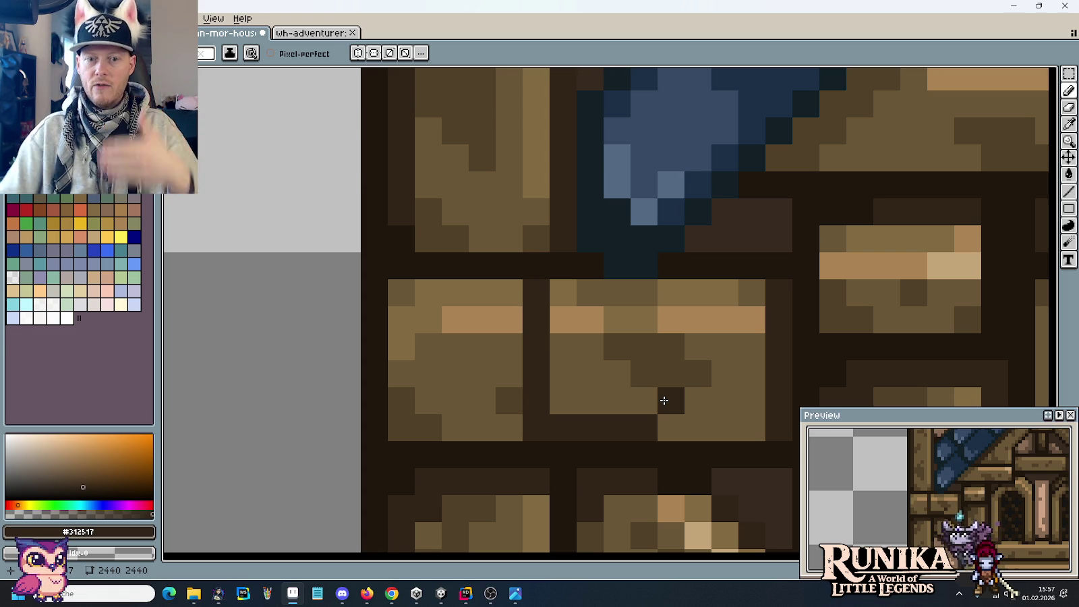
click(695, 373)
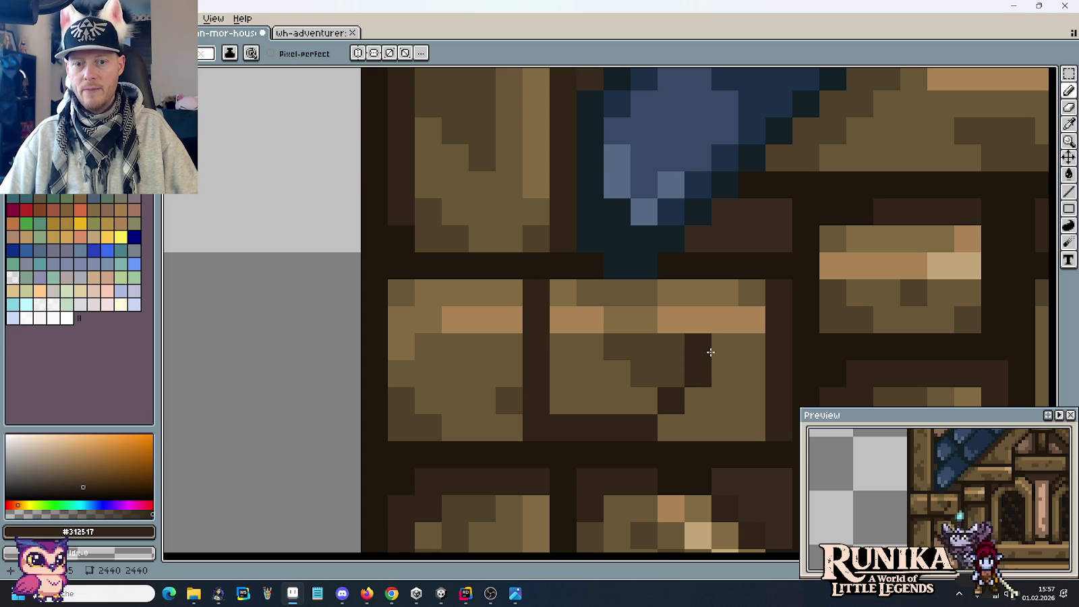
click(718, 353)
click(751, 321)
mouse_move(750, 294)
mouse_down()
mouse_move(634, 294)
mouse_move(561, 321)
mouse_move(709, 326)
mouse_move(715, 344)
mouse_move(559, 357)
mouse_move(669, 369)
mouse_move(592, 393)
mouse_move(558, 390)
mouse_up()
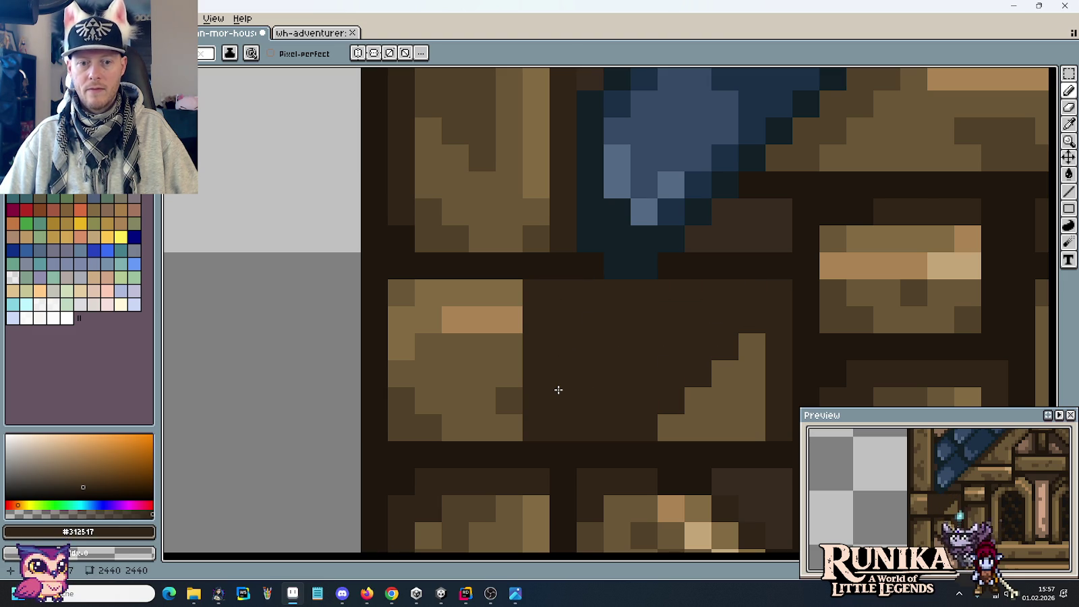
Redo the middle plank's shading, bucket-filling its remaining light pixels dark brown.
key(ctrl+z)
key(ctrl+z)
key(ctrl+z)
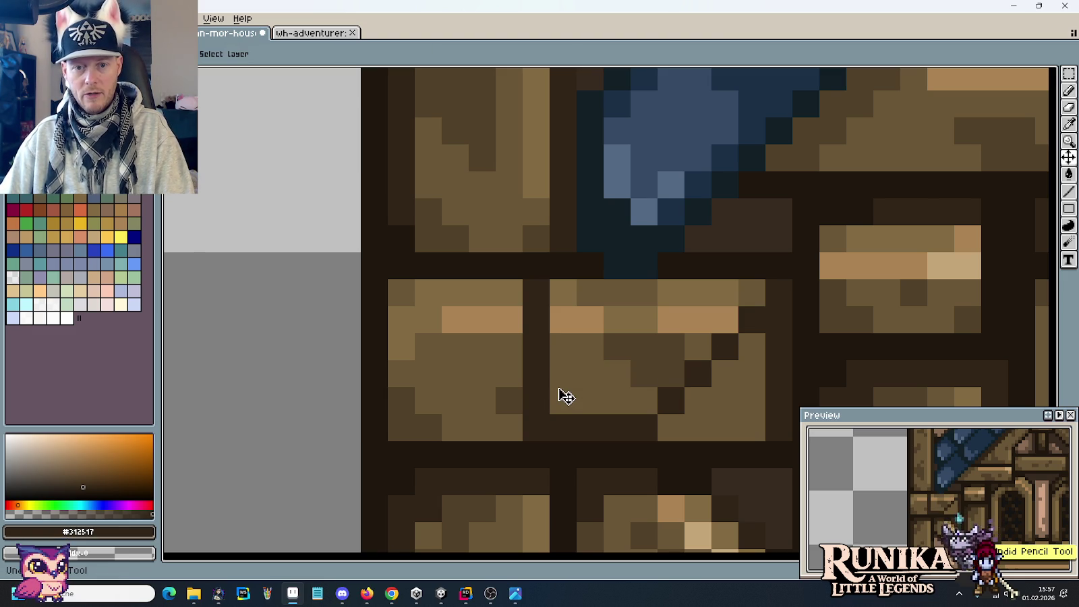
alt+click(692, 448)
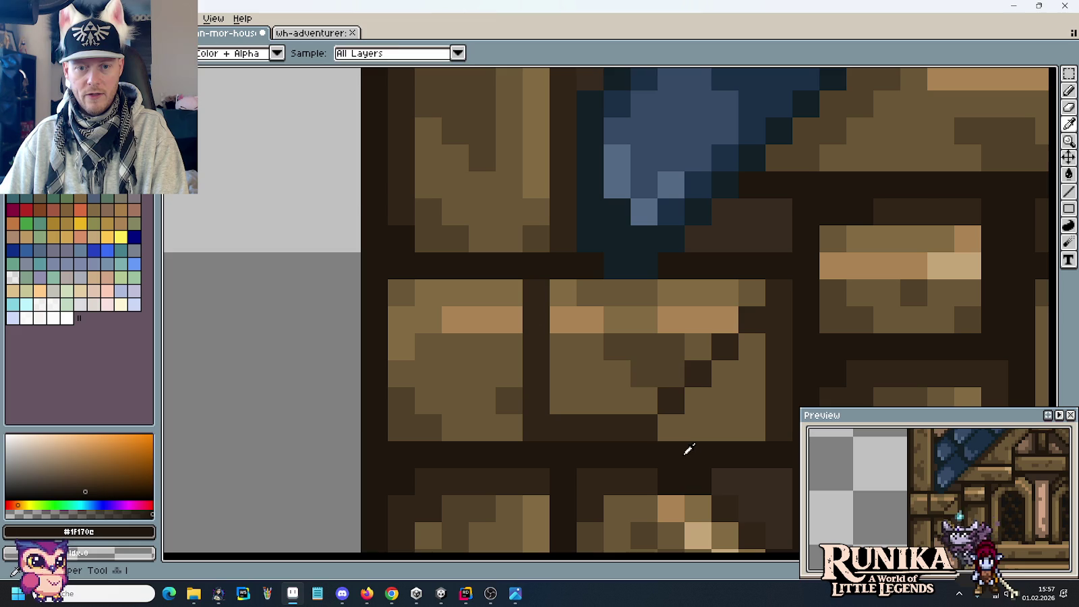
drag(662, 378, 617, 349)
alt+click(675, 393)
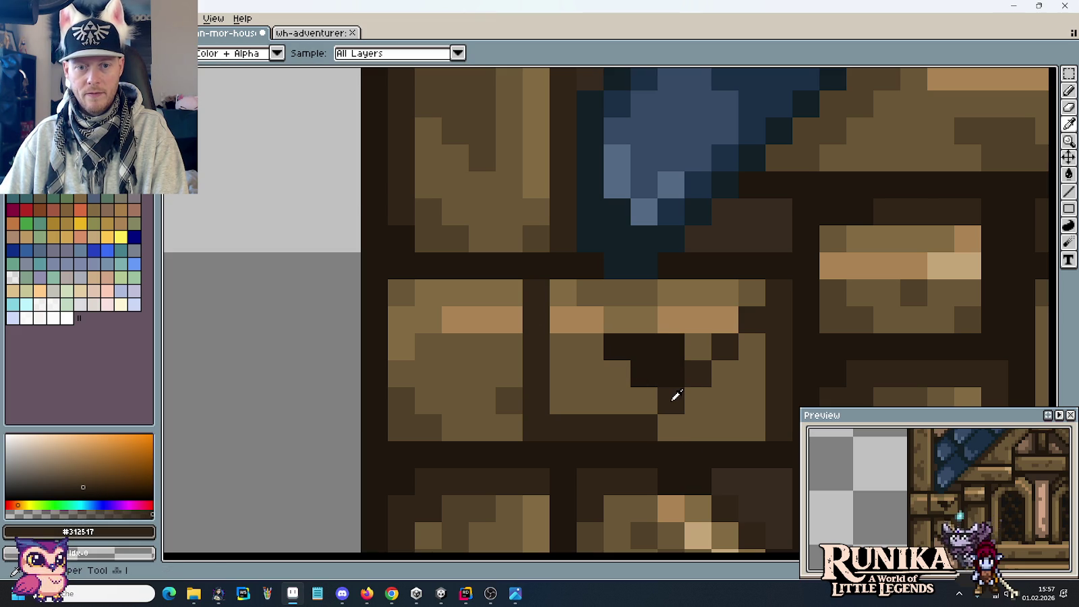
key(g)
mouse_move(617, 392)
mouse_down()
mouse_move(607, 290)
mouse_move(668, 293)
mouse_move(692, 333)
mouse_up()
click(742, 297)
click(563, 292)
click(615, 345)
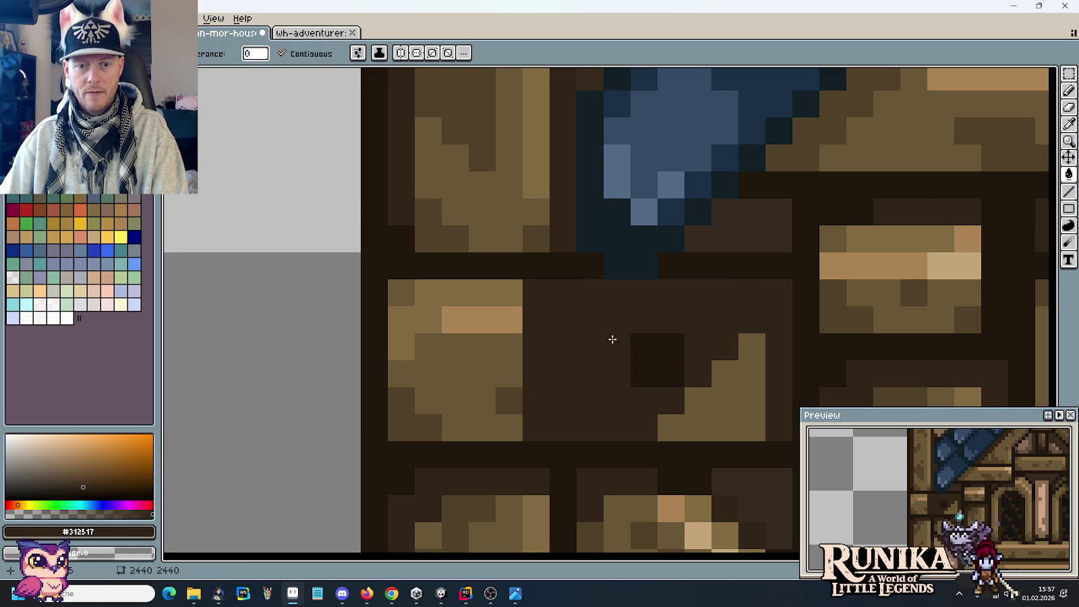
scroll(621, 351, down, 4)
scroll(647, 378, up, 3)
key(b)
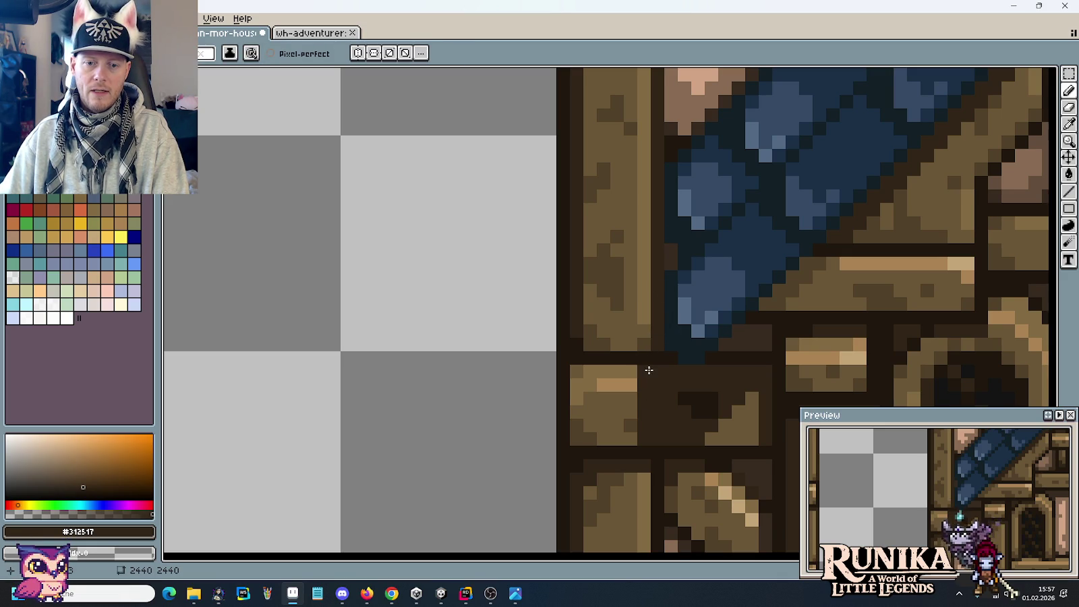
Sample the mid-brown wood tone from the beam joint and return to the Pencil.
scroll(647, 382, down, 1)
scroll(648, 382, down, 1)
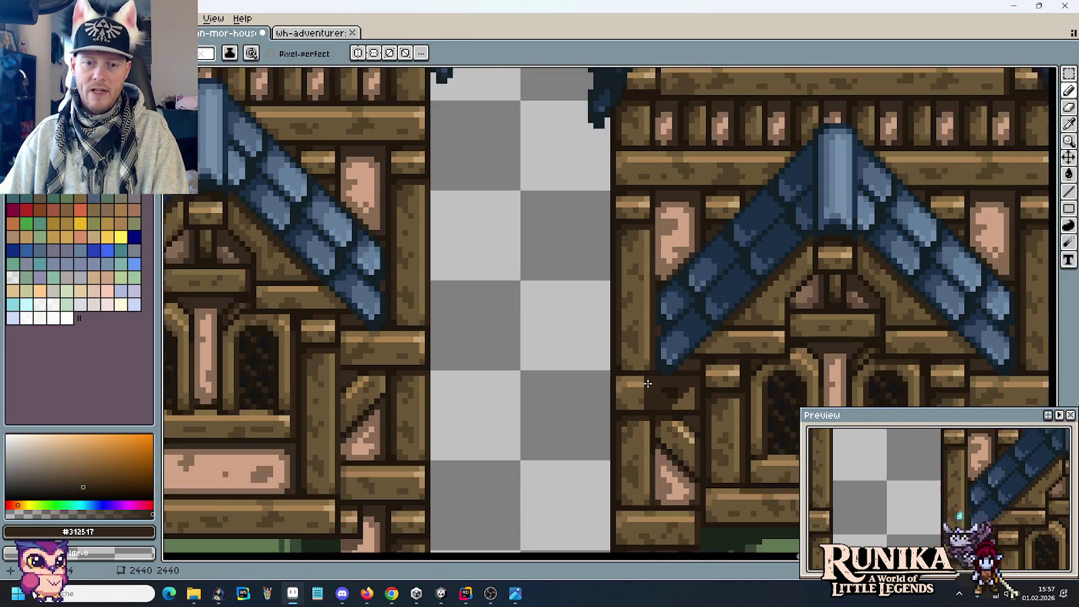
scroll(648, 382, up, 2)
scroll(674, 311, up, 1)
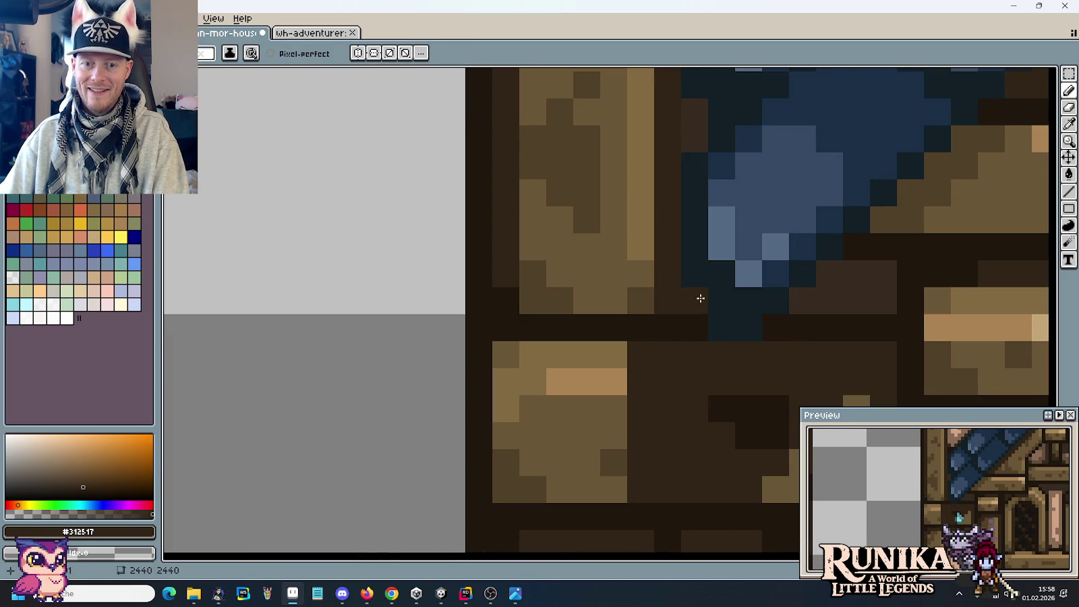
scroll(636, 502, down, 3)
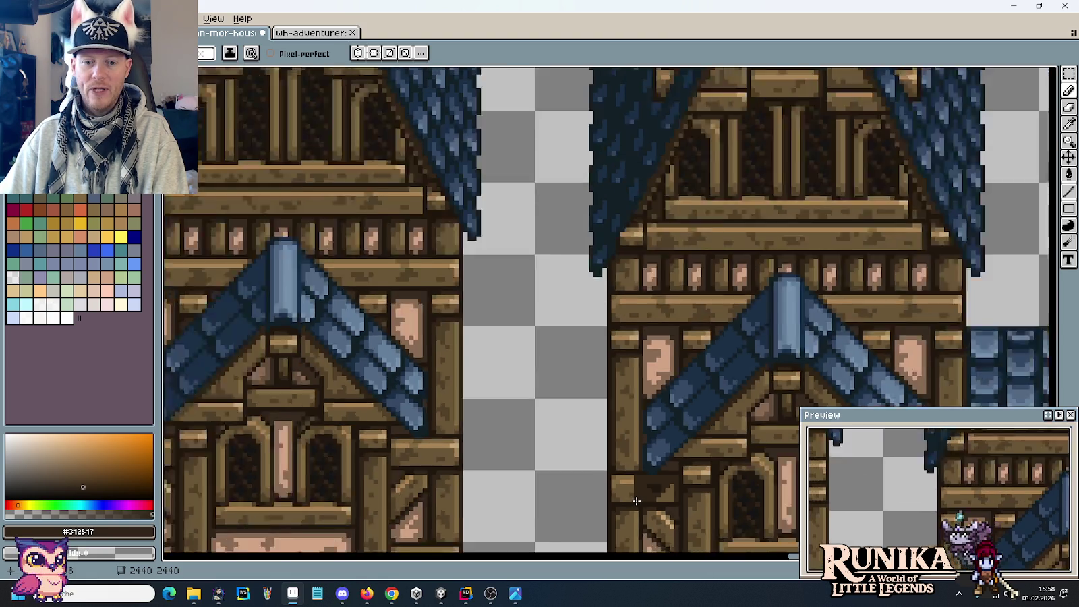
scroll(634, 439, up, 1)
scroll(633, 405, down, 1)
scroll(633, 394, down, 1)
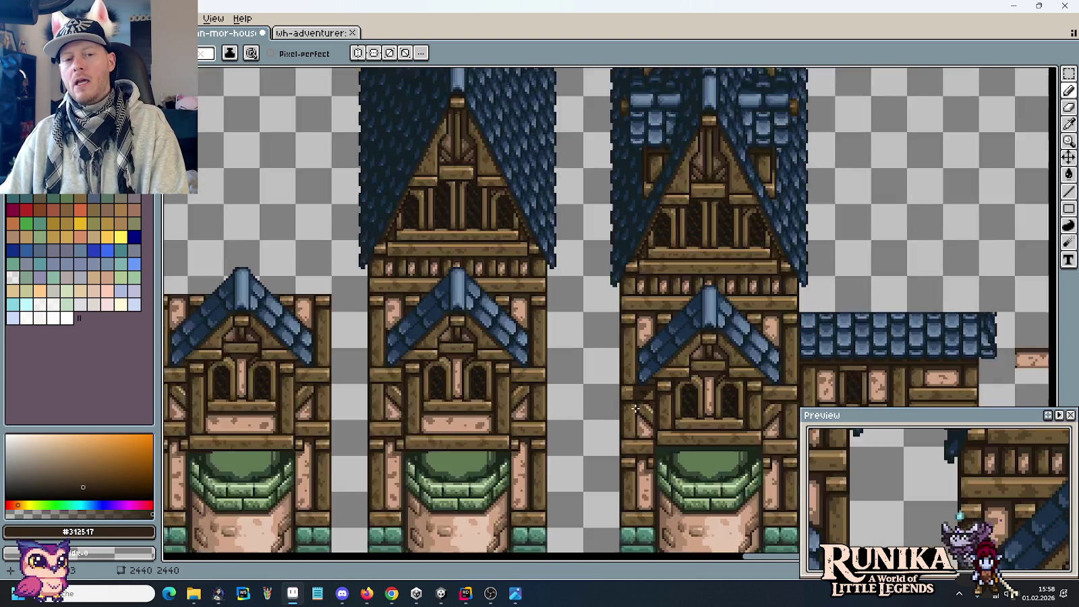
scroll(634, 401, up, 1)
scroll(636, 409, up, 1)
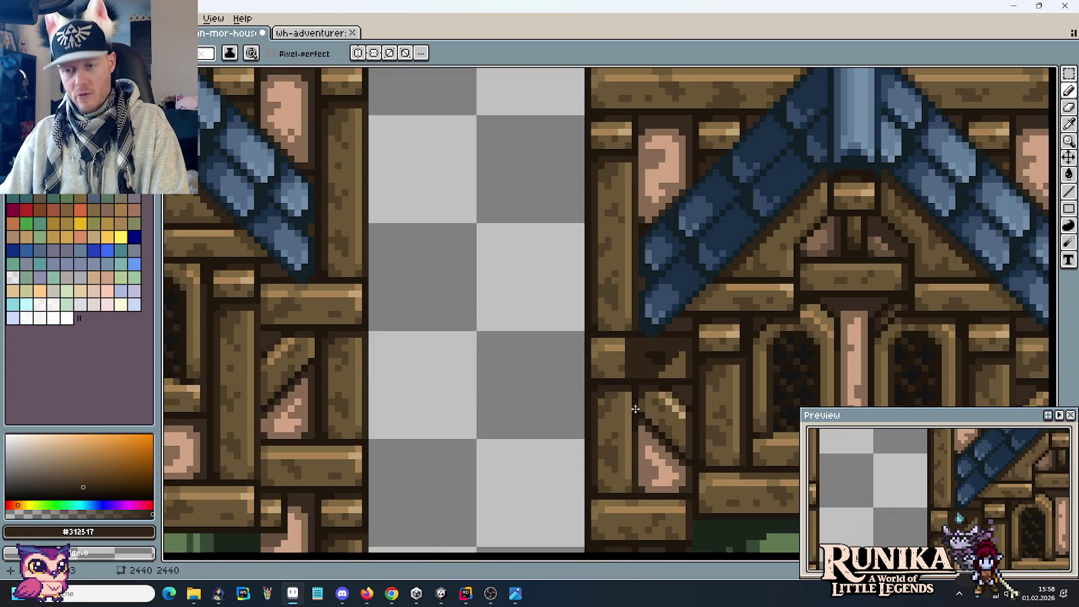
scroll(634, 344, up, 2)
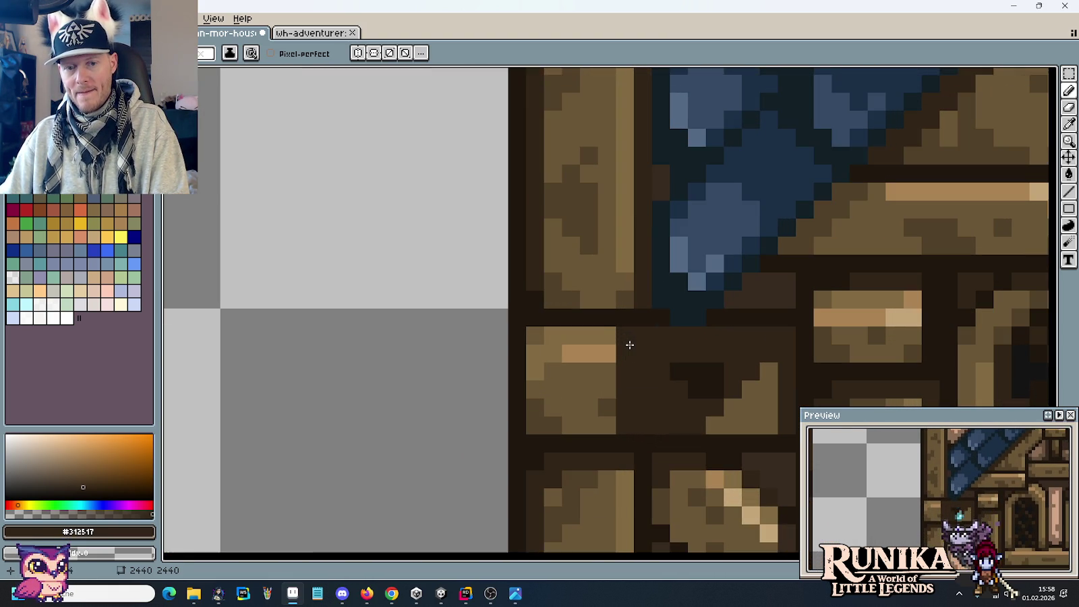
alt+click(609, 330)
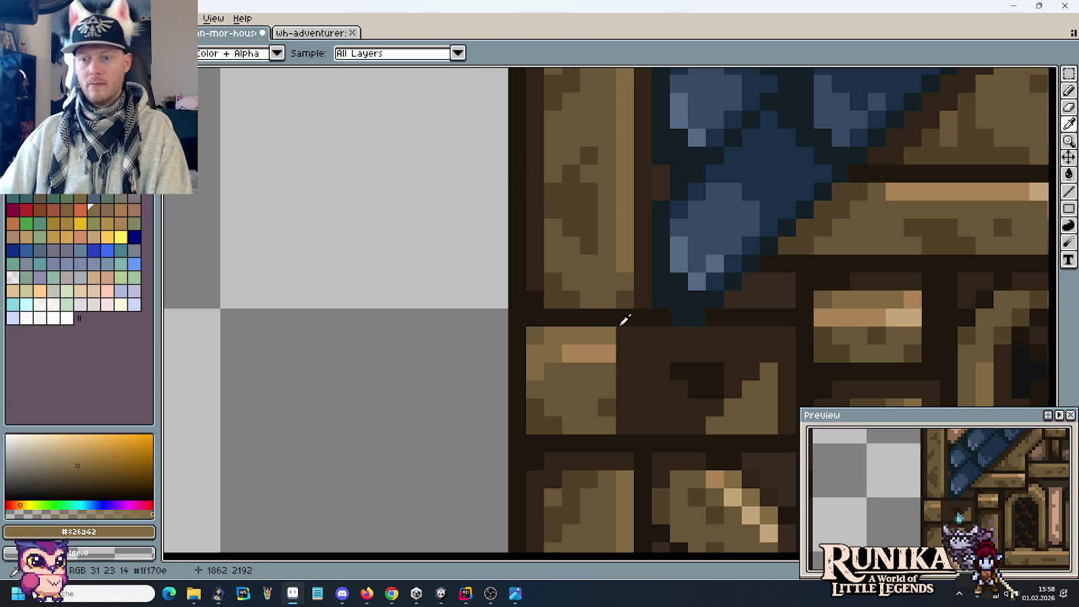
key(b)
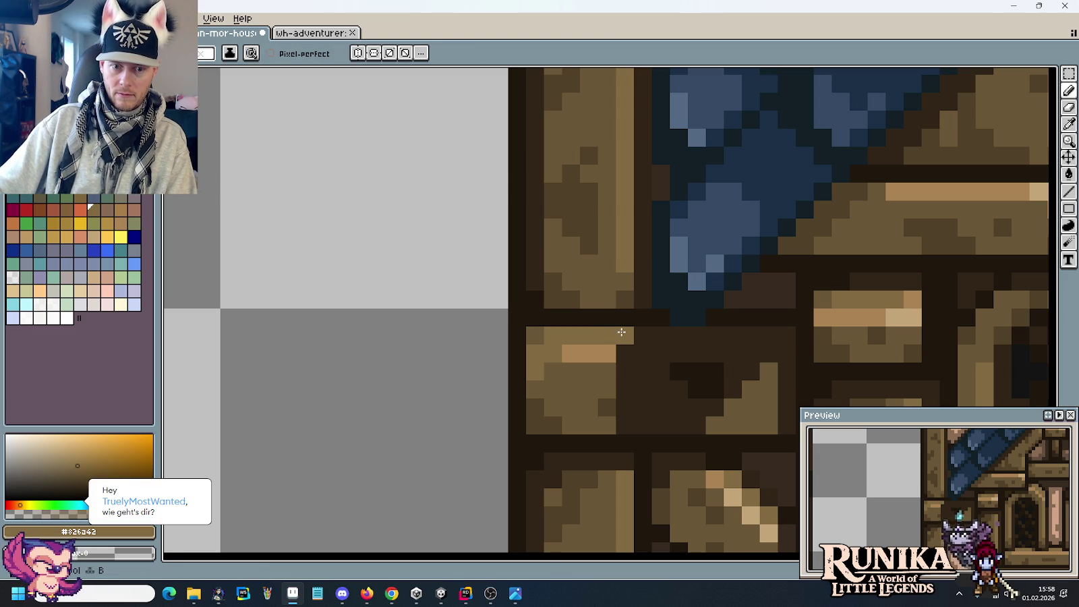
scroll(621, 333, down, 3)
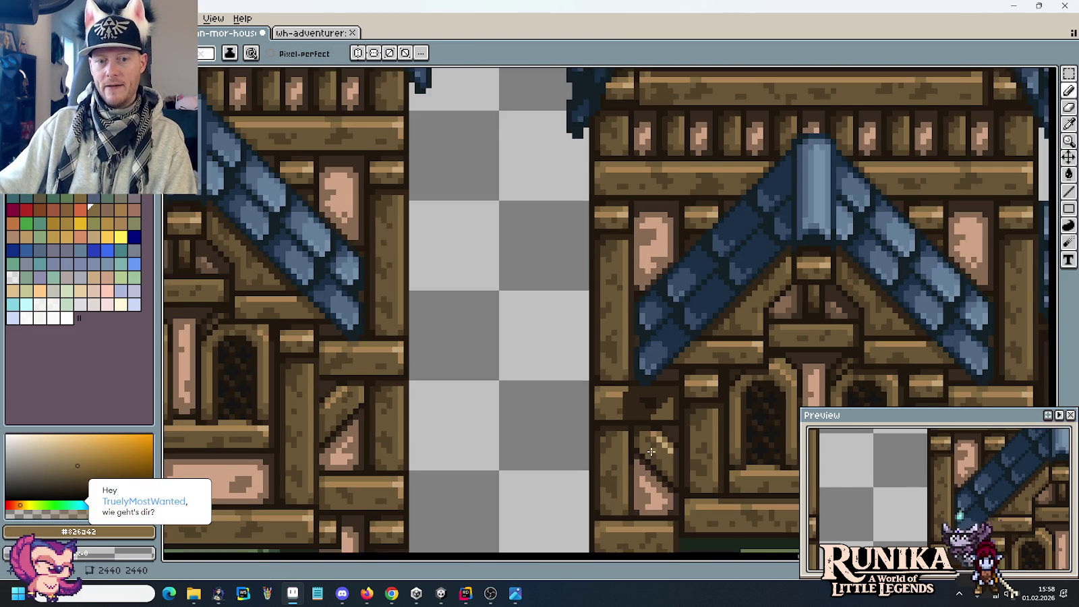
scroll(621, 383, up, 1)
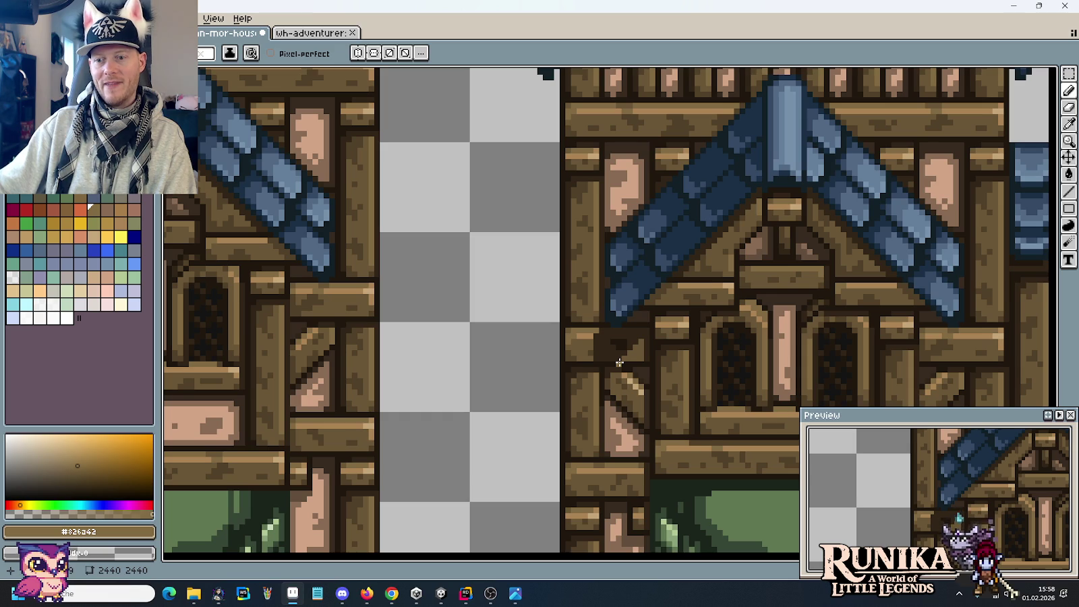
scroll(619, 365, up, 2)
scroll(626, 378, up, 2)
scroll(633, 391, up, 1)
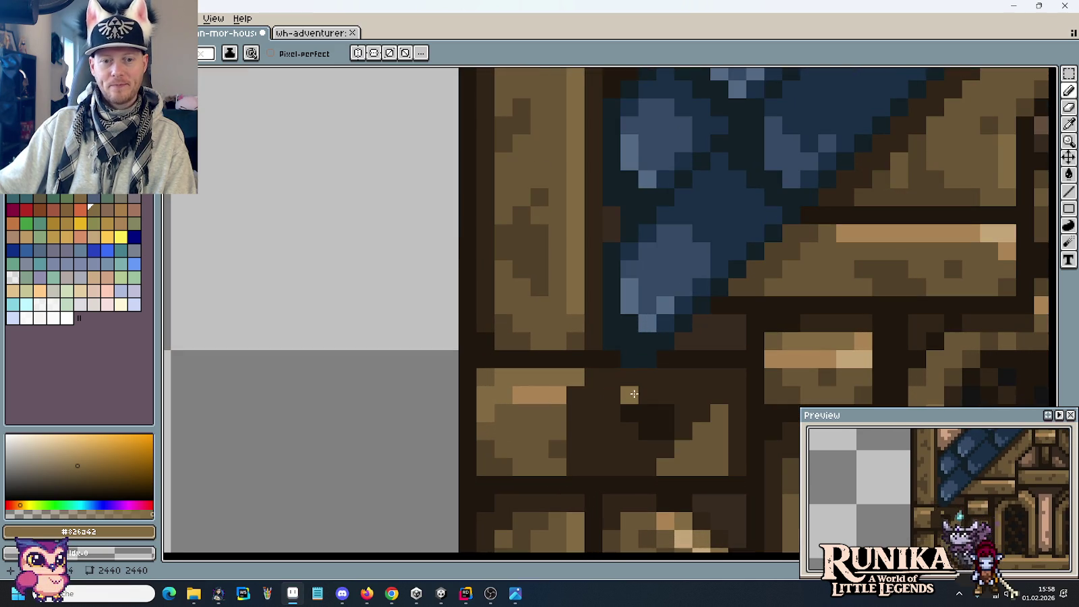
scroll(635, 400, down, 2)
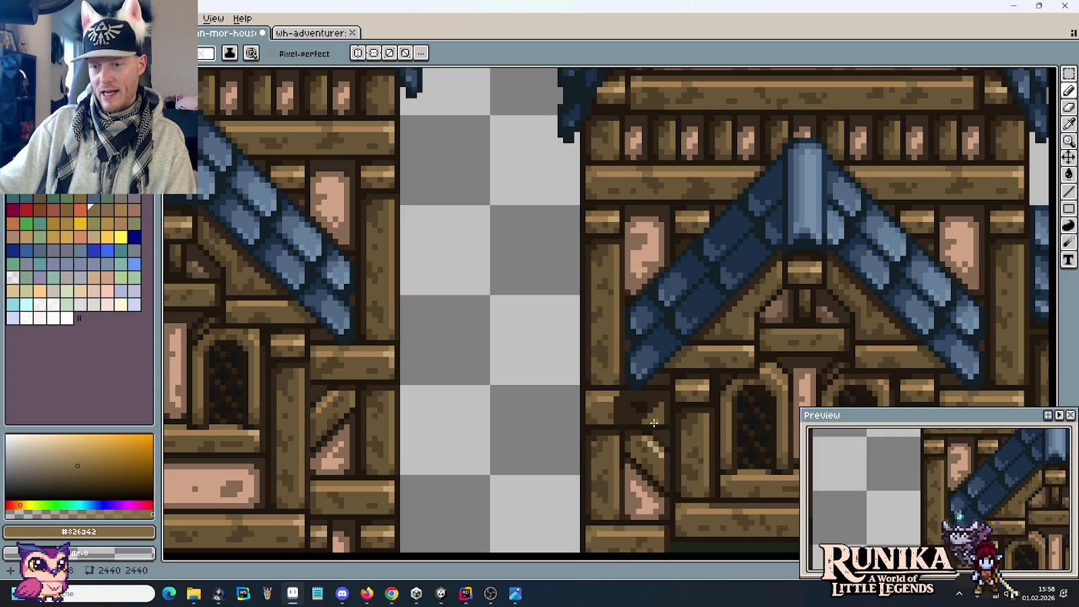
scroll(651, 423, up, 1)
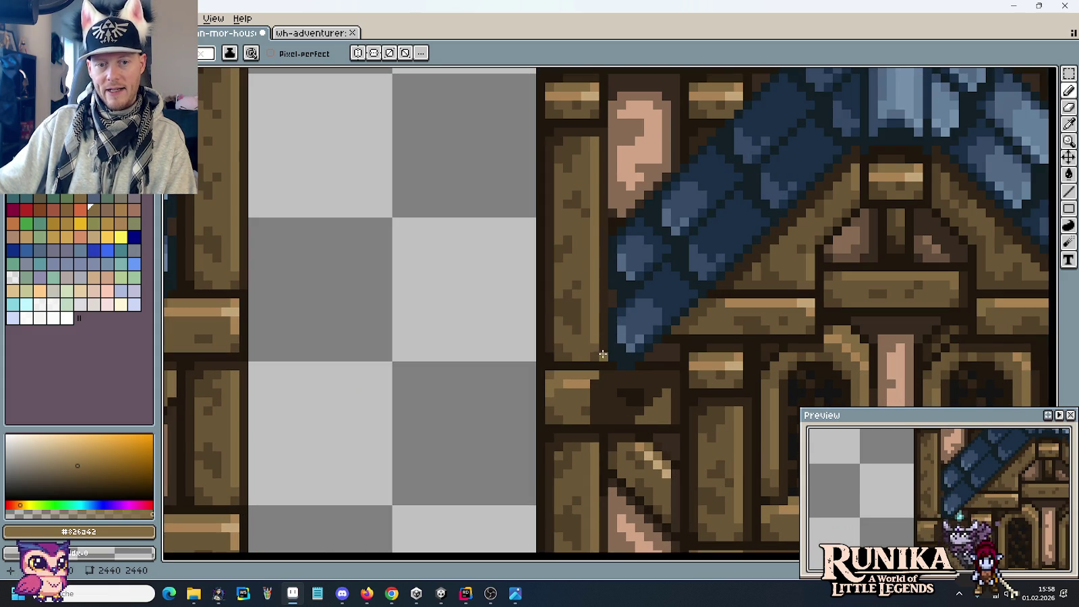
scroll(610, 314, up, 1)
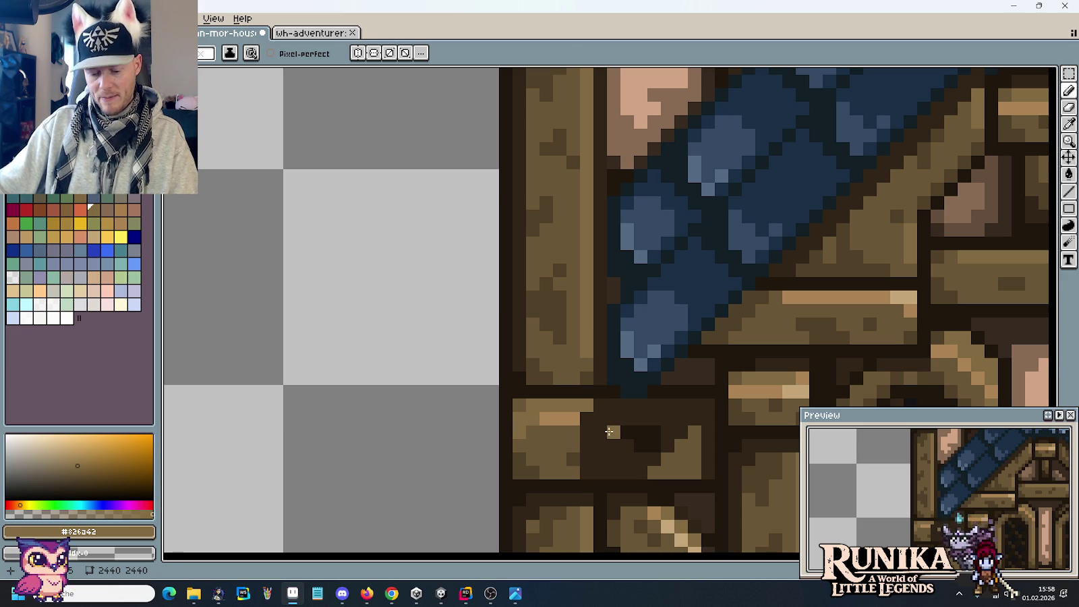
Shift the dark shading inside the beam joint block a few pixels left.
key(m)
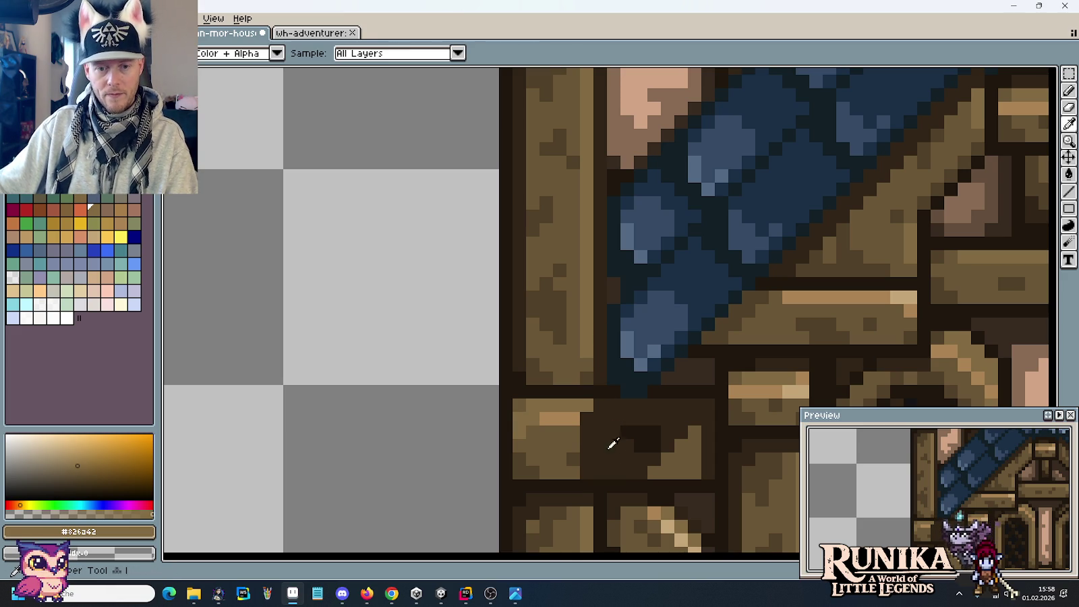
alt+click(628, 436)
drag(623, 482, 577, 396)
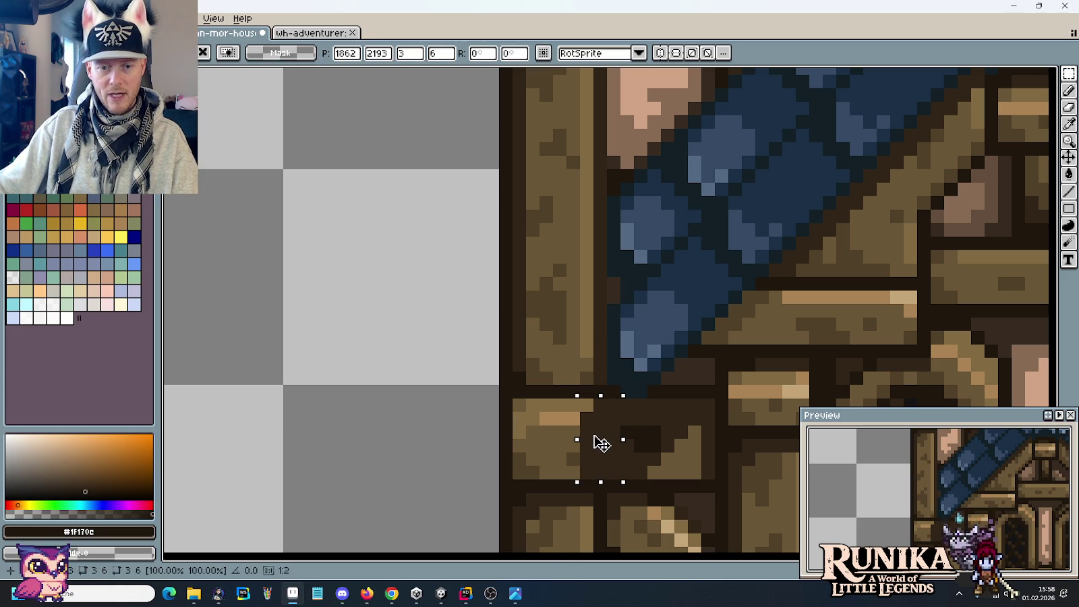
drag(601, 443, 587, 443)
key(ctrl+d)
Eyedropper the dark brown #312517 from the joint and return to the Pencil.
key(b)
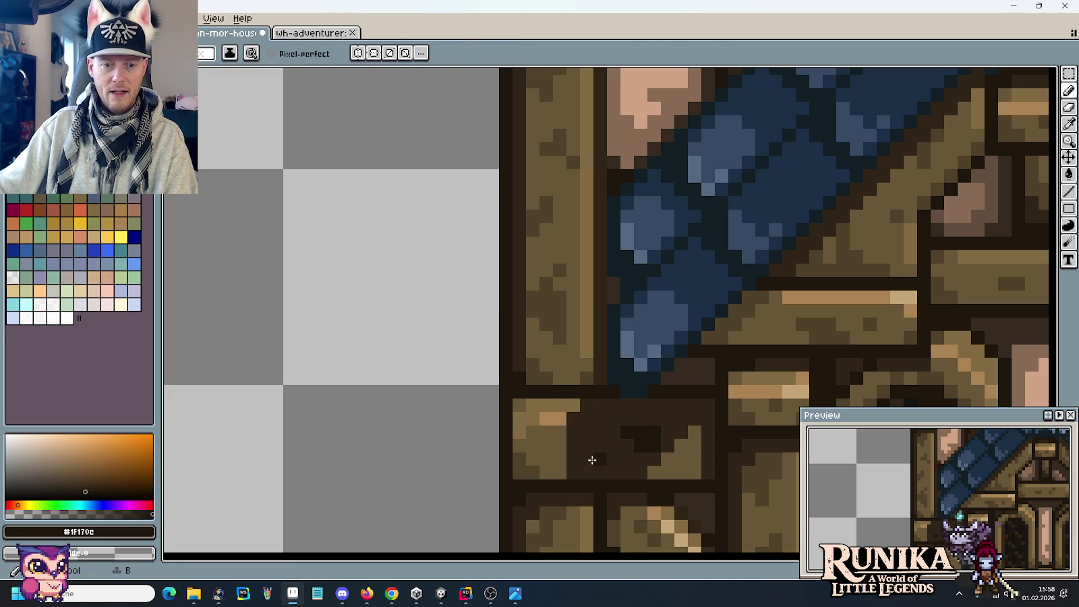
key(i)
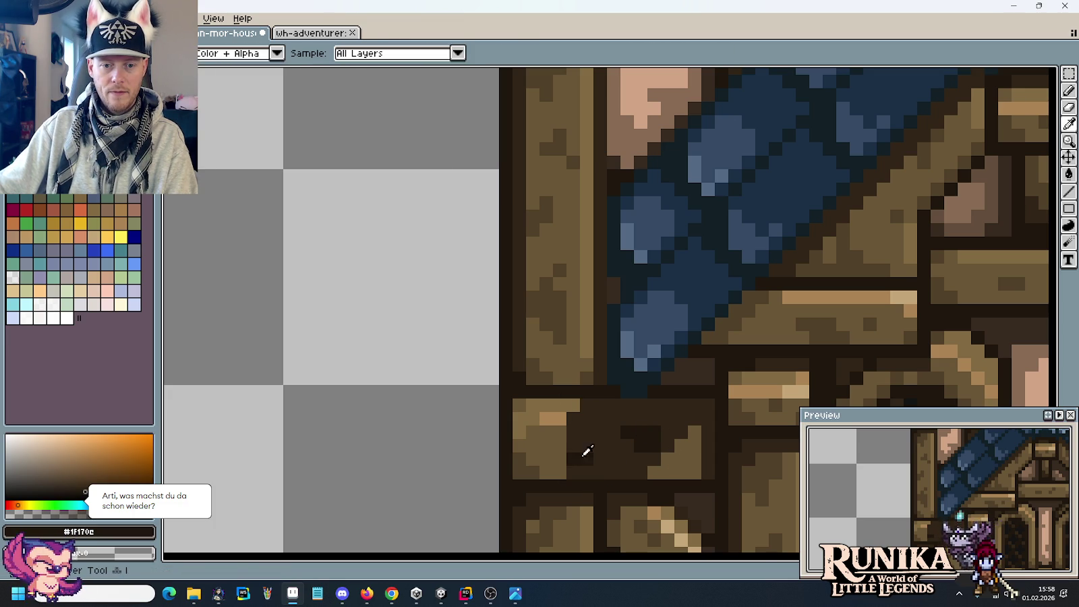
click(531, 462)
key(b)
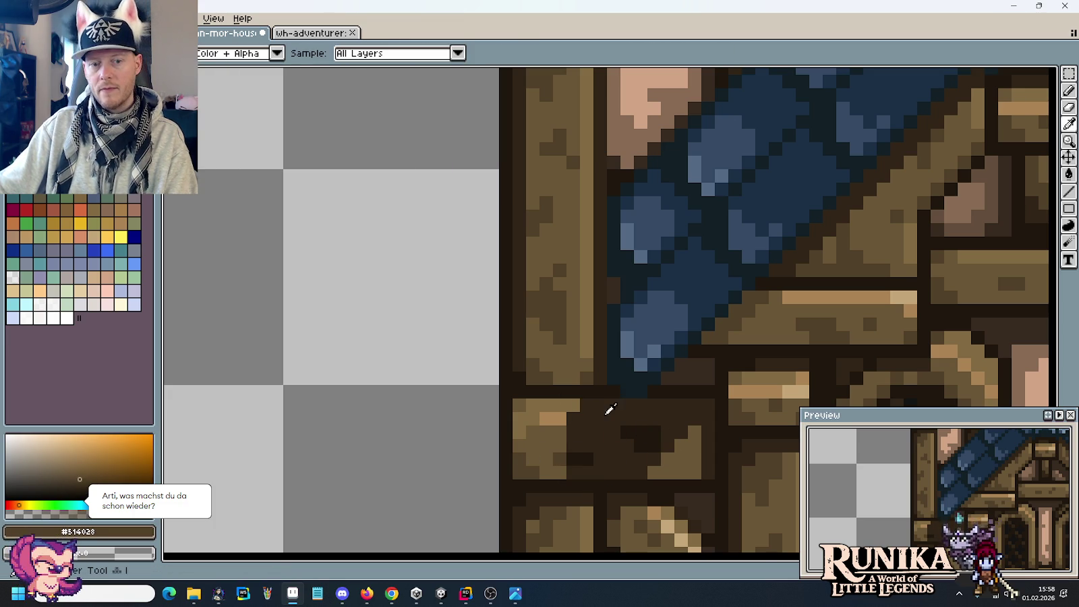
alt+click(604, 405)
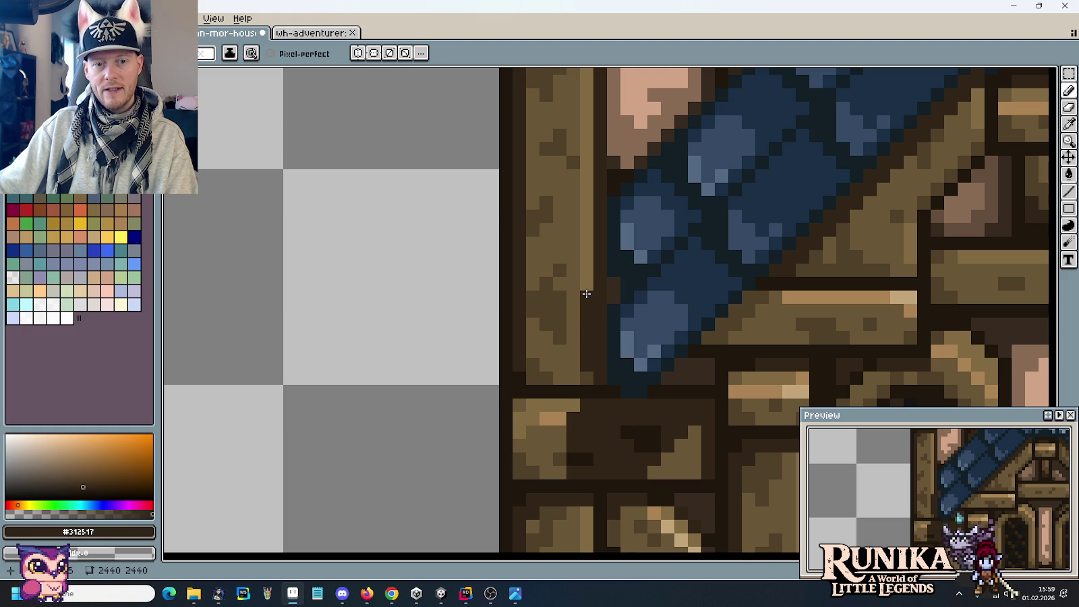
Bring the right tower's gable into view and undo the last pencil stroke.
scroll(570, 324, down, 2)
scroll(610, 450, down, 1)
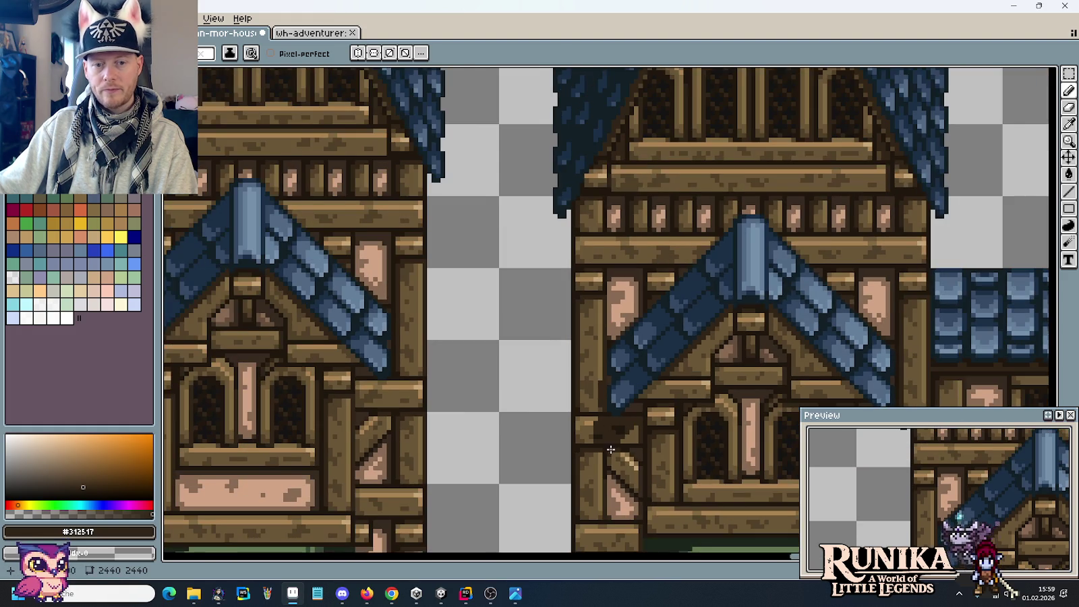
drag(626, 446, 579, 364)
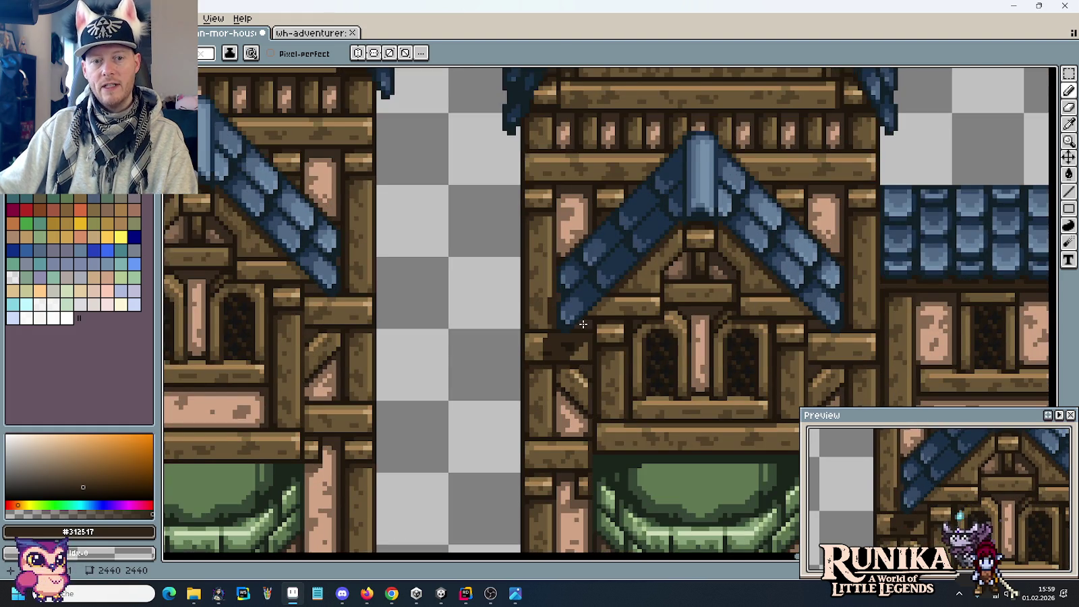
scroll(561, 263, up, 2)
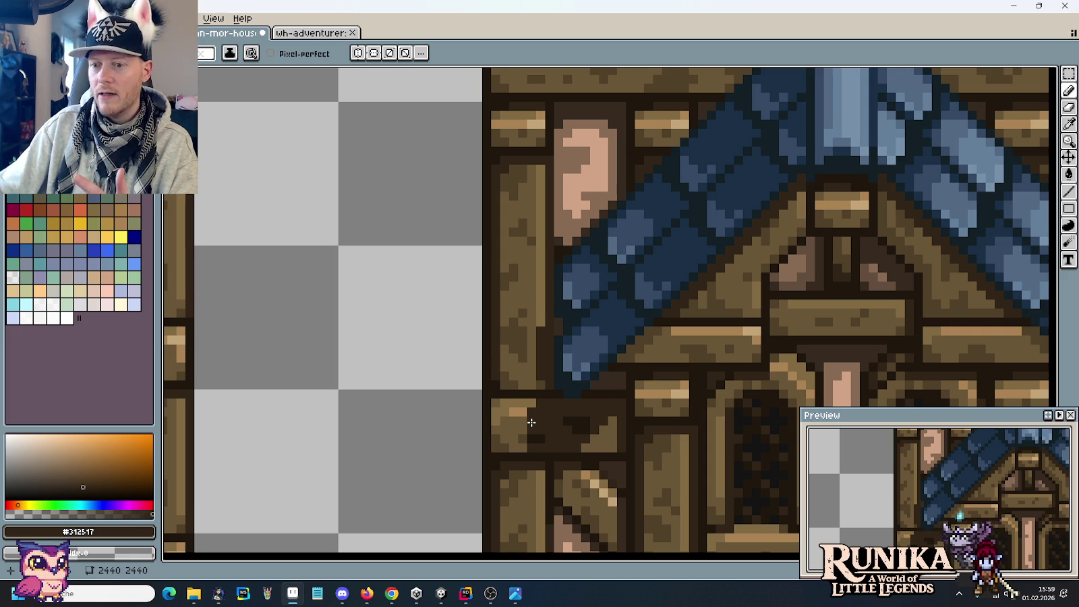
key(ctrl+z)
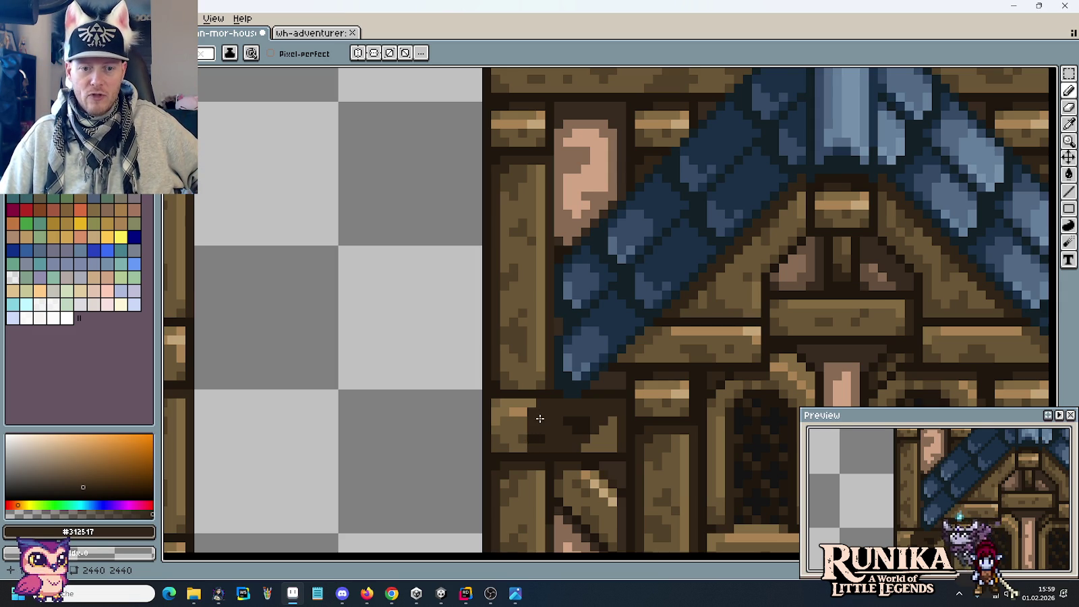
Darken the light edge of the vertical plank, working upward from its lower pixel.
scroll(540, 419, up, 1)
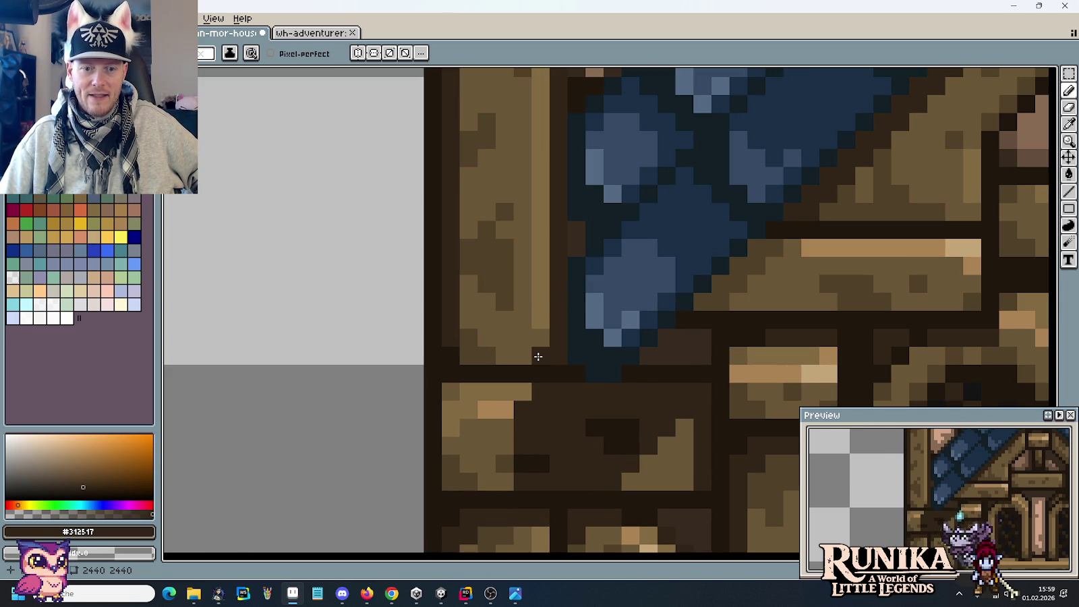
click(538, 356)
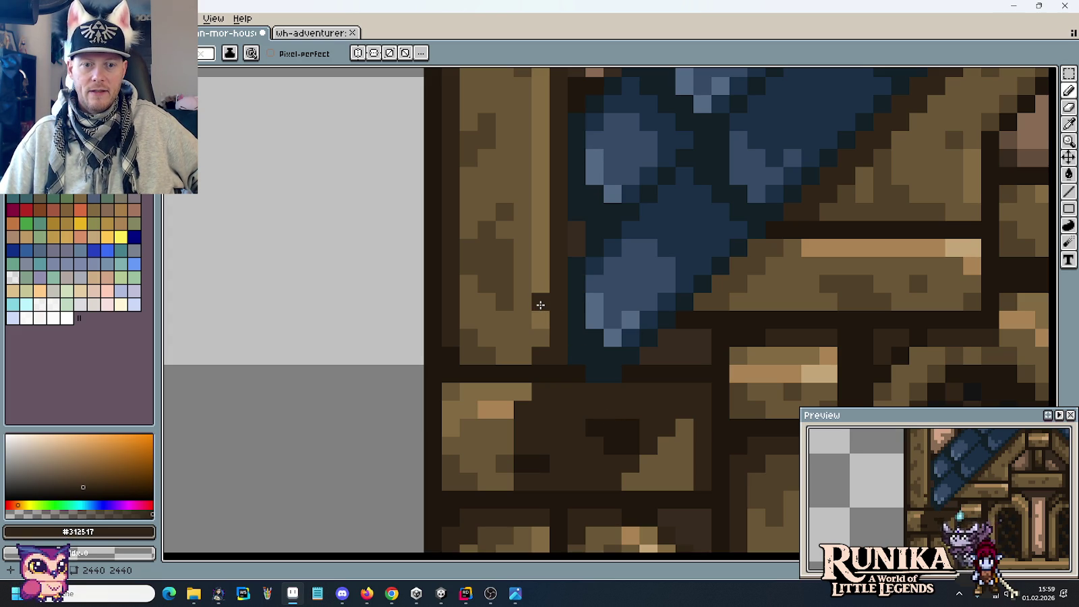
drag(541, 305, 543, 216)
scroll(568, 262, down, 5)
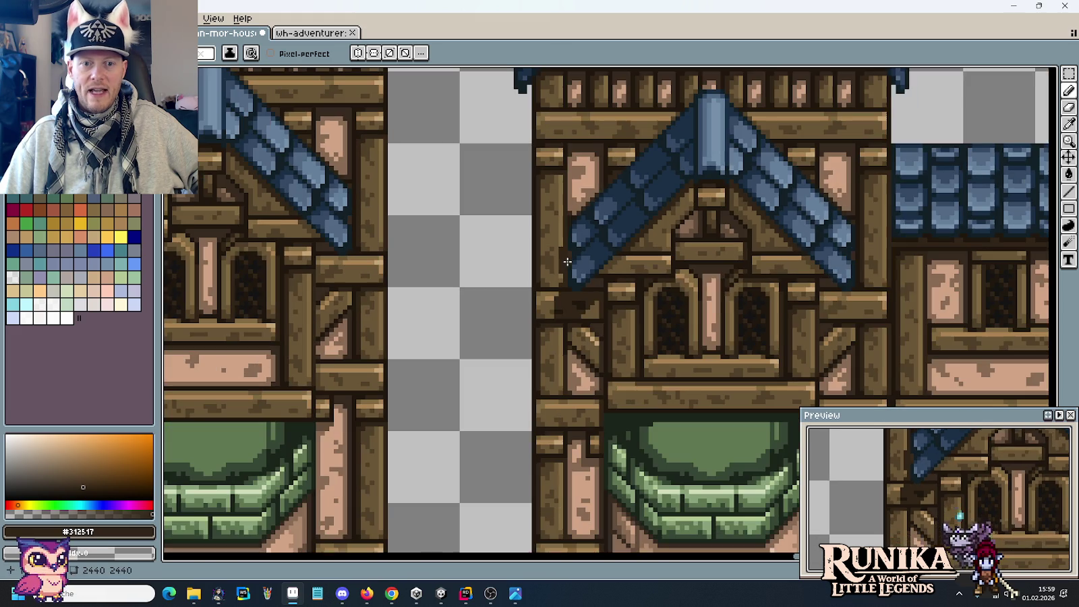
scroll(568, 255, up, 1)
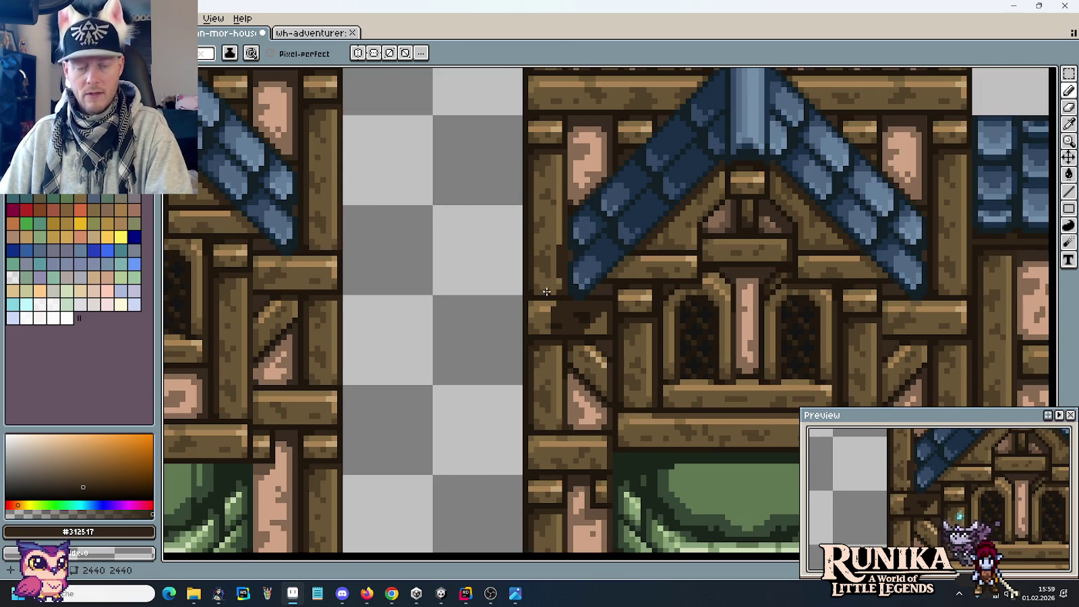
scroll(547, 292, up, 3)
Sample the dark brown #312517 and darken a pixel in the beam joint below the roof.
alt+click(585, 255)
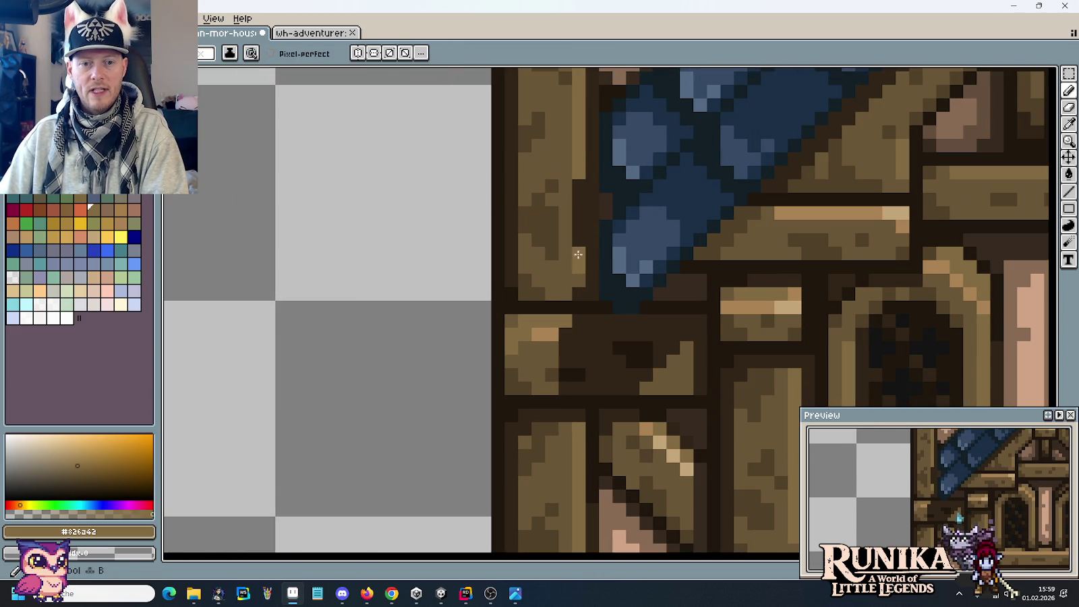
alt+click(586, 215)
scroll(627, 317, down, 3)
scroll(641, 351, down, 3)
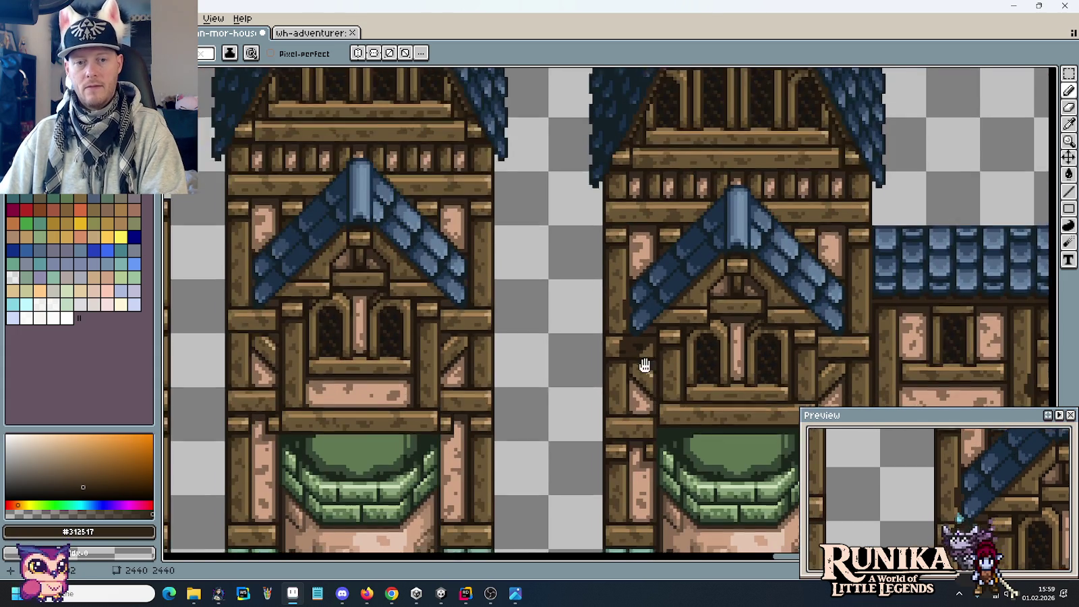
drag(645, 365, 619, 327)
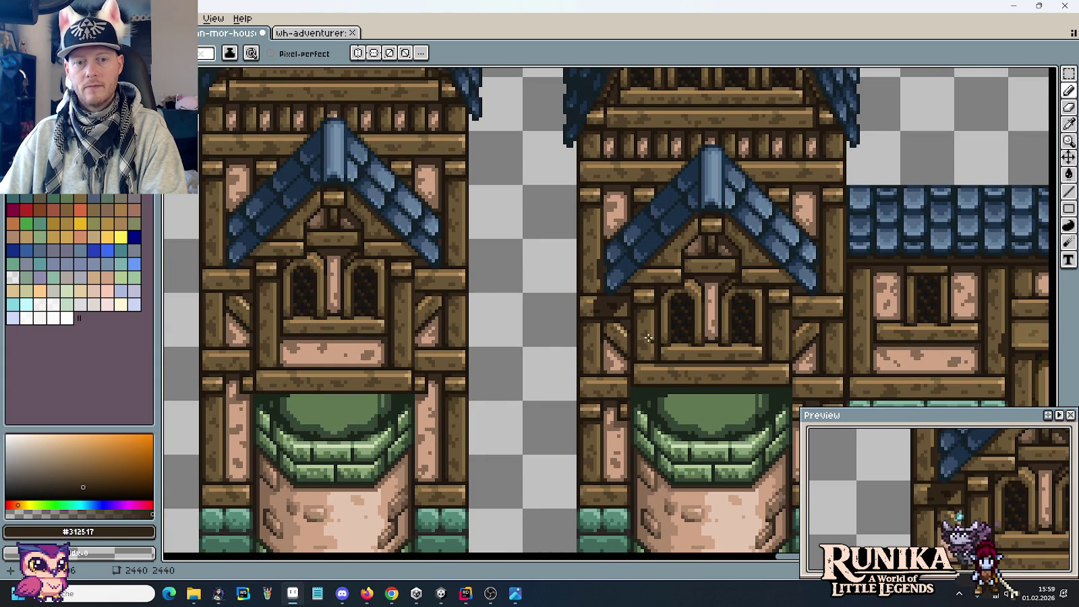
scroll(627, 286, up, 1)
scroll(633, 322, up, 1)
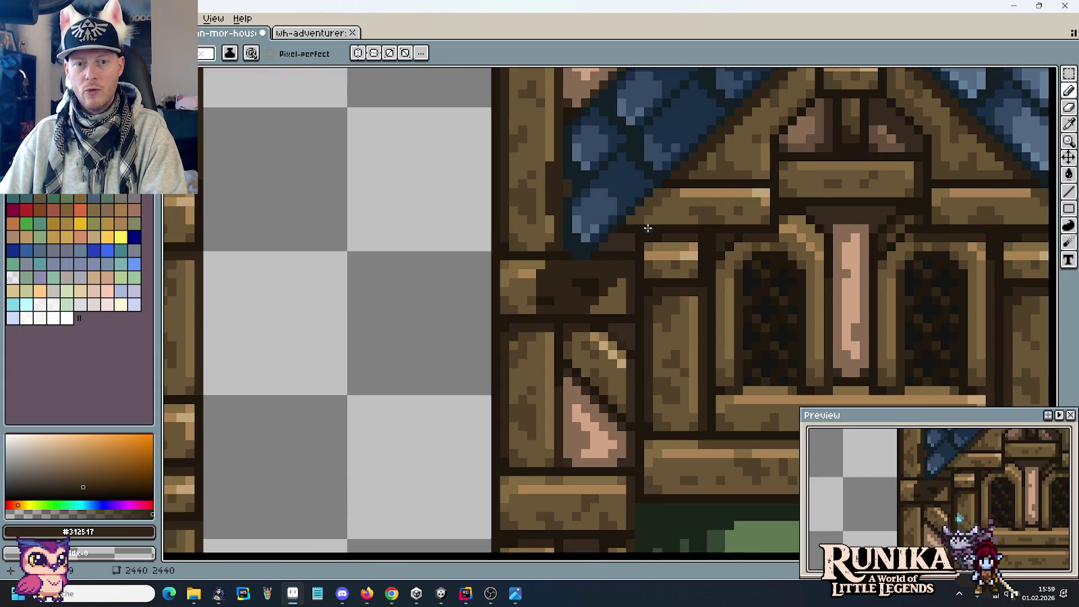
scroll(628, 236, up, 1)
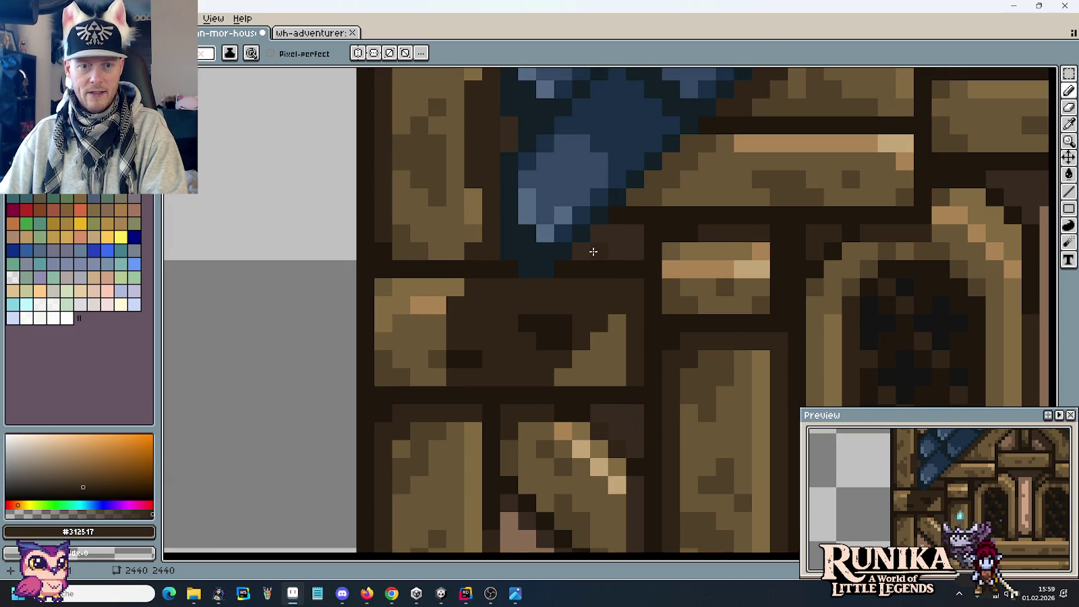
click(571, 378)
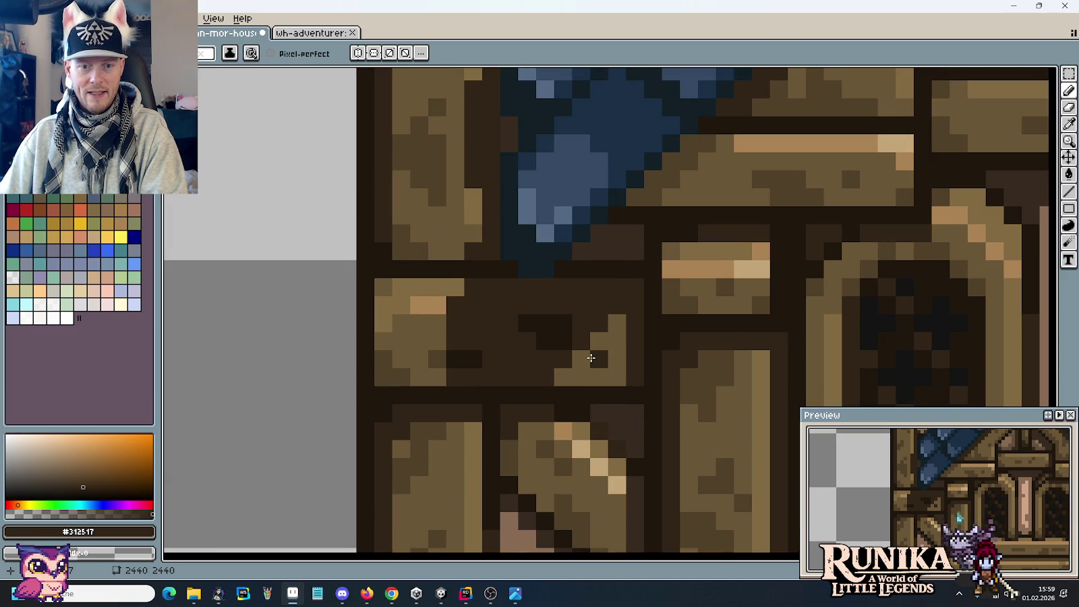
scroll(602, 441, down, 3)
scroll(631, 392, down, 1)
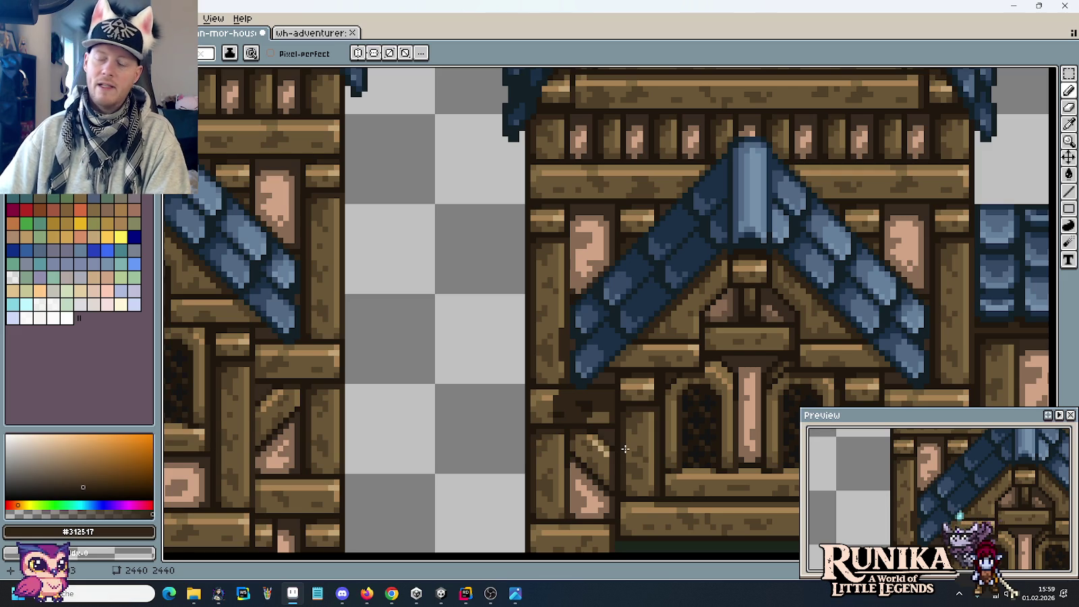
scroll(614, 455, down, 1)
scroll(629, 470, down, 1)
scroll(646, 344, down, 3)
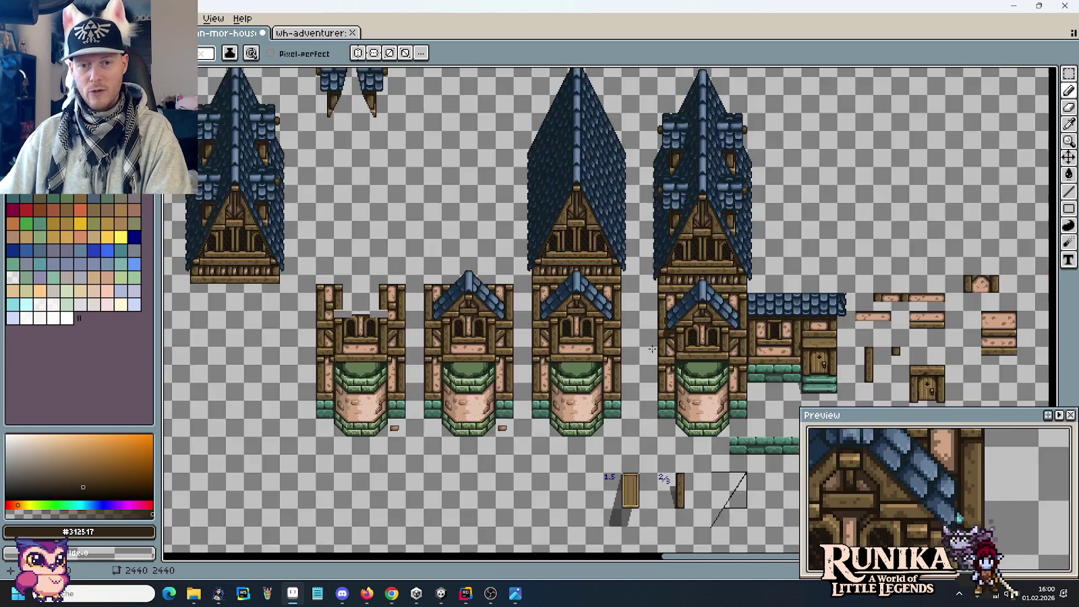
scroll(648, 351, up, 2)
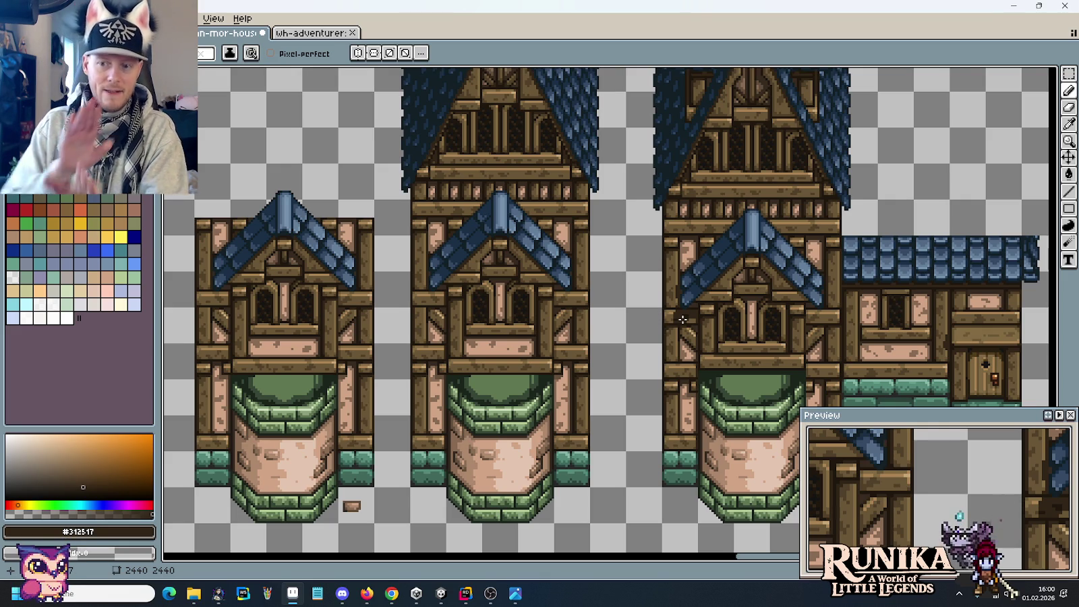
scroll(695, 310, up, 1)
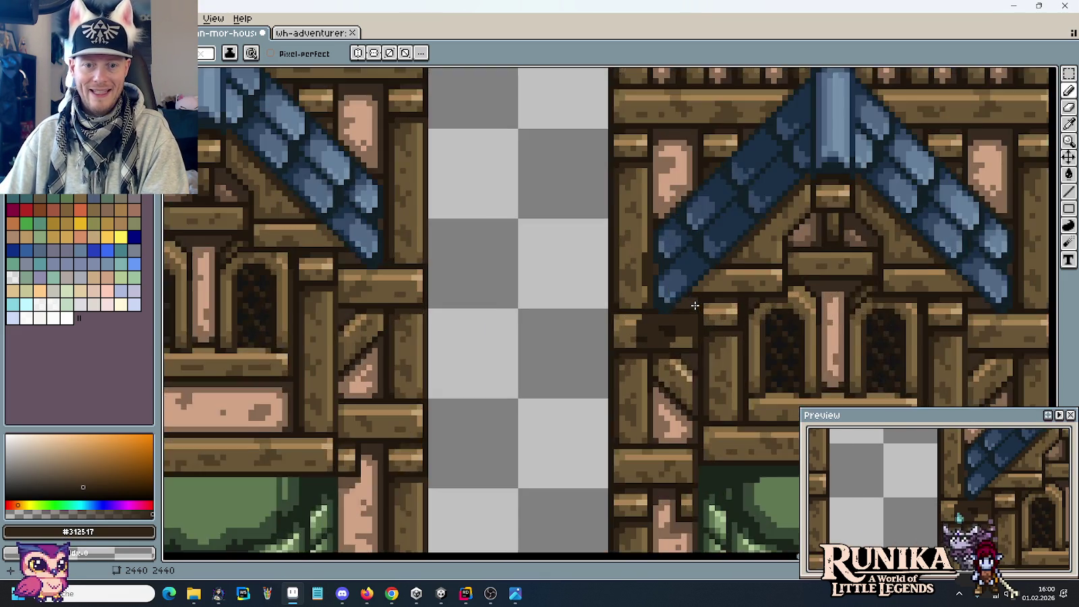
Sample beam browns from the artwork, ending on the dark joint brown #312517.
scroll(696, 309, up, 1)
key(i)
alt+click(605, 330)
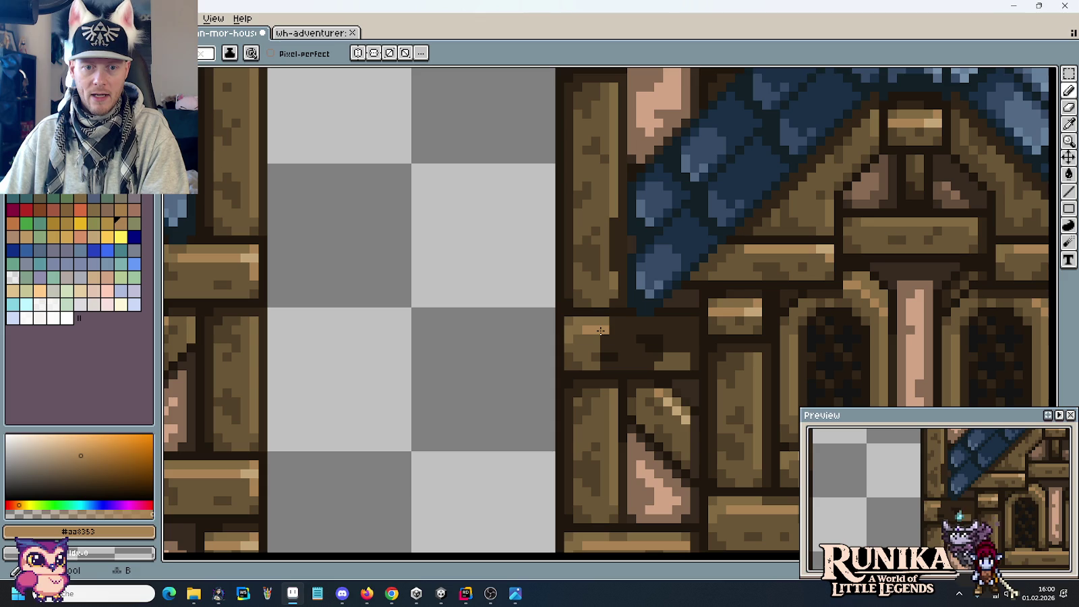
alt+click(619, 206)
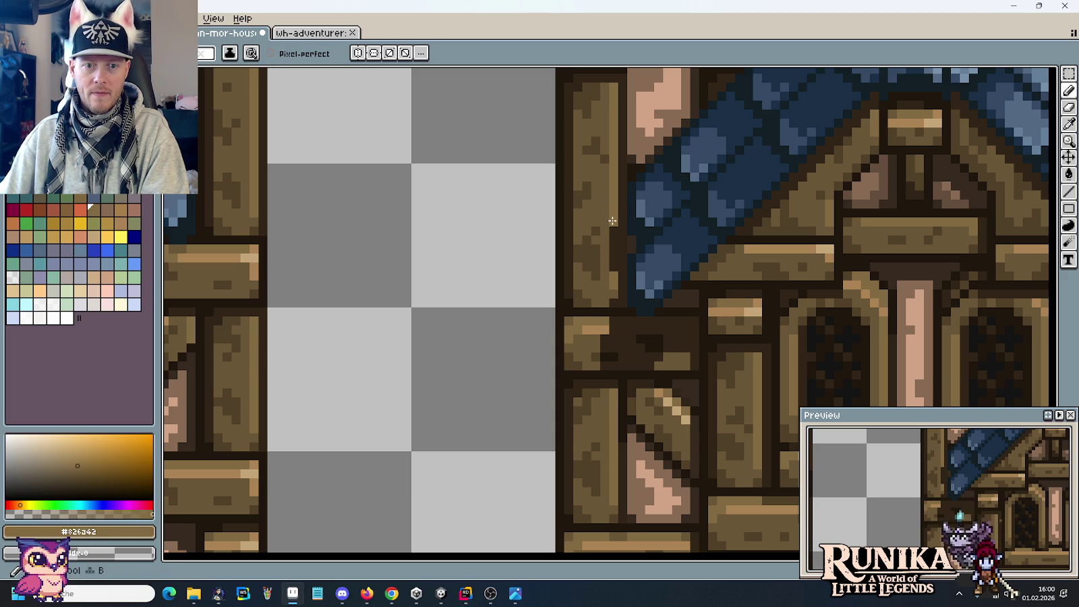
scroll(675, 319, down, 4)
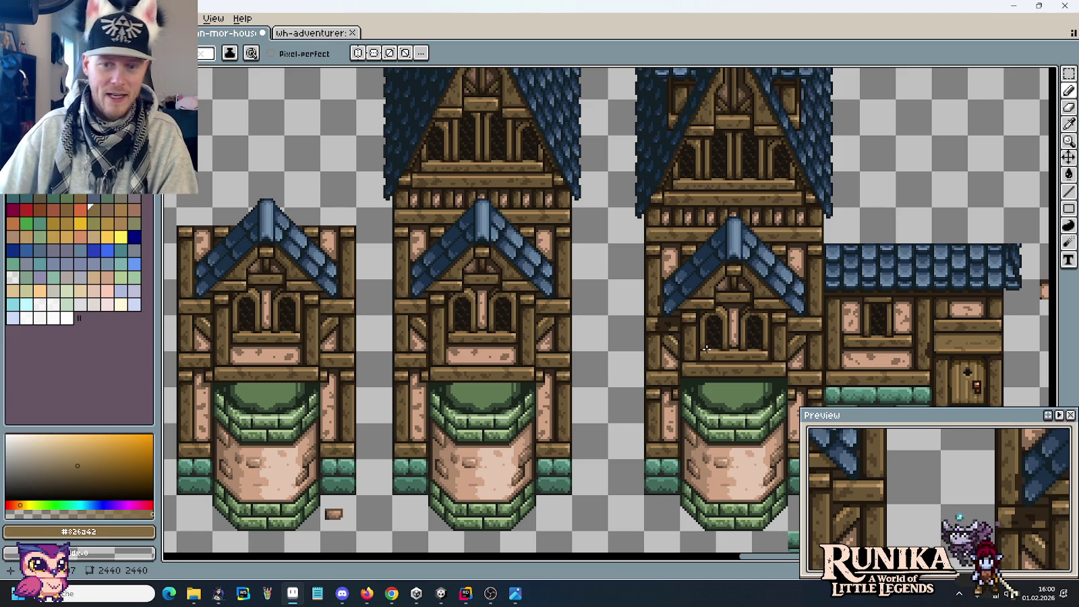
scroll(707, 348, up, 2)
scroll(773, 335, up, 2)
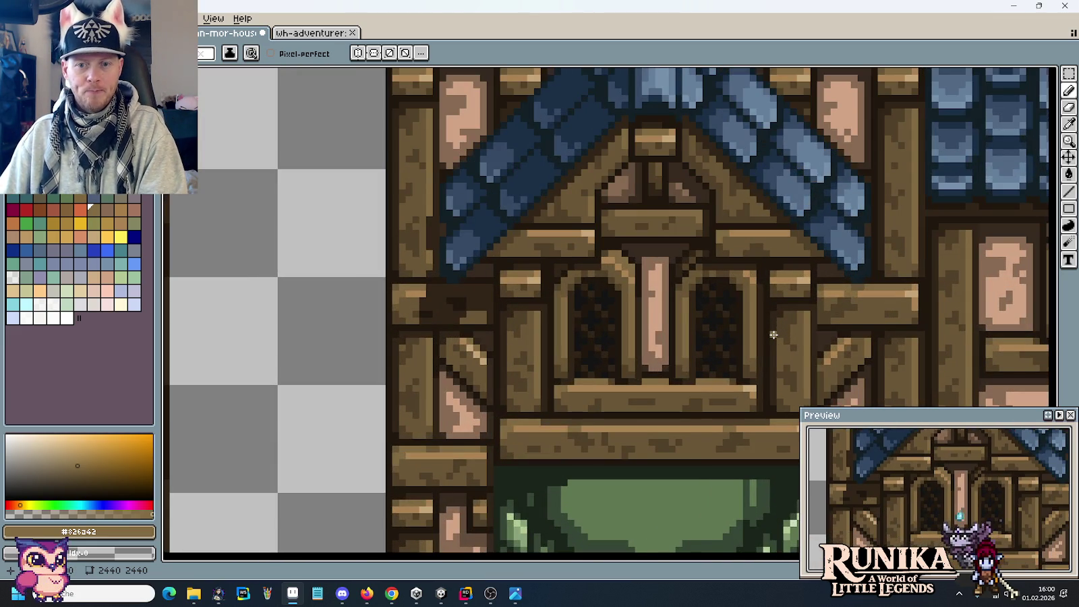
key(i)
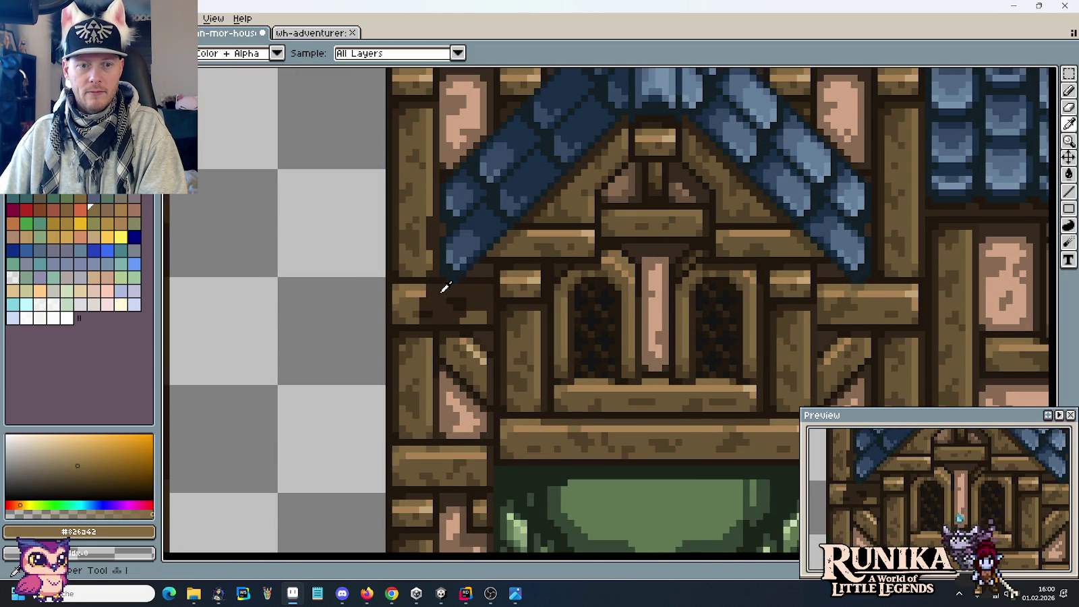
click(444, 289)
Draw a vertical dark joint line up through the beam right of the gable windows.
scroll(866, 295, up, 2)
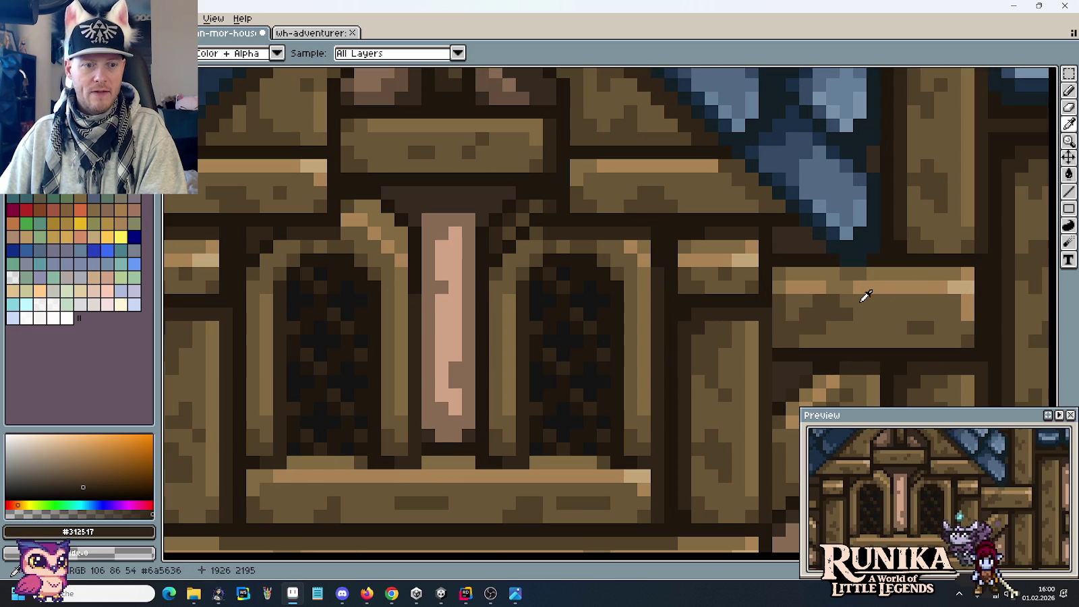
key(b)
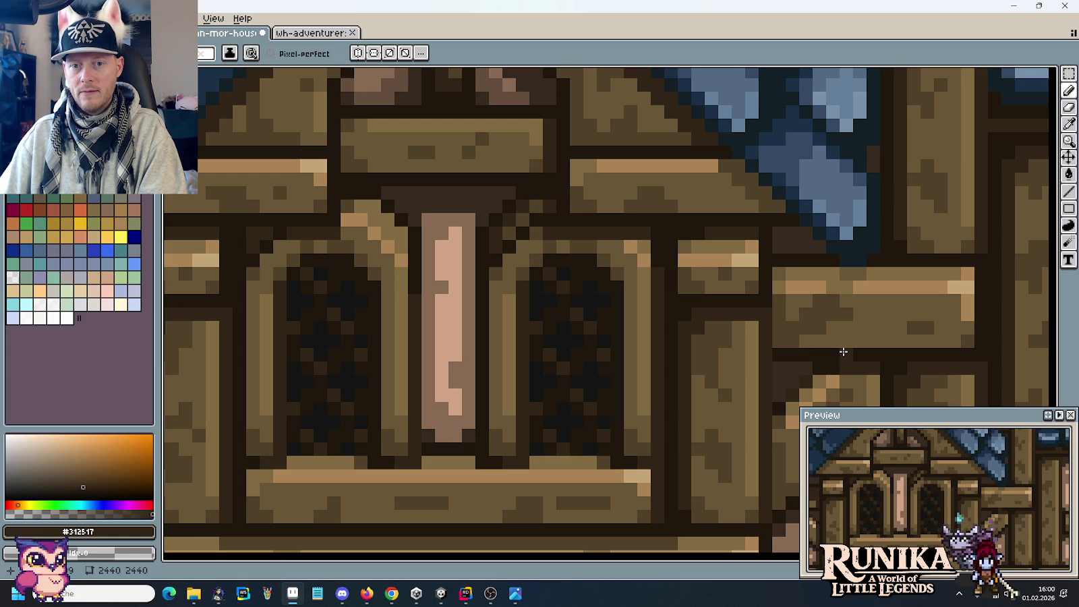
click(847, 346)
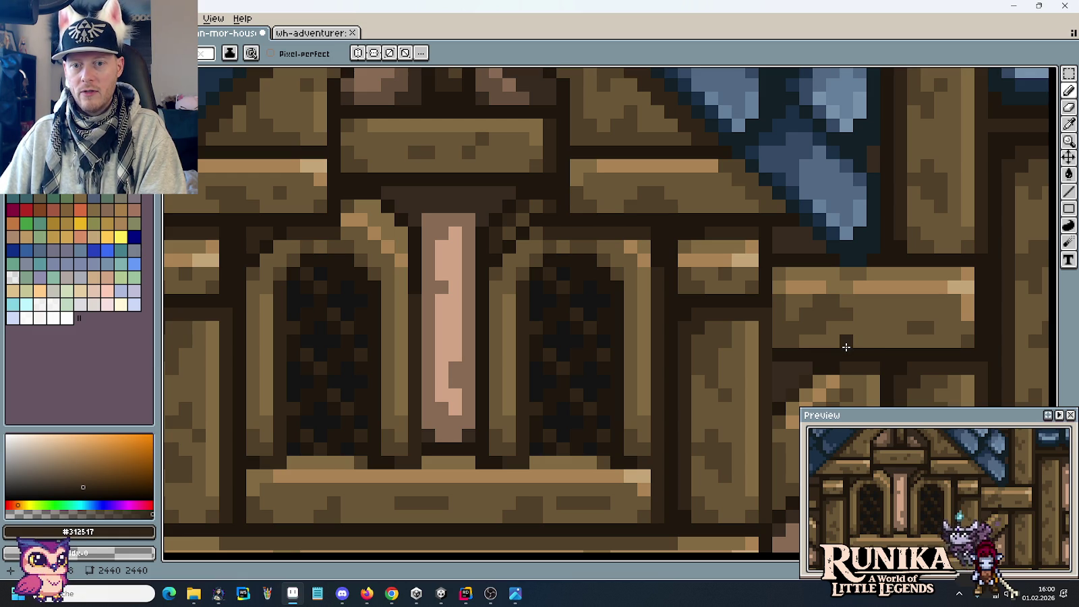
drag(849, 337, 849, 288)
click(850, 288)
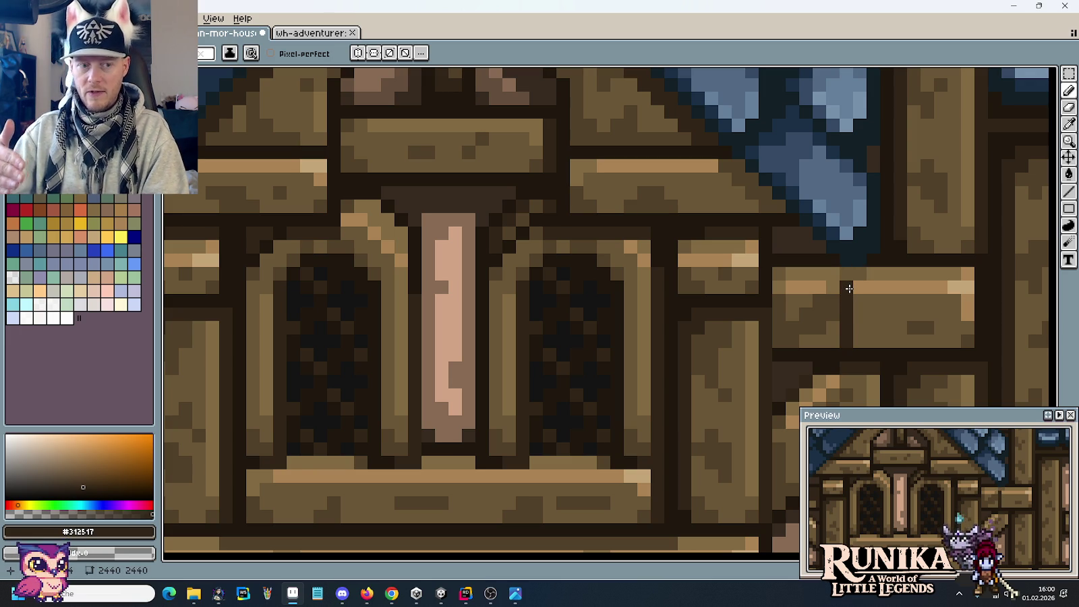
scroll(849, 288, down, 2)
scroll(706, 316, up, 1)
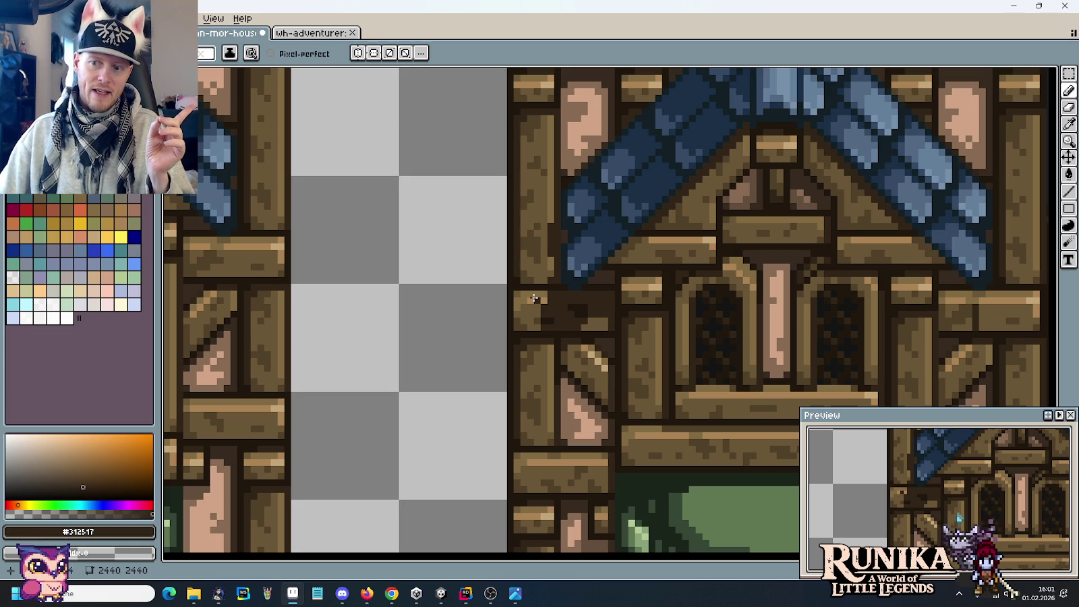
Zoom out and switch to the colour palette reference sheet with Ctrl+Tab.
scroll(554, 350, down, 3)
scroll(554, 358, down, 2)
scroll(555, 393, down, 3)
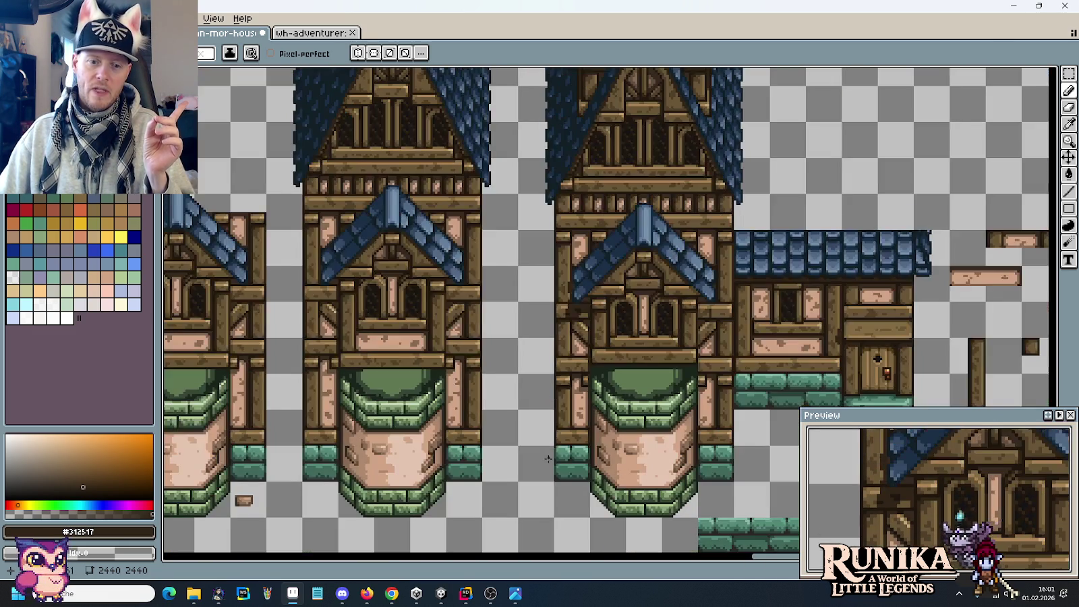
key(ctrl+Tab)
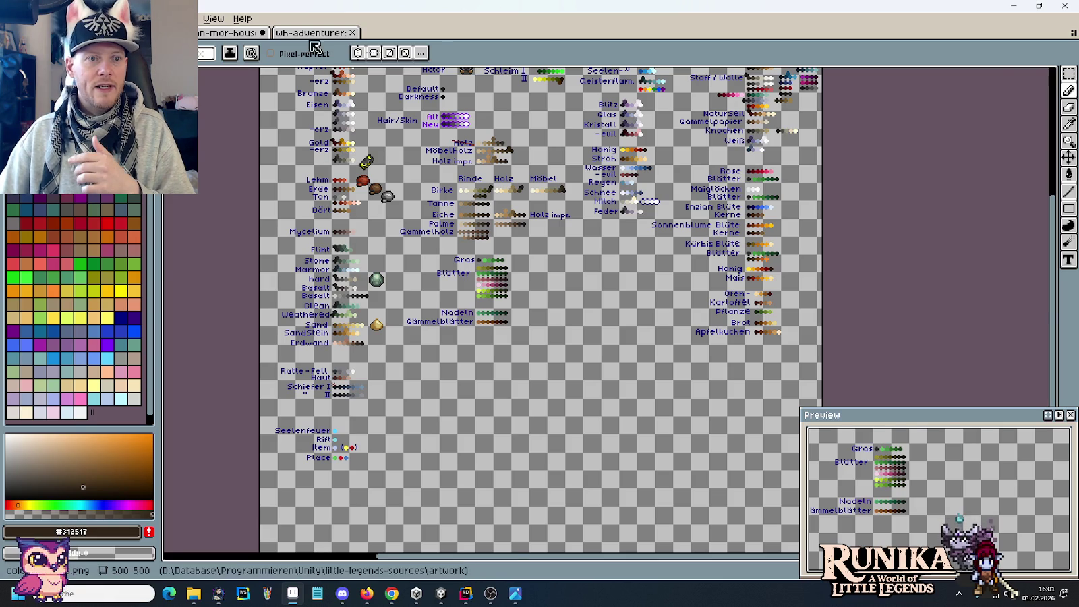
Browse the wh-adventurer artwork, then return to the ulan-mor-house tower sheet.
click(313, 32)
scroll(472, 233, down, 1)
scroll(674, 309, up, 2)
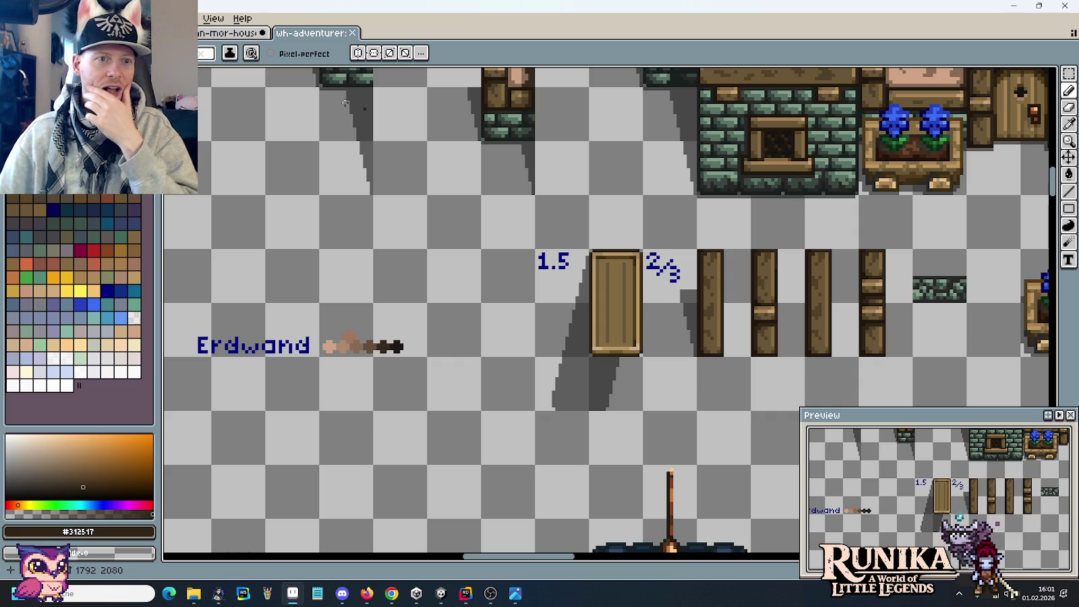
click(233, 32)
scroll(550, 282, up, 3)
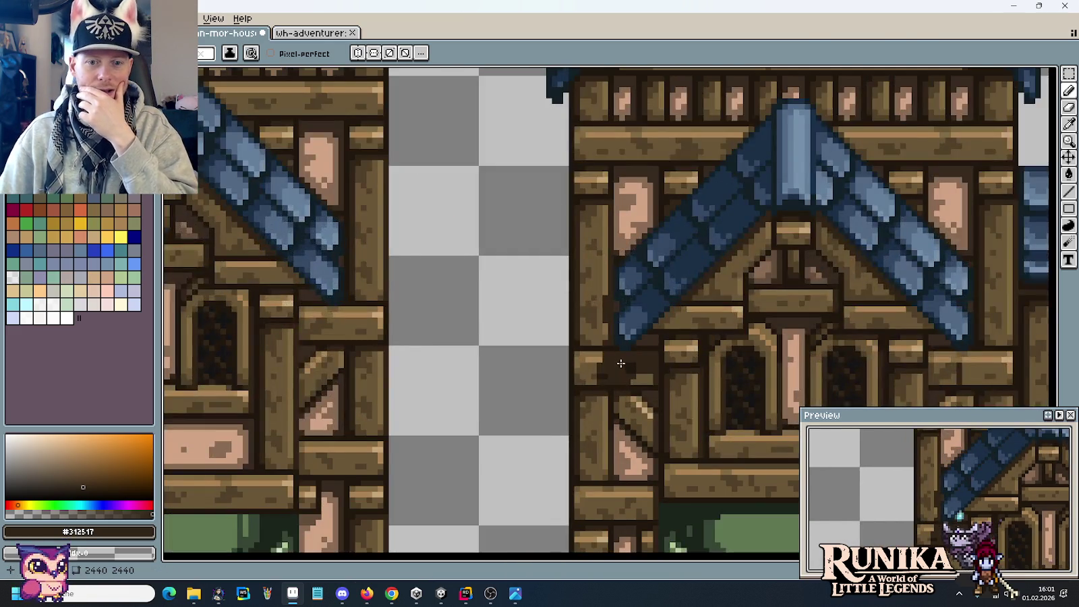
Pan across the house front and the gap to its left to locate the beam joint.
scroll(621, 364, up, 1)
scroll(622, 311, up, 1)
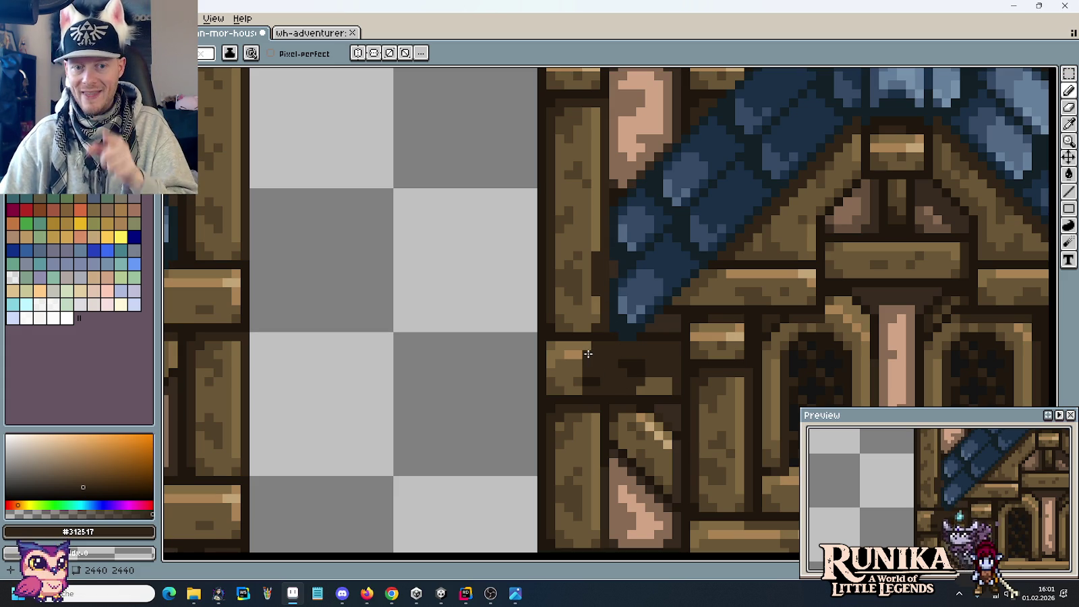
mouse_move(808, 350)
mouse_down()
mouse_move(579, 313)
mouse_move(459, 335)
mouse_up()
drag(328, 324, 521, 401)
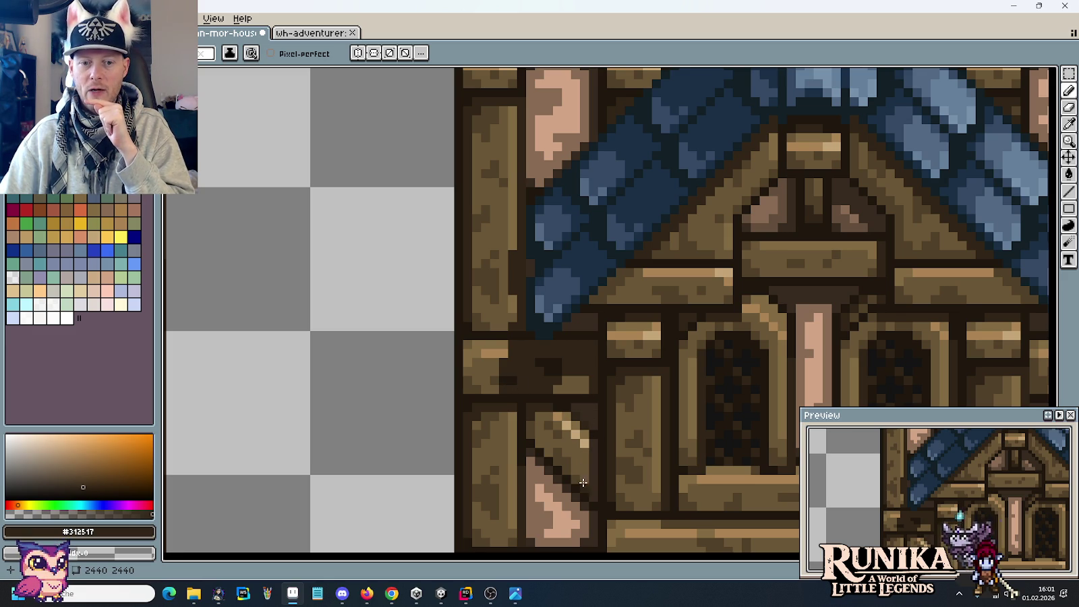
scroll(681, 410, right, 5)
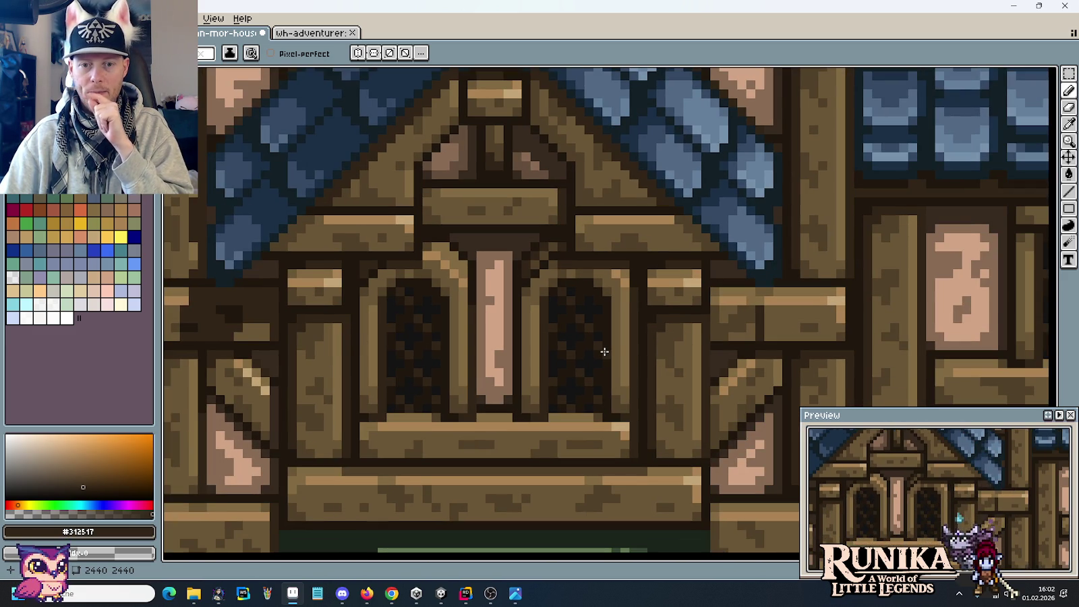
scroll(688, 324, right, 1)
scroll(688, 324, down, 1)
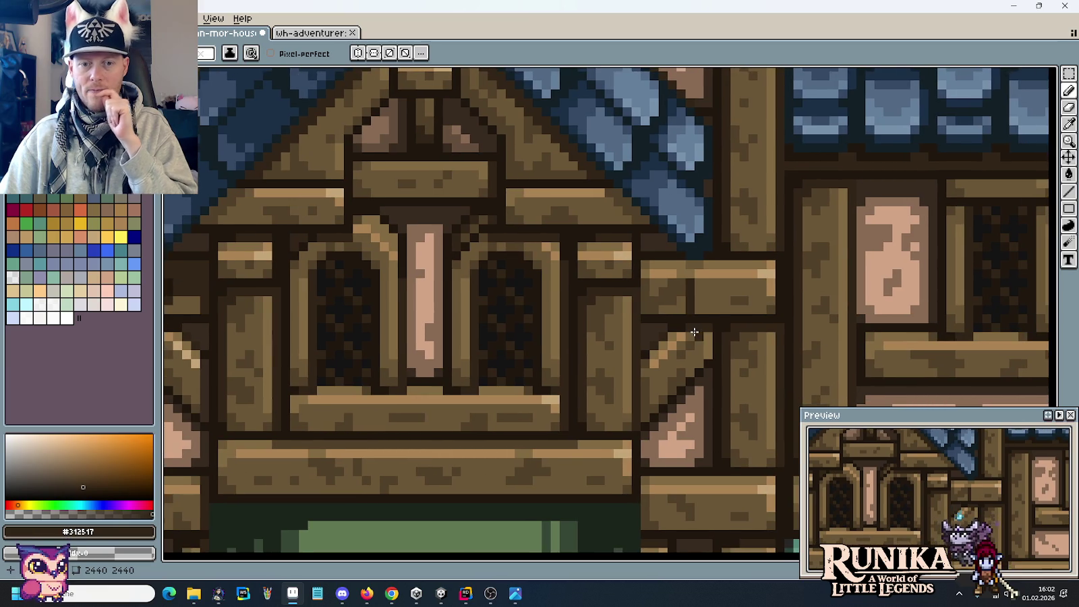
scroll(689, 334, down, 2)
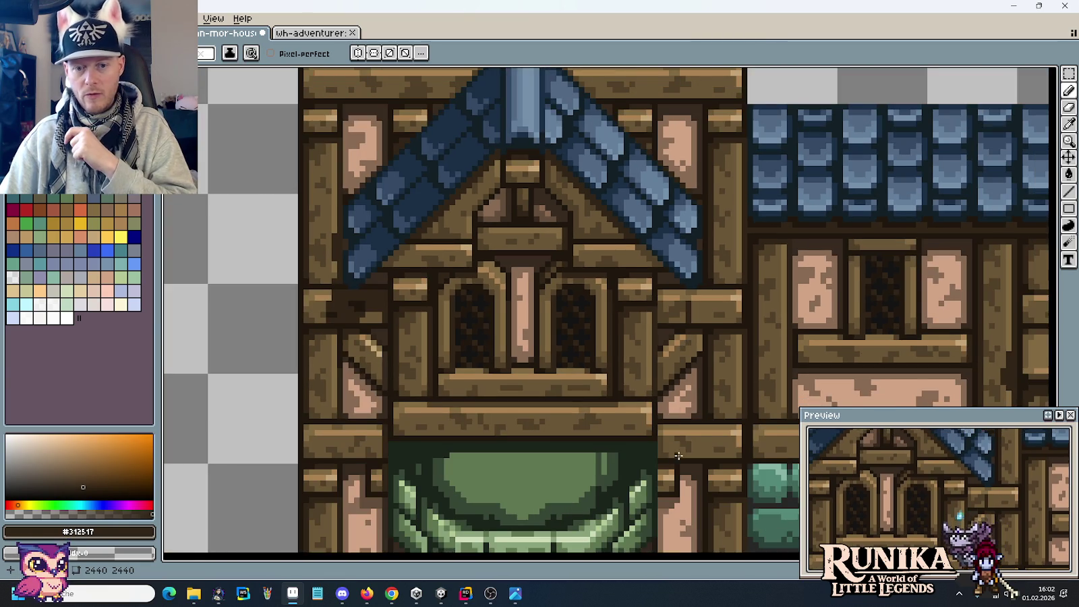
Sample the dark outline and joint browns from the framing, zoomed in on the beam joint.
scroll(654, 345, up, 1)
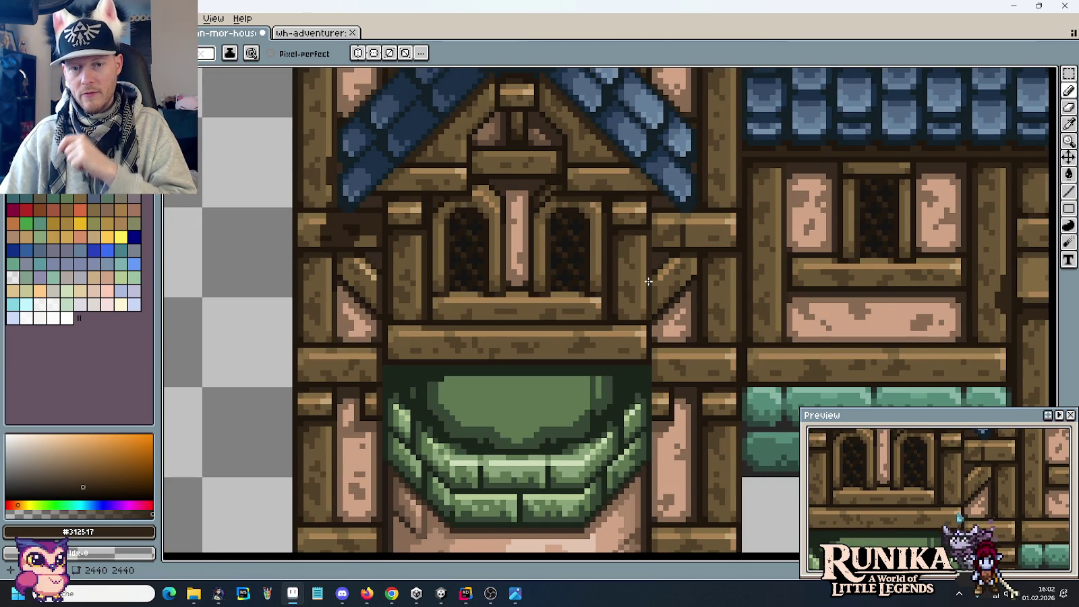
scroll(654, 332, up, 2)
alt+click(650, 373)
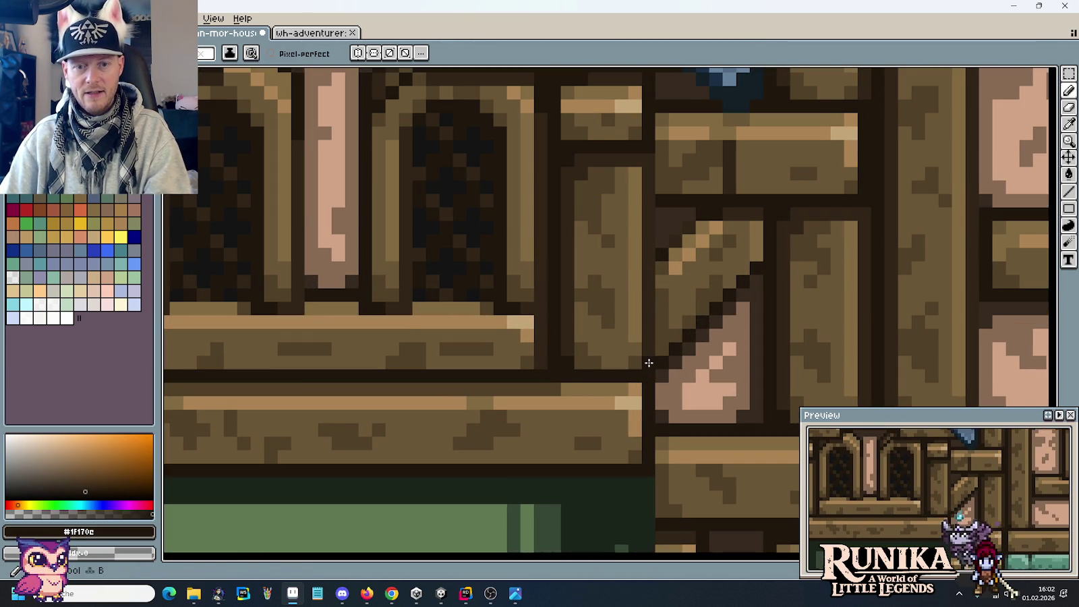
scroll(661, 349, down, 3)
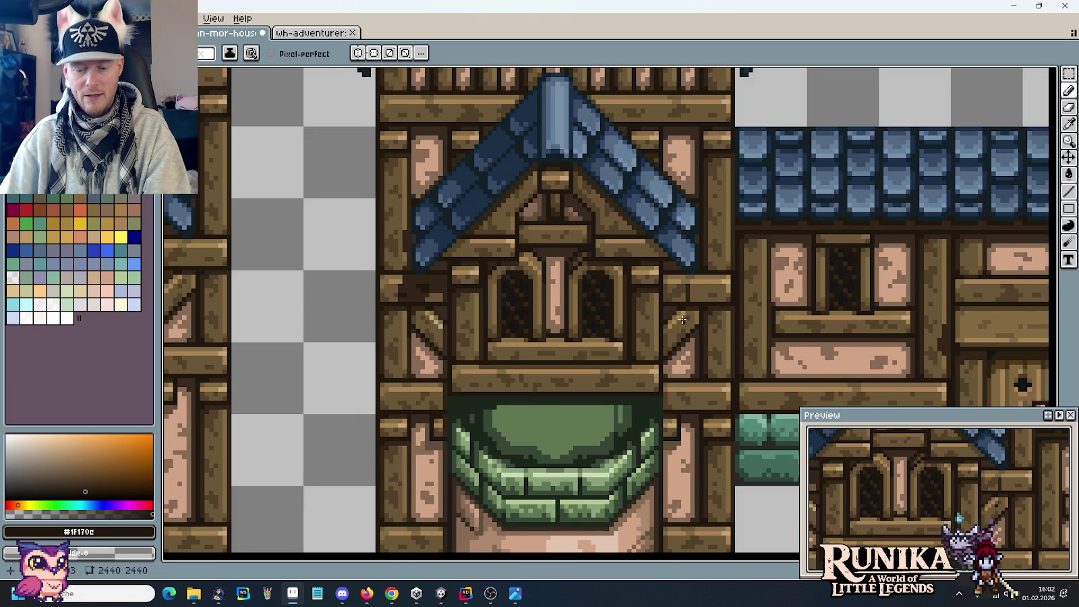
scroll(674, 326, up, 2)
scroll(679, 278, up, 2)
alt+click(687, 271)
scroll(687, 273, down, 1)
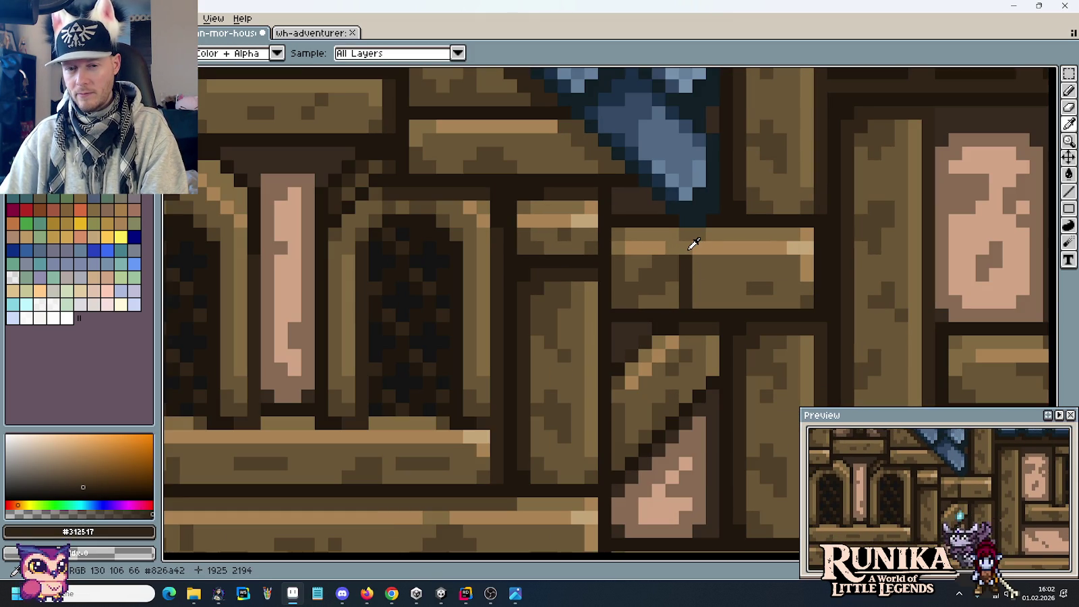
scroll(694, 243, down, 2)
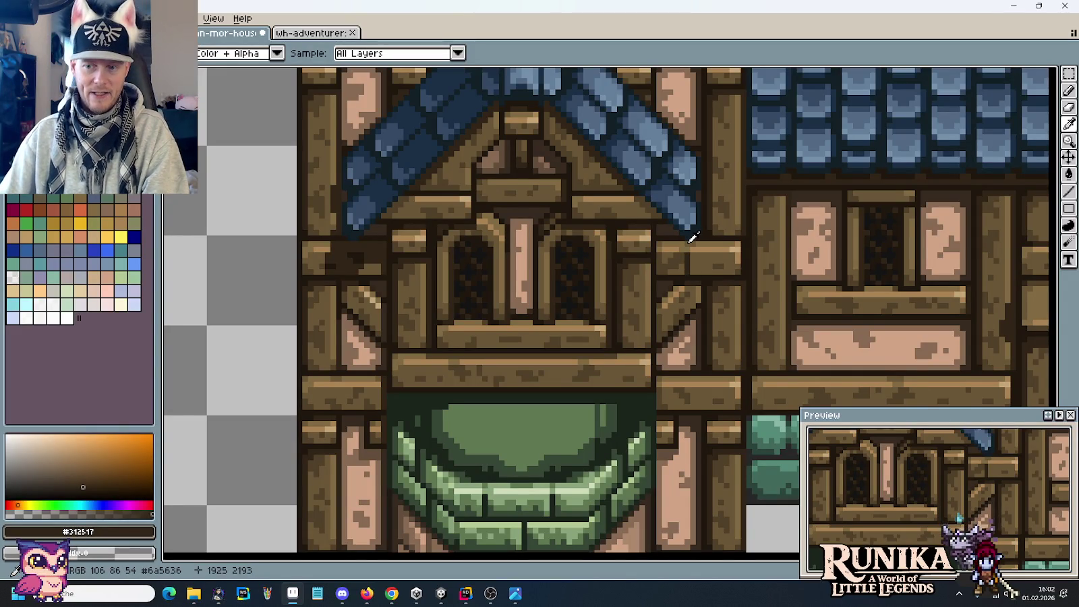
scroll(694, 240, up, 1)
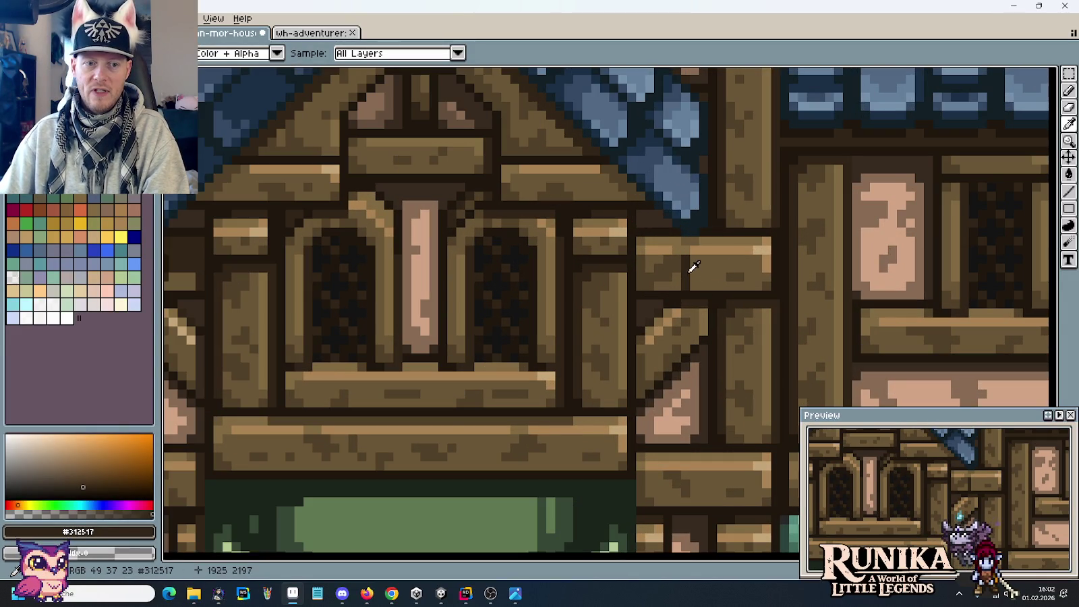
scroll(694, 266, up, 1)
With #6a5636 and dark brown, repaint pixels around the beam joint seam.
alt+click(687, 284)
click(685, 277)
alt+click(688, 258)
drag(660, 273, 665, 294)
click(695, 225)
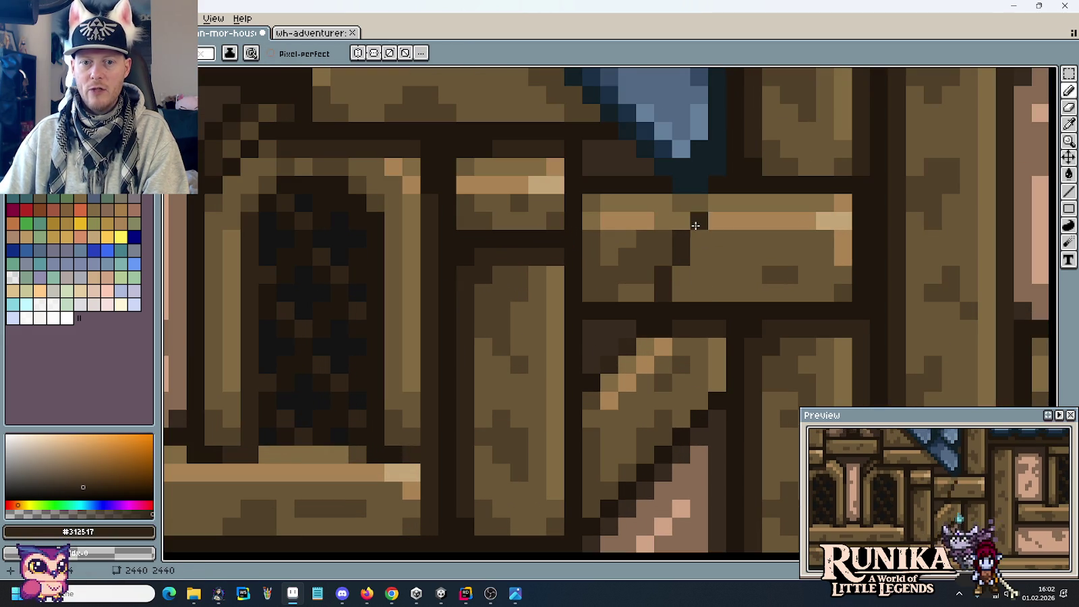
scroll(710, 304, down, 2)
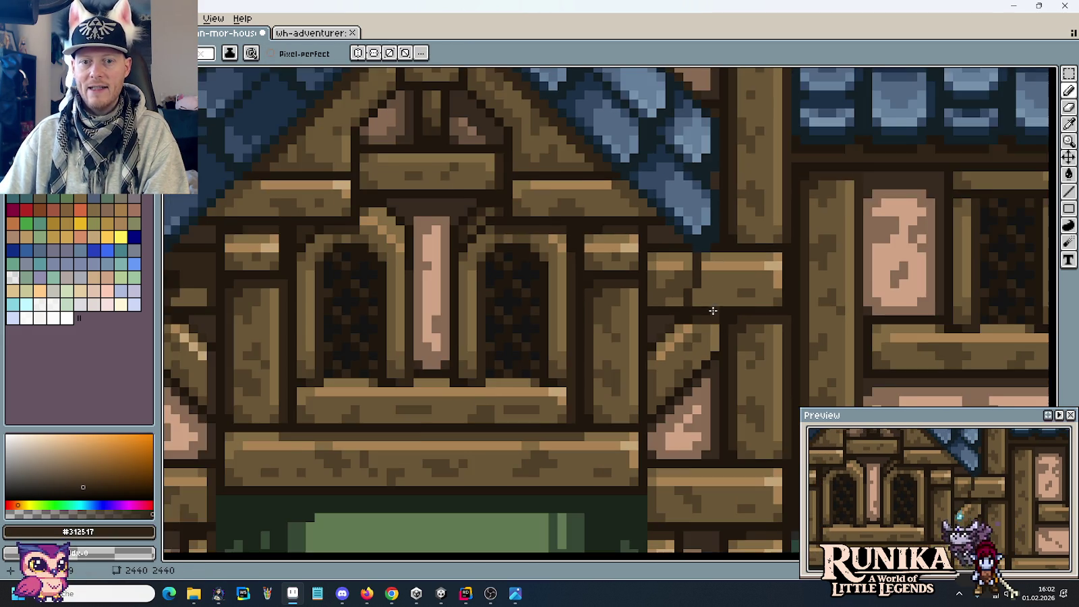
scroll(713, 311, down, 1)
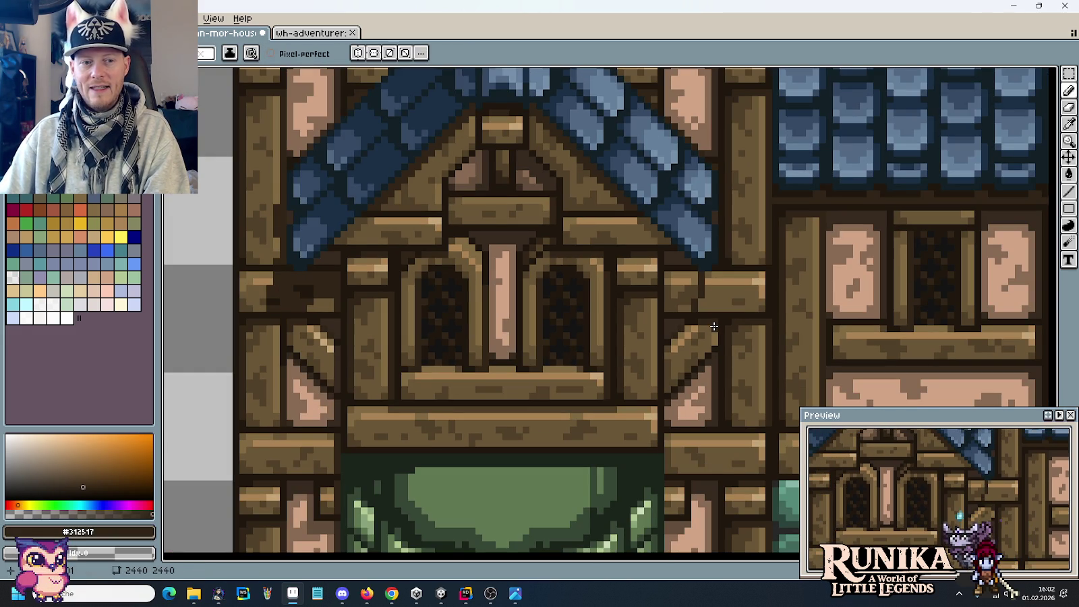
scroll(713, 323, up, 2)
Pick mid brown #6a5636 and extend the beam highlight leftward to the seam.
key(alt)
key(alt)
alt+click(687, 270)
scroll(699, 301, down, 3)
scroll(700, 301, up, 2)
scroll(699, 302, up, 2)
scroll(699, 301, up, 2)
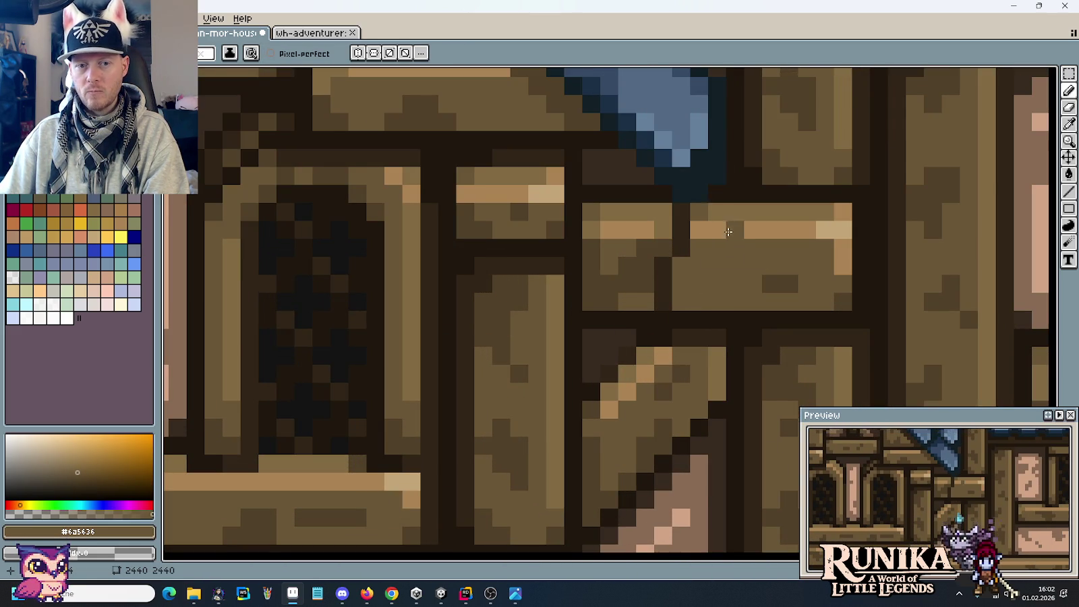
scroll(729, 232, down, 2)
scroll(729, 234, up, 3)
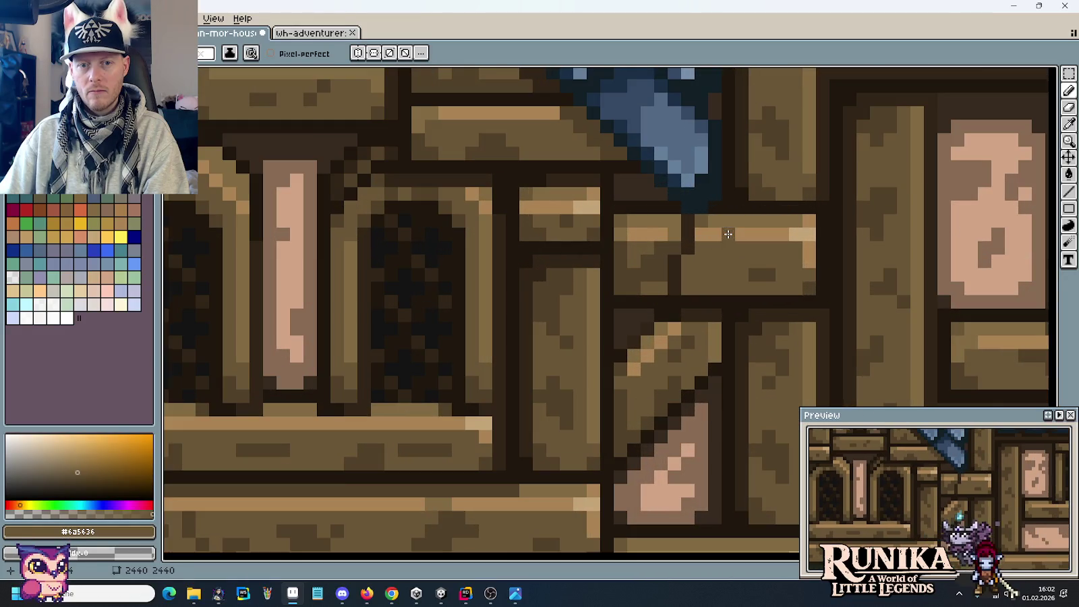
scroll(715, 214, up, 1)
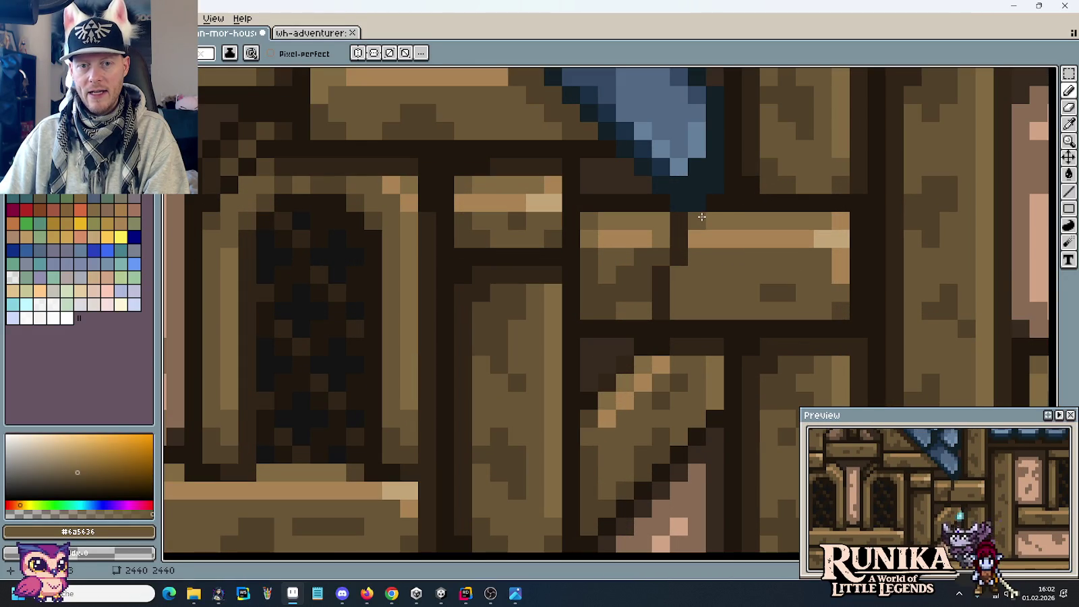
click(700, 234)
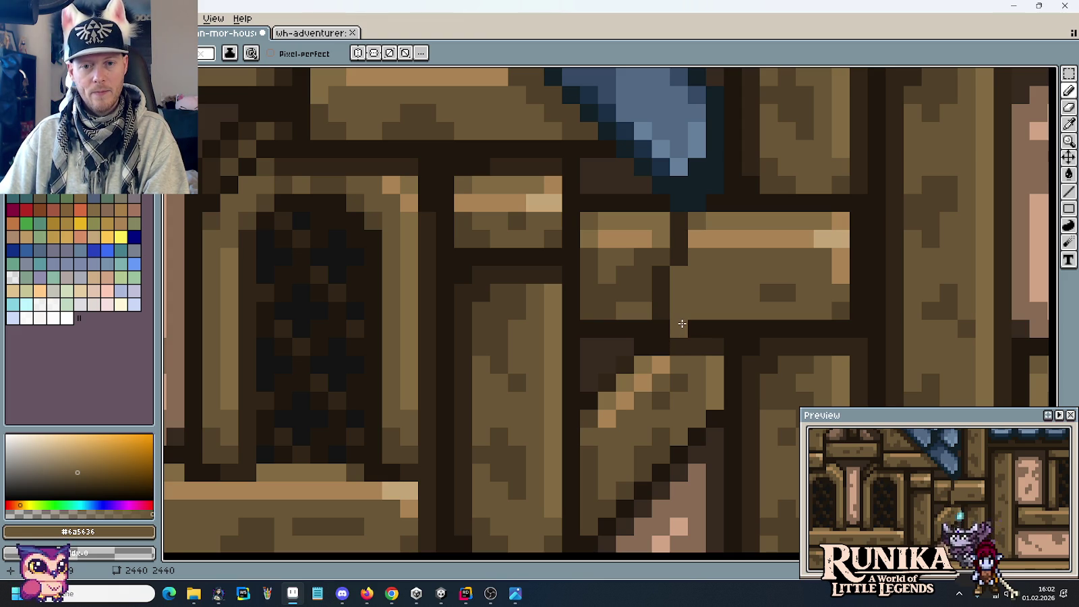
Pick #312517 and paint a dark seam column through the beam joint.
alt+click(682, 323)
click(677, 311)
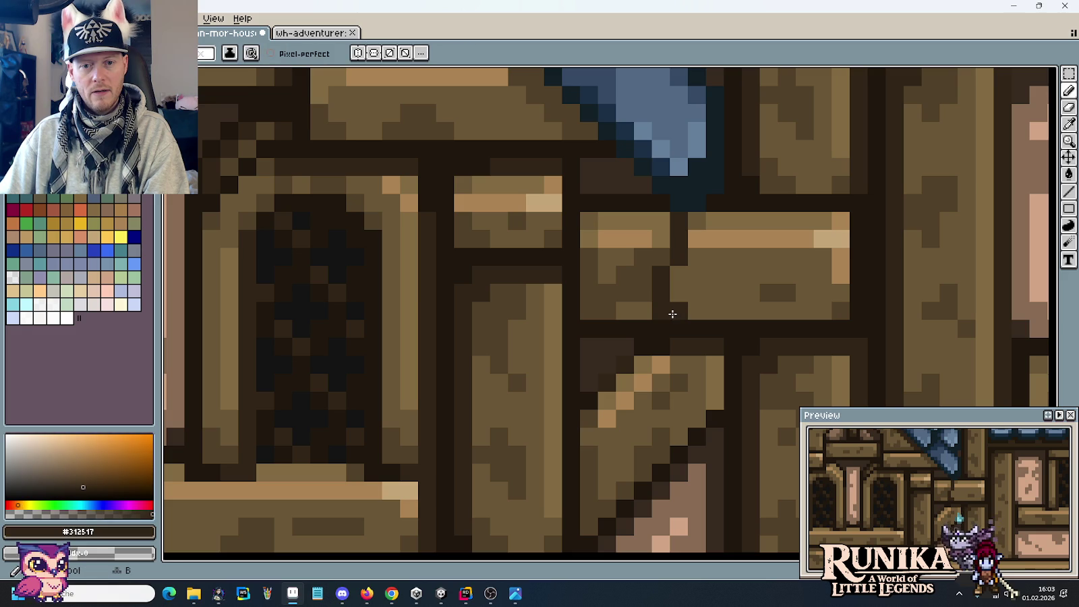
click(679, 293)
click(680, 275)
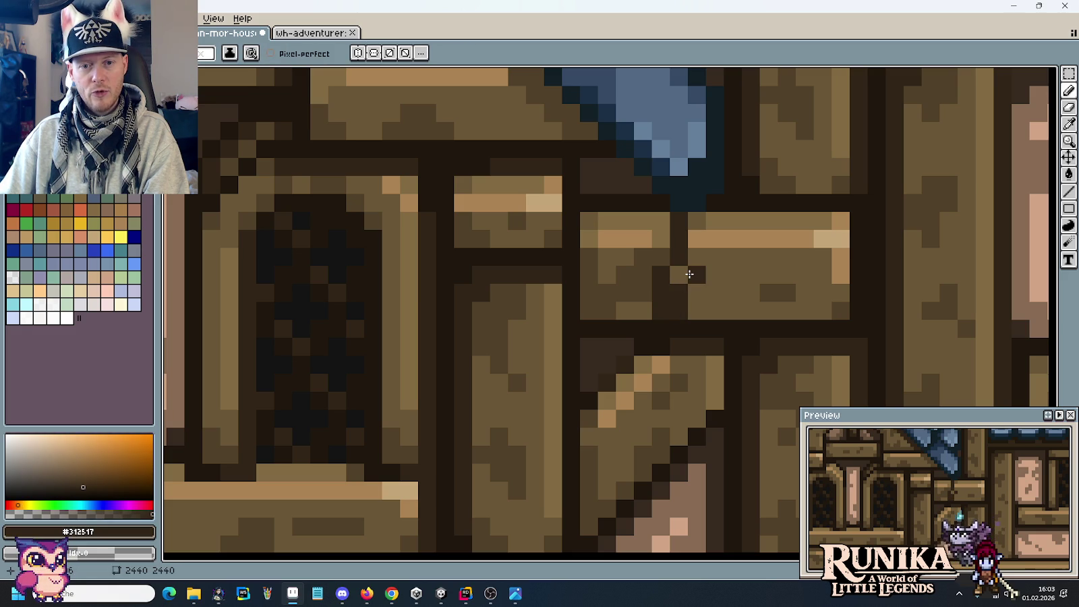
click(697, 259)
click(697, 240)
click(698, 221)
click(698, 311)
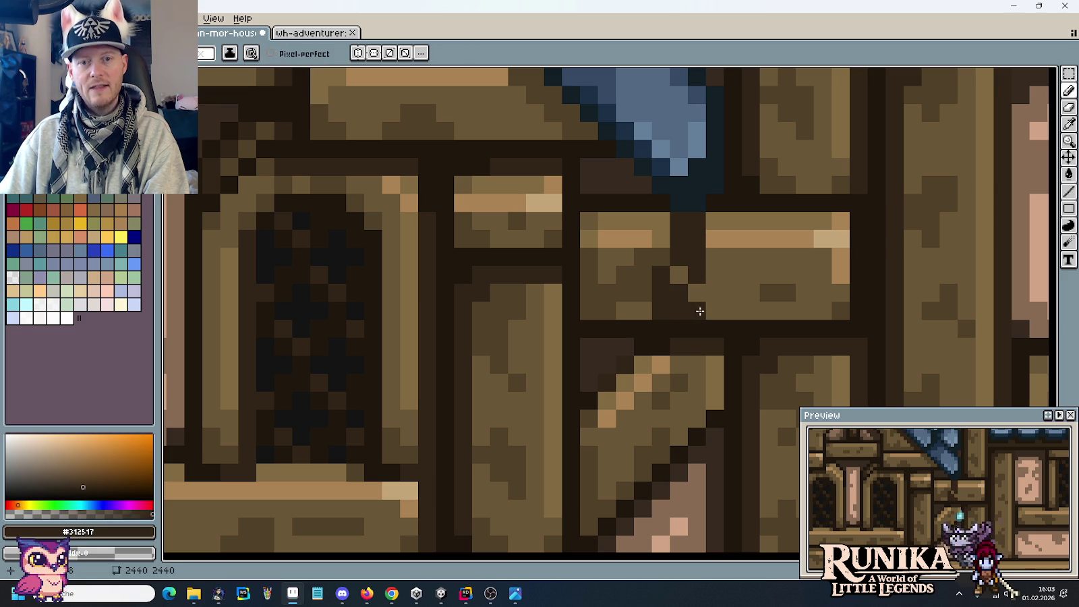
scroll(732, 295, down, 2)
scroll(738, 299, down, 1)
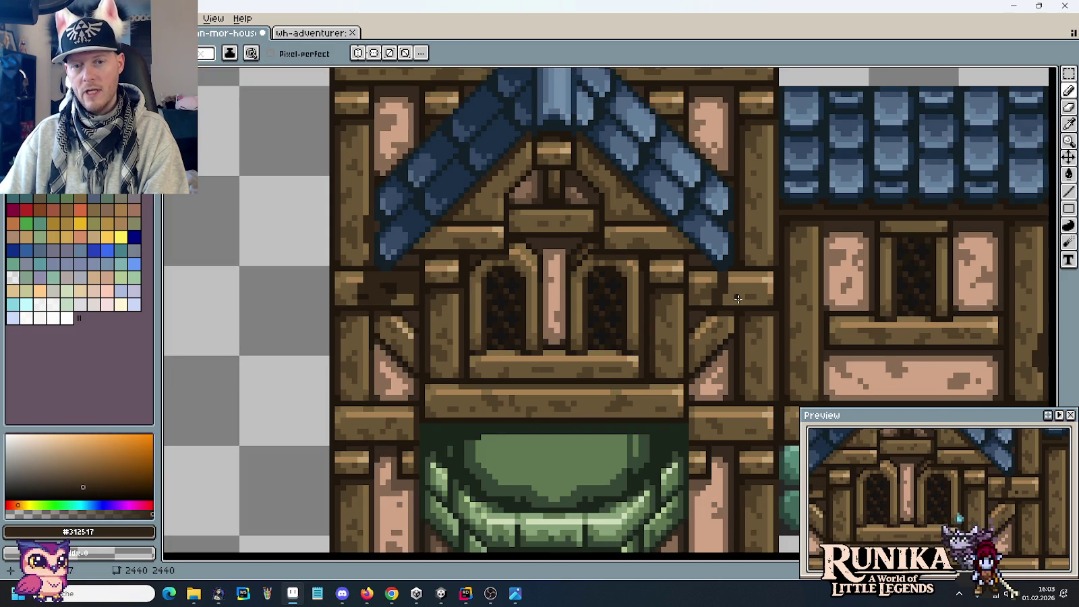
scroll(718, 309, up, 2)
scroll(718, 309, down, 1)
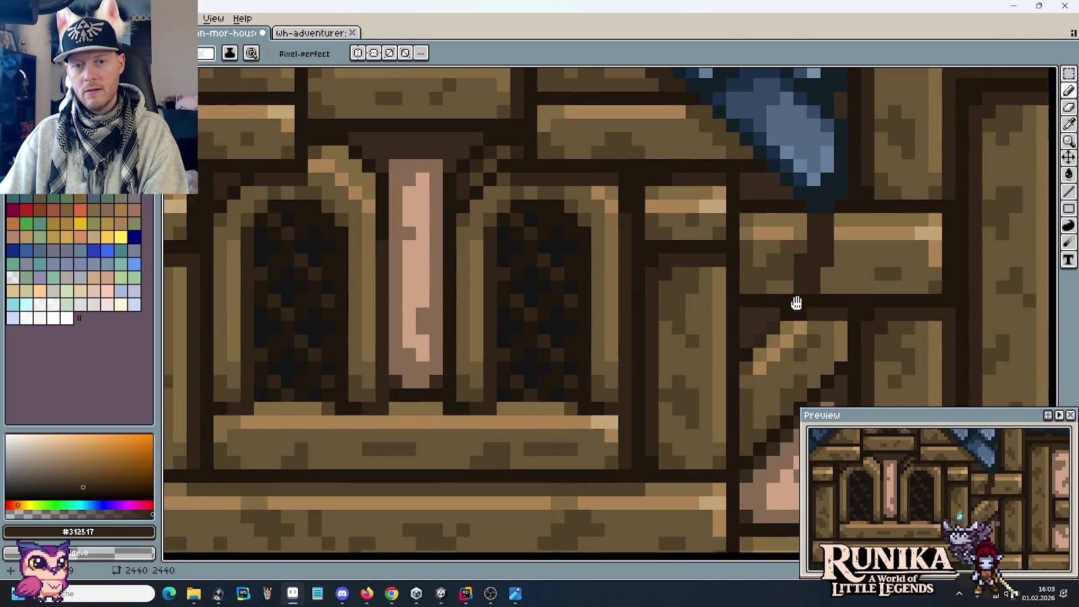
scroll(800, 337, up, 2)
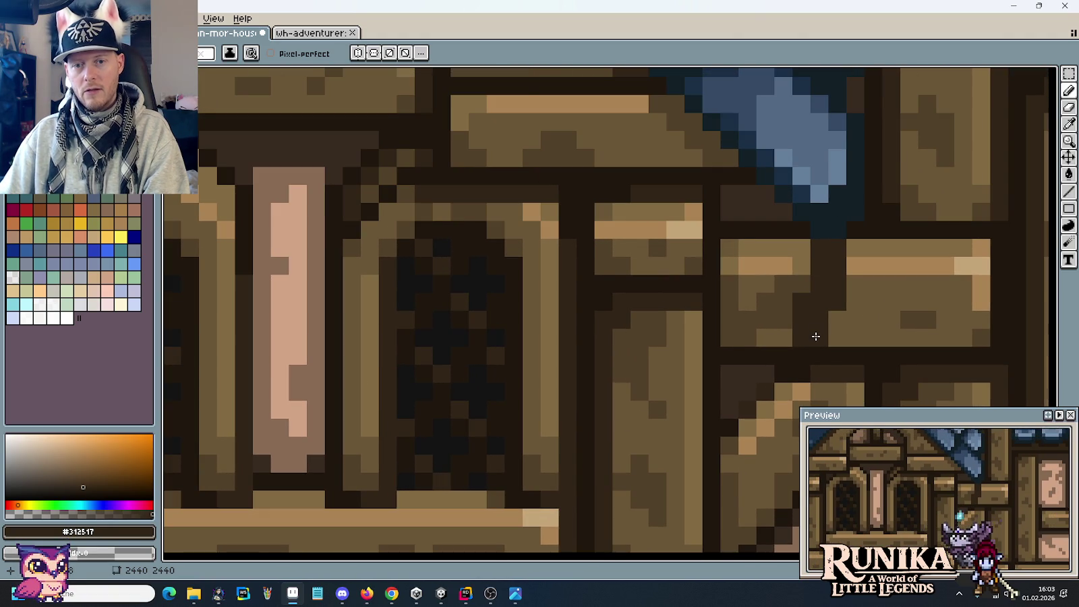
scroll(815, 336, down, 2)
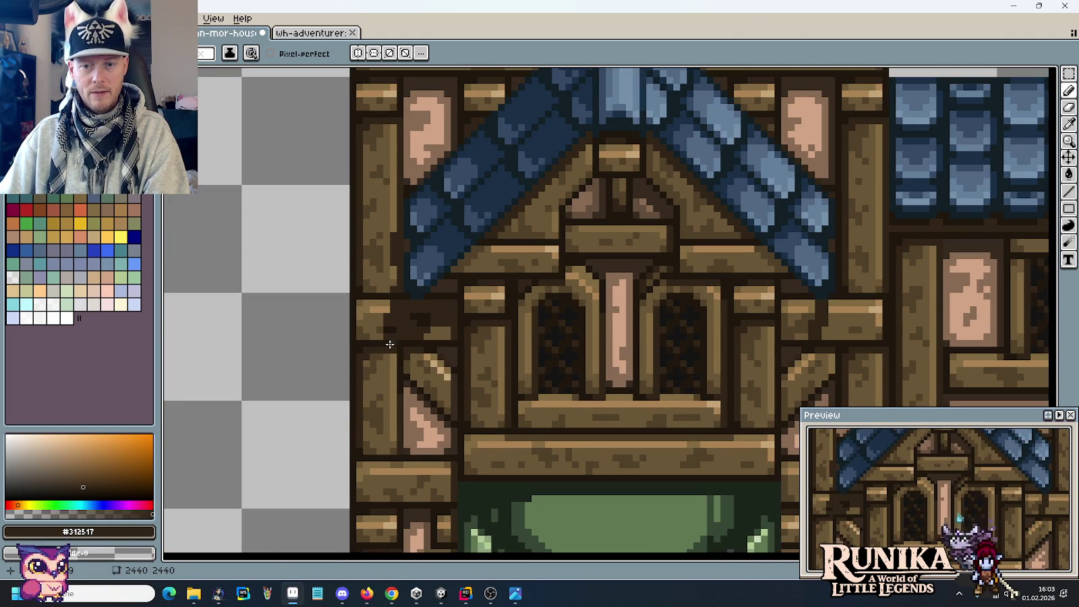
scroll(390, 344, up, 2)
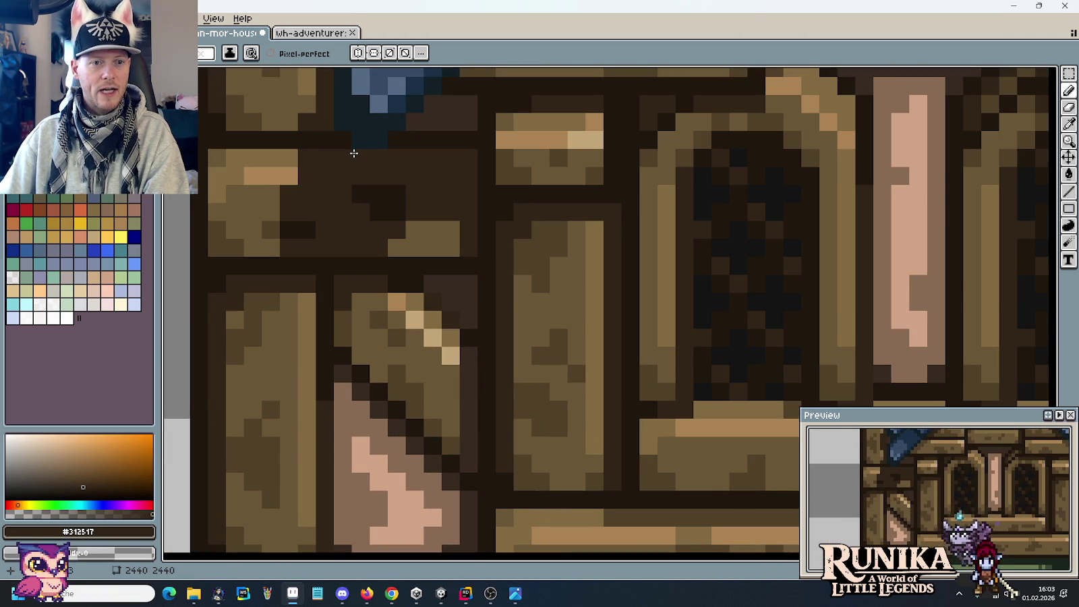
Darken and adjust pixels on the left beam joint of the gable.
click(359, 195)
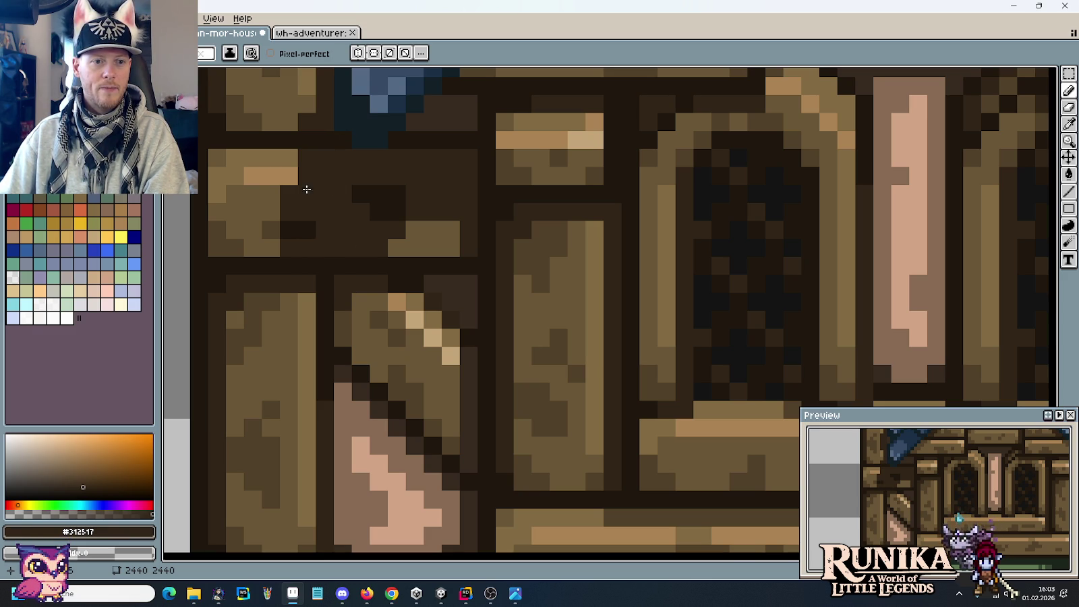
click(329, 280)
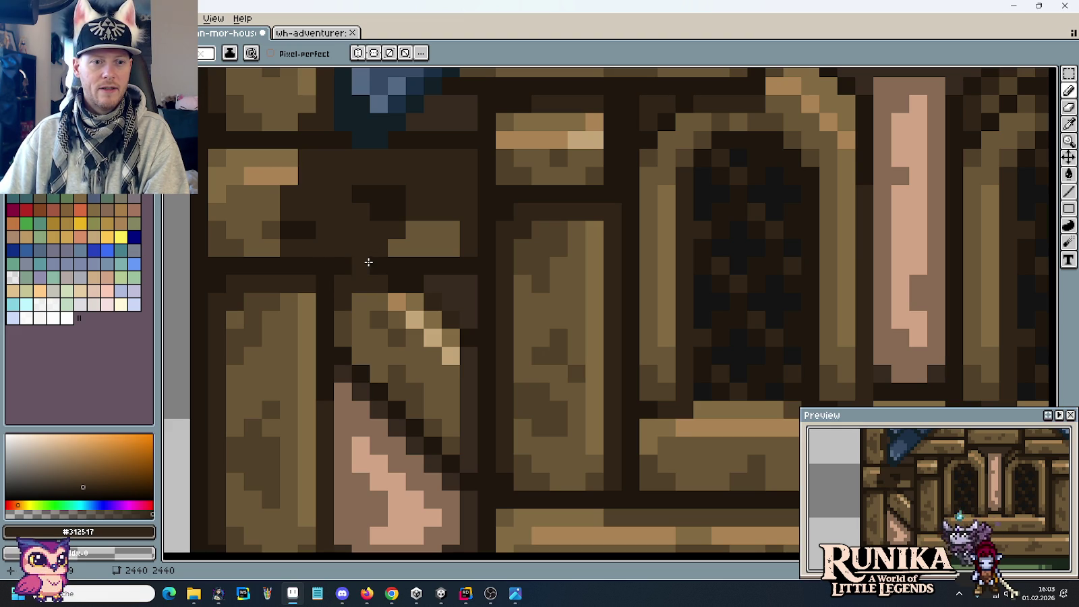
click(346, 268)
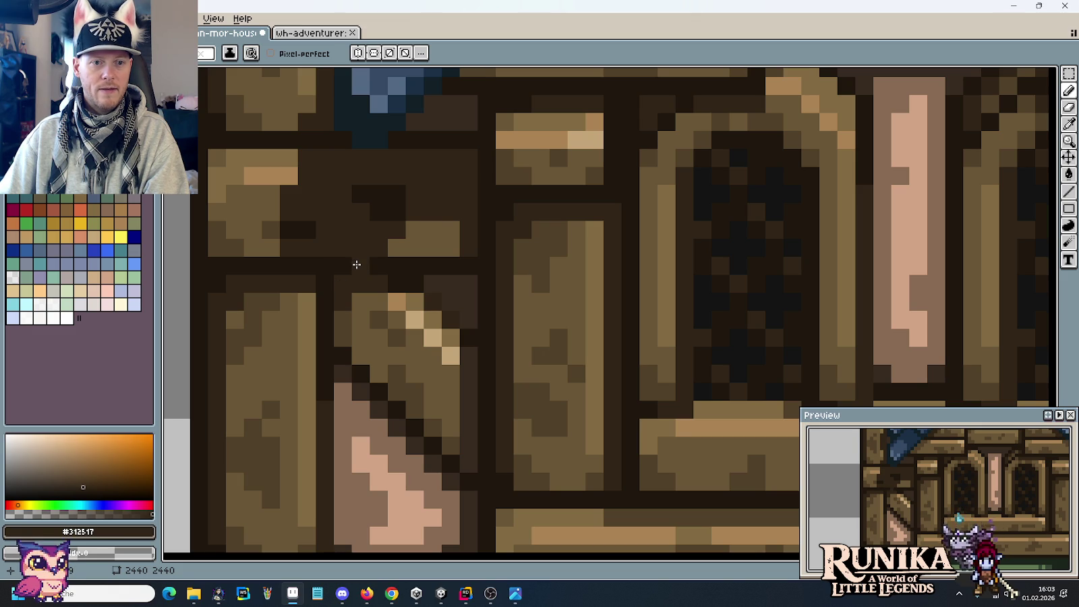
drag(574, 266, 496, 353)
scroll(496, 353, down, 2)
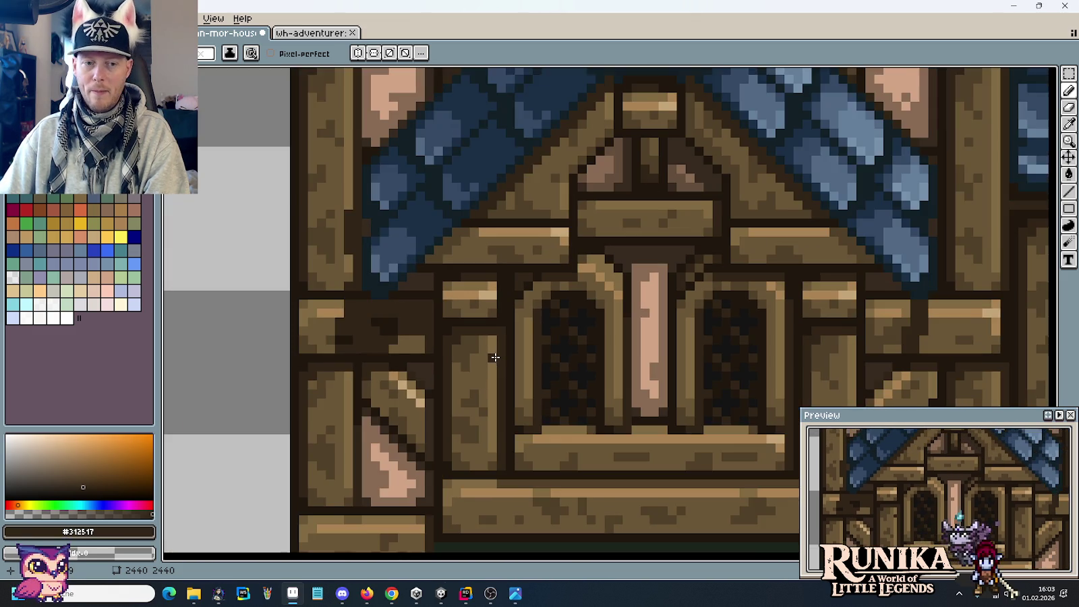
scroll(848, 346, up, 1)
scroll(848, 346, up, 1)
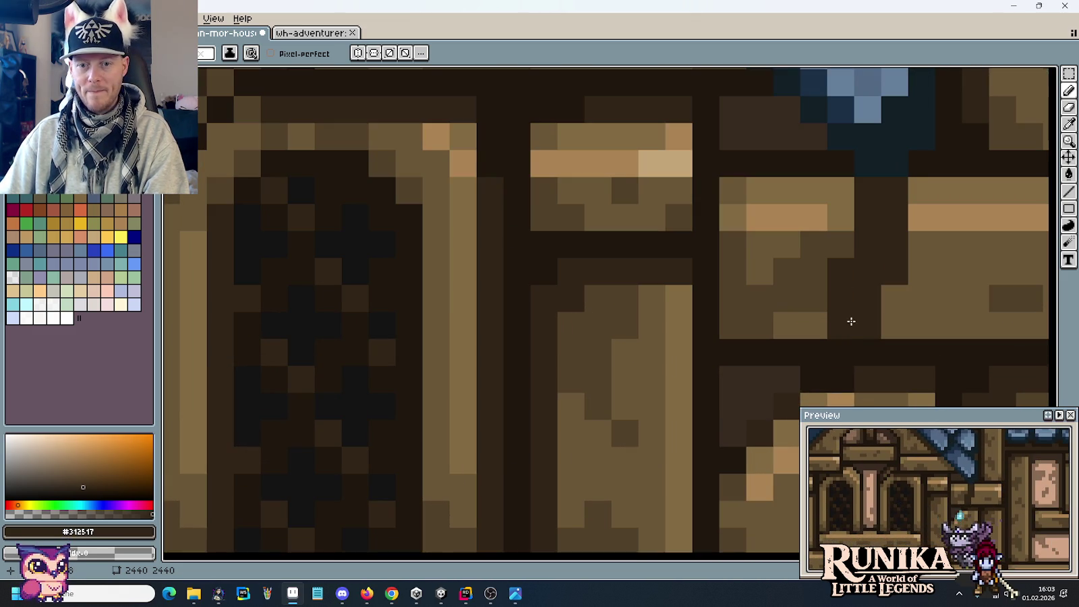
scroll(848, 348, up, 1)
scroll(848, 351, down, 1)
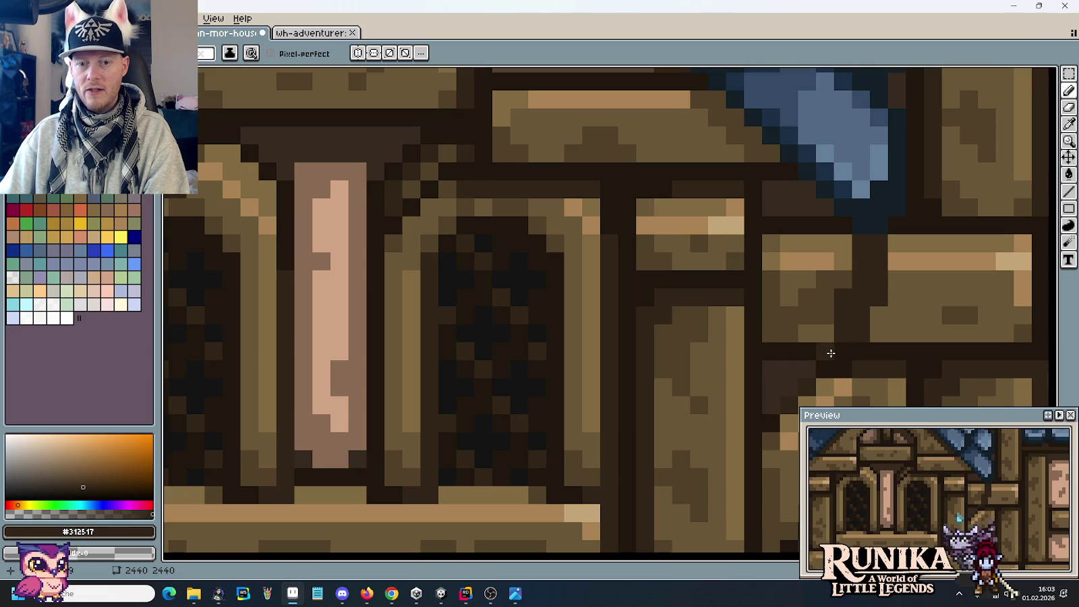
Draw a diagonal dark seam across the brace joint and darken its corner pixels.
drag(829, 354, 776, 302)
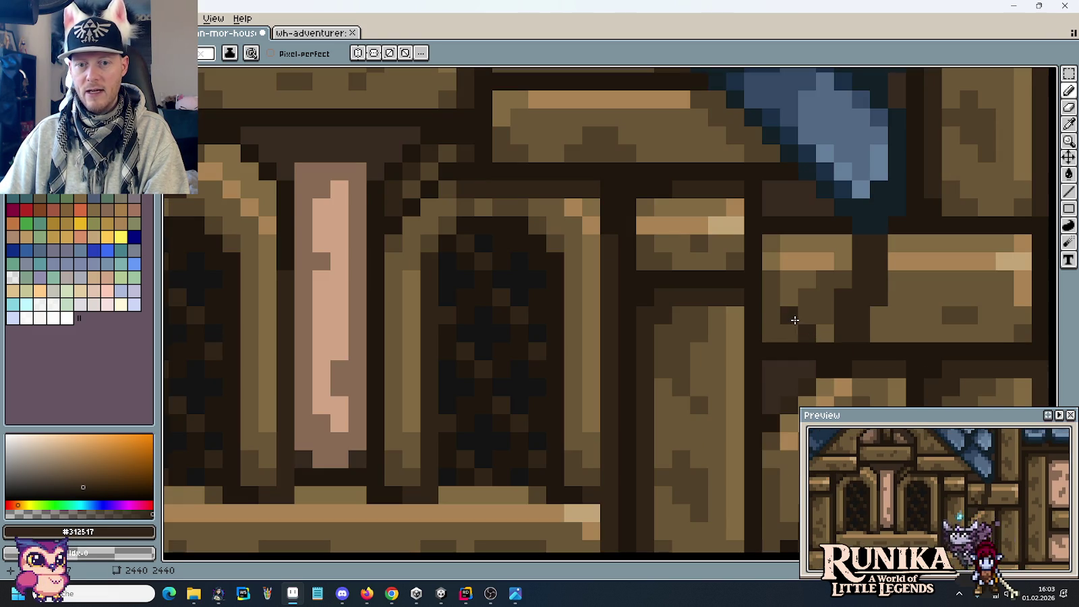
scroll(776, 302, down, 2)
scroll(775, 302, right, 3)
alt+click(778, 301)
drag(704, 264, 709, 245)
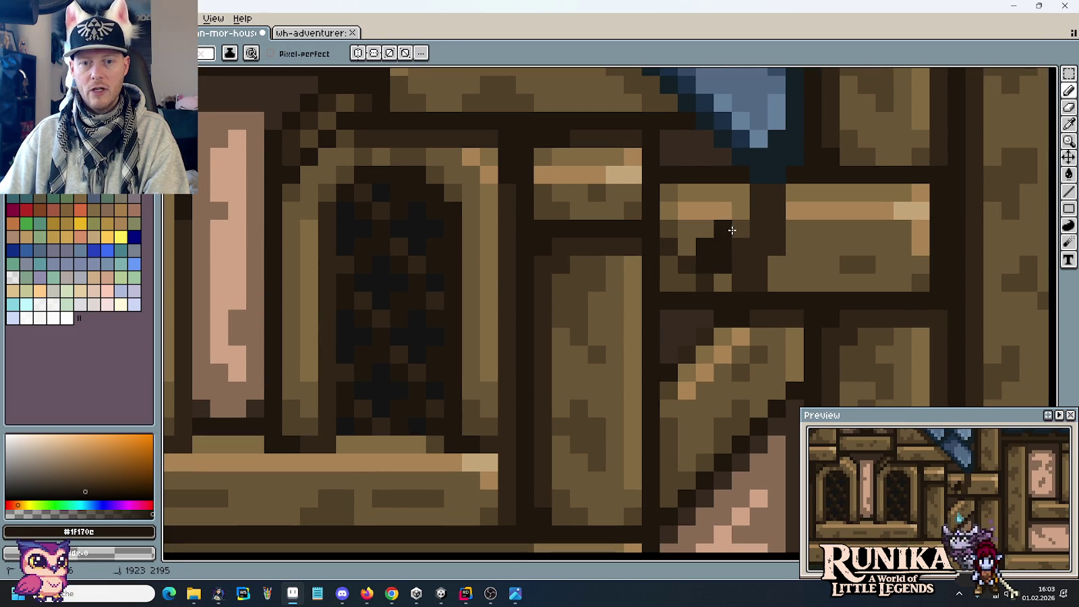
Pick the dark outline brown #312517 and zoom out to check the neighbouring tower copies.
scroll(433, 303, down, 2)
scroll(433, 302, left, 10)
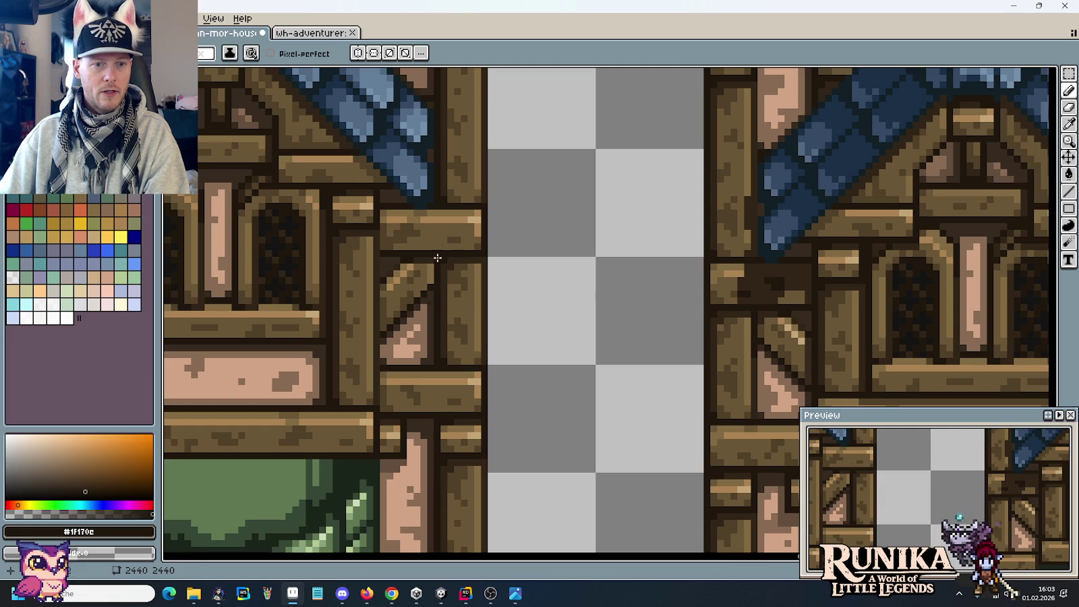
drag(747, 313, 544, 292)
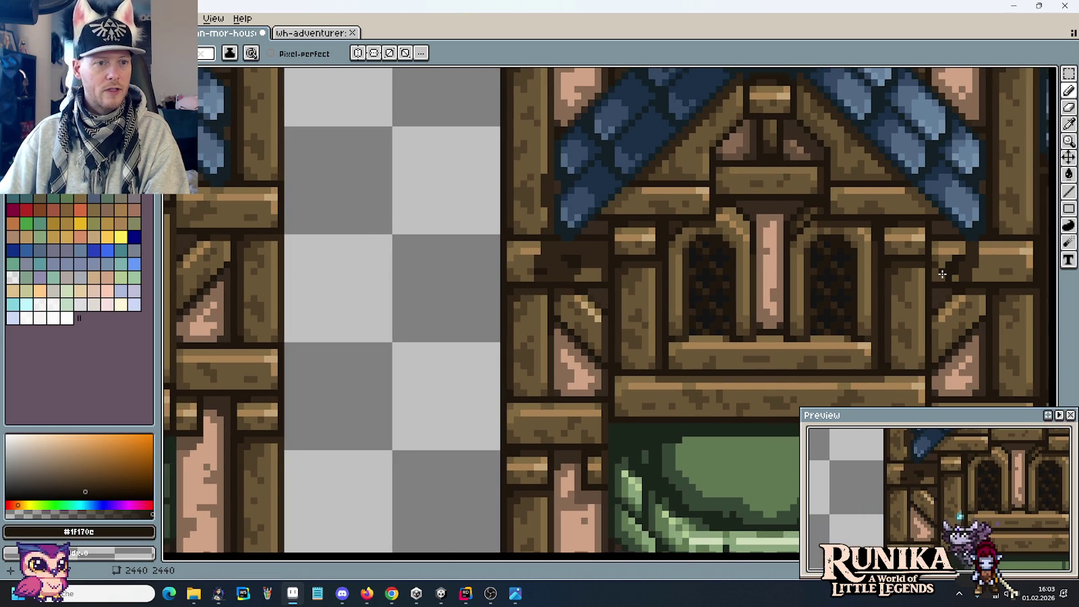
scroll(958, 283, up, 3)
key(i)
alt+click(898, 250)
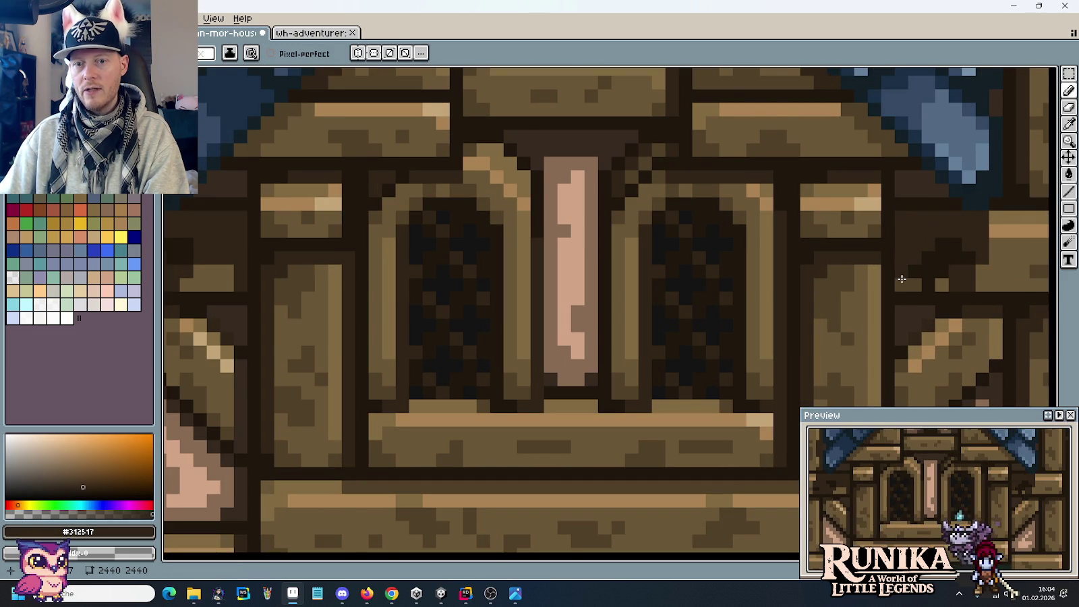
scroll(913, 287, down, 2)
scroll(914, 287, up, 1)
scroll(918, 297, down, 1)
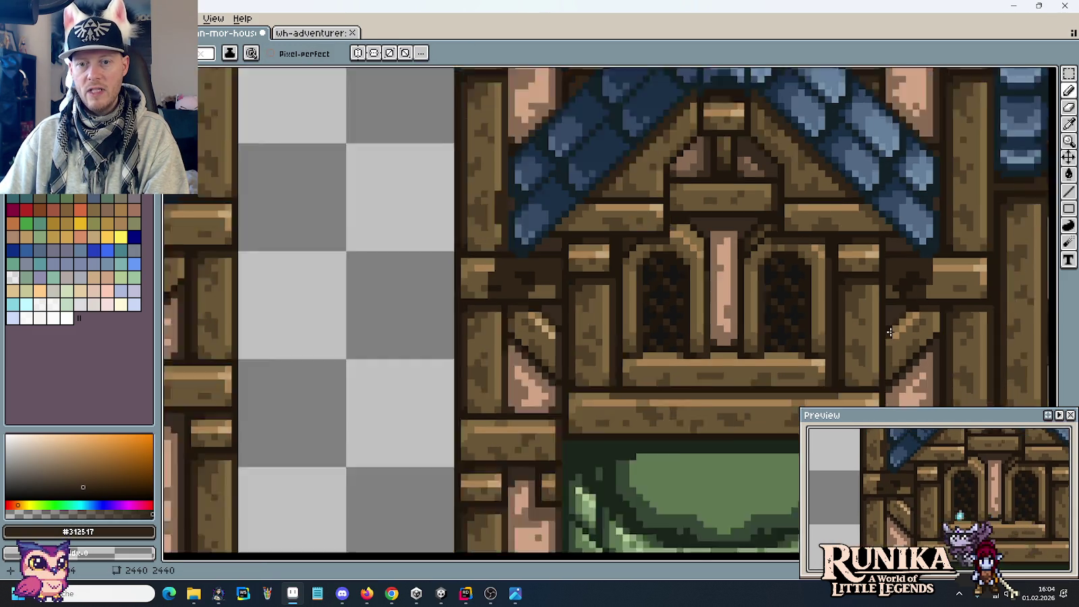
scroll(891, 330, down, 1)
scroll(914, 327, up, 1)
scroll(911, 325, down, 1)
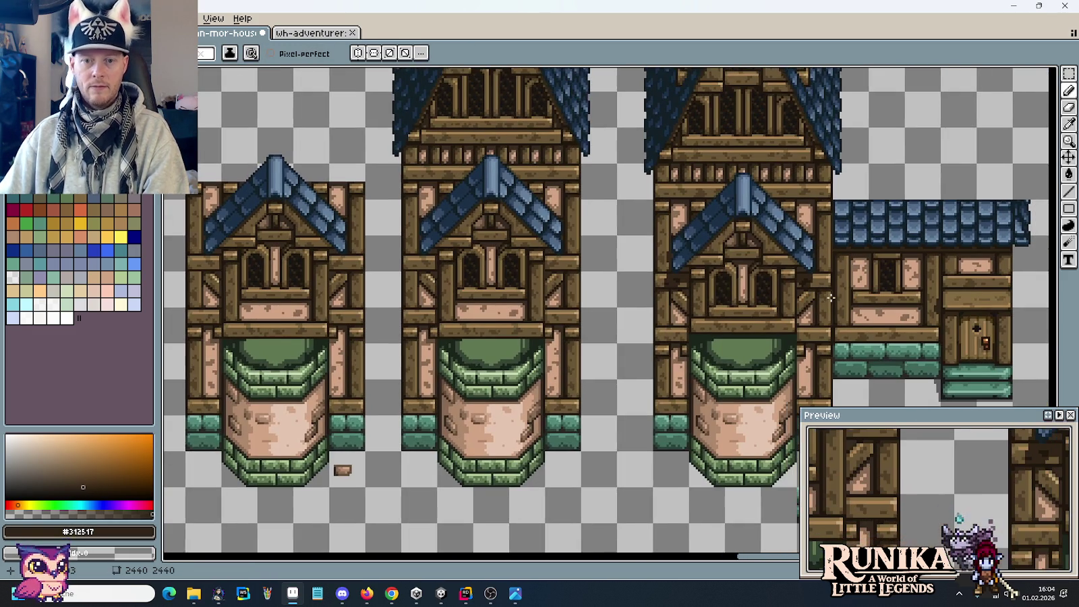
Darken the light pixels at the diagonal brace joint by the right tower's window.
scroll(816, 296, up, 1)
scroll(816, 295, up, 2)
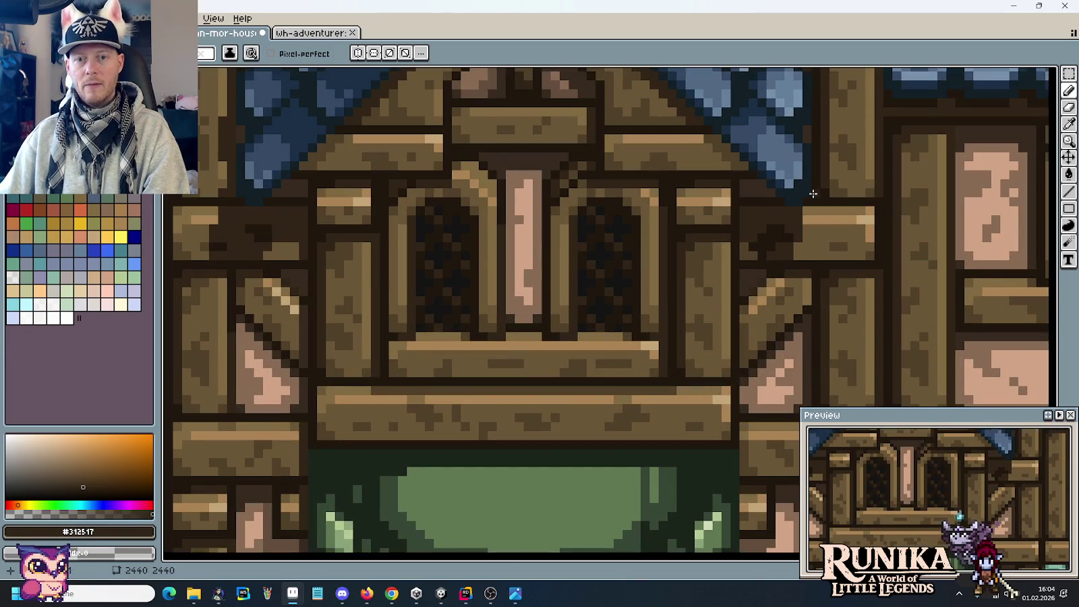
scroll(796, 263, down, 2)
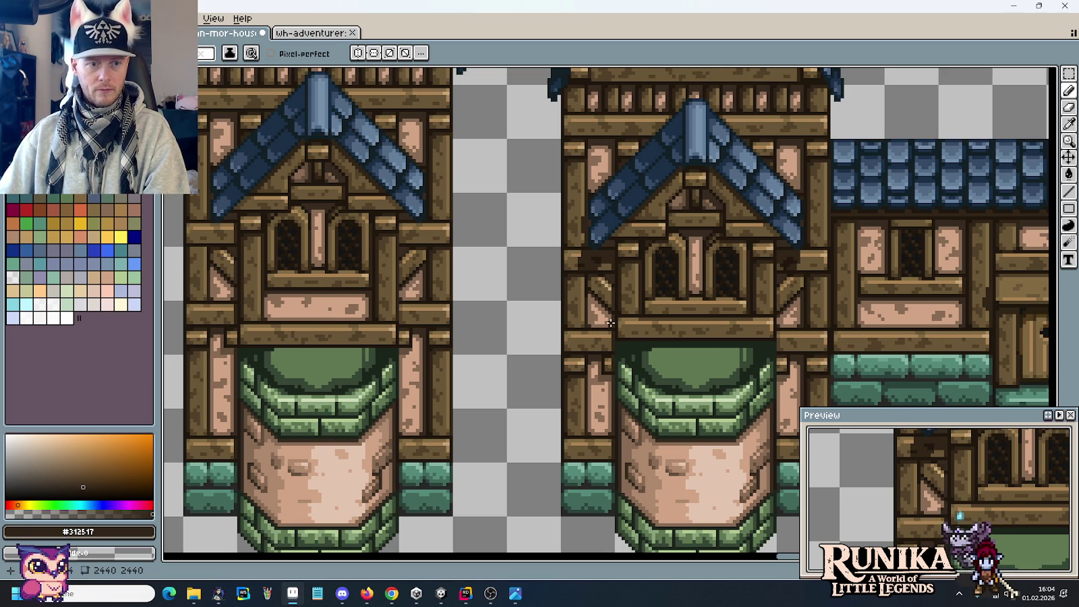
drag(572, 337, 697, 341)
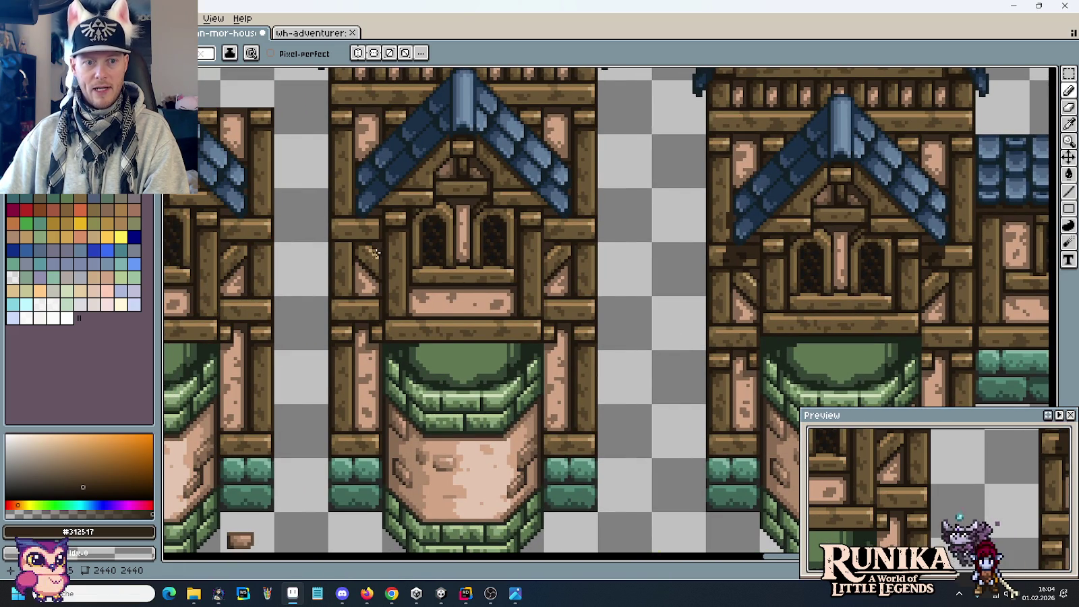
scroll(755, 282, up, 2)
scroll(773, 280, up, 2)
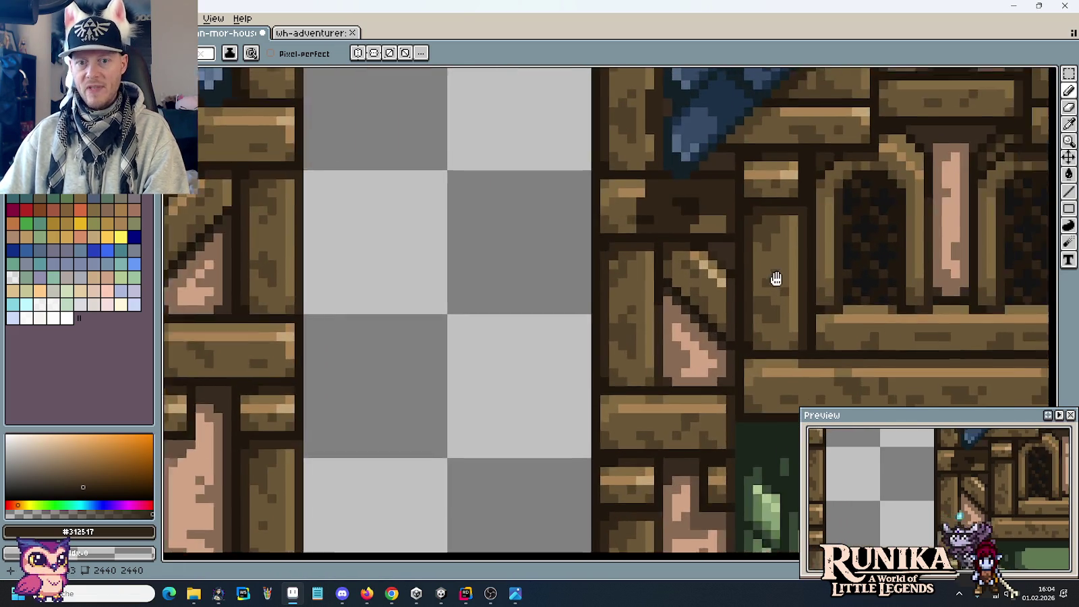
scroll(741, 286, up, 2)
alt+click(644, 270)
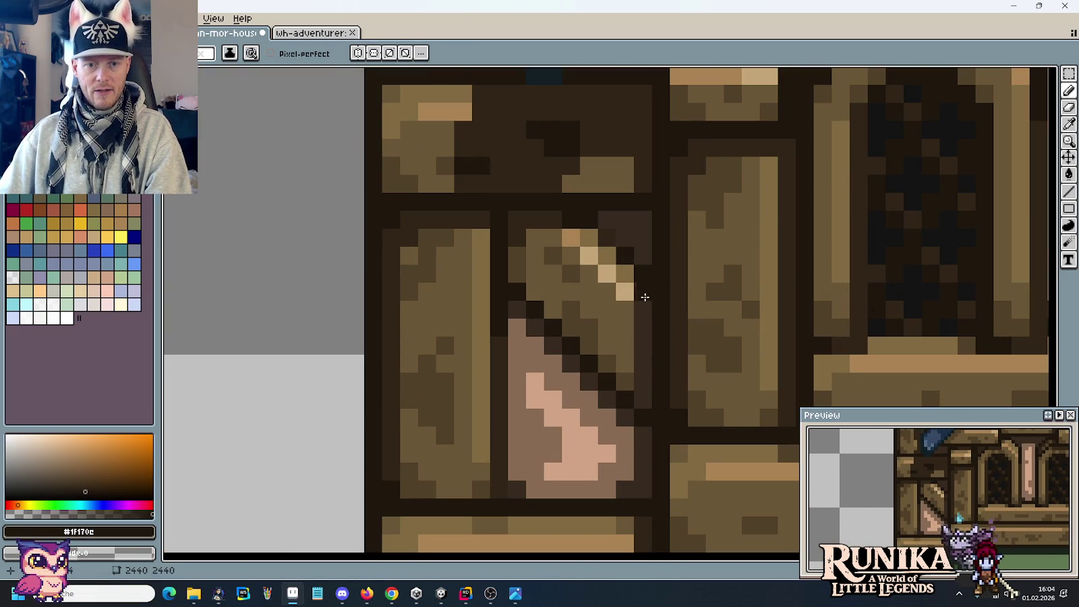
alt+click(632, 121)
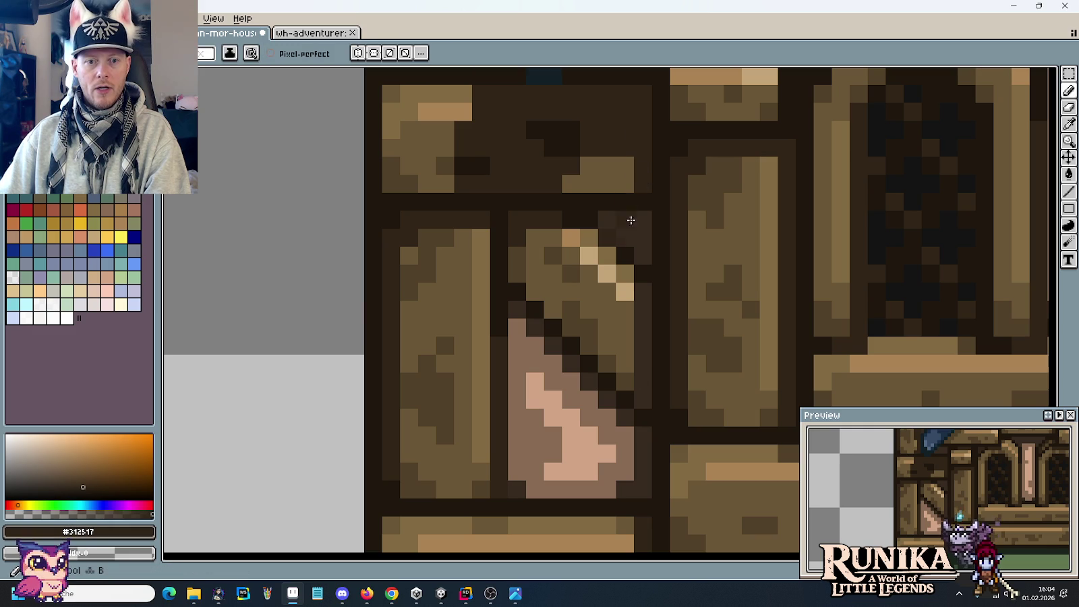
click(629, 295)
Draw a stepped dark seam along the brace's edge beside the pink plaster triangle.
drag(629, 296, 625, 390)
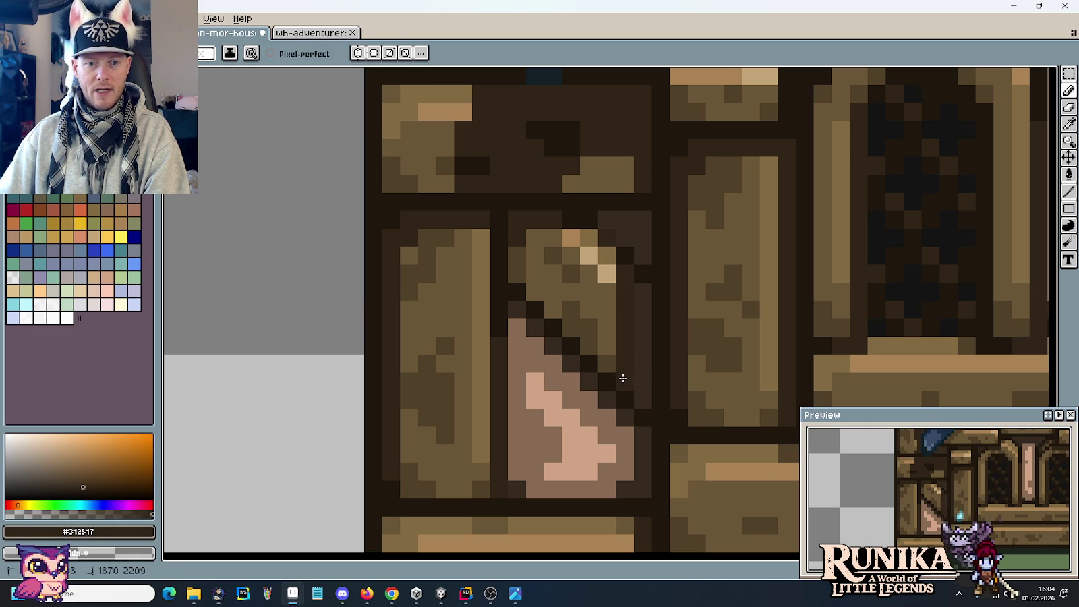
mouse_move(643, 458)
mouse_down()
mouse_move(658, 300)
mouse_move(615, 345)
mouse_move(619, 312)
mouse_move(658, 347)
mouse_up()
alt+click(658, 300)
alt+click(597, 341)
Darken the right column of the upper plank above the green bowl.
scroll(660, 349, down, 3)
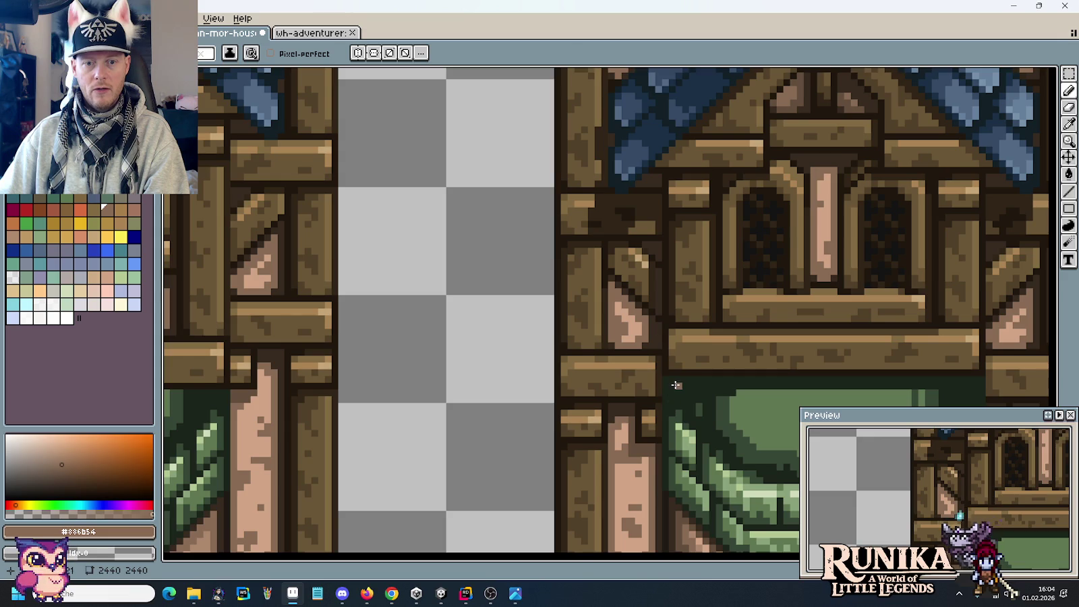
drag(677, 385, 658, 229)
scroll(641, 200, up, 3)
alt+click(615, 168)
drag(614, 167, 613, 260)
click(639, 358)
drag(640, 353, 650, 272)
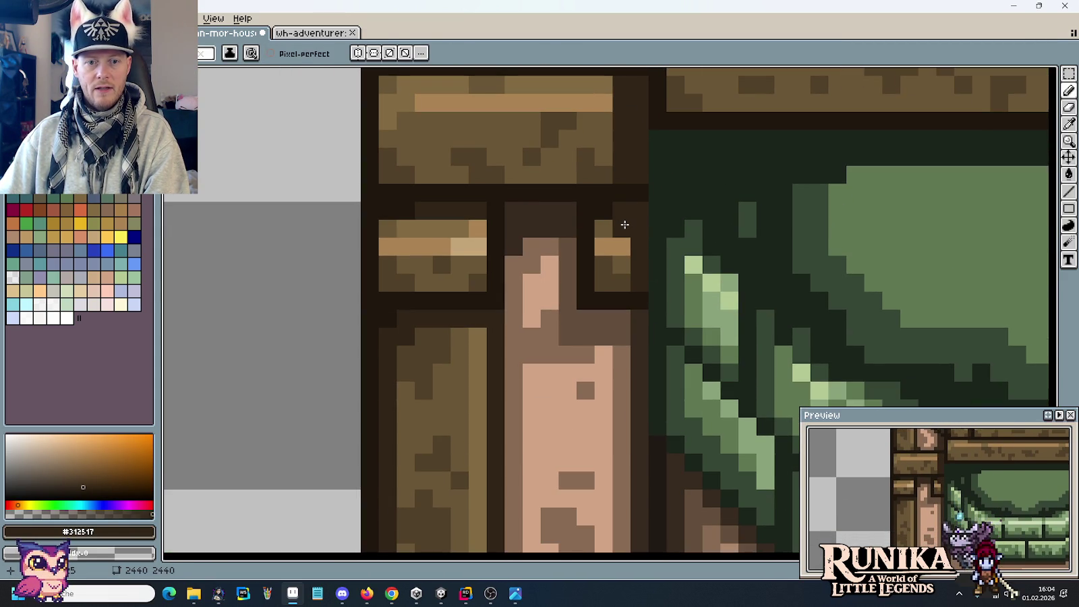
Shift the pink panel's right edge strip one pixel left to make it narrower.
alt+click(620, 234)
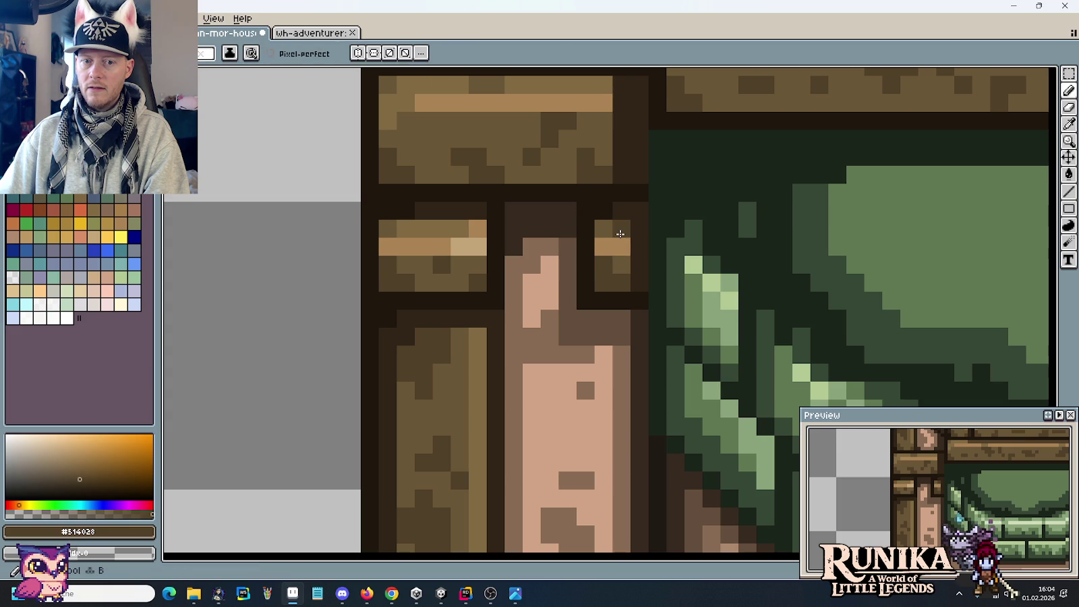
scroll(641, 334, down, 3)
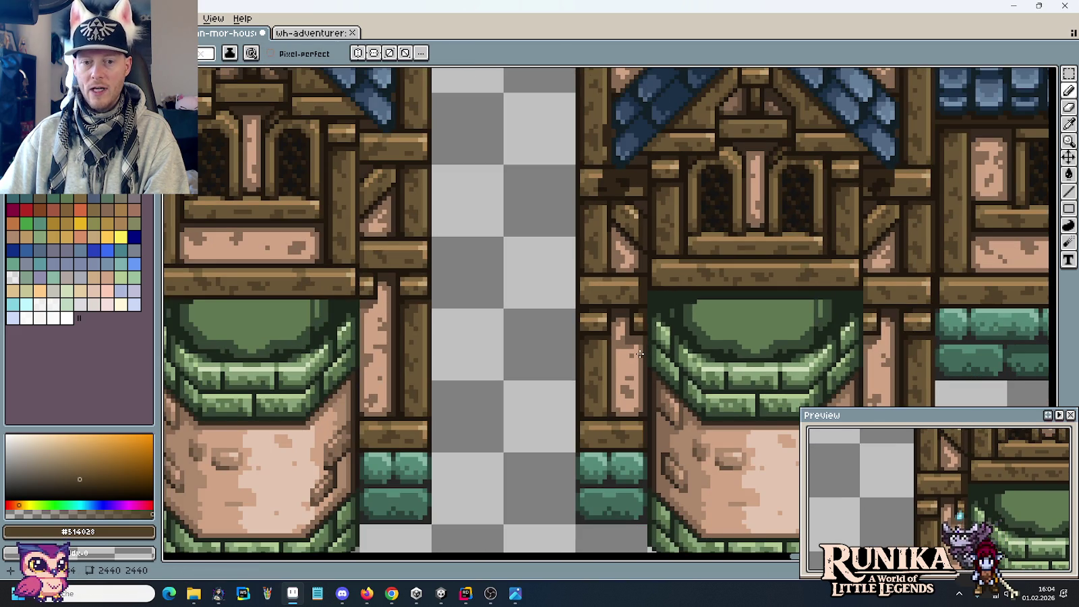
scroll(640, 354, up, 2)
scroll(648, 295, up, 2)
alt+click(648, 295)
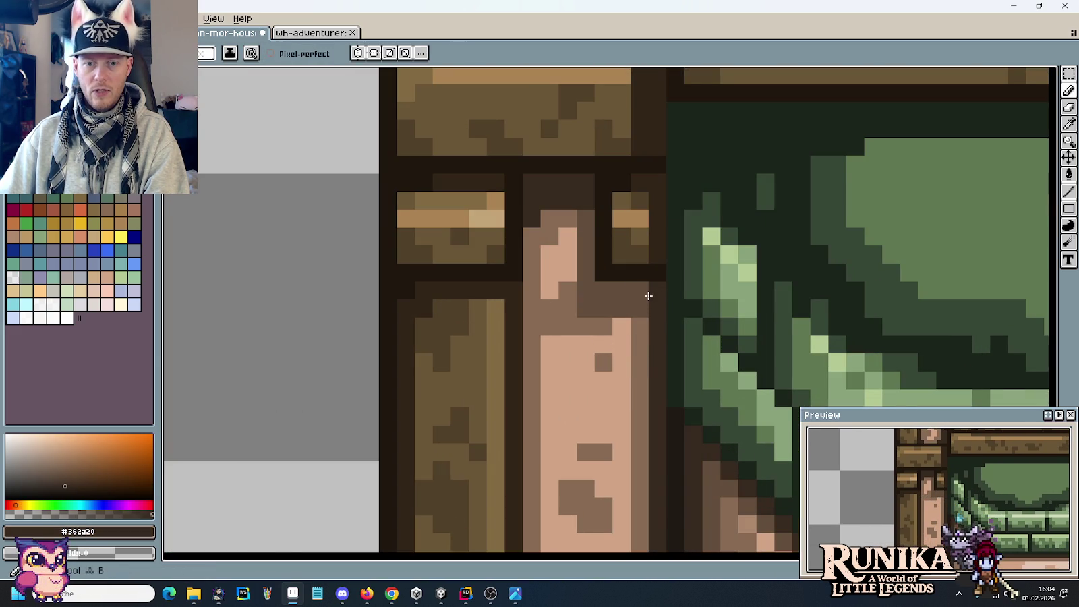
scroll(644, 310, down, 1)
scroll(644, 311, down, 1)
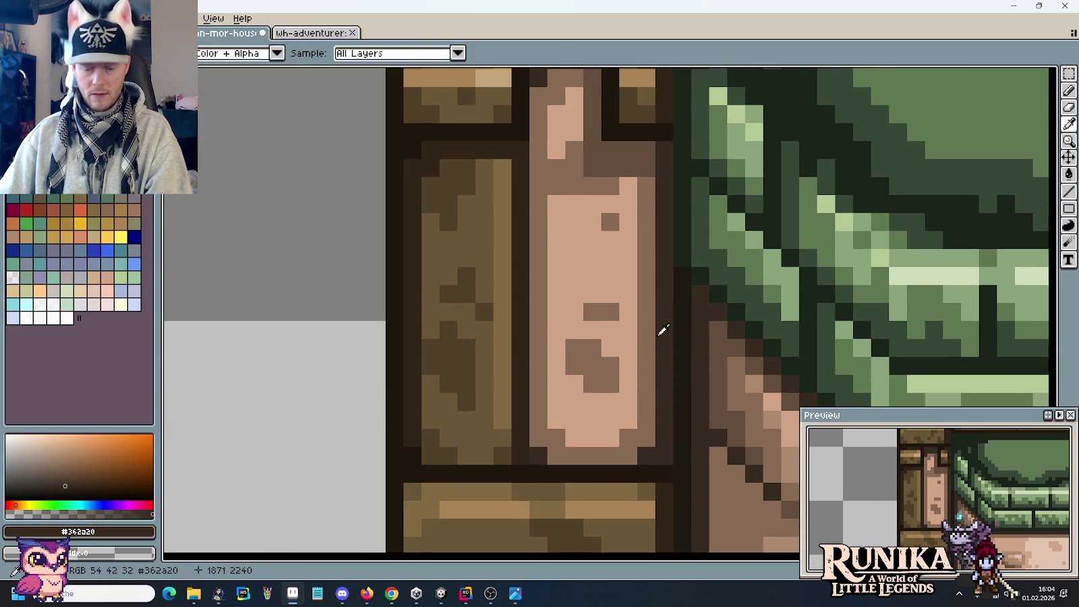
key(m)
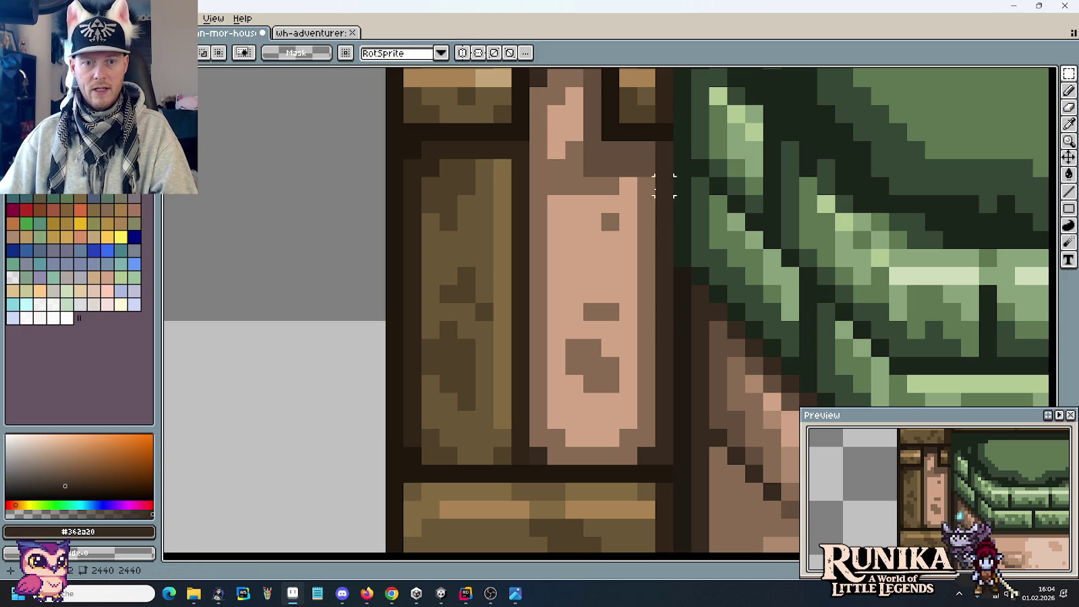
drag(675, 177, 618, 466)
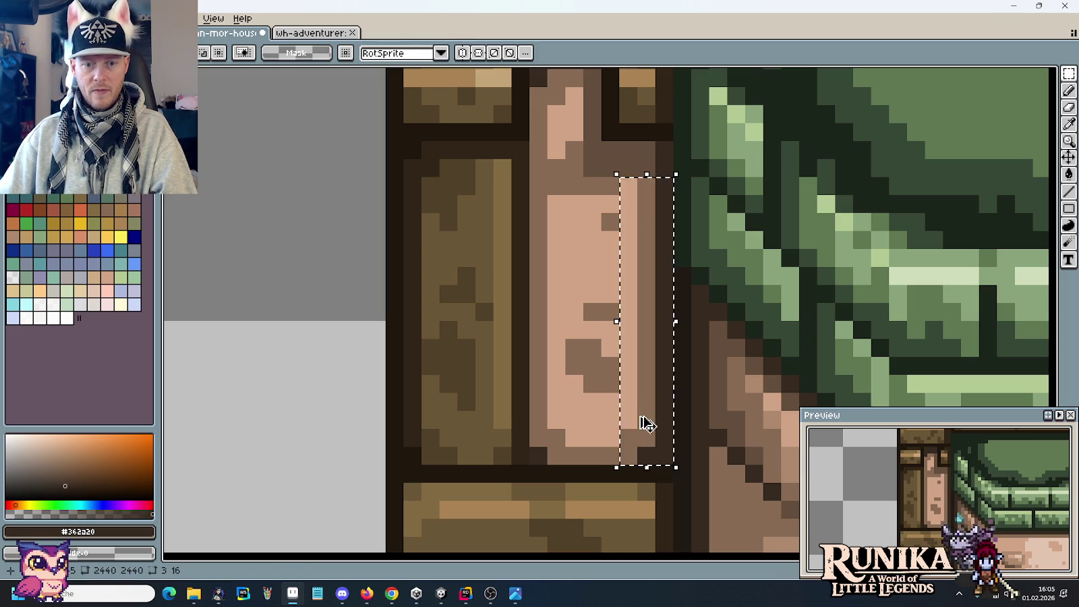
key(Left)
key(ctrl+d)
Paint a brown wood edge down the narrowed pink panel's right side.
key(i)
click(595, 356)
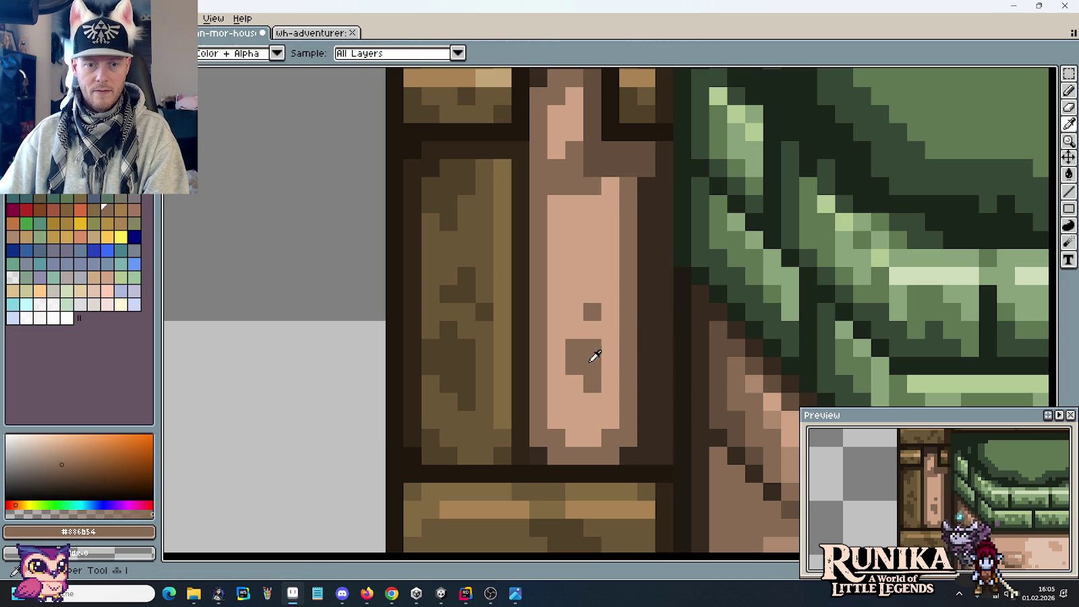
key(b)
click(611, 364)
click(610, 312)
click(616, 221)
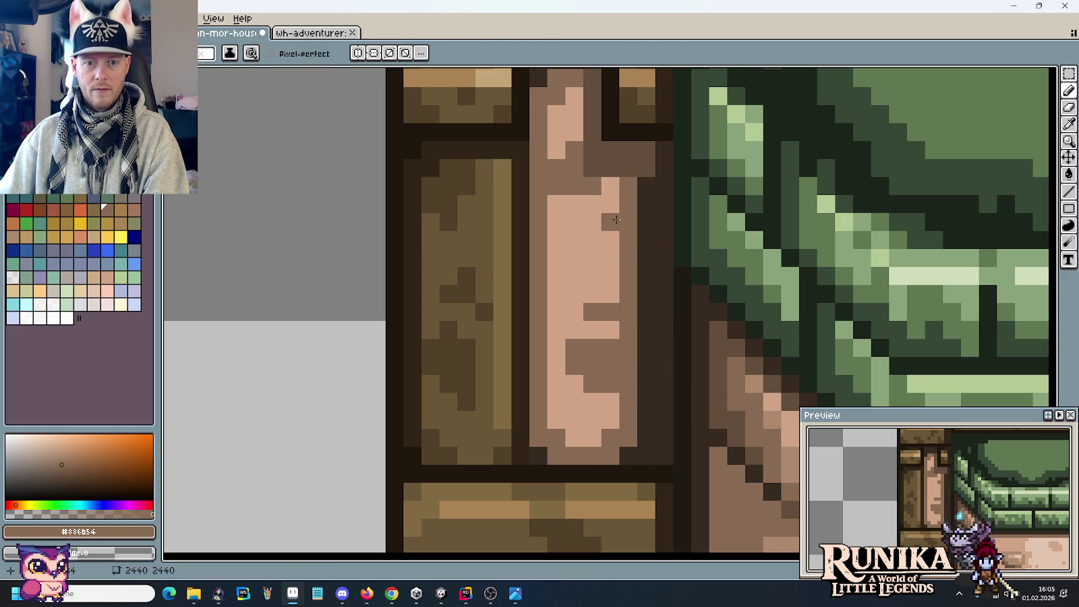
scroll(691, 381, down, 4)
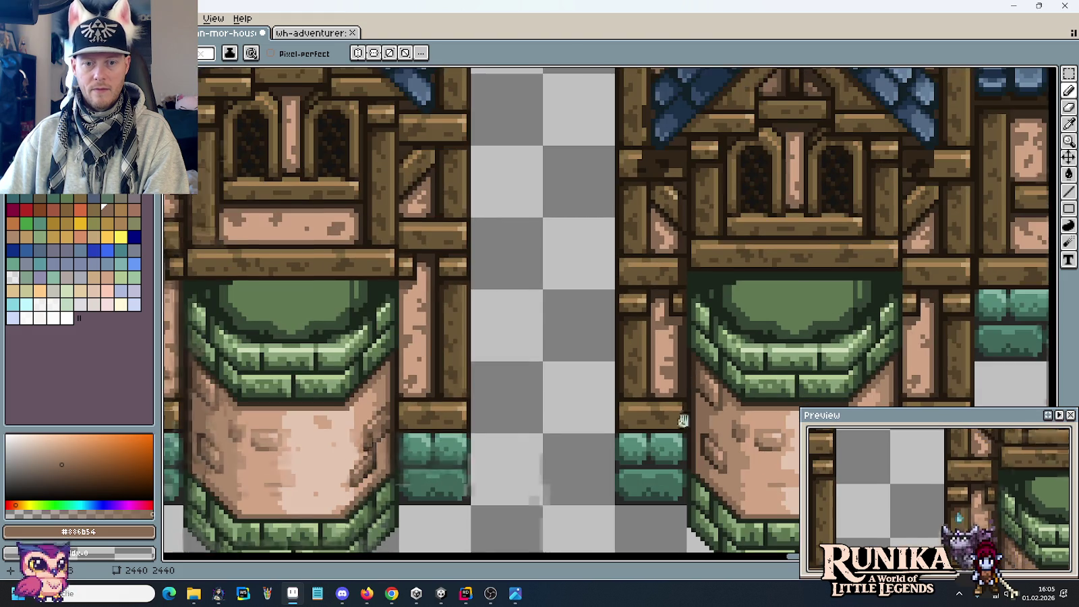
scroll(683, 420, up, 1)
scroll(678, 378, up, 2)
key(i)
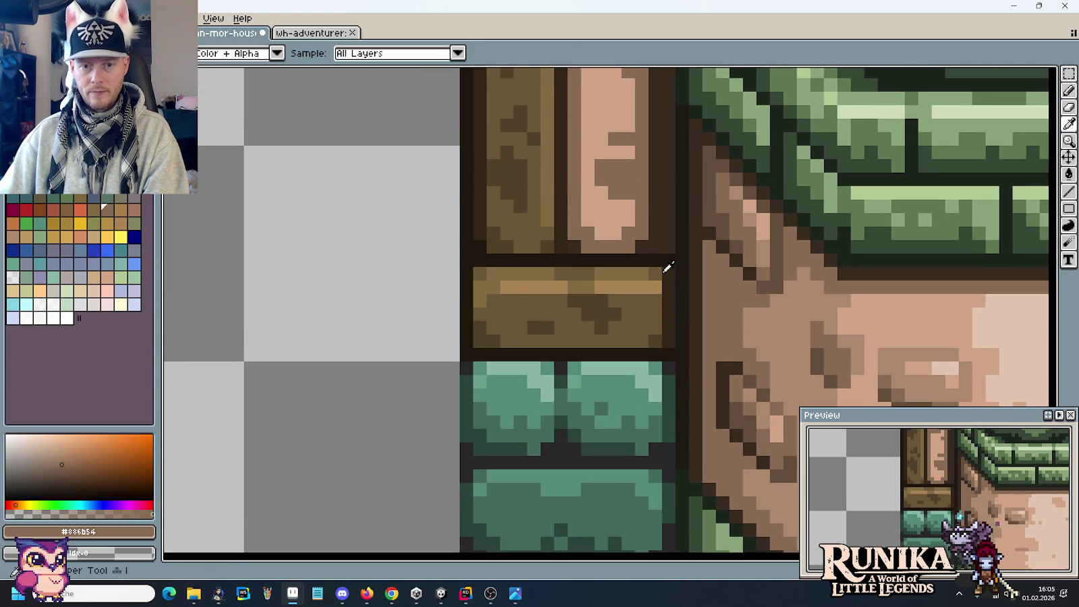
click(665, 334)
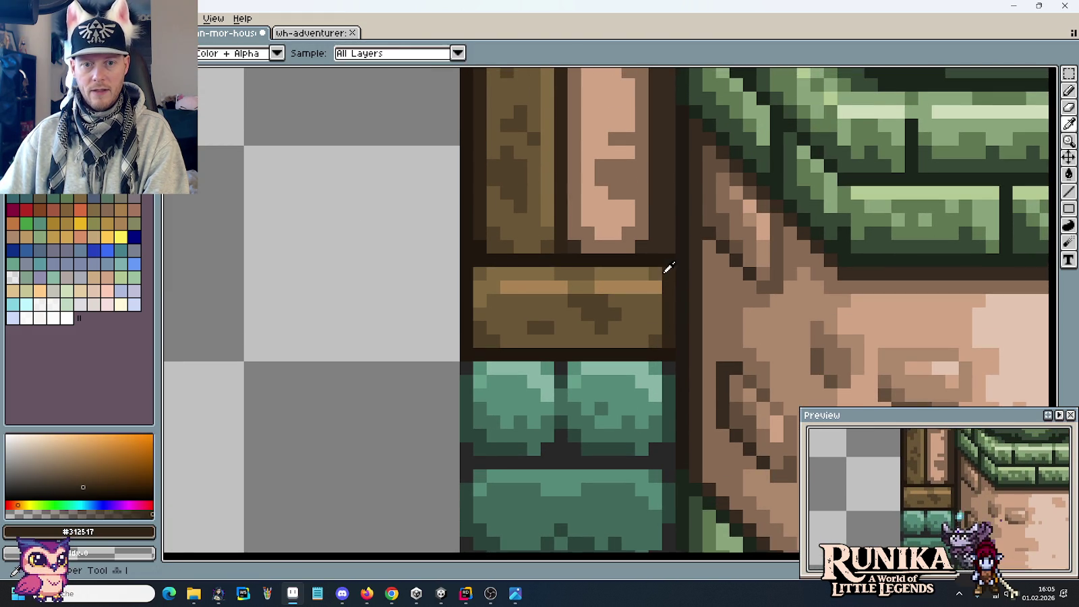
key(b)
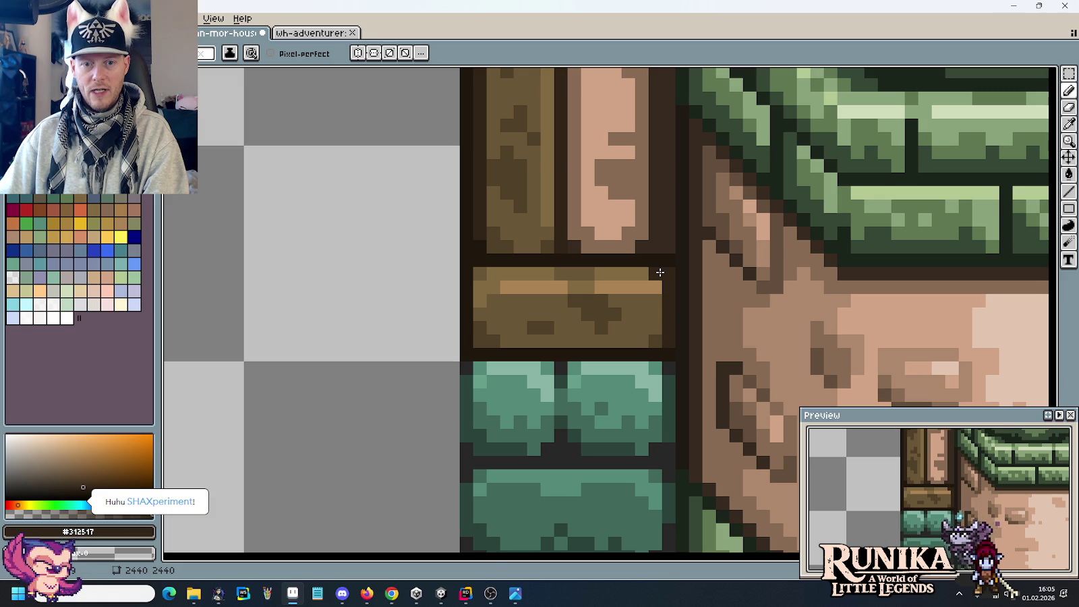
scroll(658, 351, down, 2)
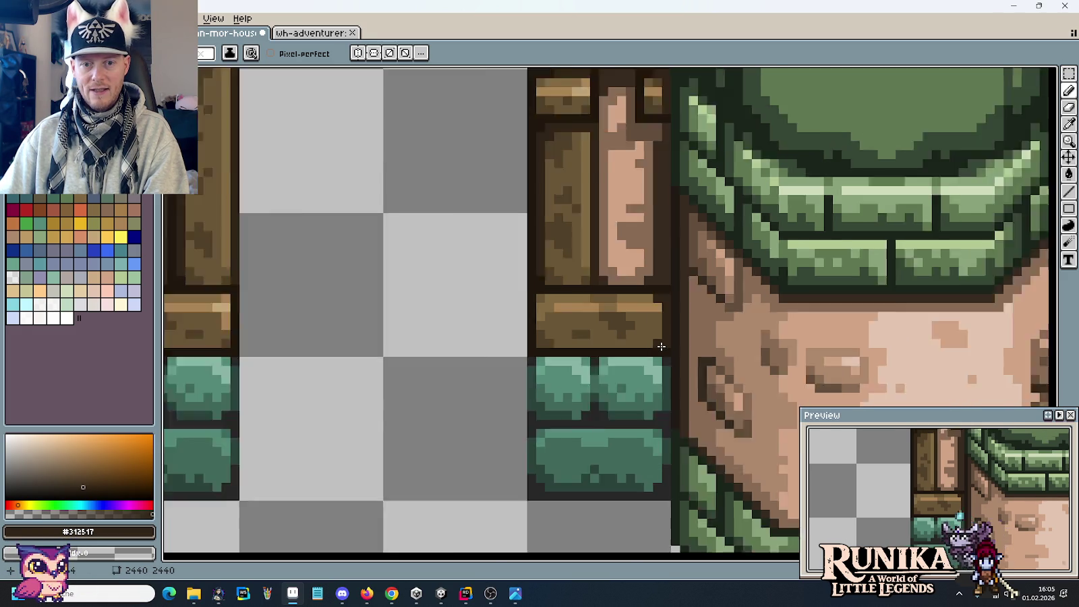
scroll(668, 404, down, 2)
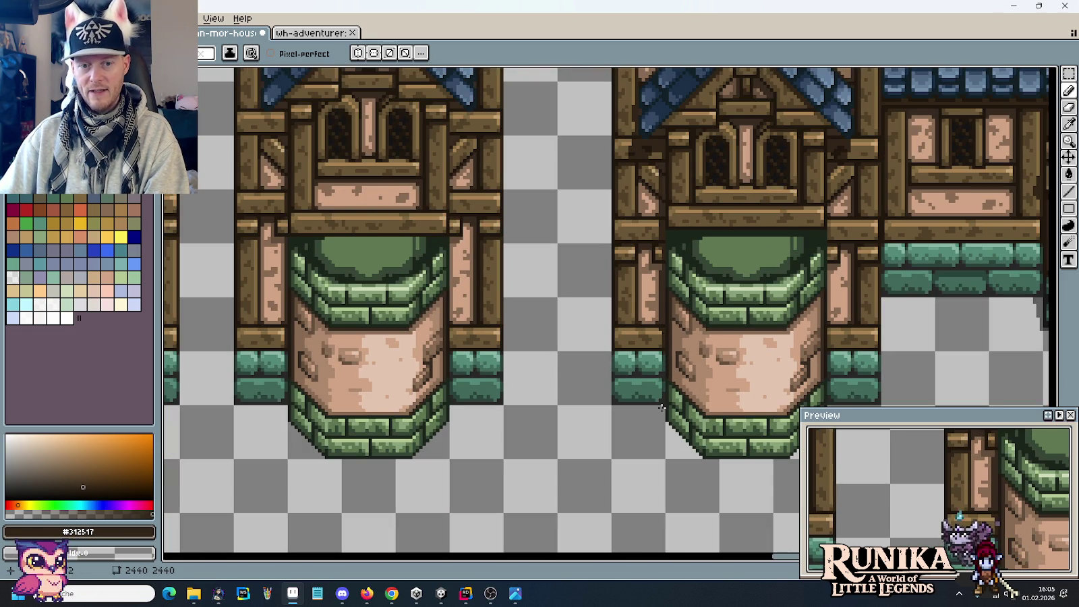
scroll(658, 283, up, 2)
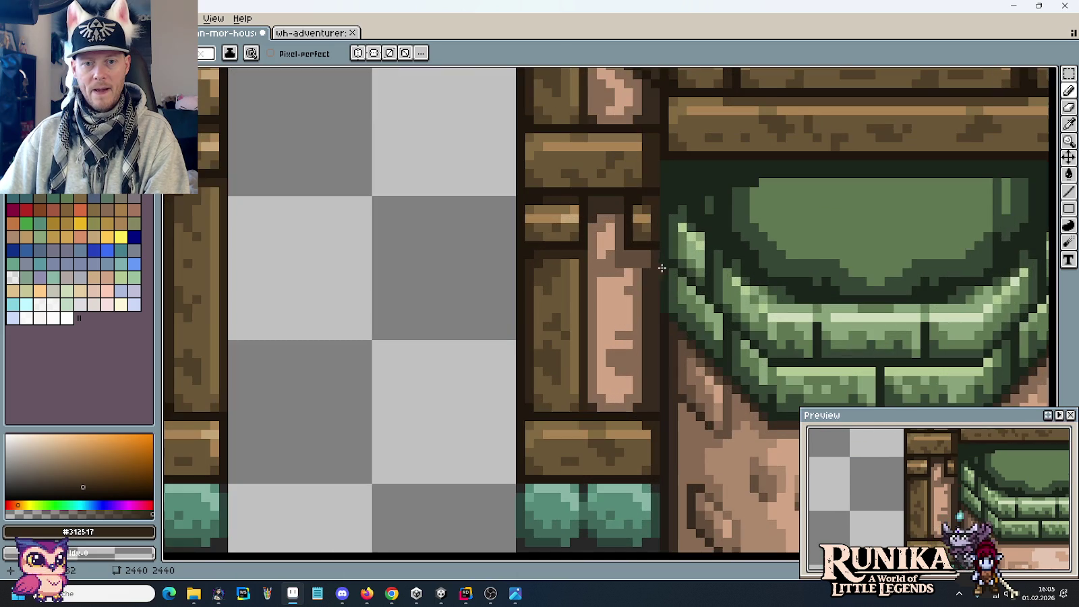
alt+click(654, 250)
scroll(654, 246, up, 1)
scroll(638, 269, down, 1)
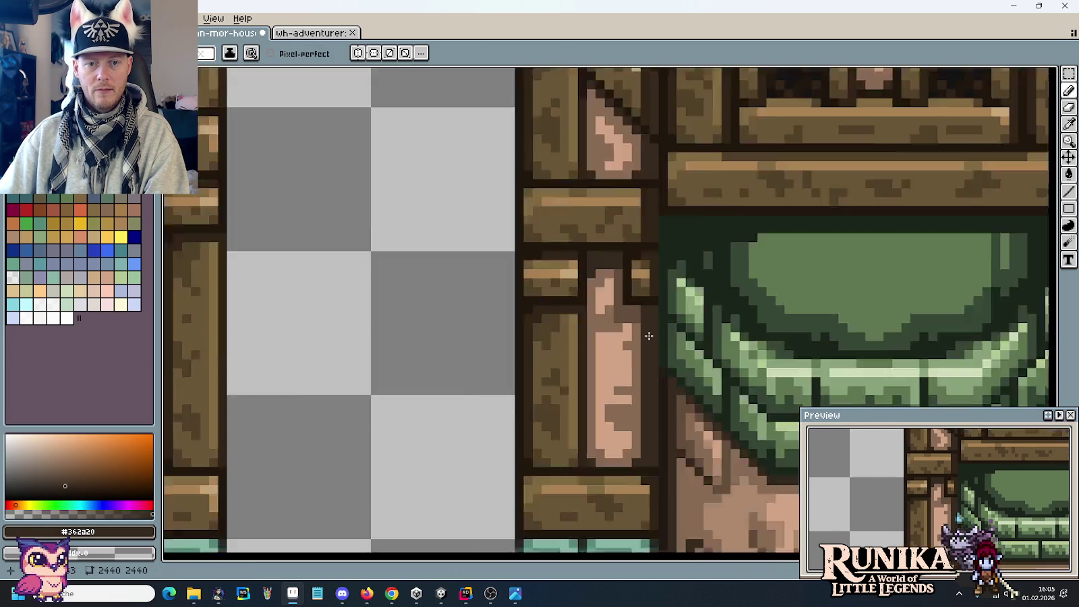
scroll(646, 338, down, 1)
scroll(651, 402, down, 1)
drag(652, 403, 655, 346)
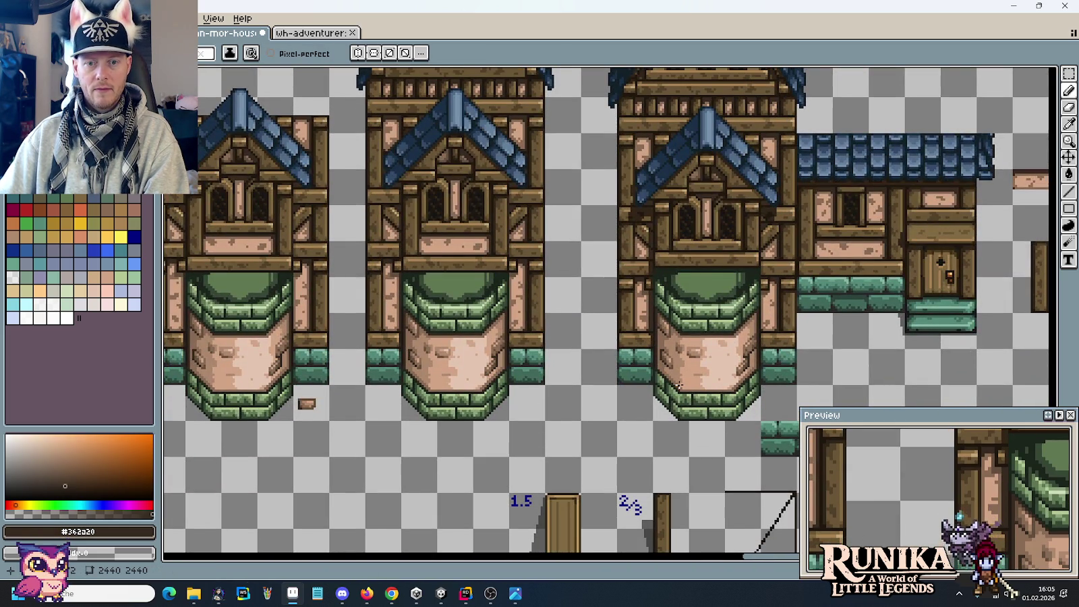
scroll(649, 273, up, 2)
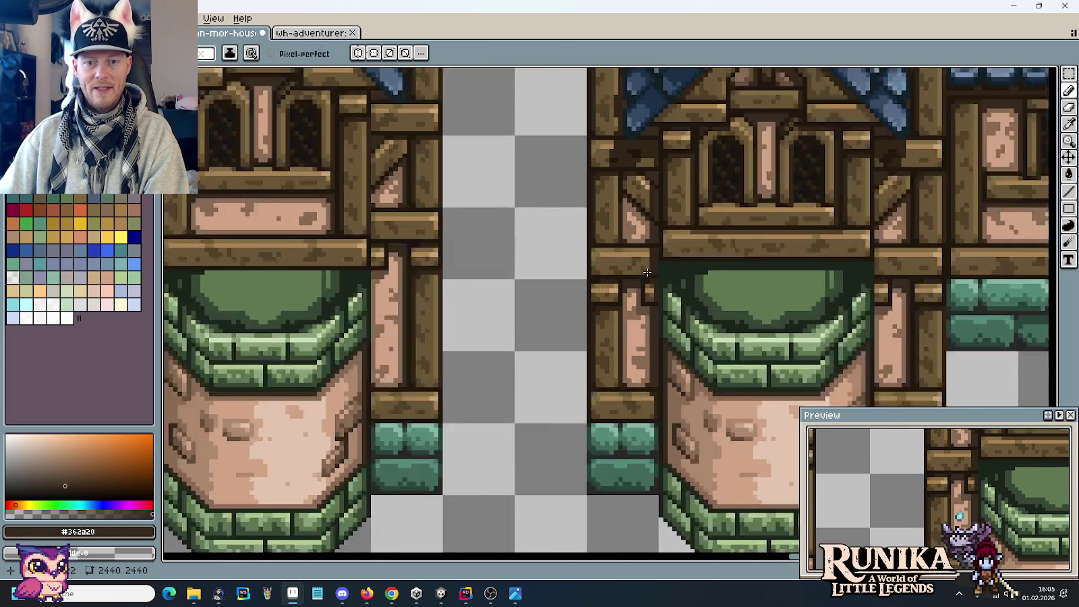
scroll(658, 243, up, 1)
scroll(662, 266, up, 1)
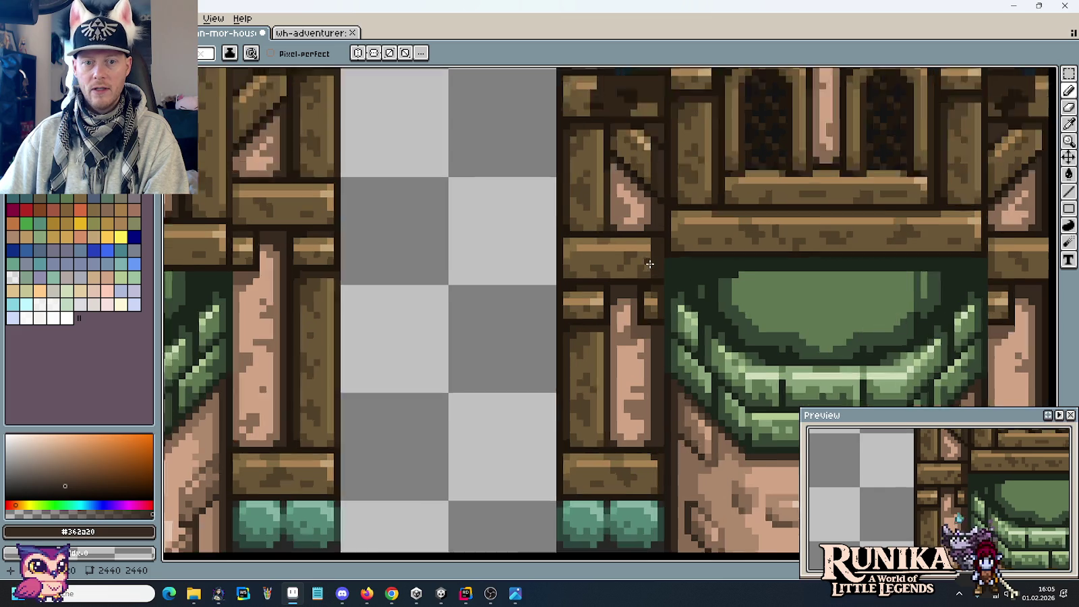
scroll(659, 259, up, 1)
alt+click(654, 253)
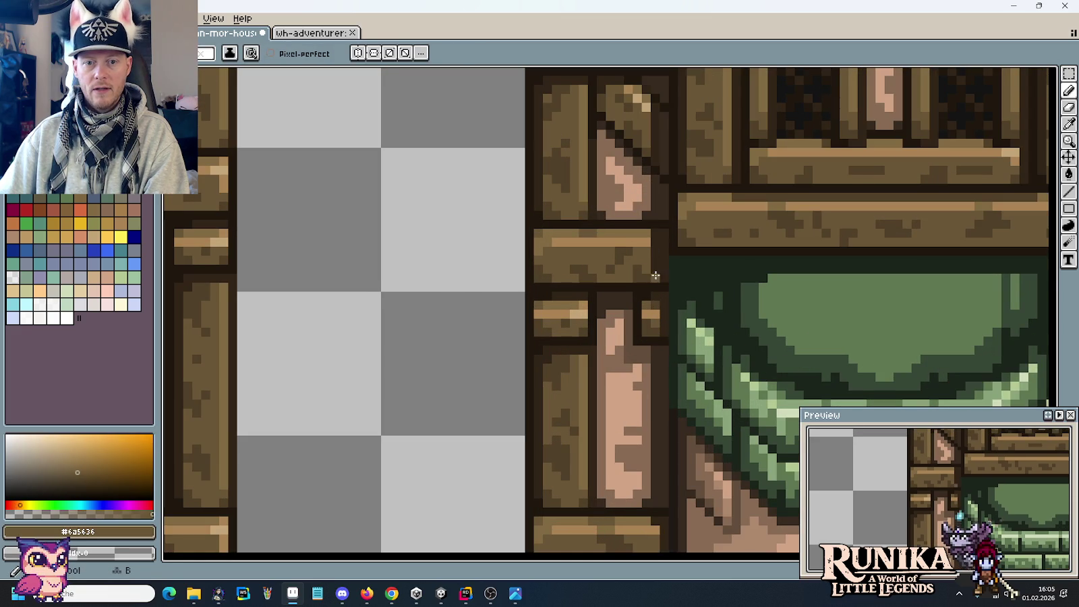
alt+click(651, 241)
scroll(672, 368, down, 3)
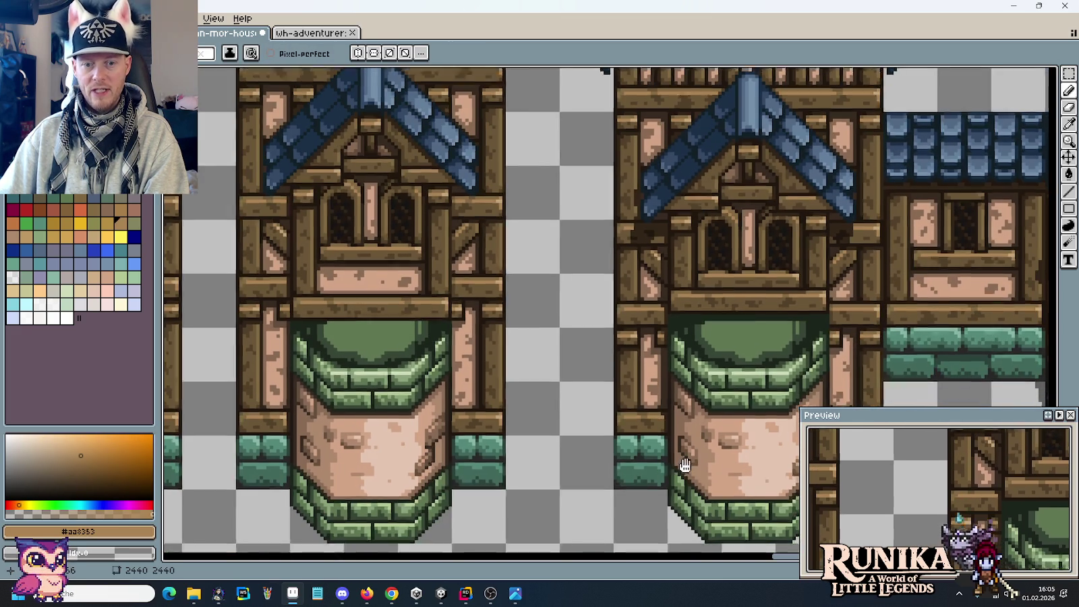
scroll(668, 405, down, 2)
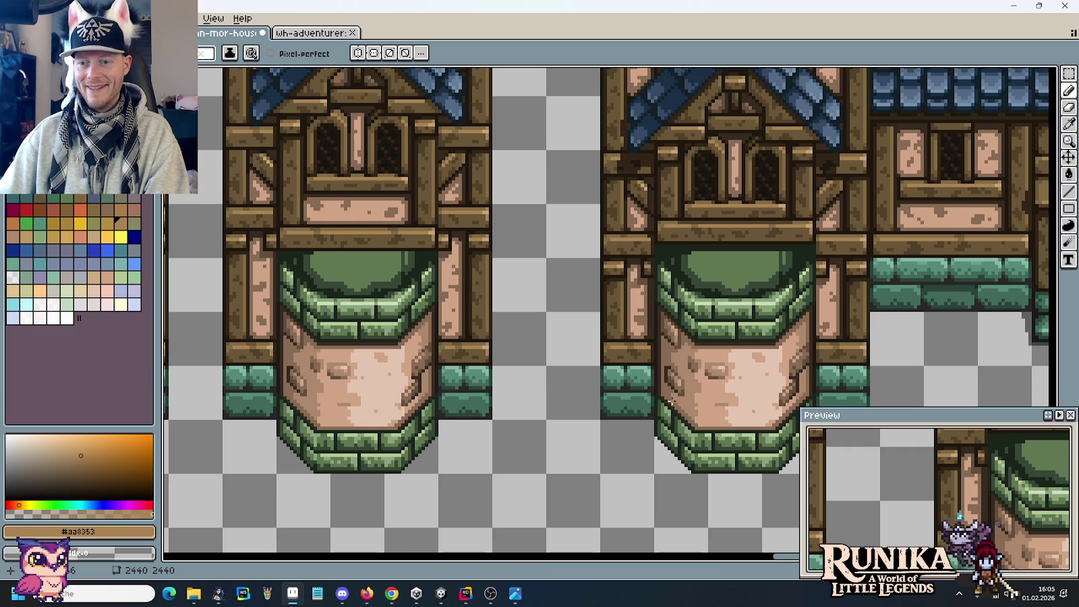
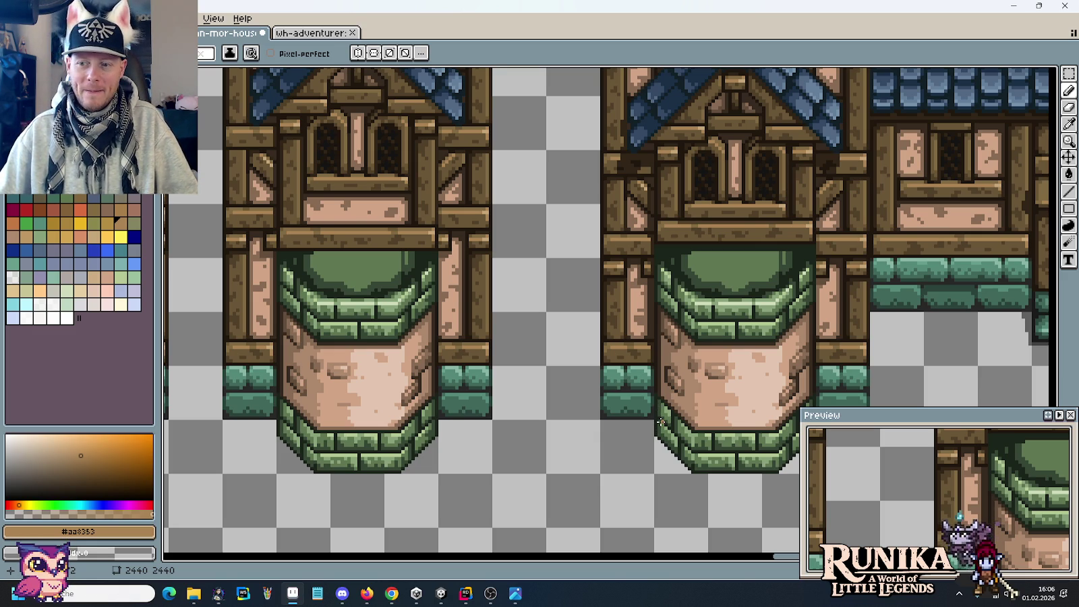
Darken the diagonal brace's right edge with the dark outline brown sampled from the wall.
scroll(660, 421, down, 1)
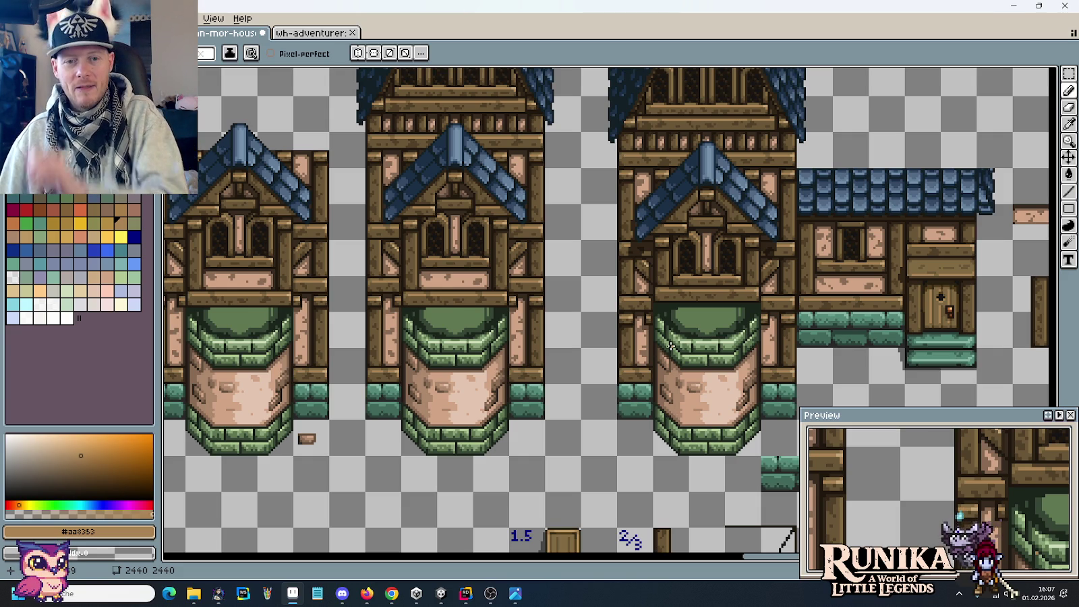
scroll(671, 345, up, 2)
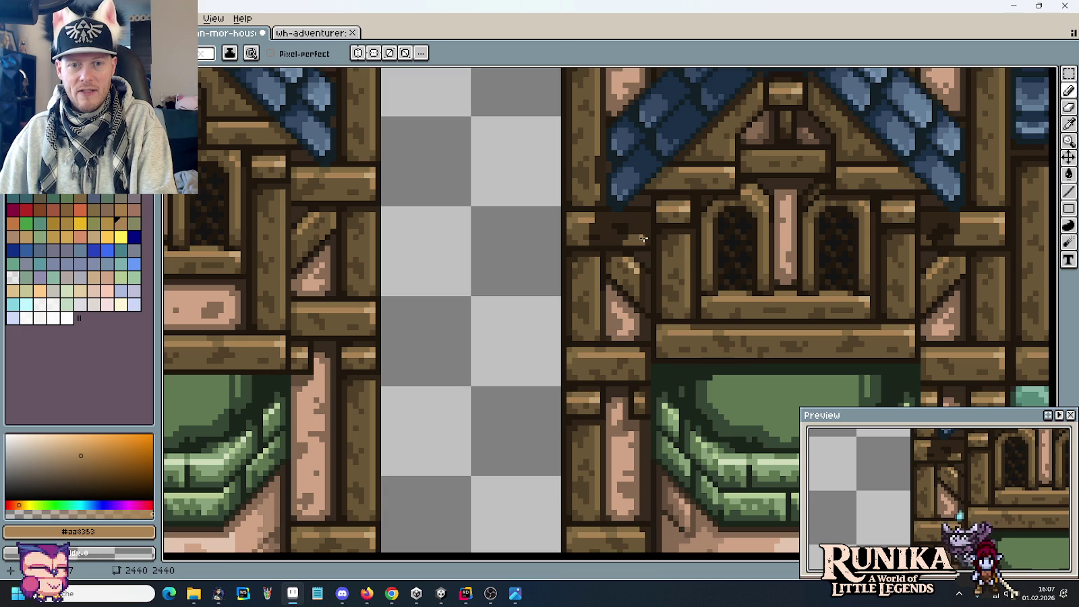
scroll(649, 333, down, 2)
scroll(648, 364, down, 2)
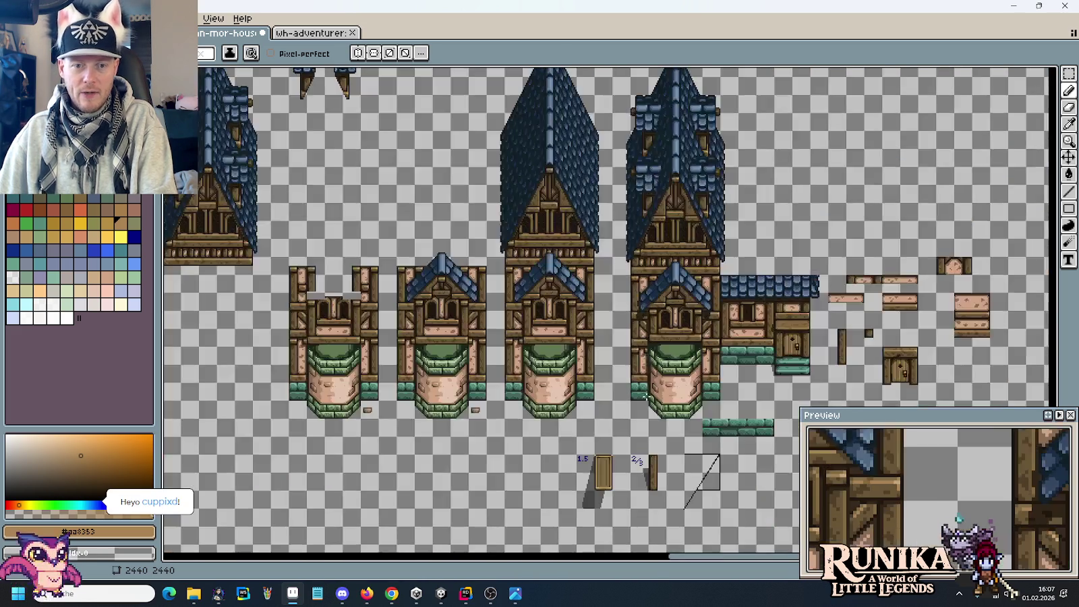
scroll(646, 402, up, 2)
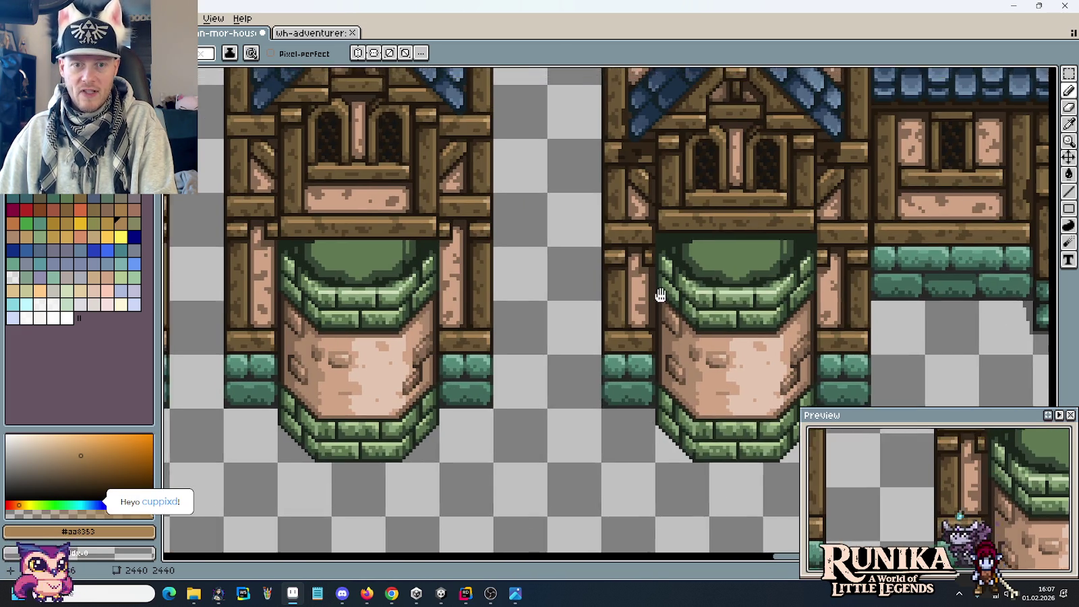
scroll(646, 234, up, 1)
scroll(646, 234, up, 1)
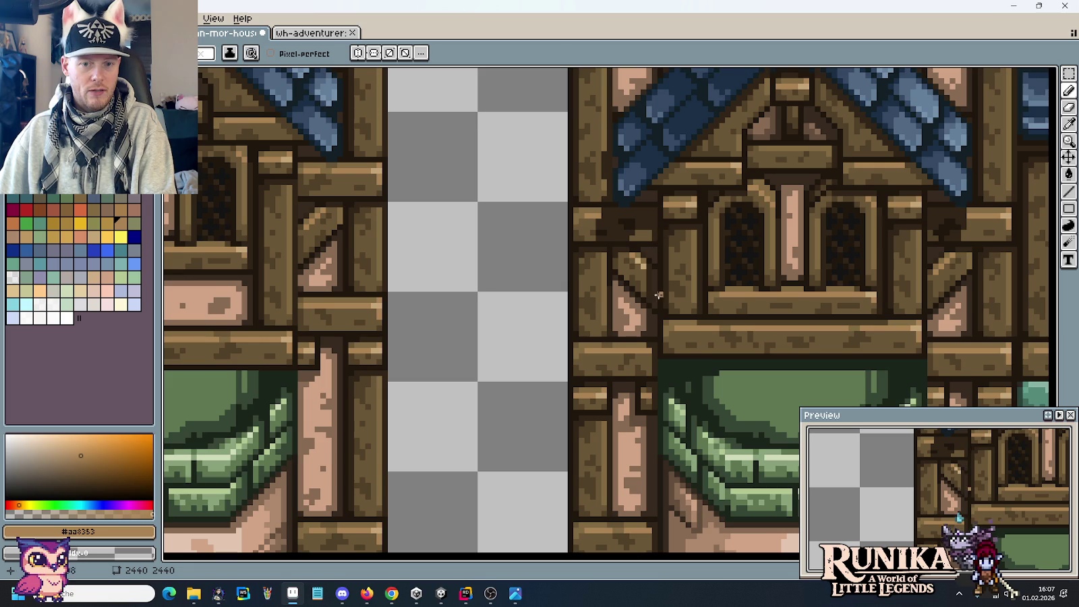
scroll(655, 272, down, 1)
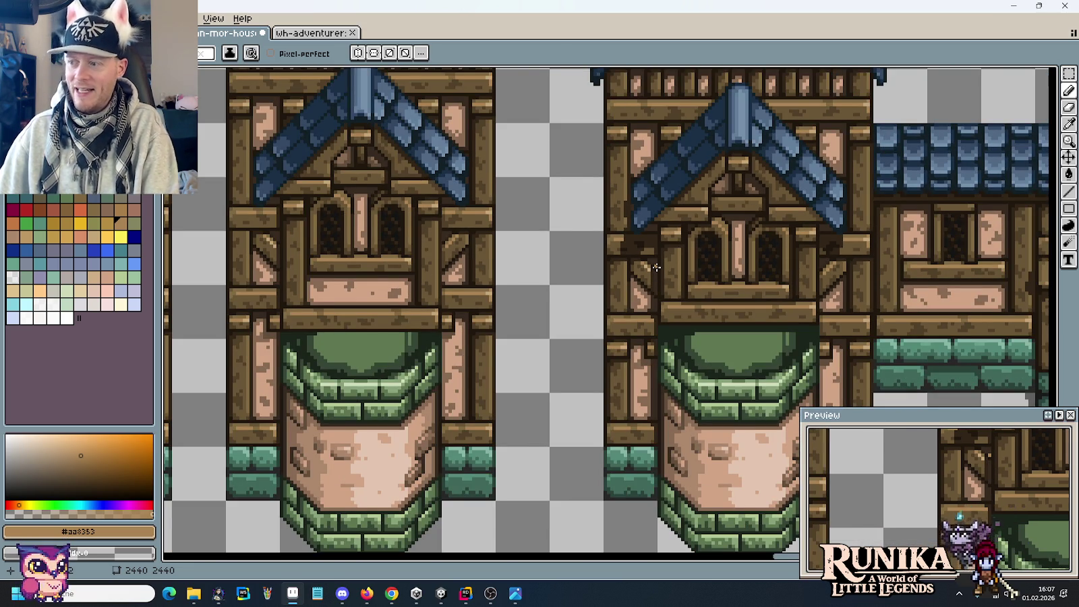
drag(658, 390, 682, 234)
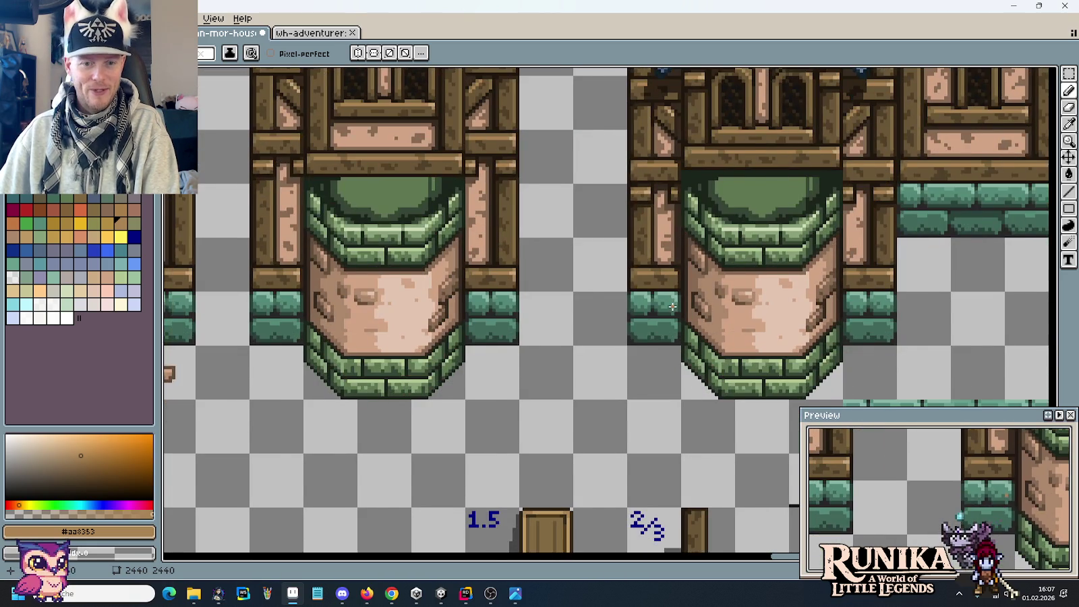
scroll(673, 307, down, 2)
scroll(698, 249, up, 1)
scroll(716, 342, up, 3)
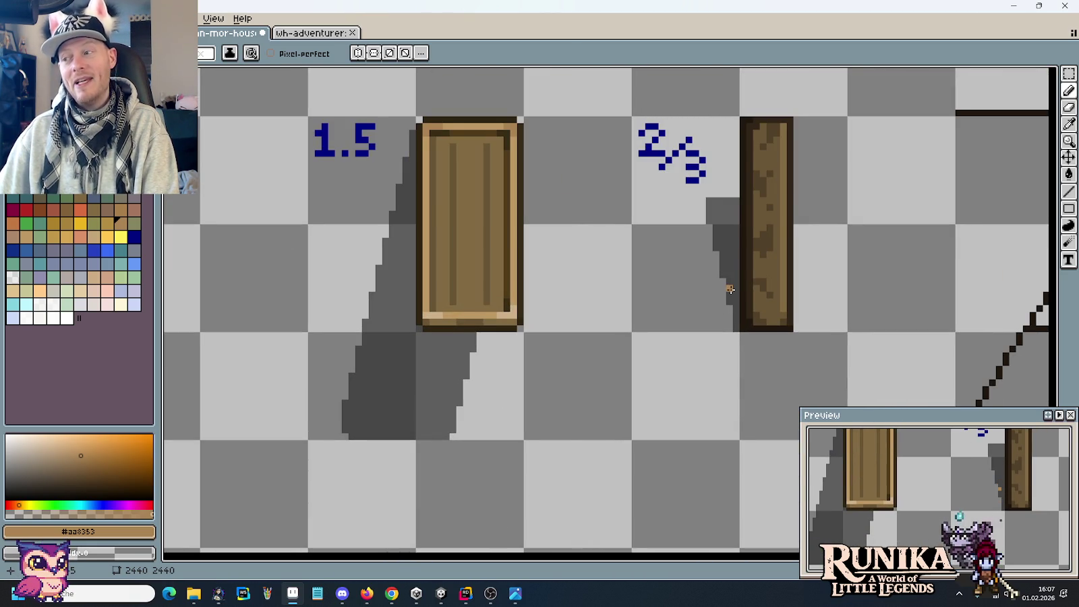
scroll(730, 289, down, 3)
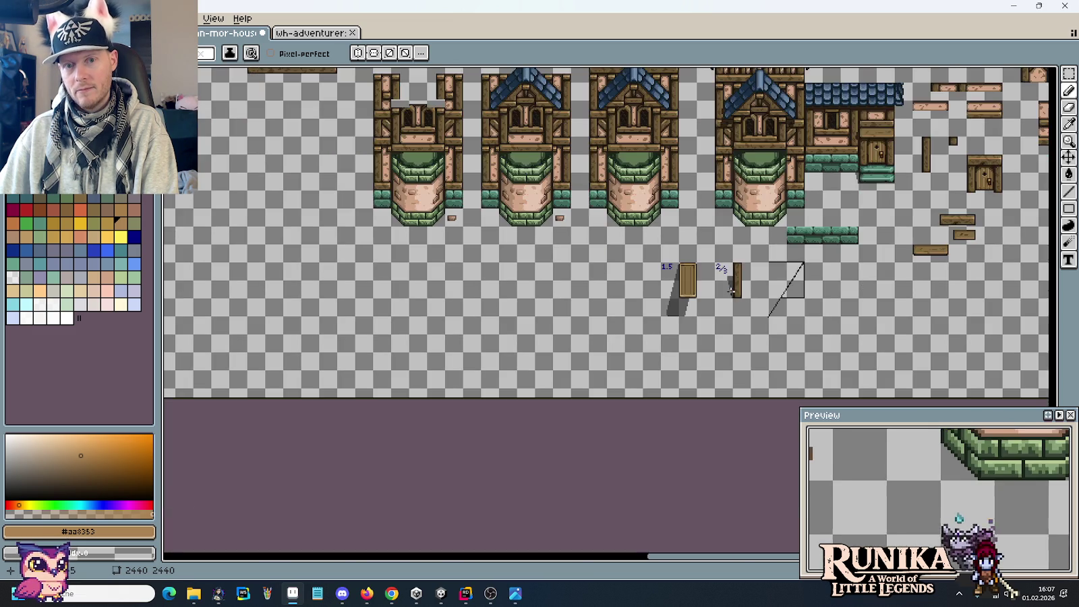
scroll(732, 248, up, 2)
scroll(731, 247, up, 2)
scroll(715, 222, up, 2)
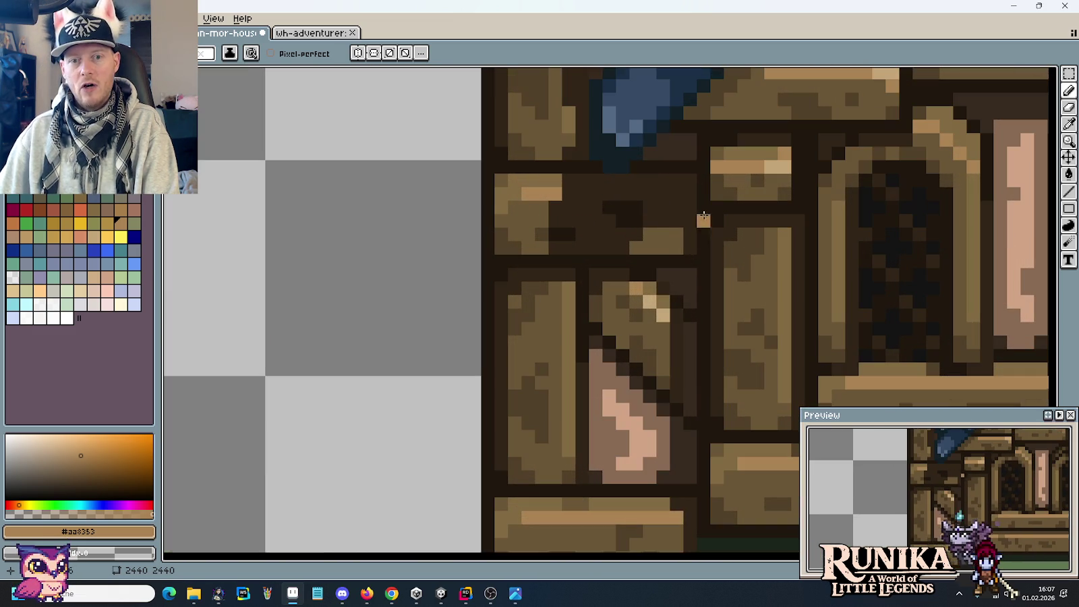
alt+click(688, 209)
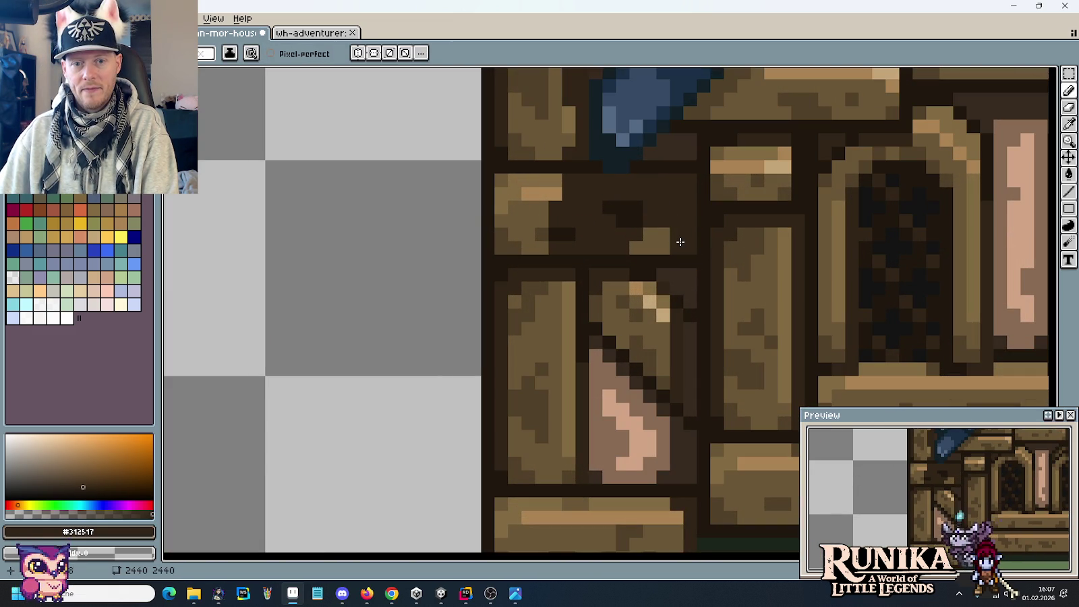
scroll(684, 358, down, 2)
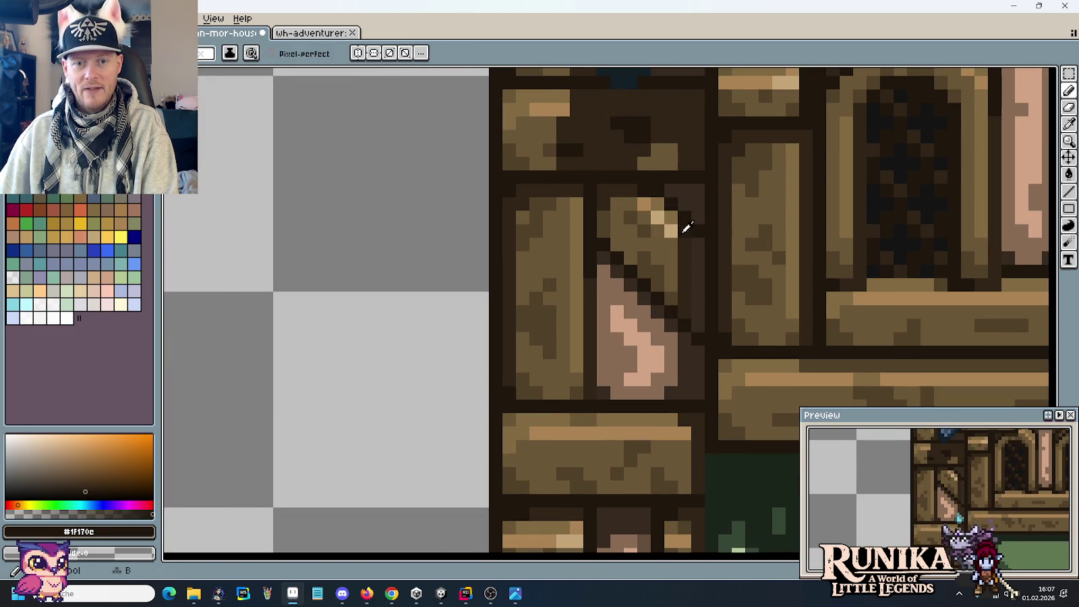
drag(676, 218, 673, 285)
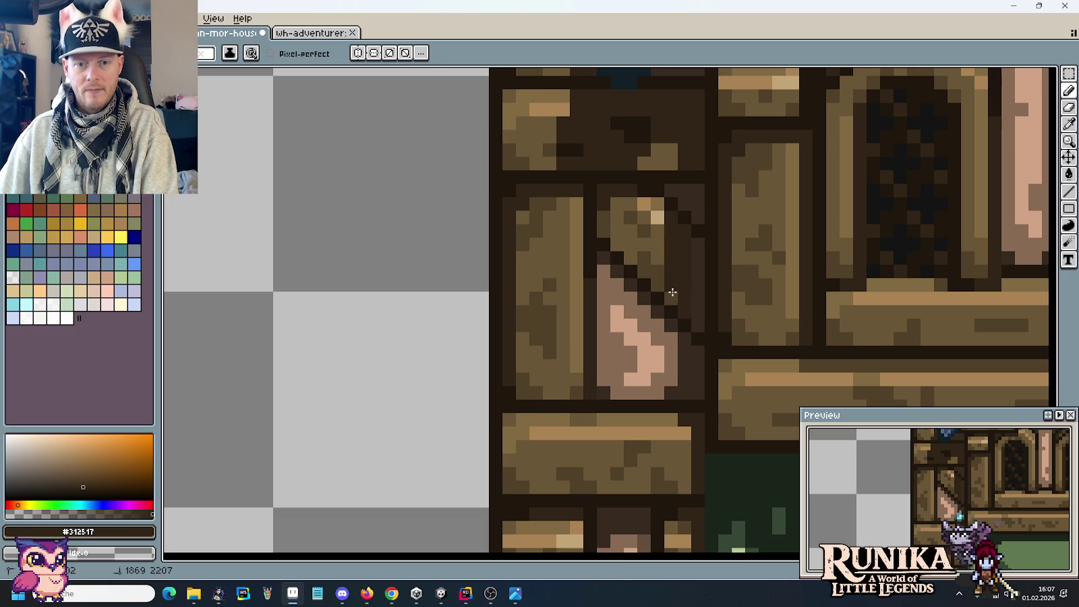
Darken the pink panel's right edge in lighter dark brown and repaint its edge pixels in muted pink.
alt+click(680, 334)
drag(674, 350, 659, 394)
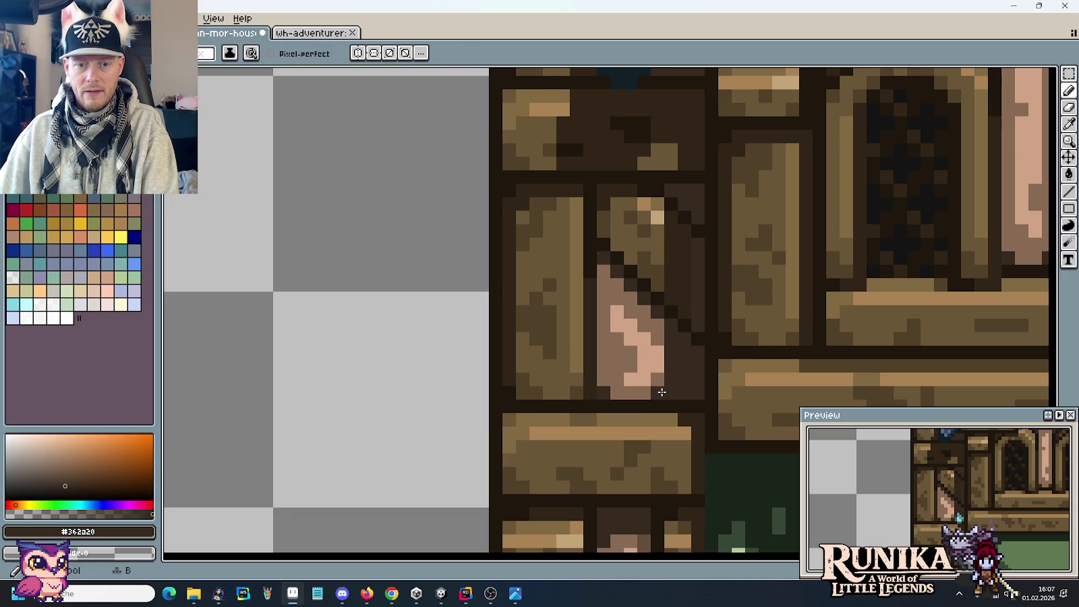
alt+click(655, 369)
click(658, 363)
click(649, 379)
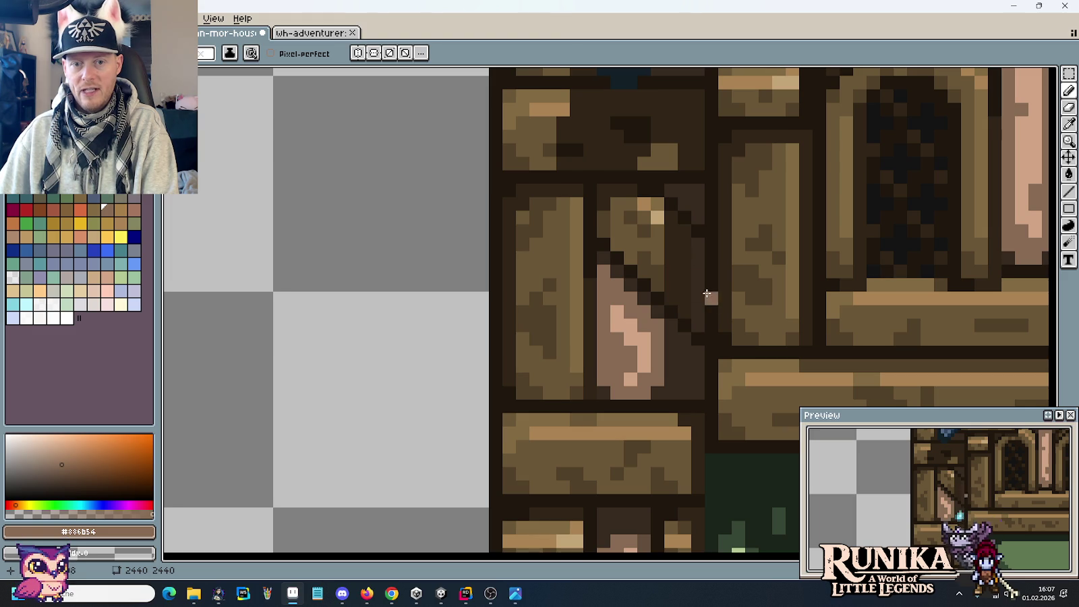
Re-sample the dark outline brown, then the mid-brown and darker wood shades from the brace.
alt+click(695, 253)
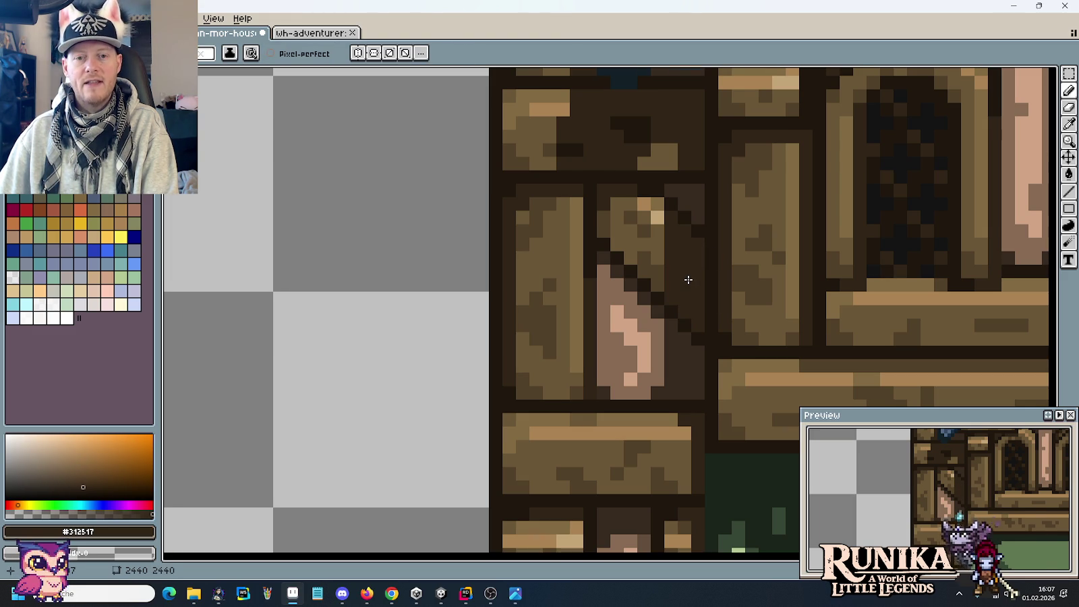
scroll(687, 270, down, 3)
scroll(691, 306, up, 2)
scroll(688, 303, up, 2)
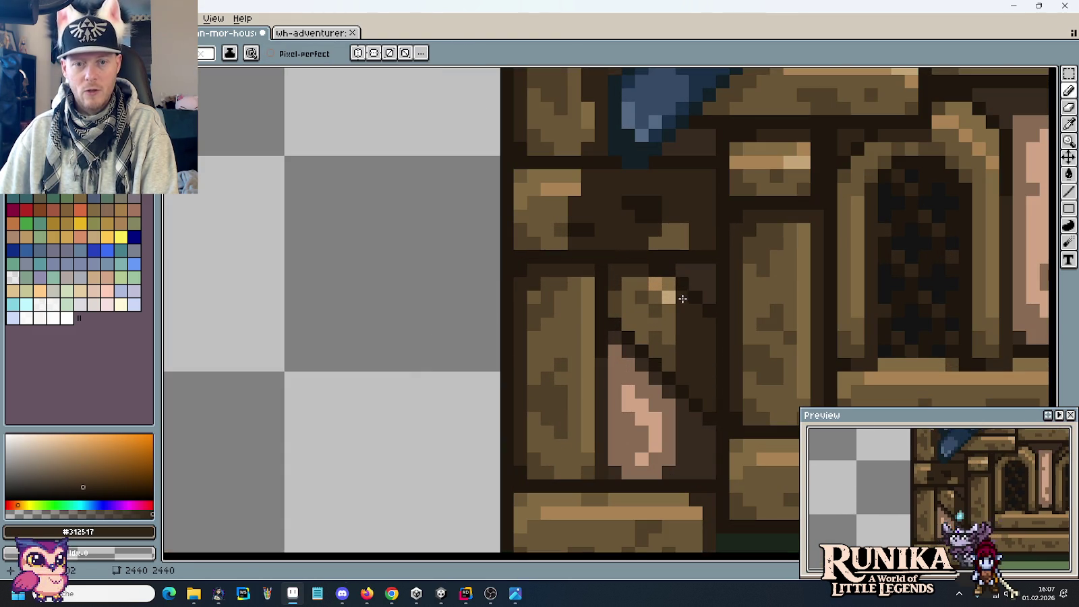
key(alt)
alt+click(646, 281)
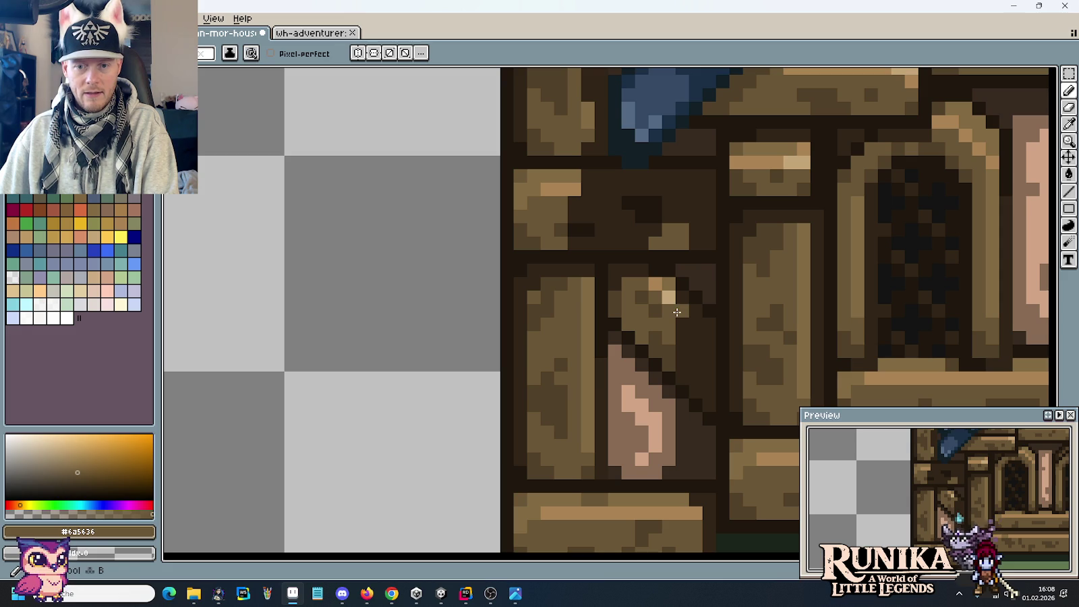
alt+click(678, 311)
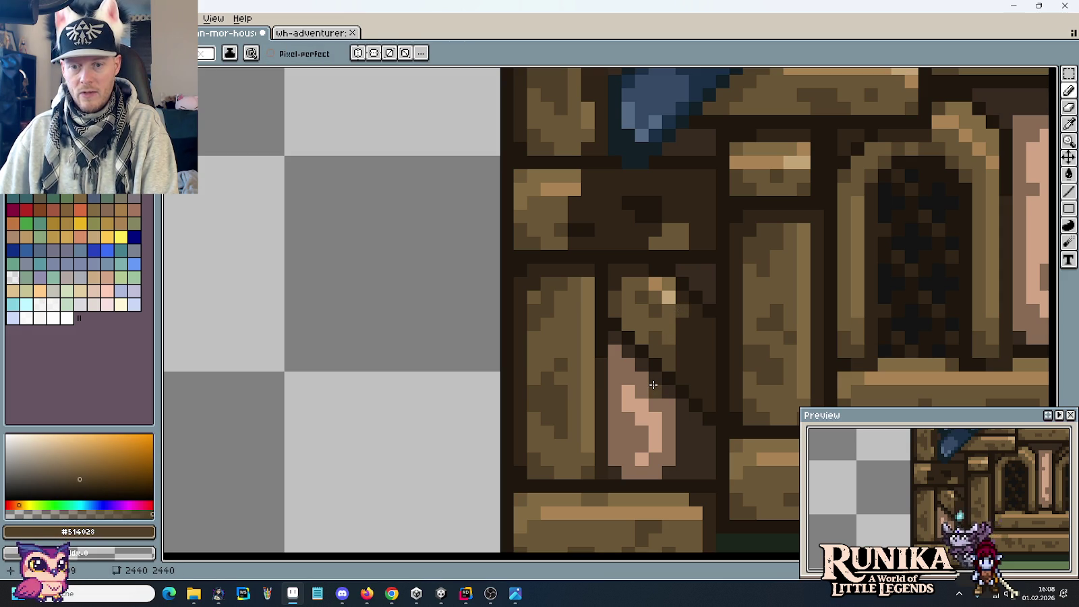
scroll(656, 382, down, 3)
scroll(678, 413, up, 1)
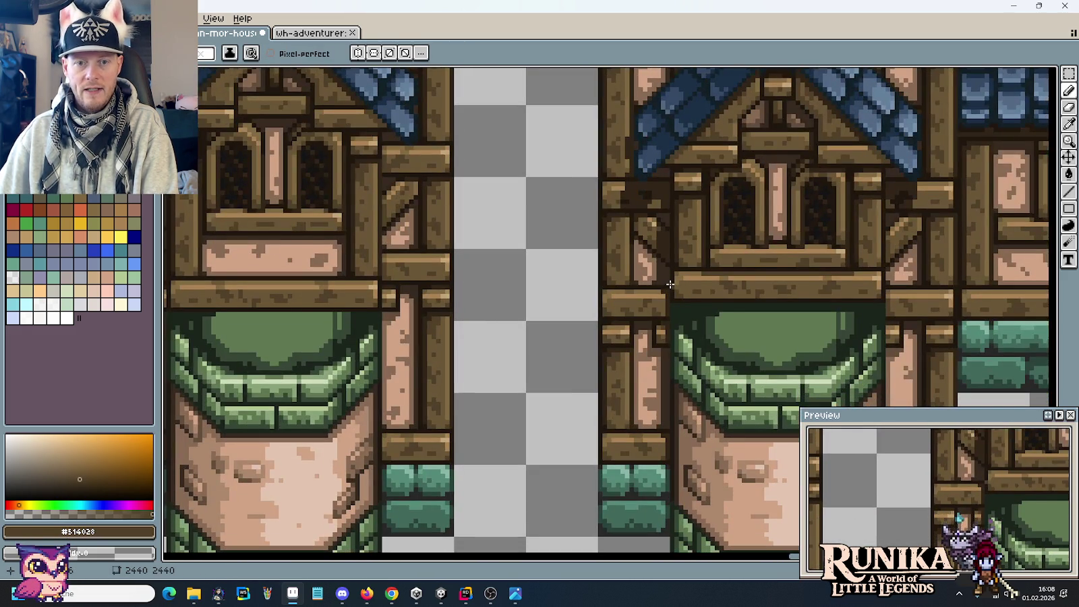
Sample the light, mid, dark and darkest wood browns from the frame, then undo the last change.
scroll(646, 219, up, 2)
alt+click(646, 219)
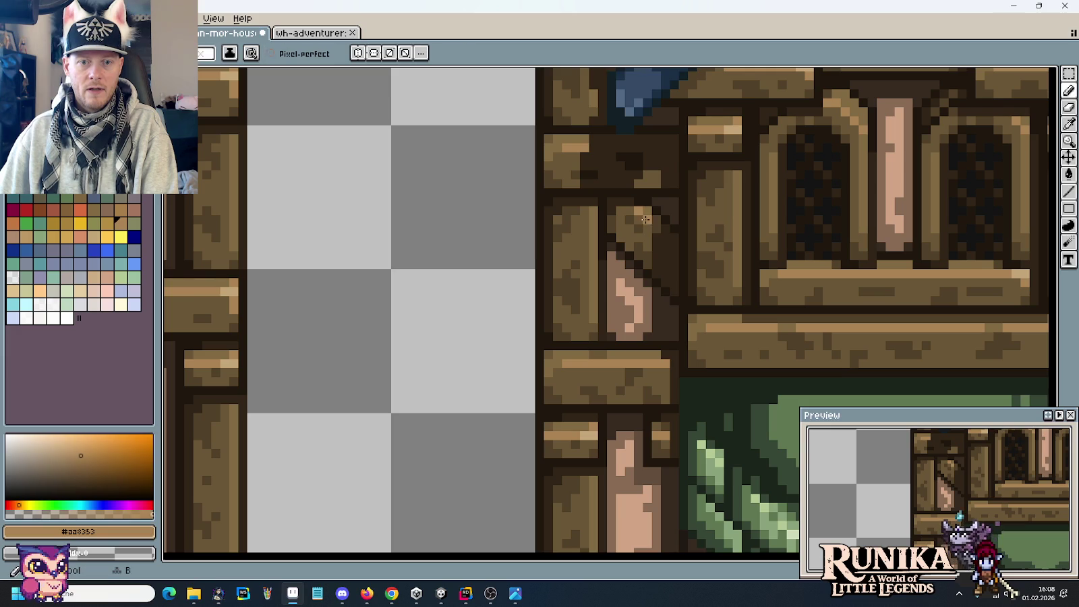
alt+click(654, 229)
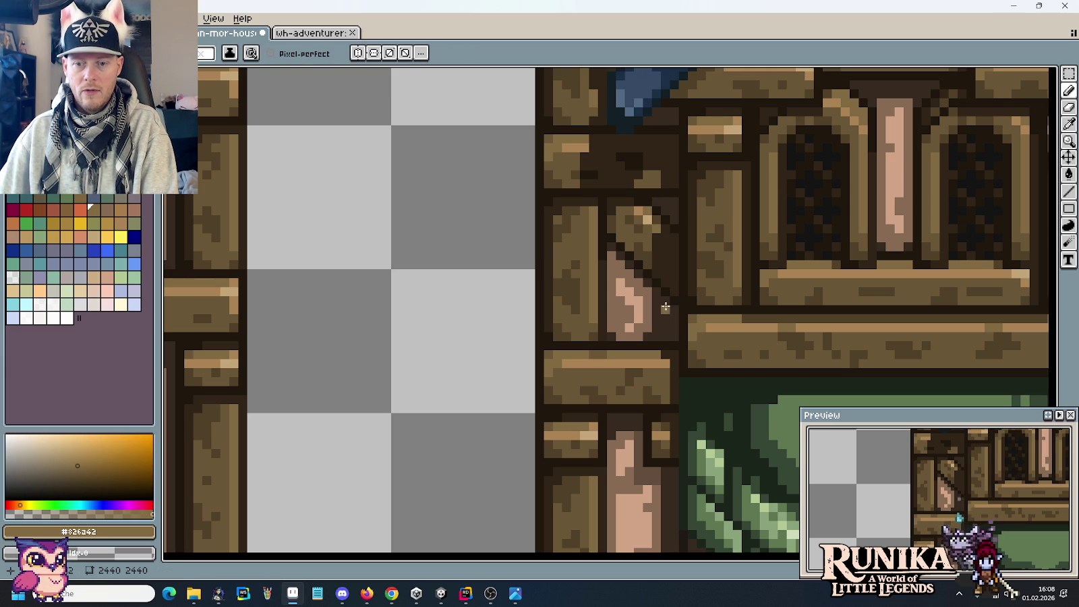
alt+click(659, 223)
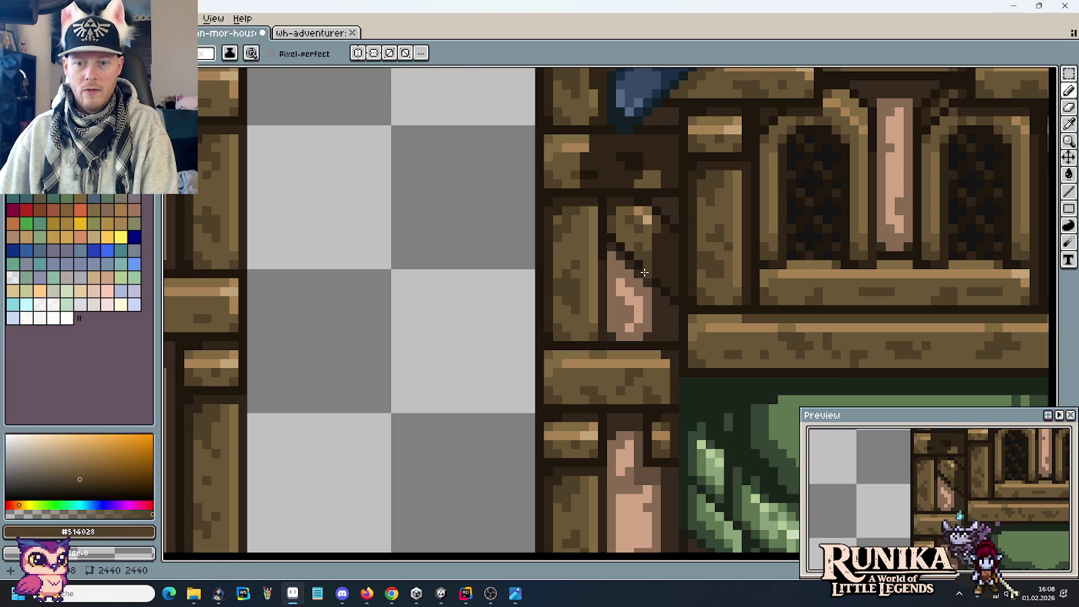
alt+click(656, 218)
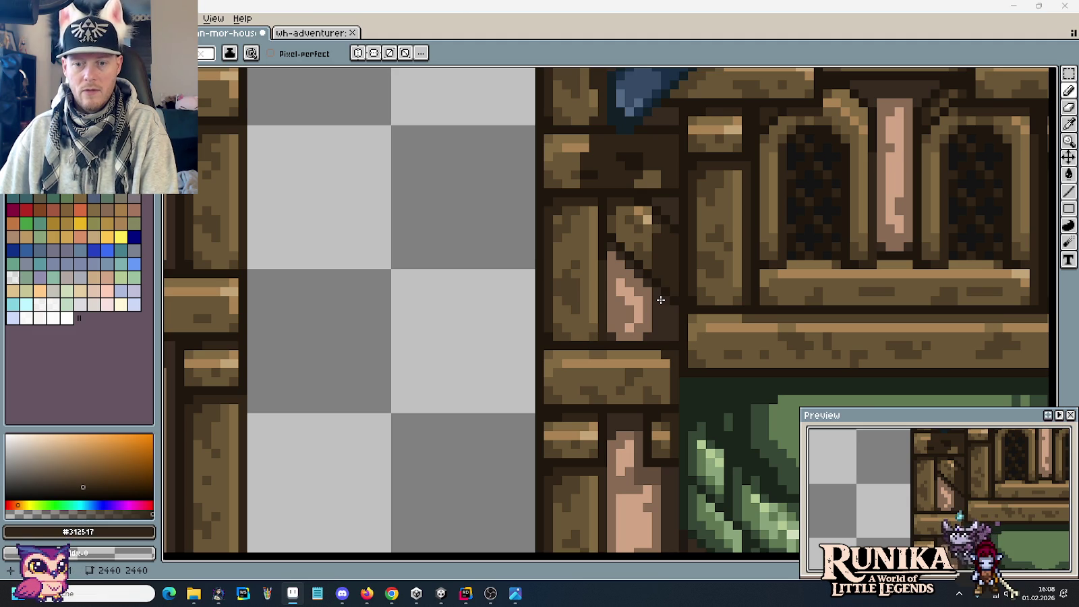
key(super+z)
Return to the Pencil and eyedrop the darkest outline brown #1F170C from the timber.
key(Escape)
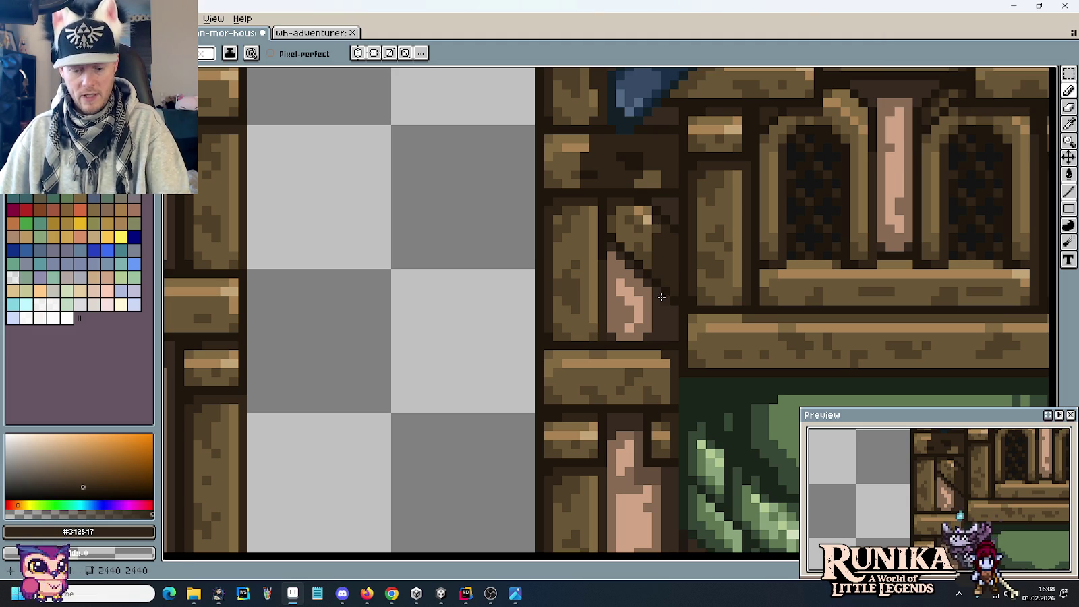
key(b)
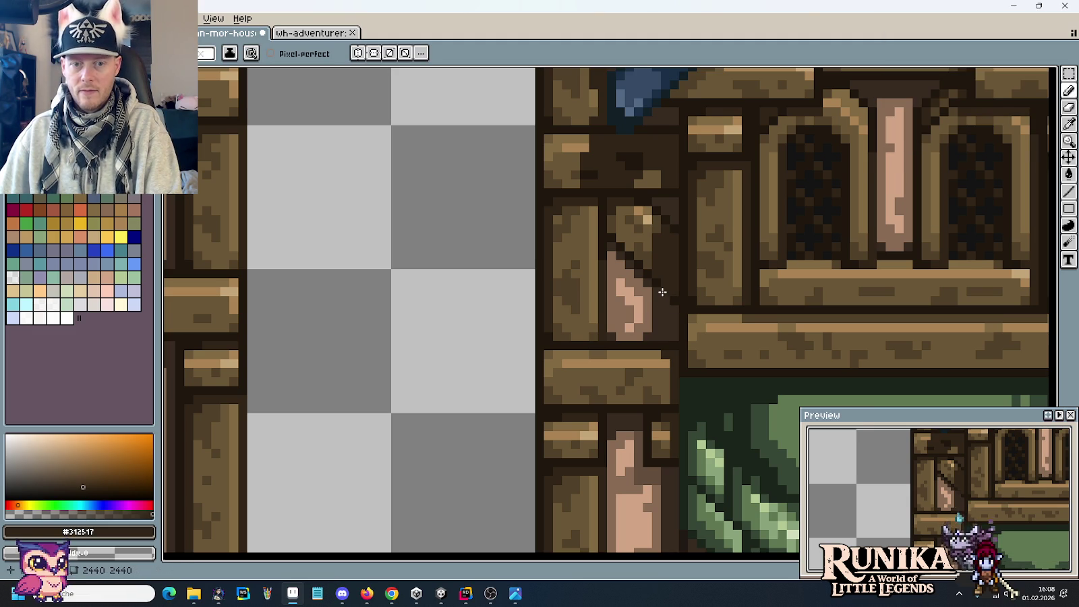
scroll(663, 292, down, 2)
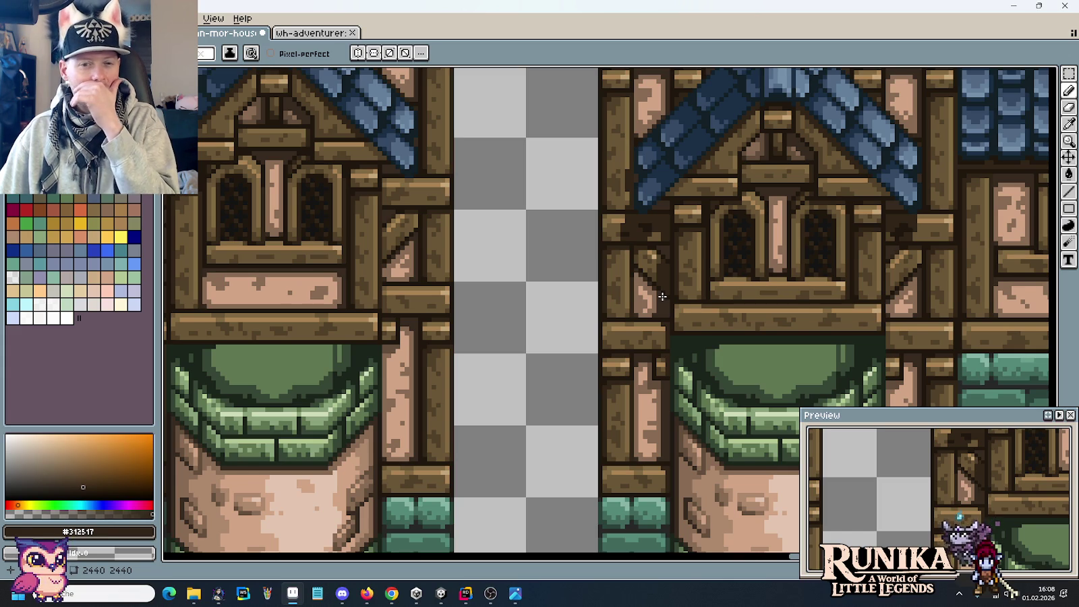
scroll(668, 270, up, 2)
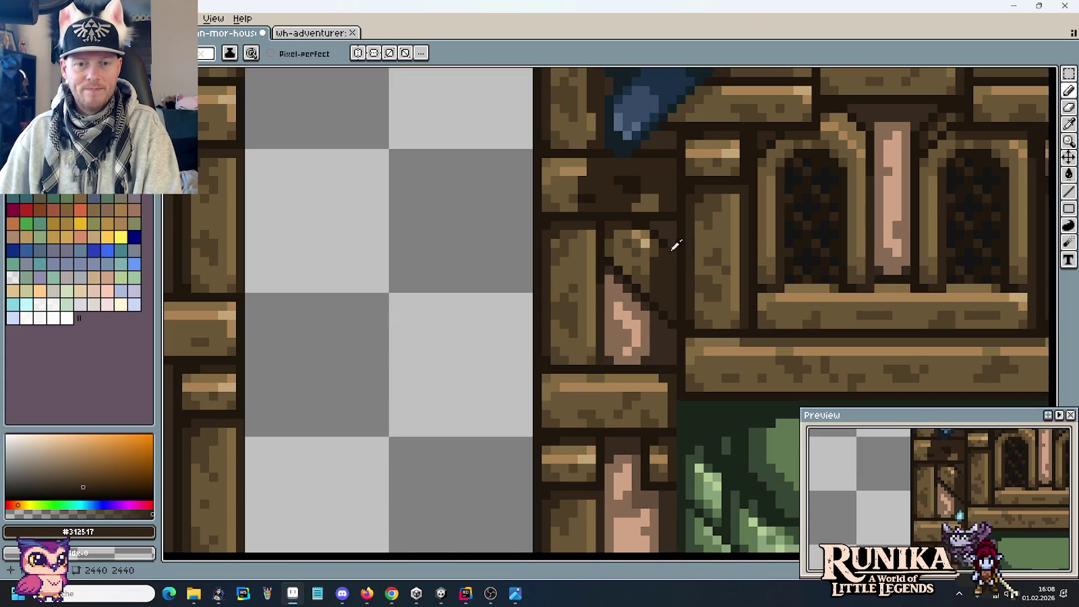
key(i)
click(675, 248)
scroll(665, 337, down, 4)
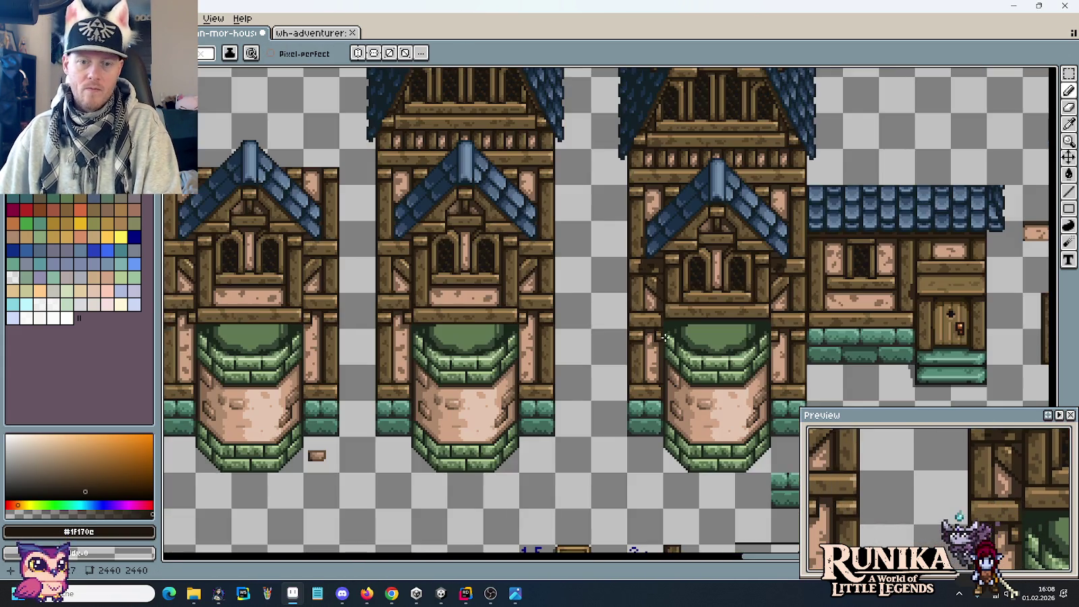
Paint the short beam's right end in dark outline brown.
scroll(662, 295, up, 3)
key(i)
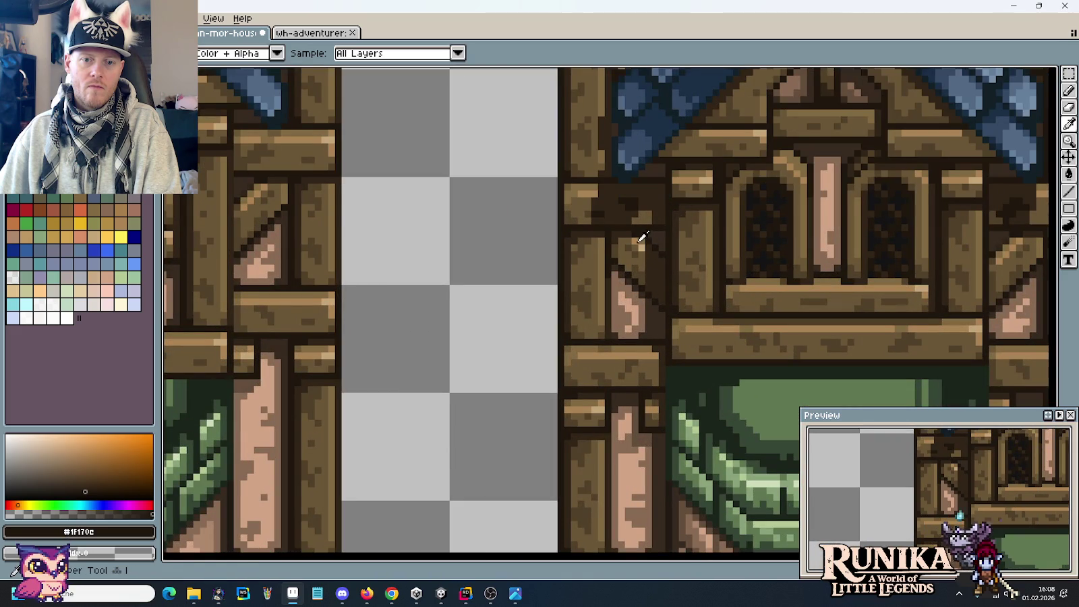
click(636, 247)
key(b)
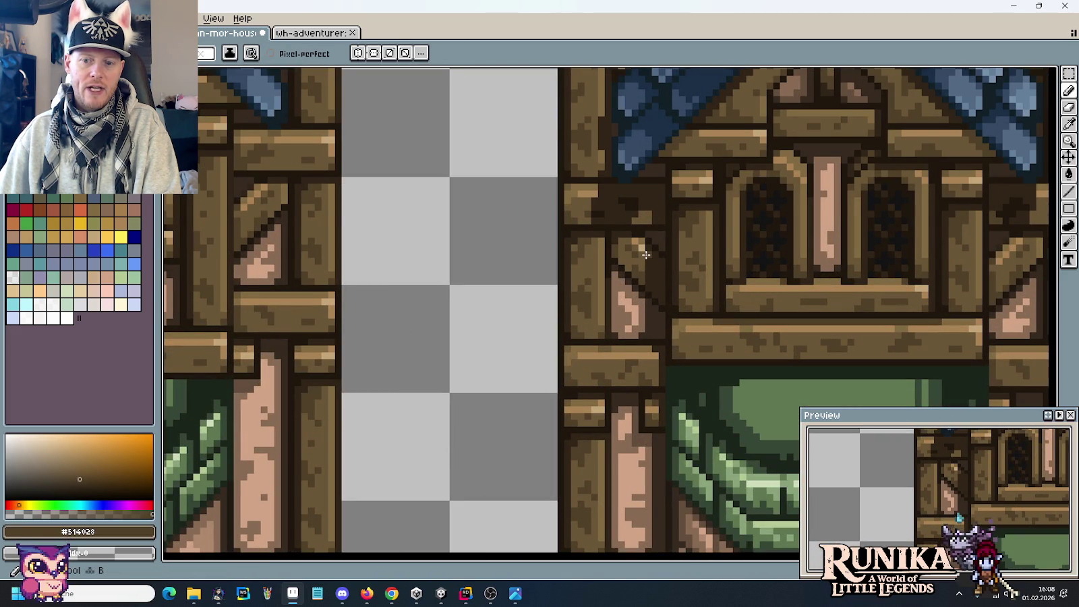
scroll(656, 341, down, 3)
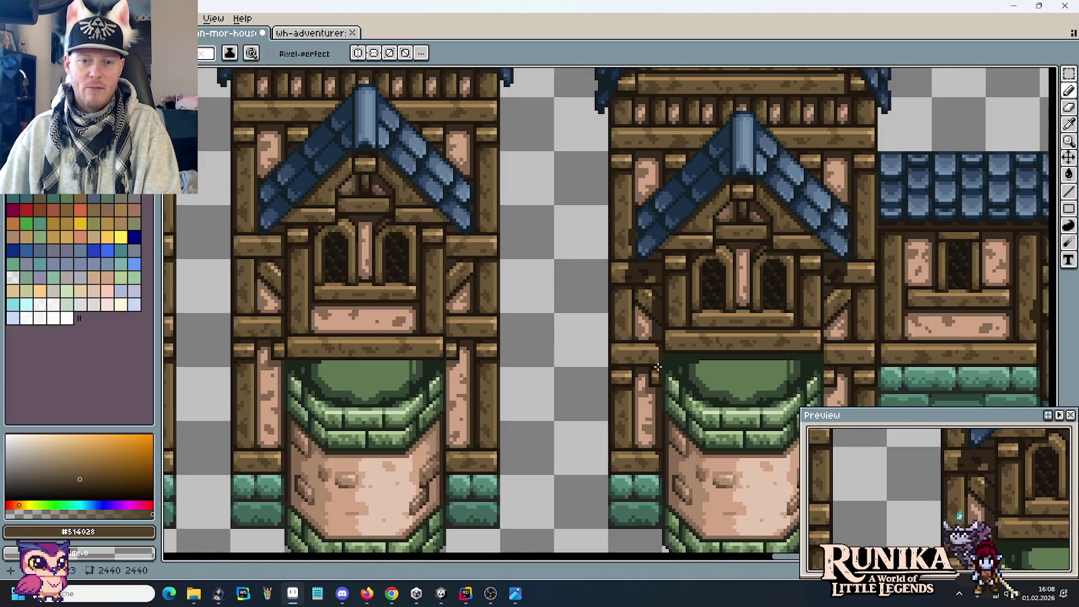
scroll(664, 283, up, 3)
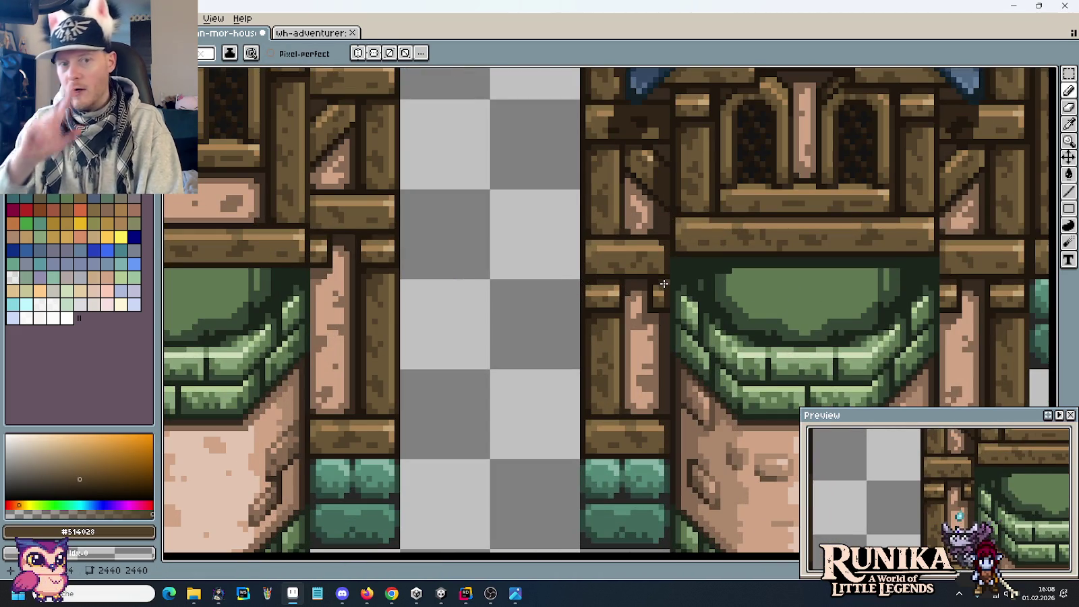
scroll(665, 283, up, 3)
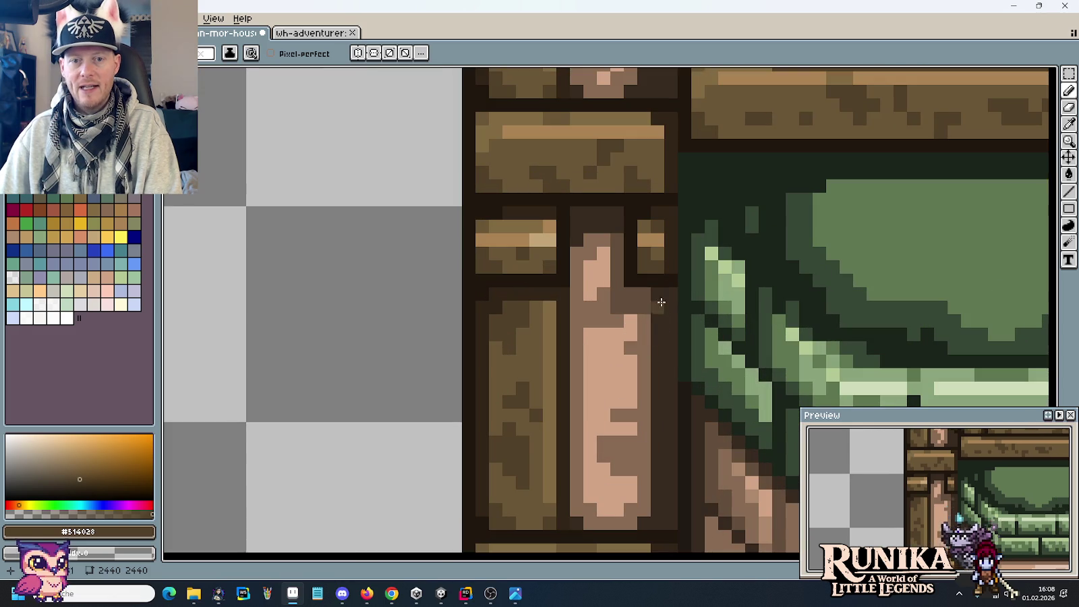
alt+click(672, 121)
drag(659, 125, 658, 185)
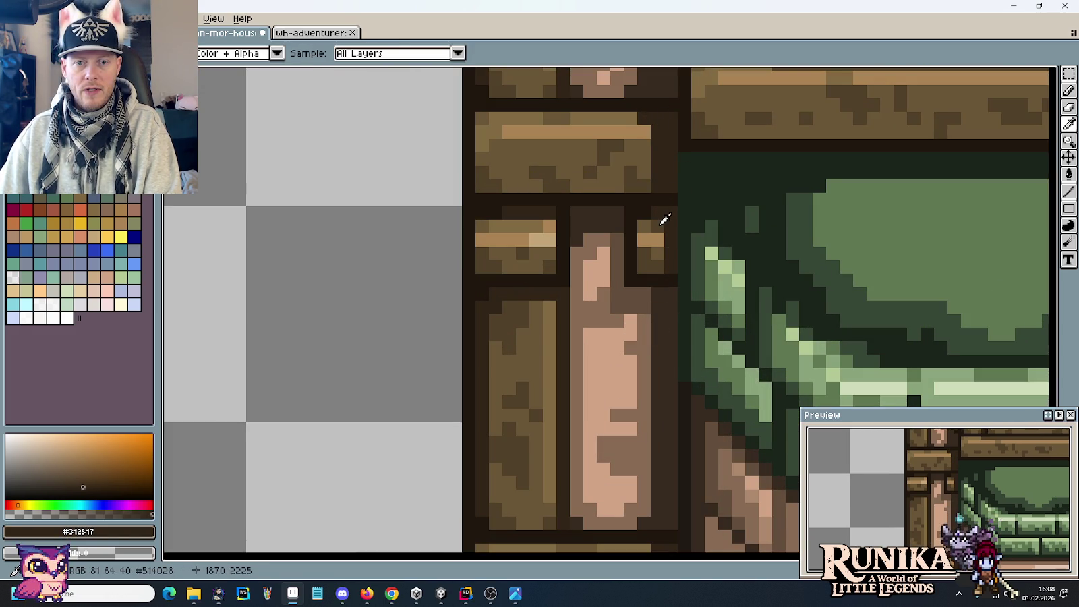
key(b)
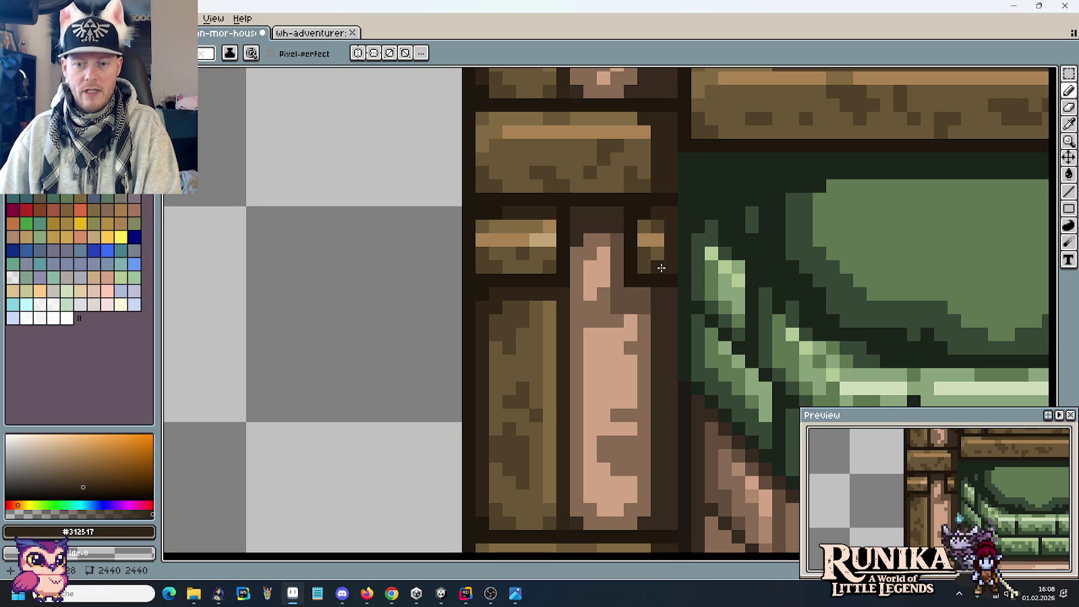
Move the dark column beside the pink post one pixel left to slim the post.
scroll(680, 289, down, 4)
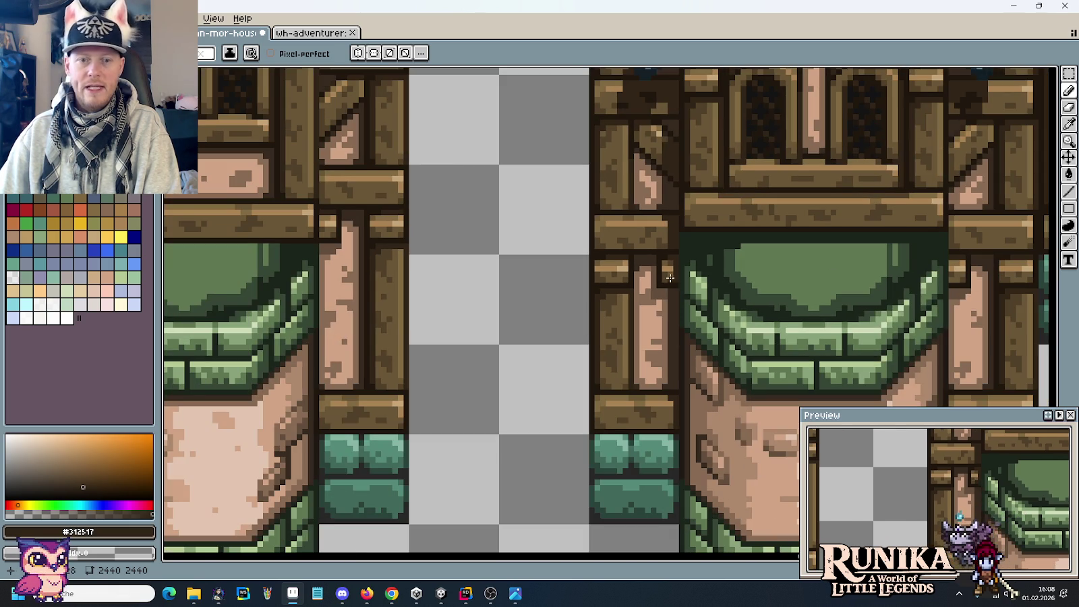
scroll(676, 296, up, 1)
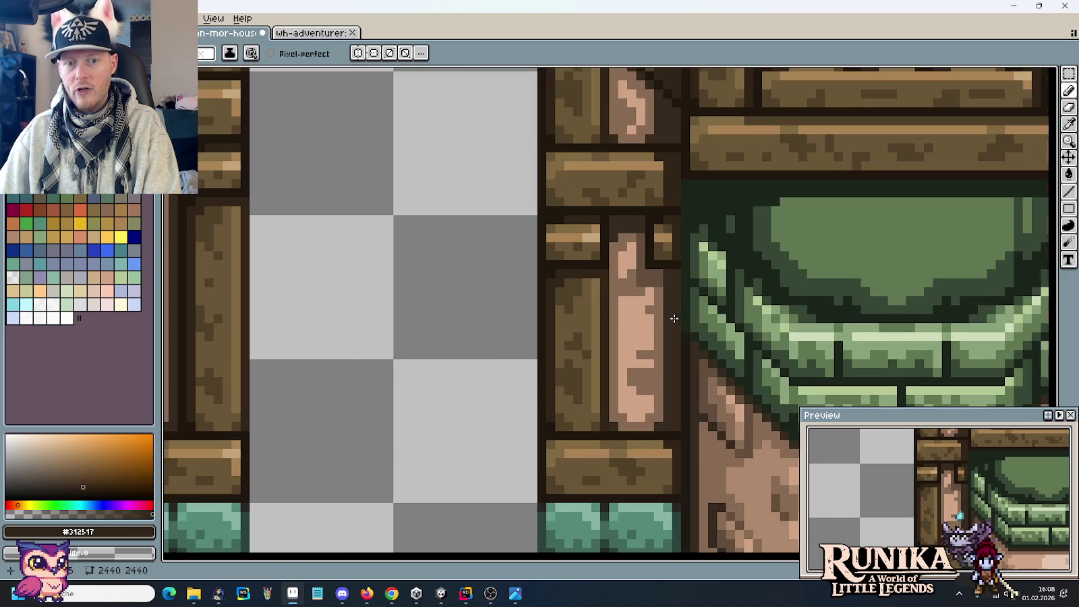
scroll(672, 299, up, 1)
key(m)
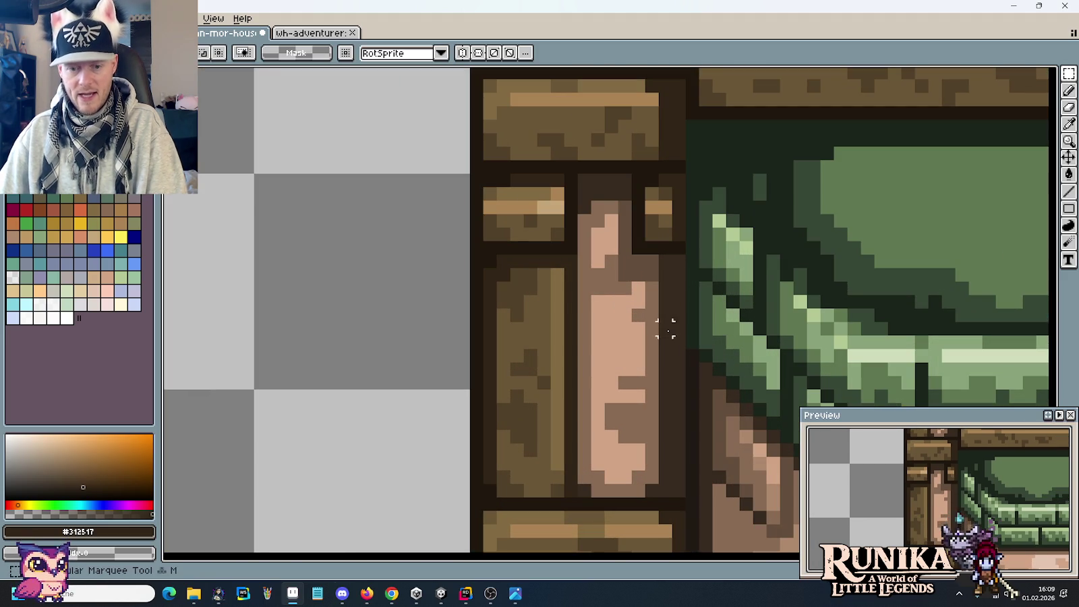
drag(665, 491, 646, 253)
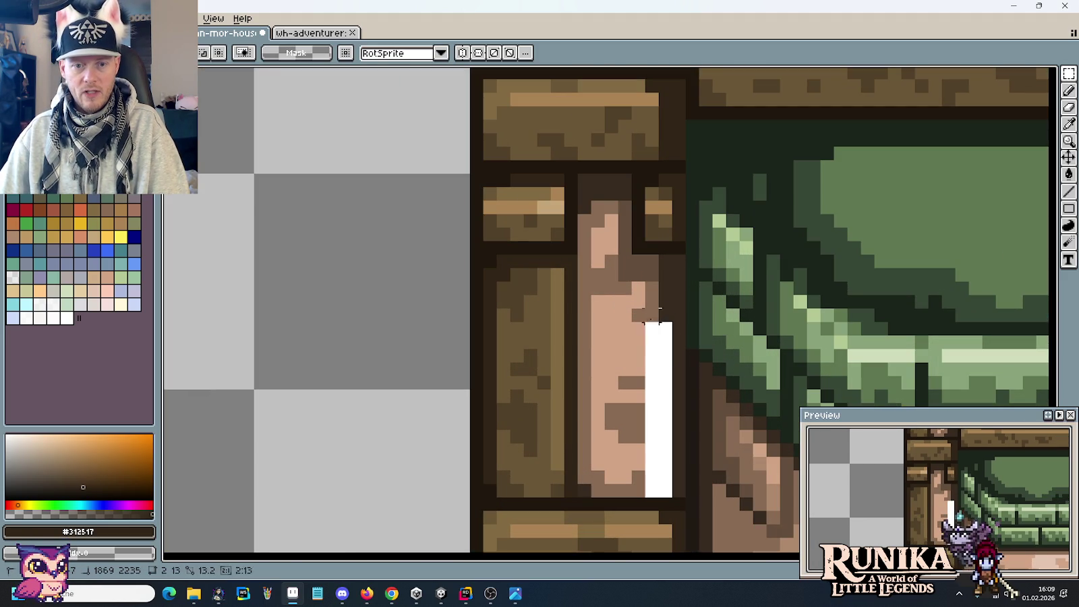
drag(667, 308, 653, 308)
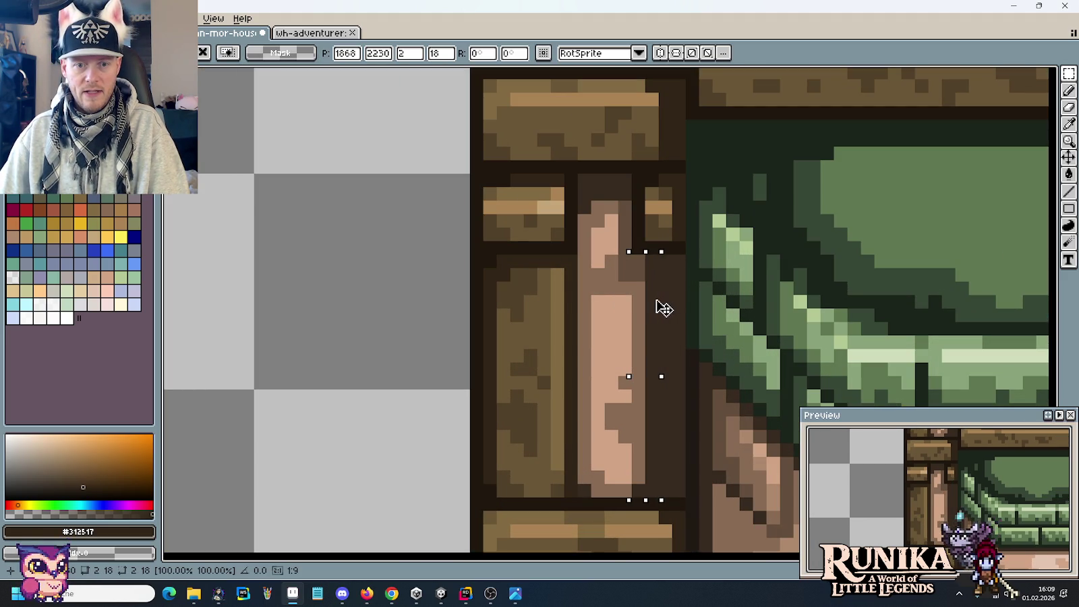
key(ctrl+d)
Eyedrop the post's muted pink-brown and return to the Pencil.
key(i)
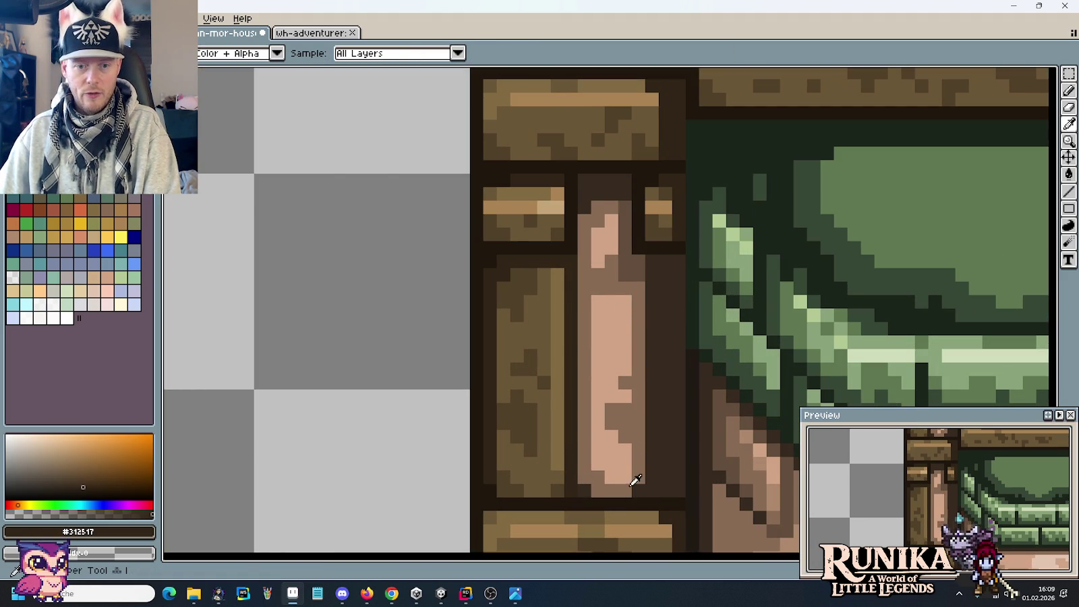
click(637, 472)
key(b)
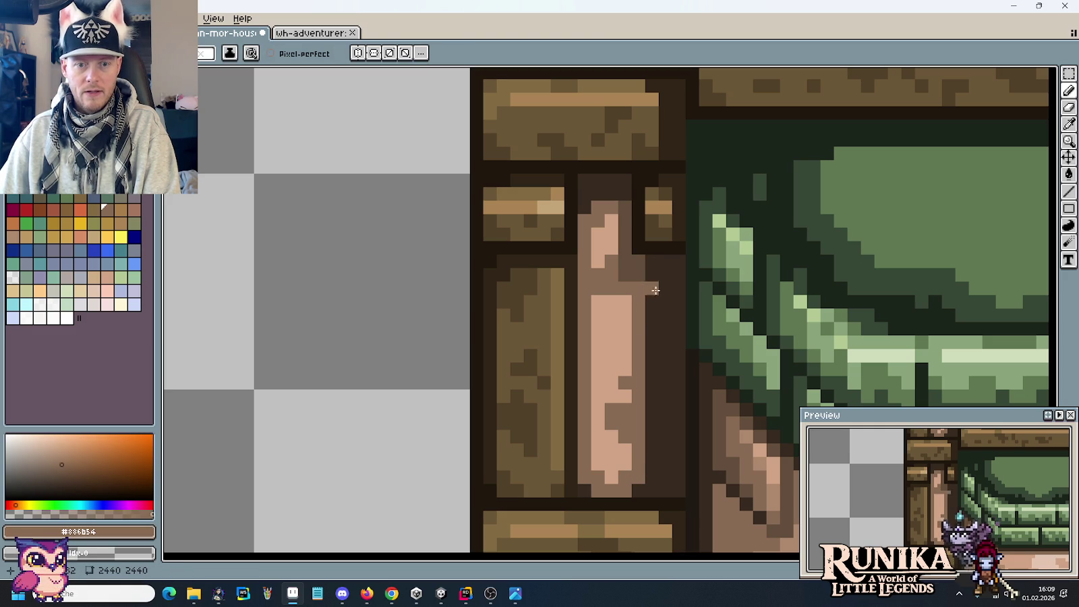
scroll(630, 298, down, 4)
Paint a dark outline brown #312517 column down the plank's right edge.
scroll(668, 307, down, 2)
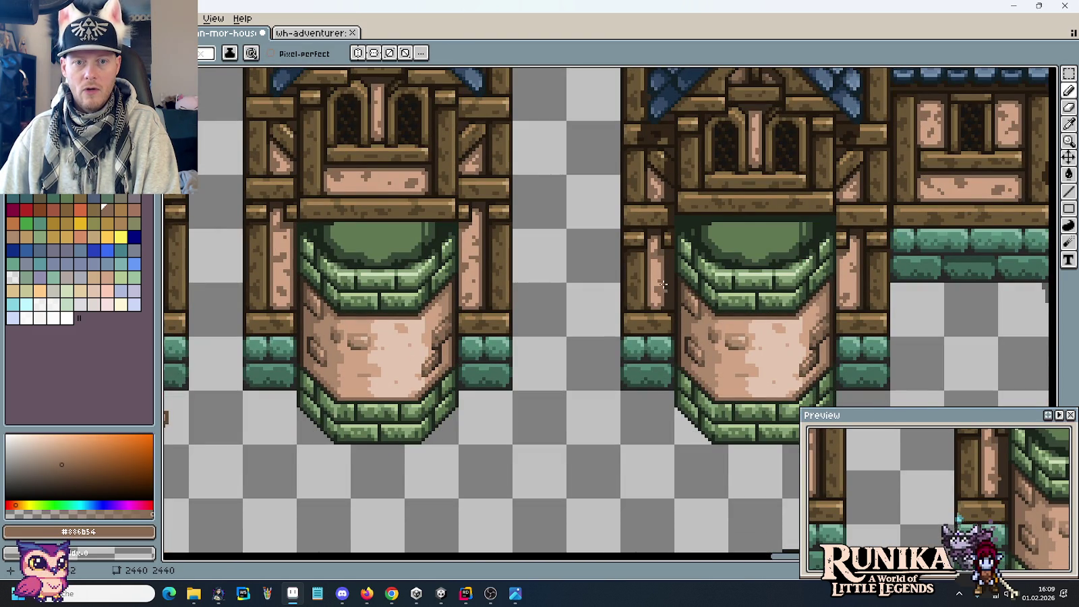
scroll(673, 286, up, 2)
scroll(672, 341, up, 1)
key(i)
click(673, 282)
key(b)
click(644, 273)
click(662, 345)
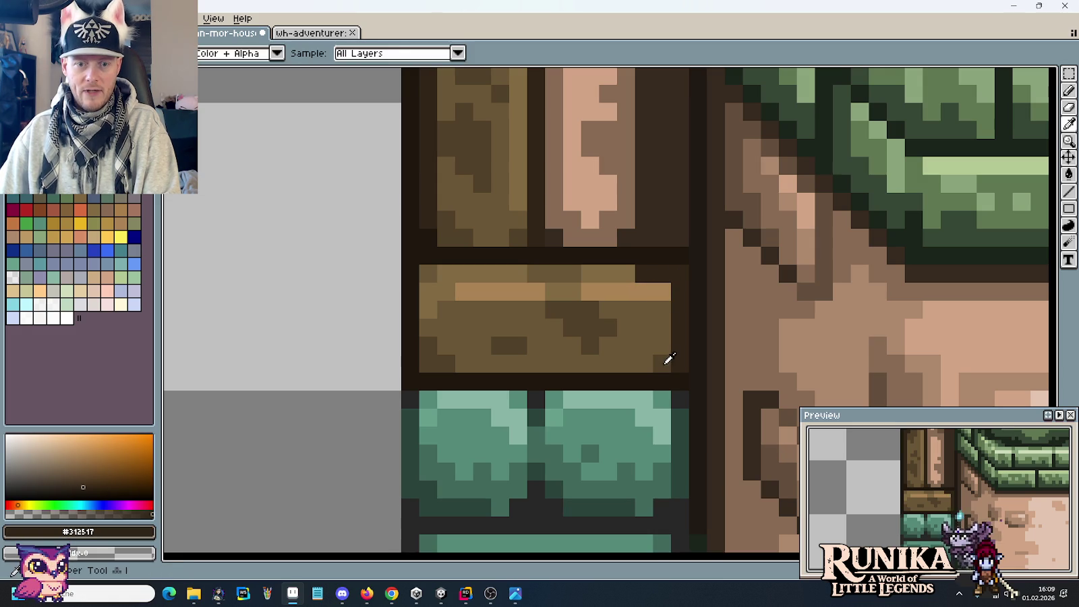
alt+click(648, 364)
alt+click(681, 352)
drag(665, 365, 664, 287)
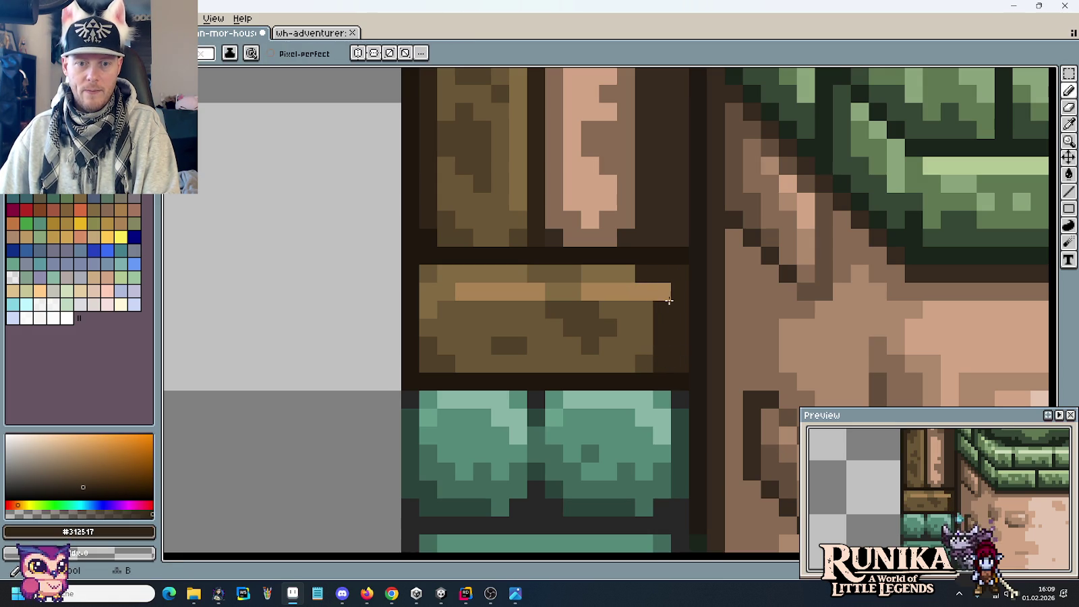
scroll(667, 376, up, 1)
scroll(687, 250, up, 1)
scroll(687, 253, down, 1)
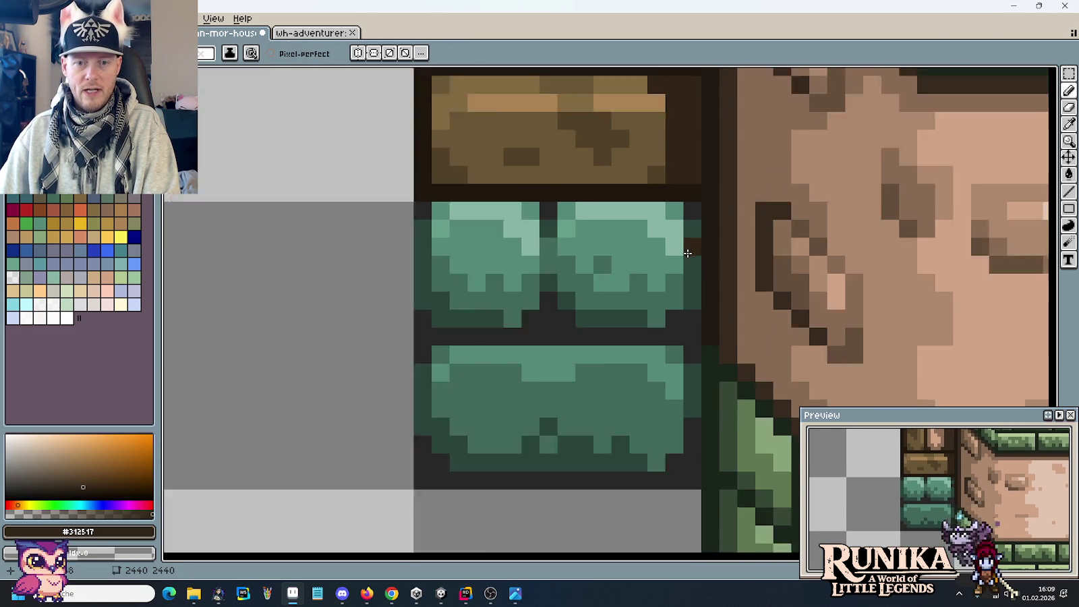
scroll(688, 253, down, 1)
scroll(688, 405, up, 1)
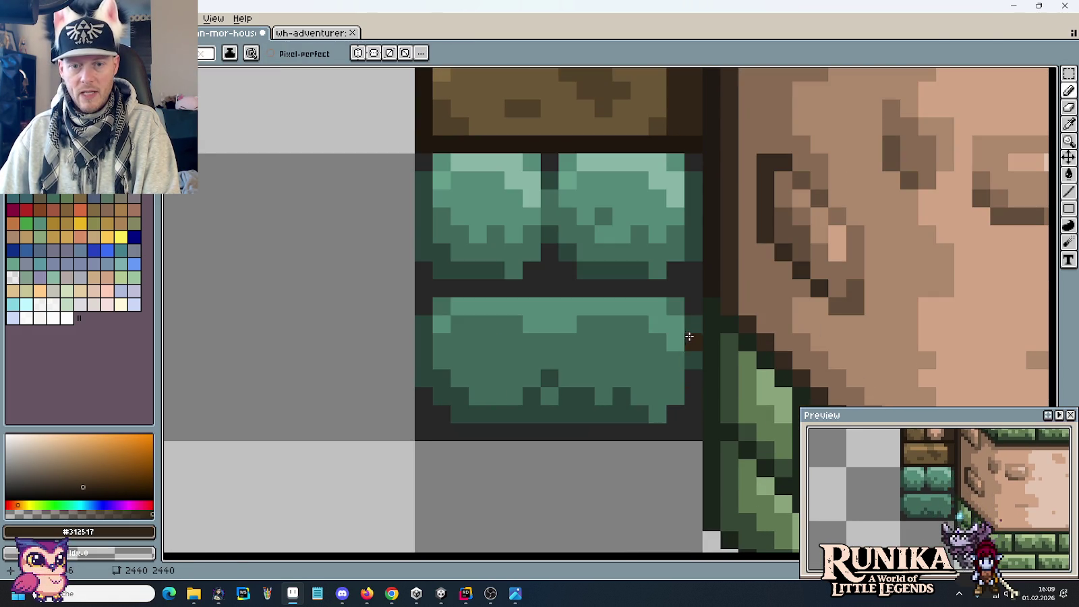
Shade the teal bricks' right edges with dark green #2b443c pixels.
key(alt)
scroll(692, 330, down, 2)
scroll(693, 313, up, 1)
scroll(694, 313, up, 1)
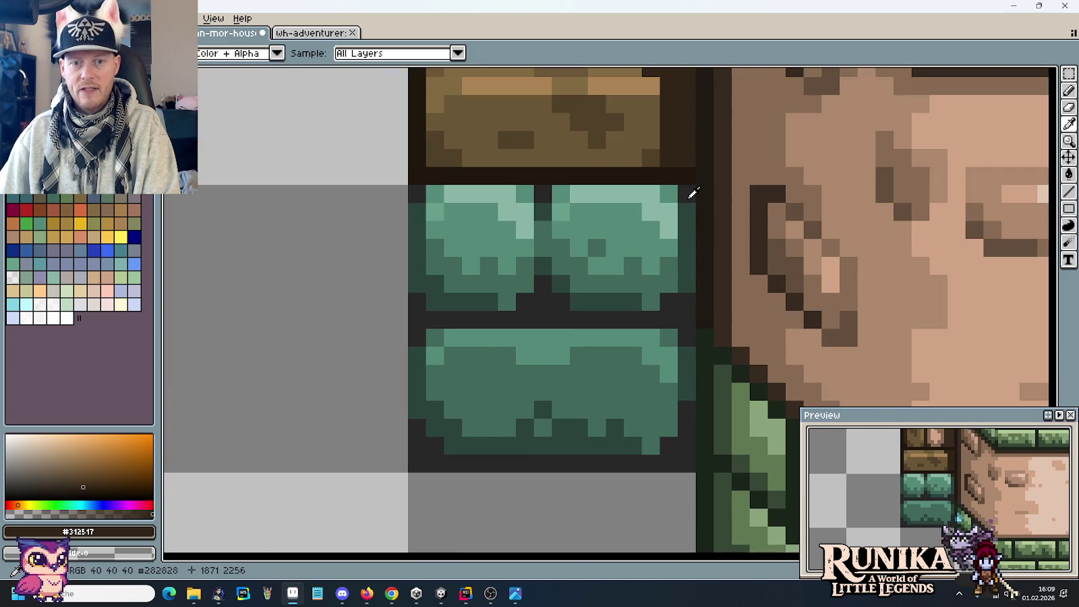
alt+click(690, 197)
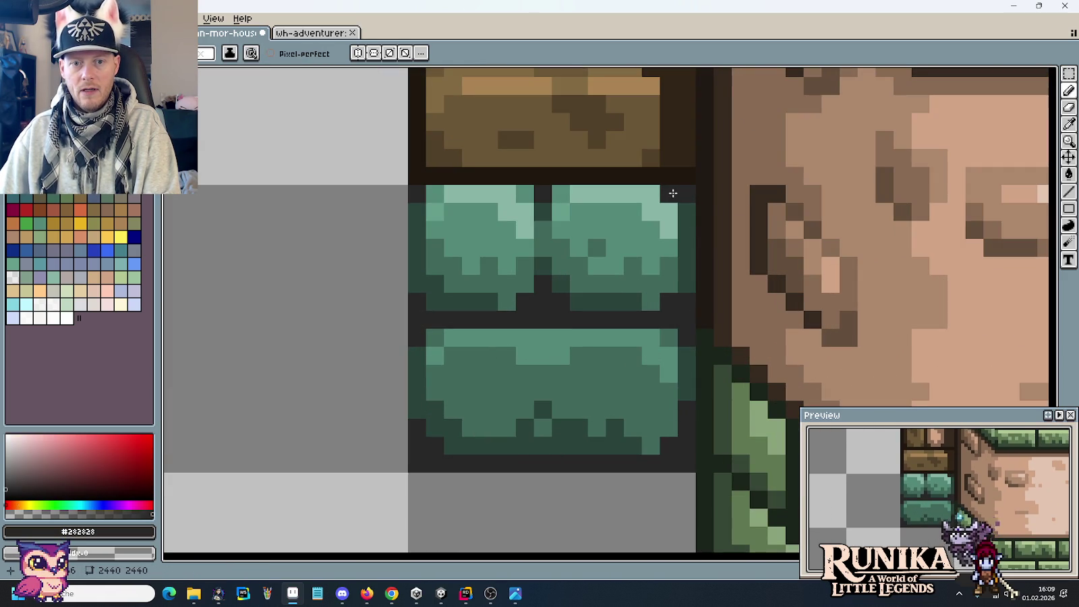
alt+click(693, 214)
mouse_move(669, 211)
mouse_down()
mouse_move(672, 284)
mouse_move(684, 284)
mouse_move(686, 215)
mouse_up()
alt+click(682, 303)
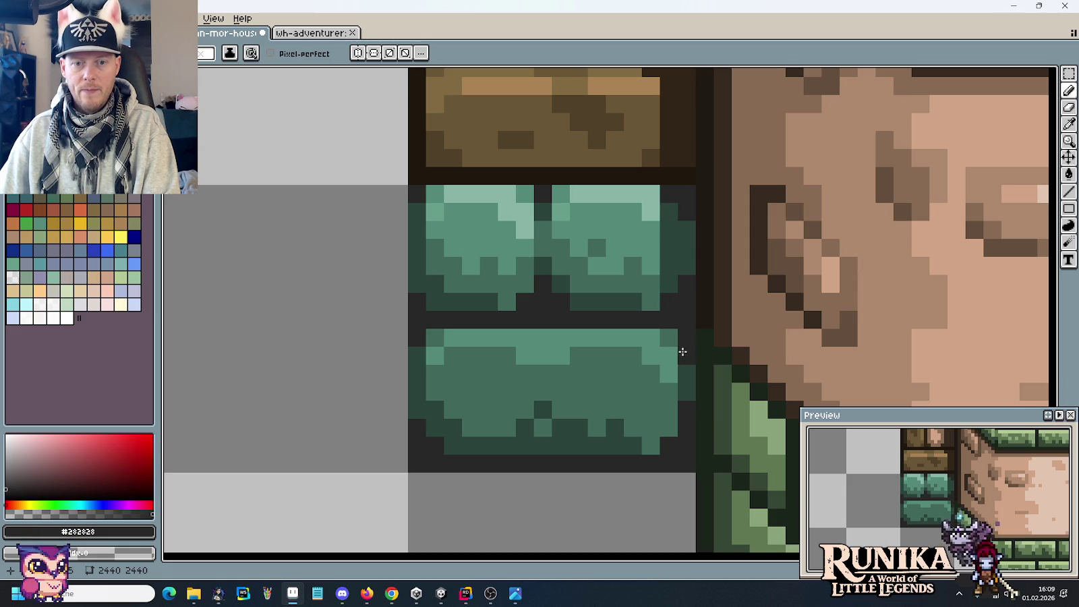
alt+click(653, 300)
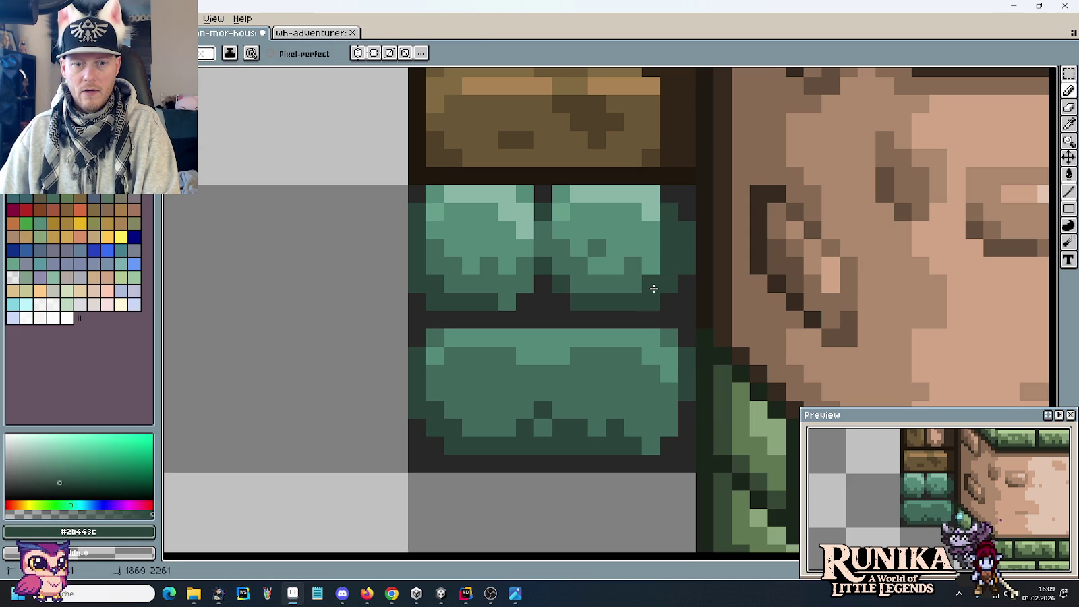
click(650, 340)
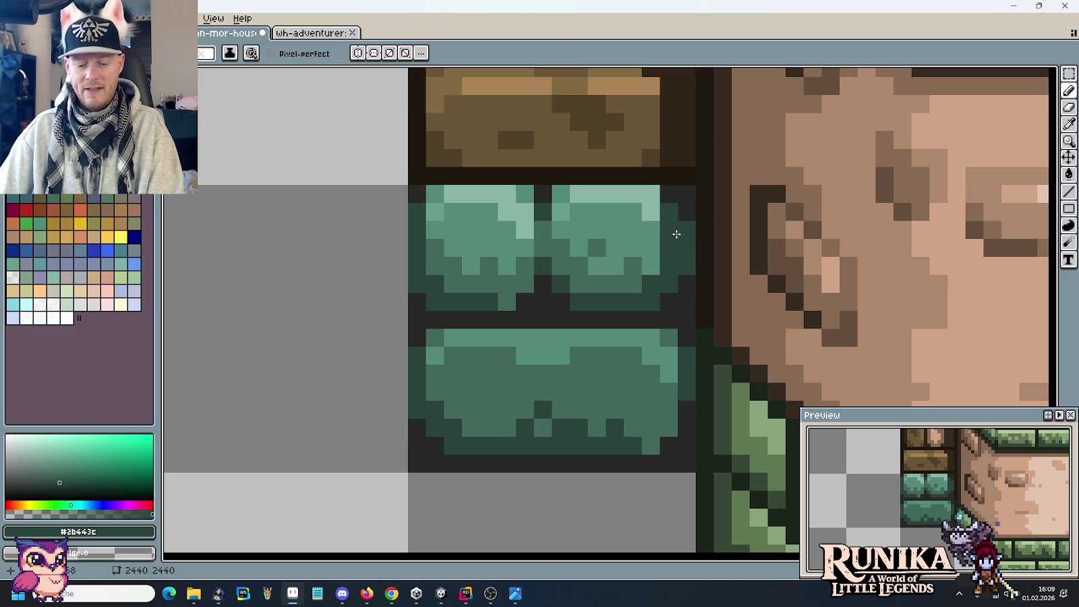
scroll(678, 243, down, 3)
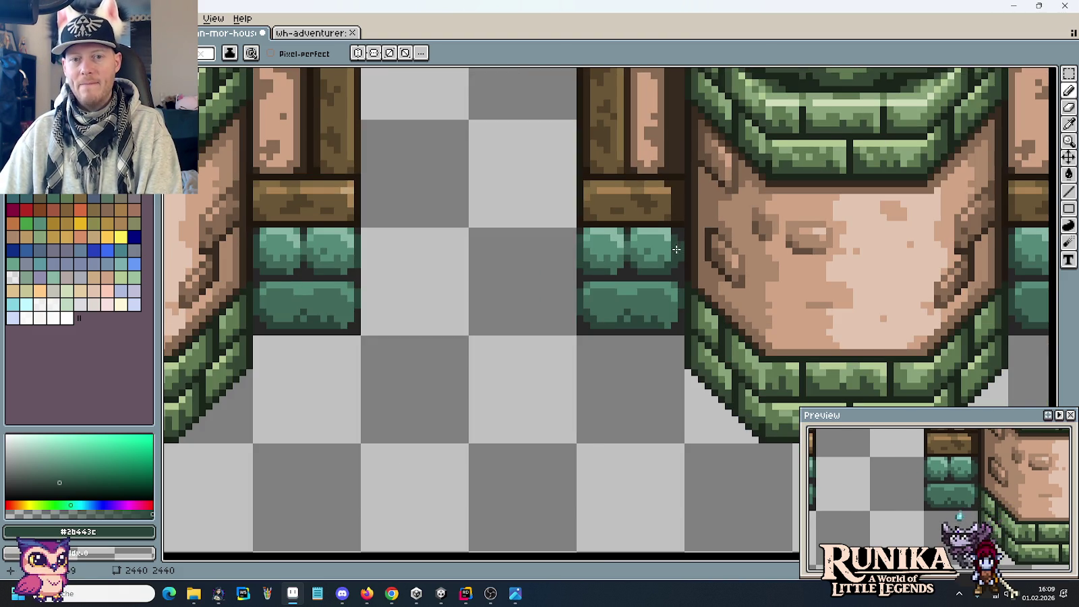
Paint #282828 outline pixels along the teal brick tile's right edge and touch up its right column.
scroll(676, 250, down, 2)
scroll(678, 270, down, 1)
scroll(682, 338, up, 5)
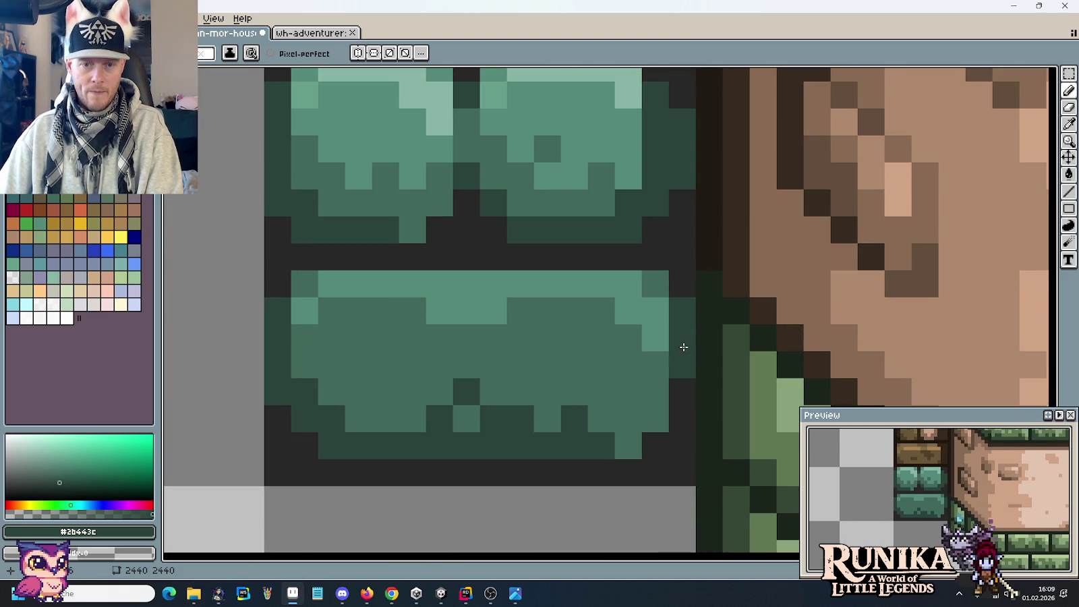
key(i)
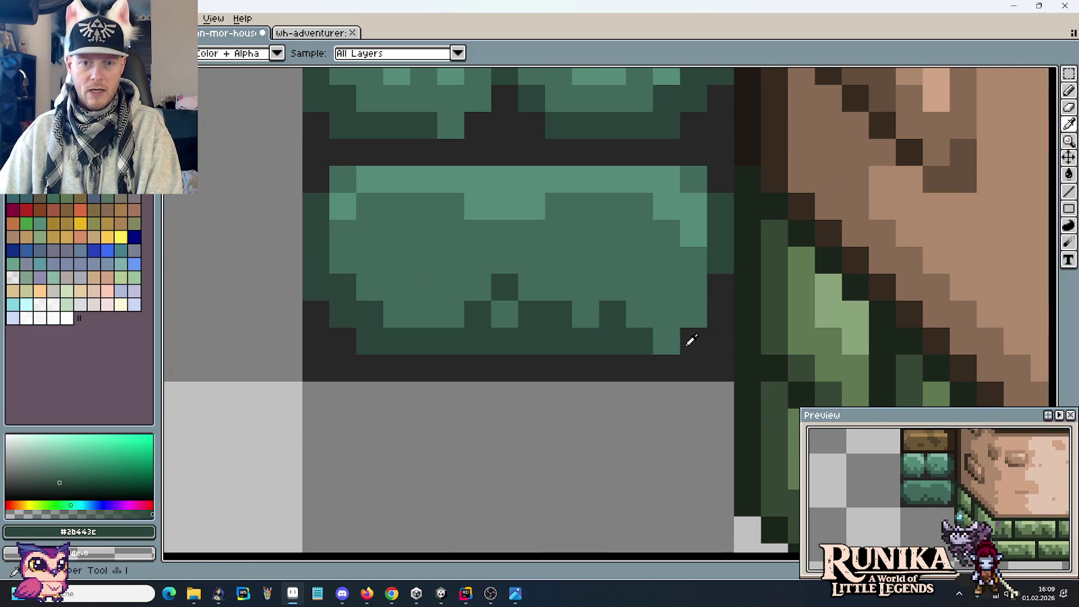
click(686, 344)
key(b)
mouse_move(667, 342)
mouse_down()
mouse_move(690, 288)
mouse_move(704, 200)
mouse_move(716, 272)
mouse_up()
alt+click(718, 253)
alt+click(695, 179)
scroll(710, 379, down, 5)
scroll(710, 379, up, 1)
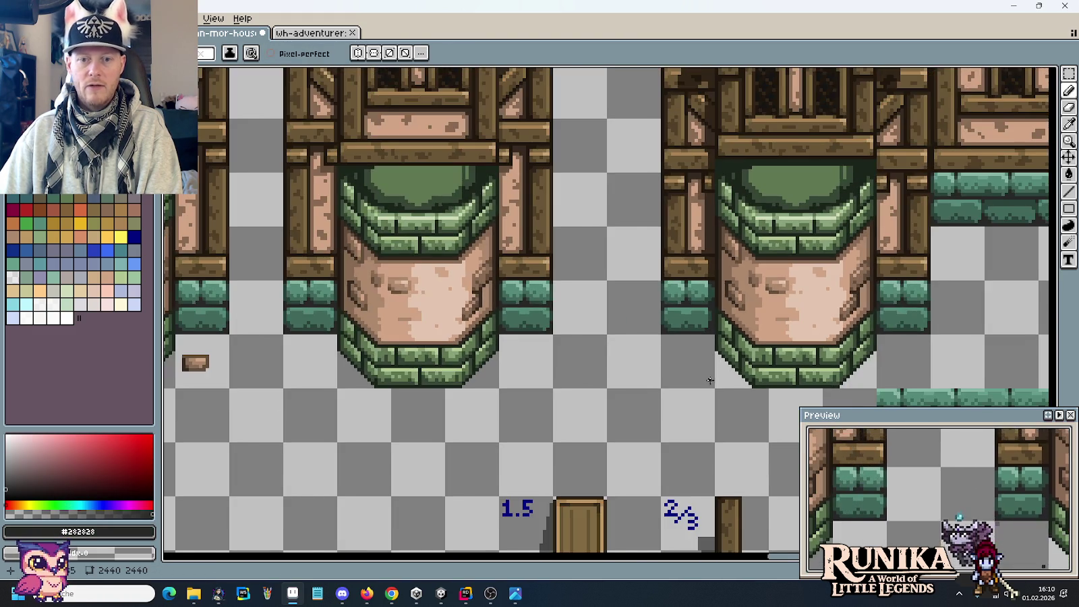
scroll(709, 380, down, 1)
Centre the three tower houses and test rectangle selections on the middle and right houses.
mouse_move(710, 379)
mouse_down()
mouse_move(685, 363)
mouse_move(643, 396)
mouse_up()
mouse_move(612, 323)
mouse_down()
mouse_move(661, 332)
mouse_move(640, 347)
mouse_move(621, 315)
mouse_up()
key(m)
scroll(640, 347, down, 2)
scroll(640, 347, up, 2)
drag(371, 93, 517, 438)
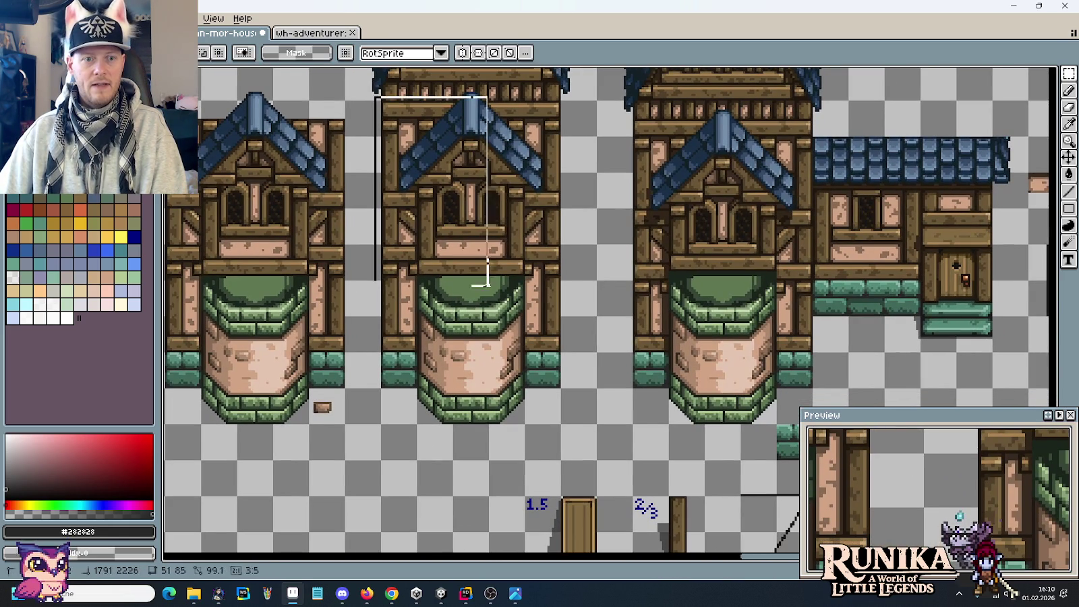
click(619, 400)
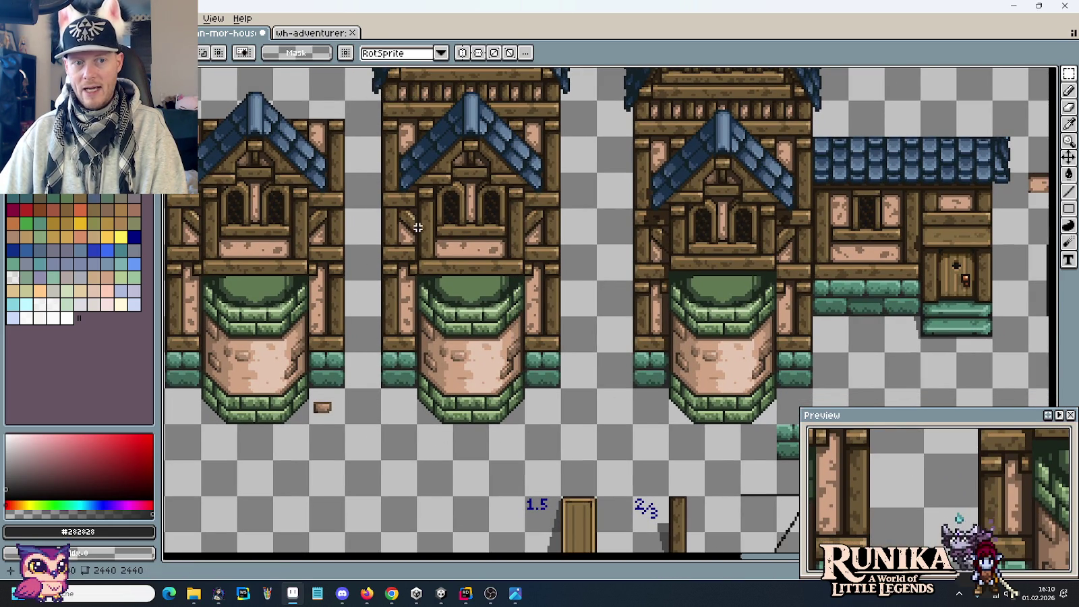
drag(620, 152, 688, 428)
click(660, 280)
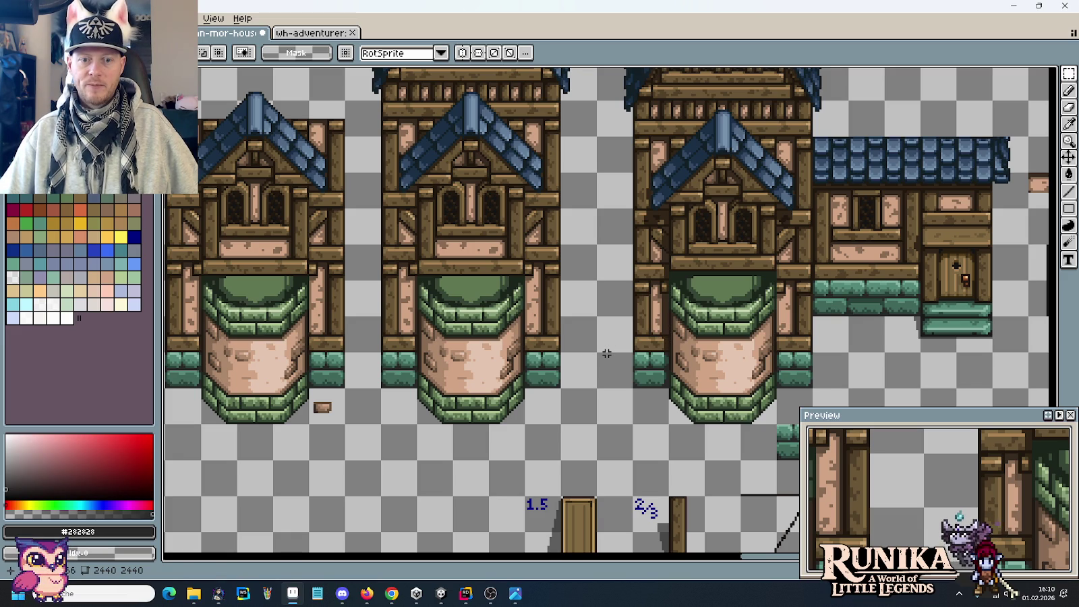
drag(631, 180, 631, 272)
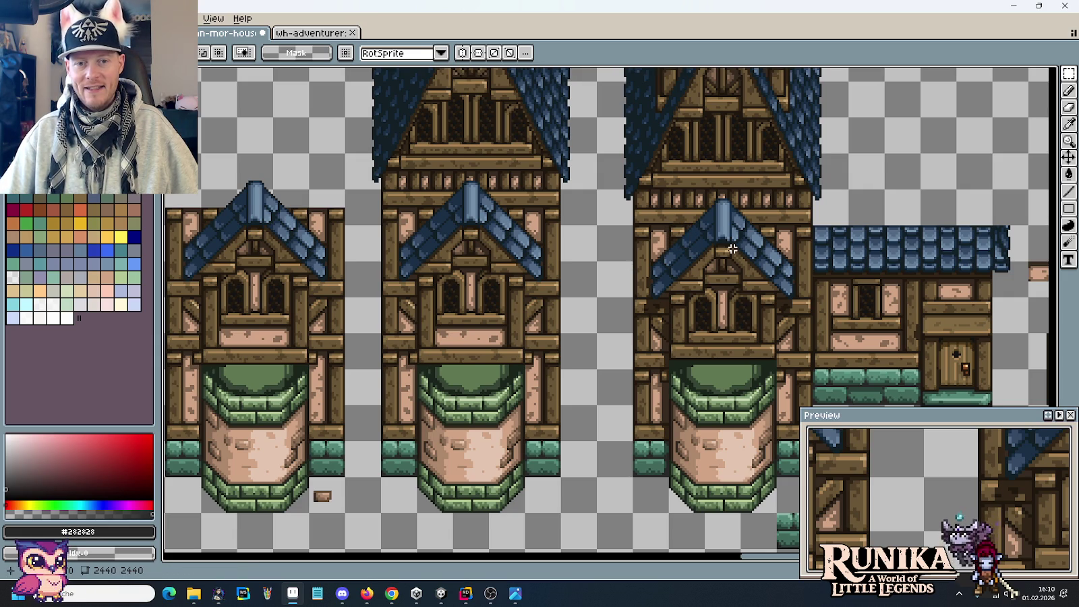
scroll(733, 244, up, 2)
scroll(727, 234, up, 2)
scroll(578, 188, up, 2)
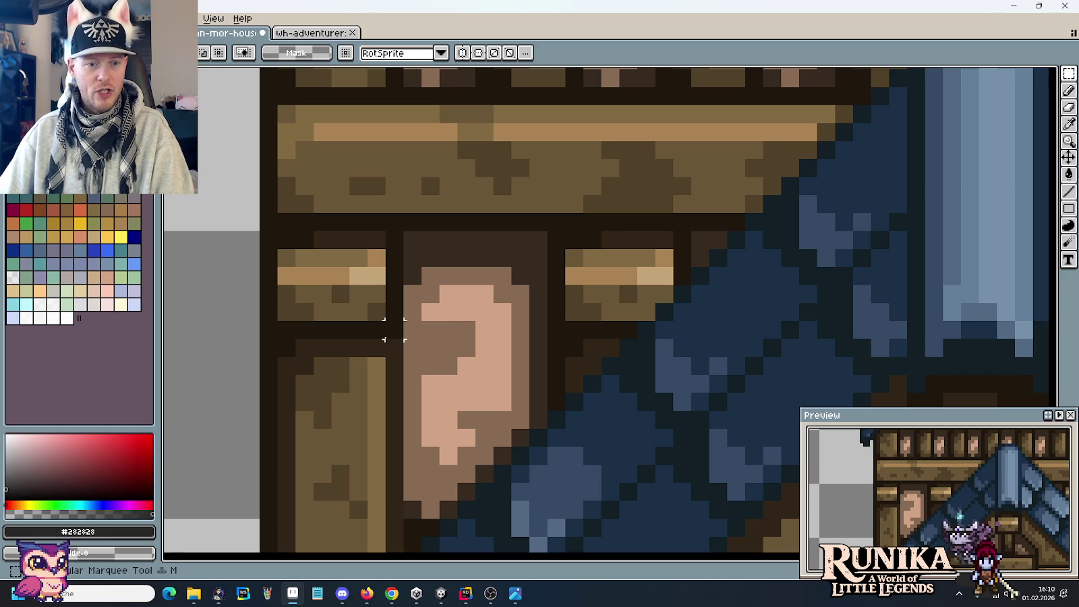
Move small plank pieces by the window onto the middle plank and commit them.
mouse_move(394, 330)
mouse_down()
mouse_move(356, 308)
mouse_move(645, 312)
mouse_up()
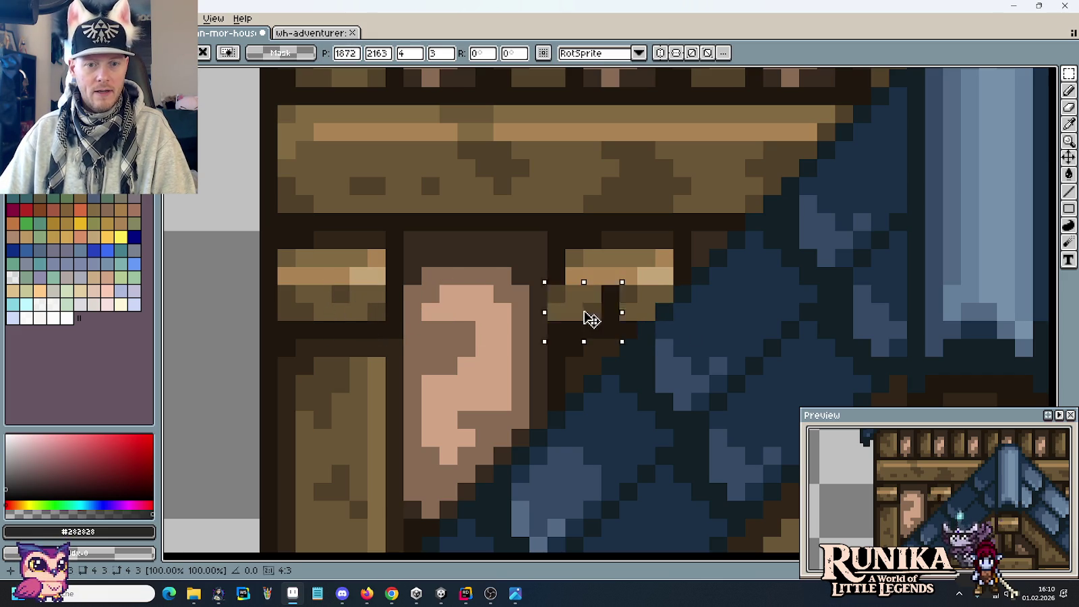
key(Return)
drag(836, 308, 307, 276)
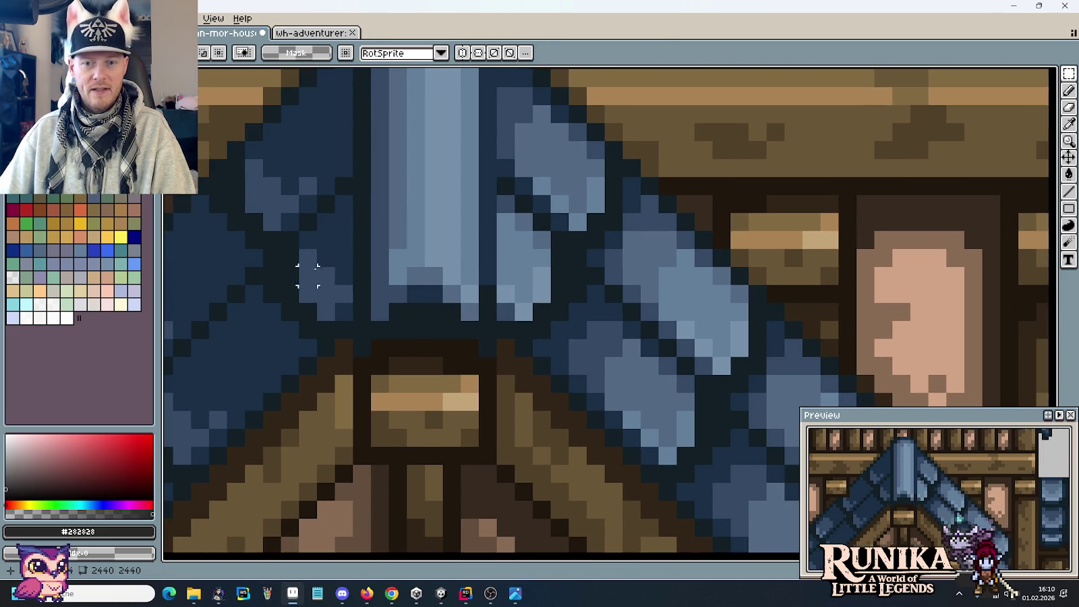
drag(848, 275, 807, 289)
mouse_move(854, 262)
mouse_down()
mouse_move(924, 314)
mouse_move(621, 305)
mouse_up()
key(Return)
scroll(621, 305, down, 2)
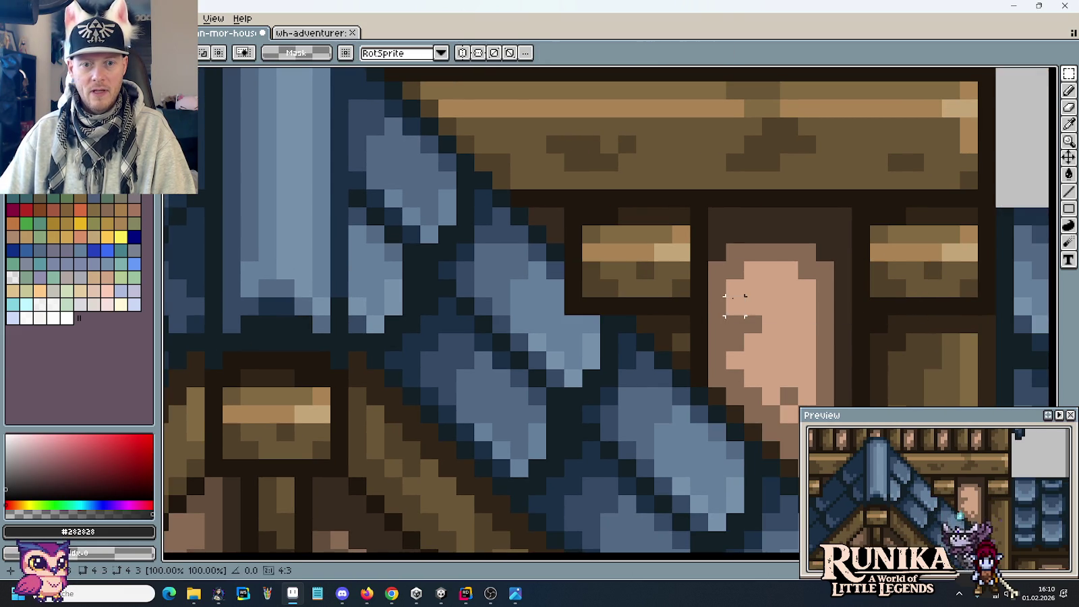
scroll(733, 299, down, 2)
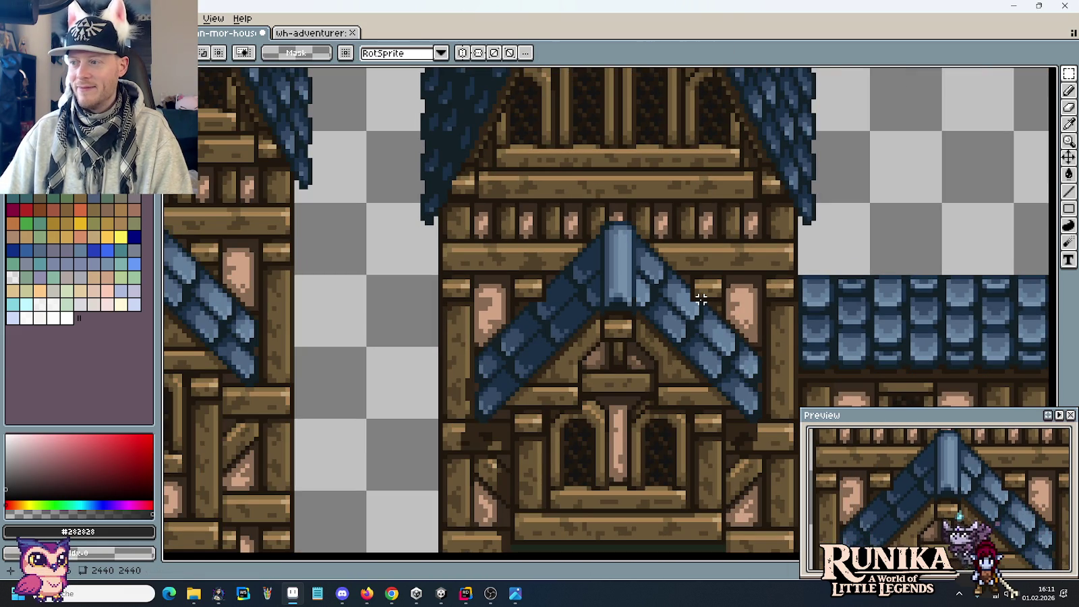
scroll(701, 298, up, 1)
scroll(702, 307, up, 3)
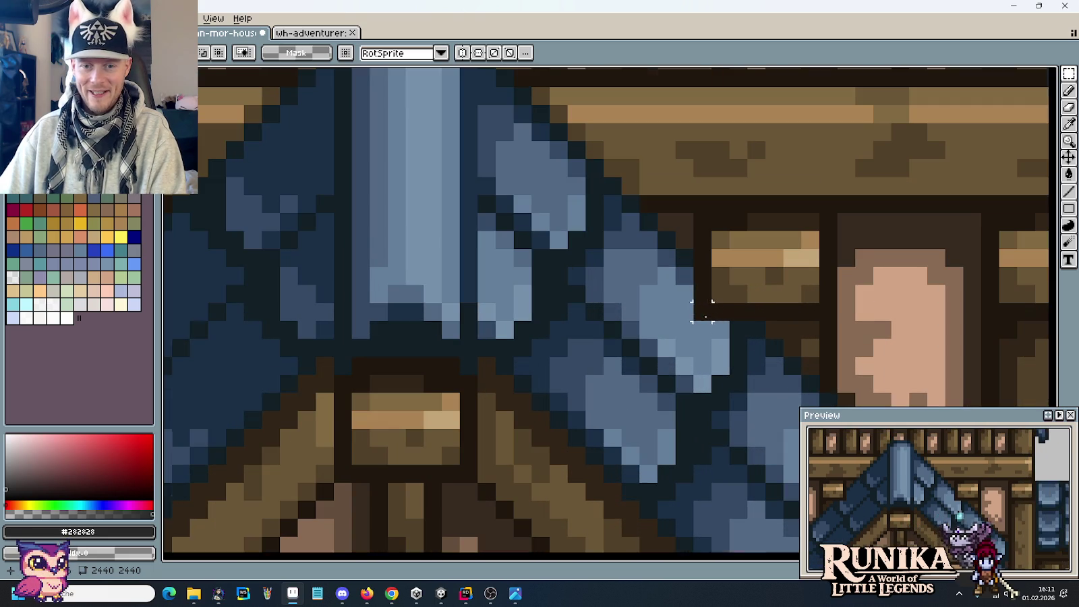
Sample the darkest roof-outline blue and bring the upper gable into view.
key(i)
click(761, 330)
key(b)
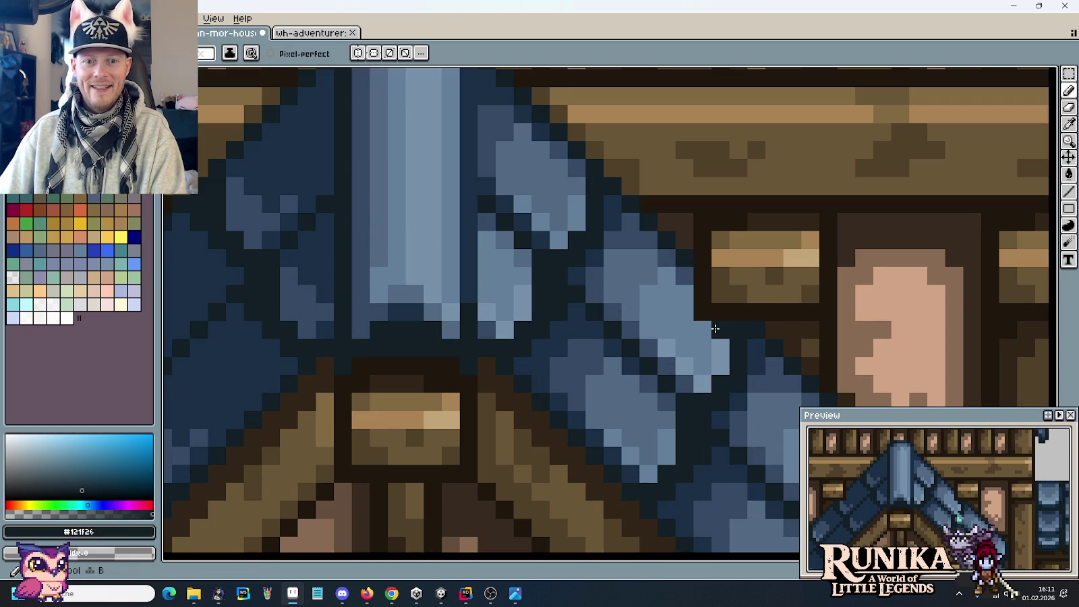
scroll(715, 328, down, 5)
scroll(715, 329, down, 3)
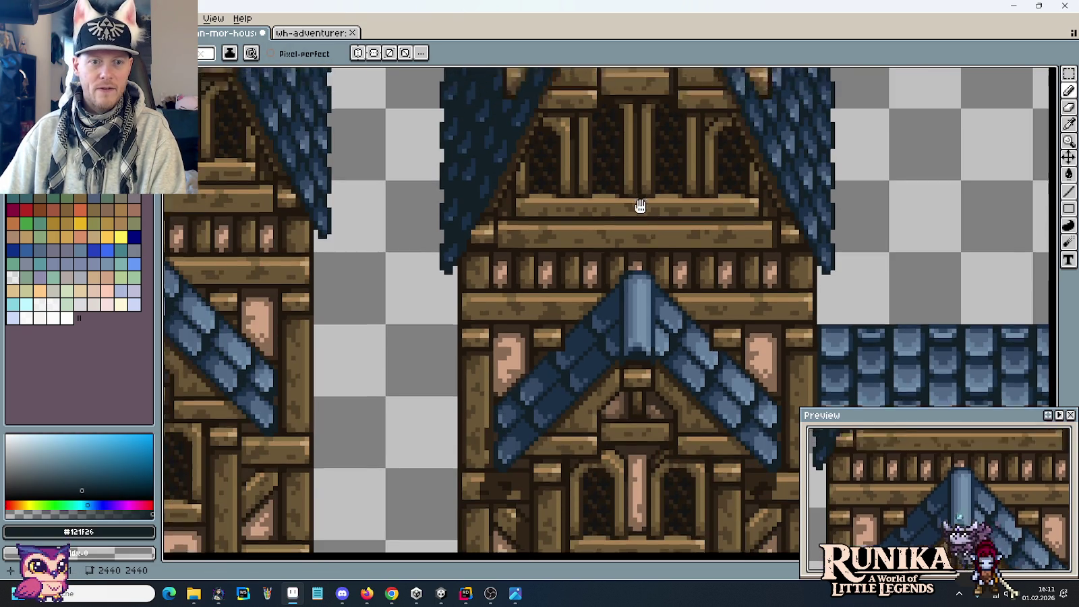
mouse_move(638, 207)
mouse_down()
mouse_move(647, 376)
mouse_move(627, 211)
mouse_up()
scroll(682, 385, up, 5)
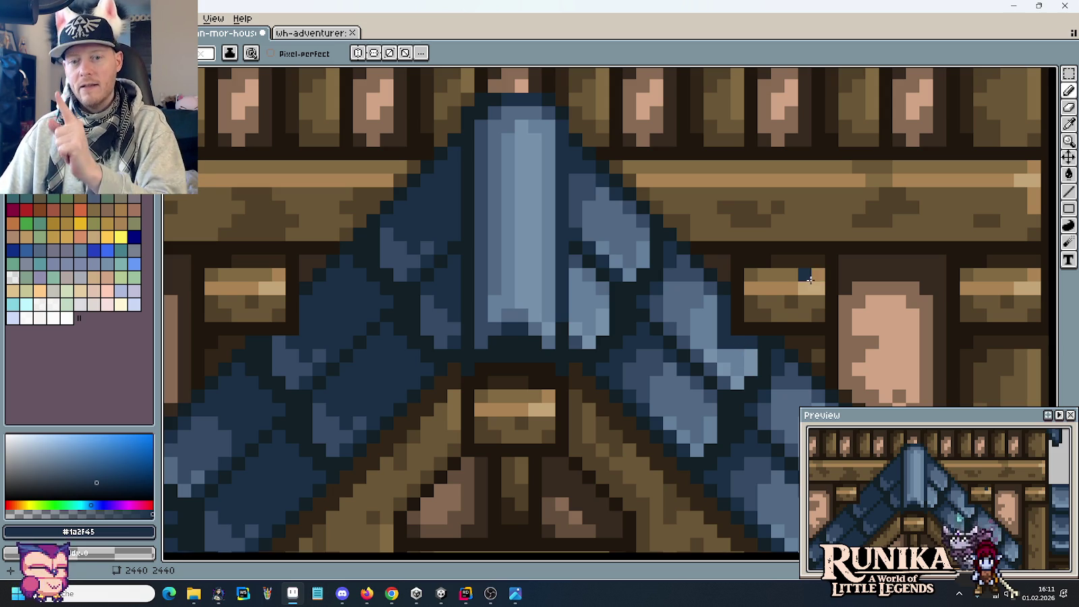
scroll(769, 361, down, 3)
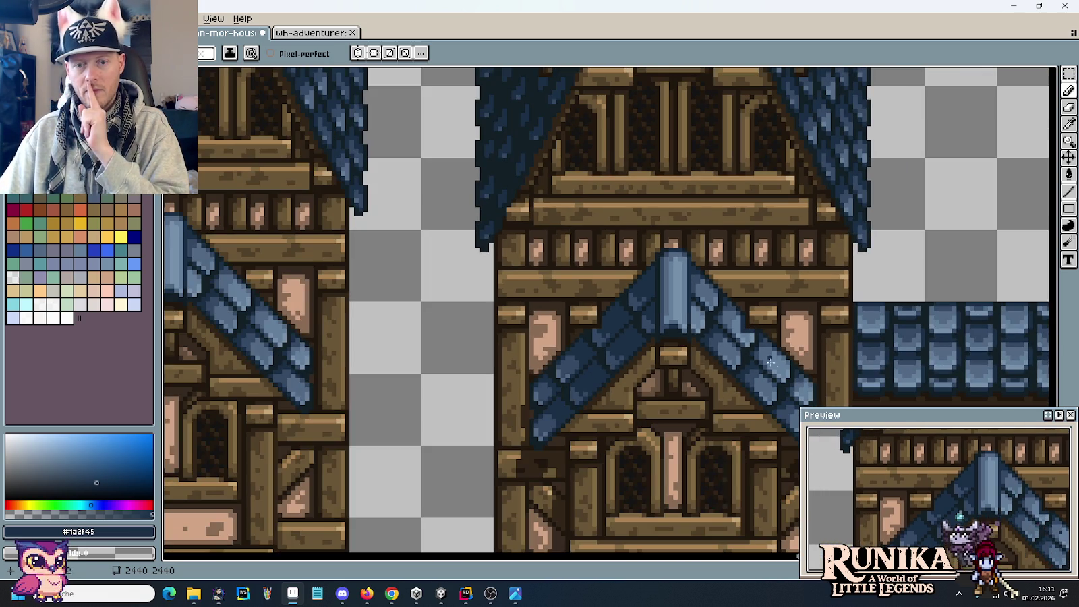
scroll(595, 312, up, 3)
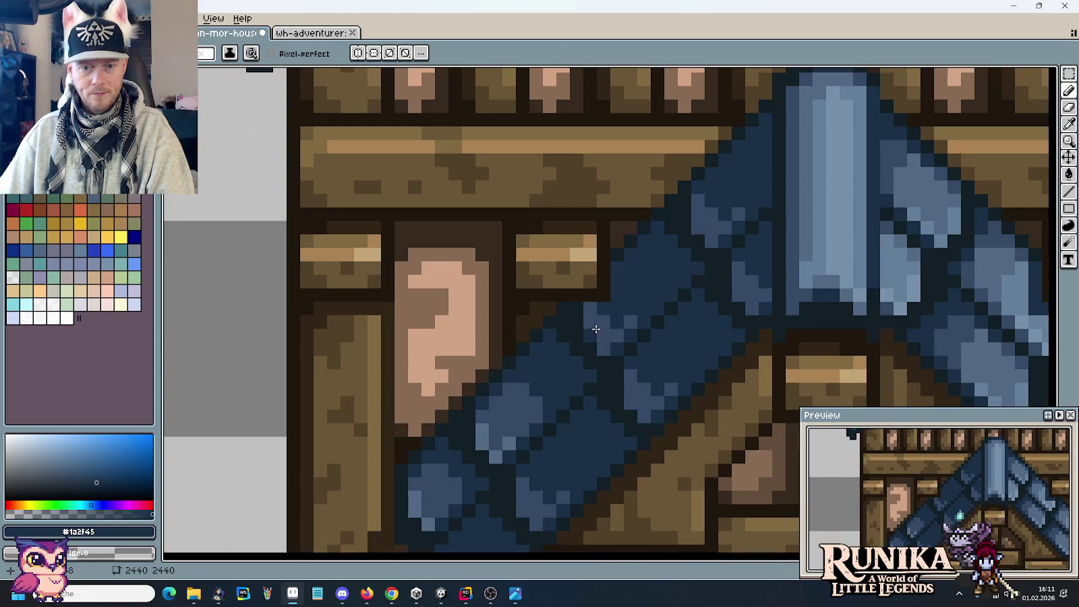
alt+click(591, 309)
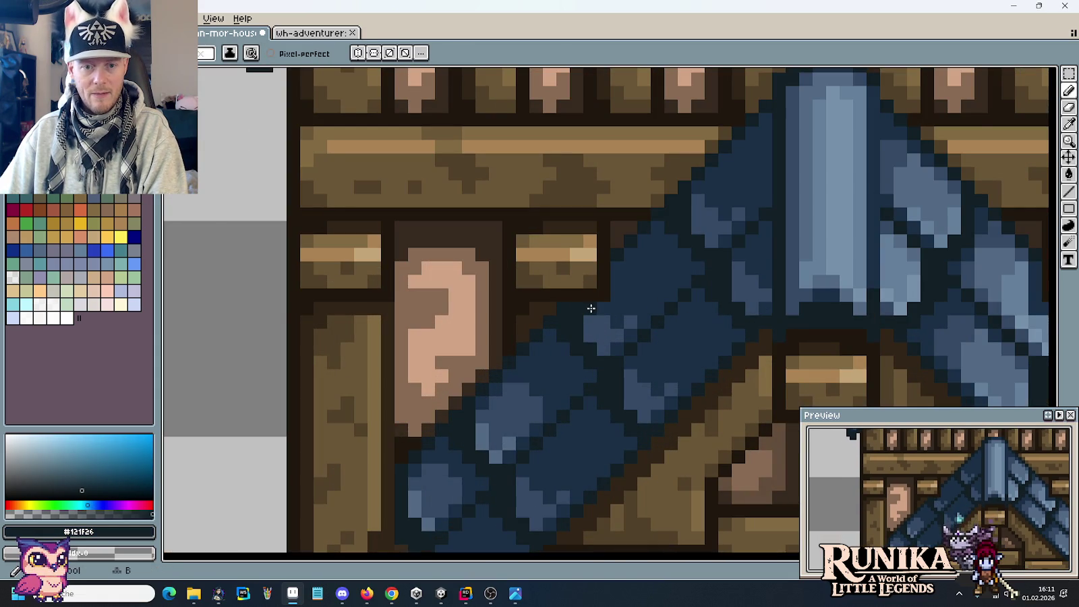
scroll(653, 336, down, 2)
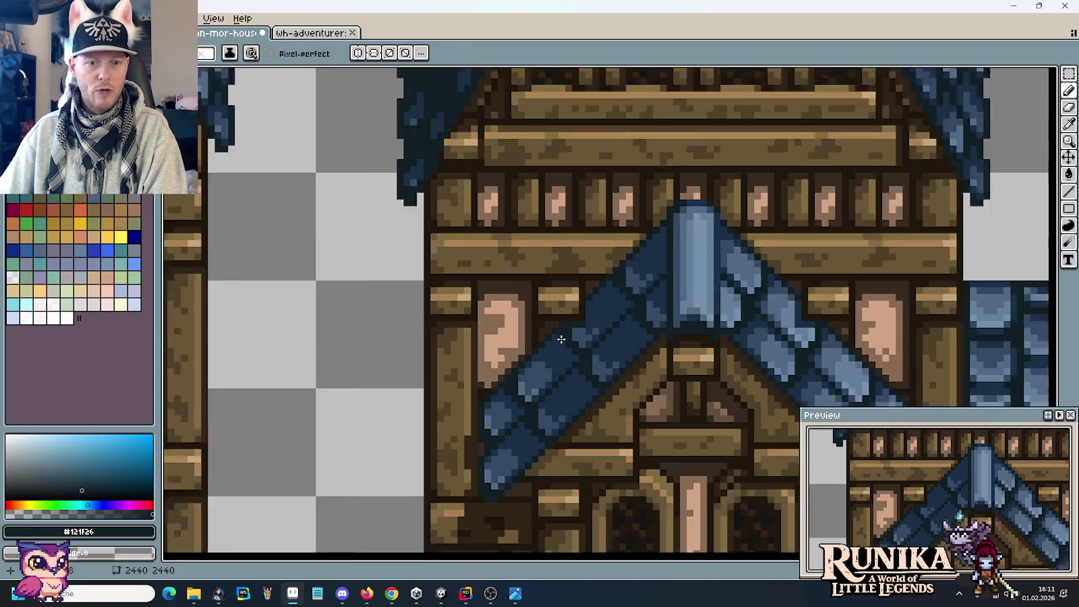
scroll(654, 337, down, 1)
scroll(746, 338, up, 1)
scroll(722, 335, up, 2)
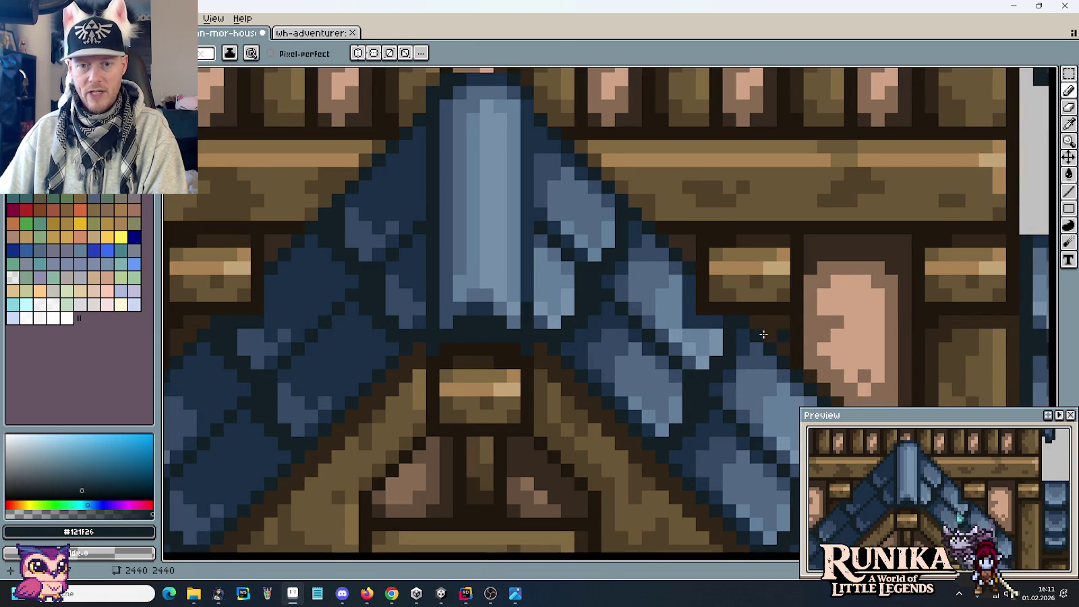
scroll(716, 328, down, 2)
scroll(718, 344, up, 1)
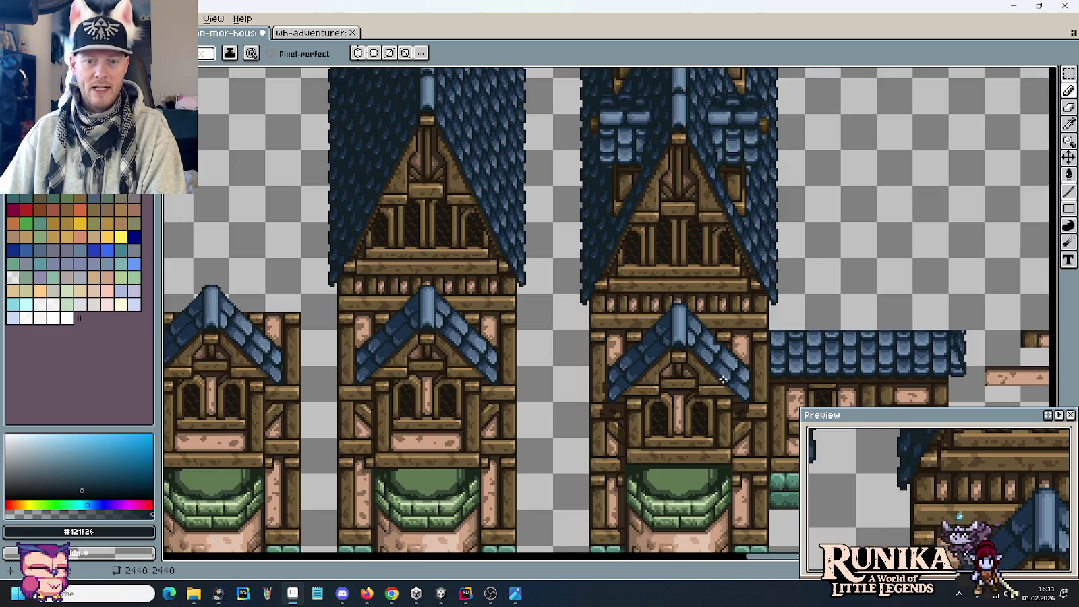
scroll(721, 359, up, 1)
scroll(722, 359, up, 1)
alt+click(674, 293)
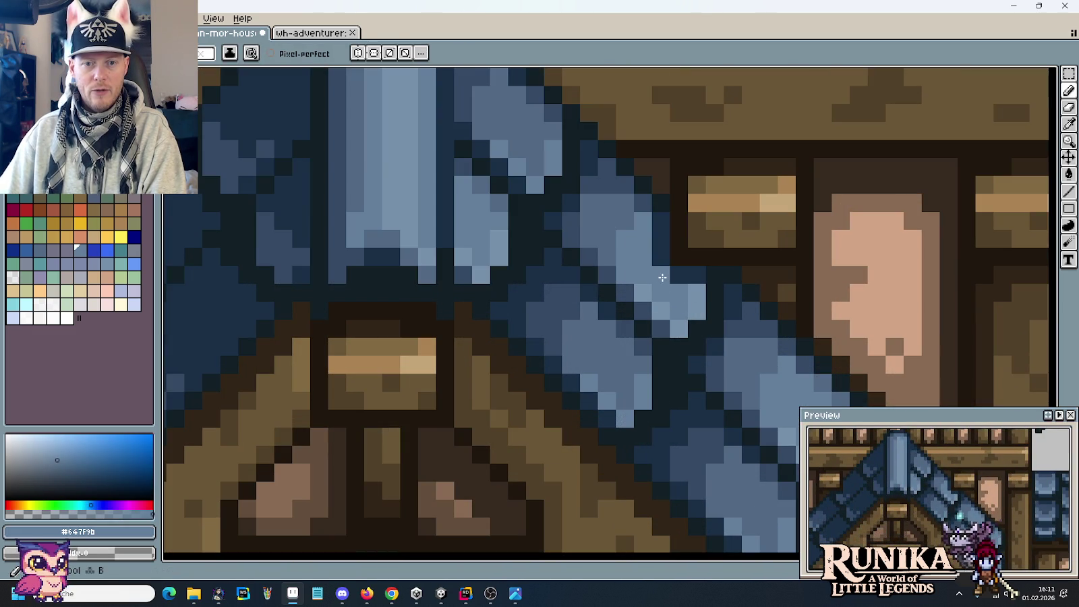
scroll(693, 311, down, 3)
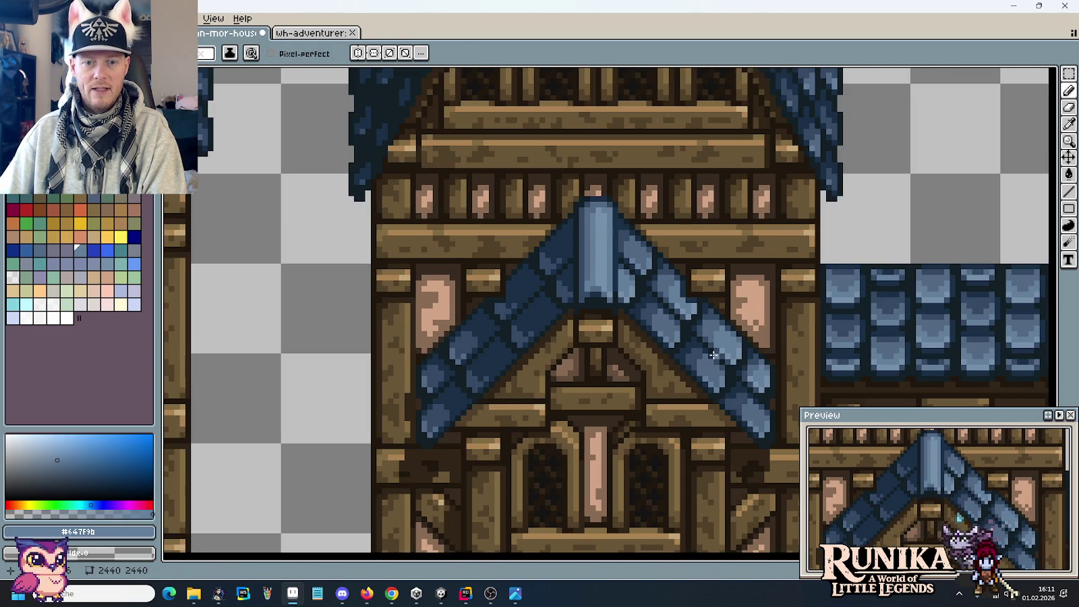
scroll(708, 340, up, 2)
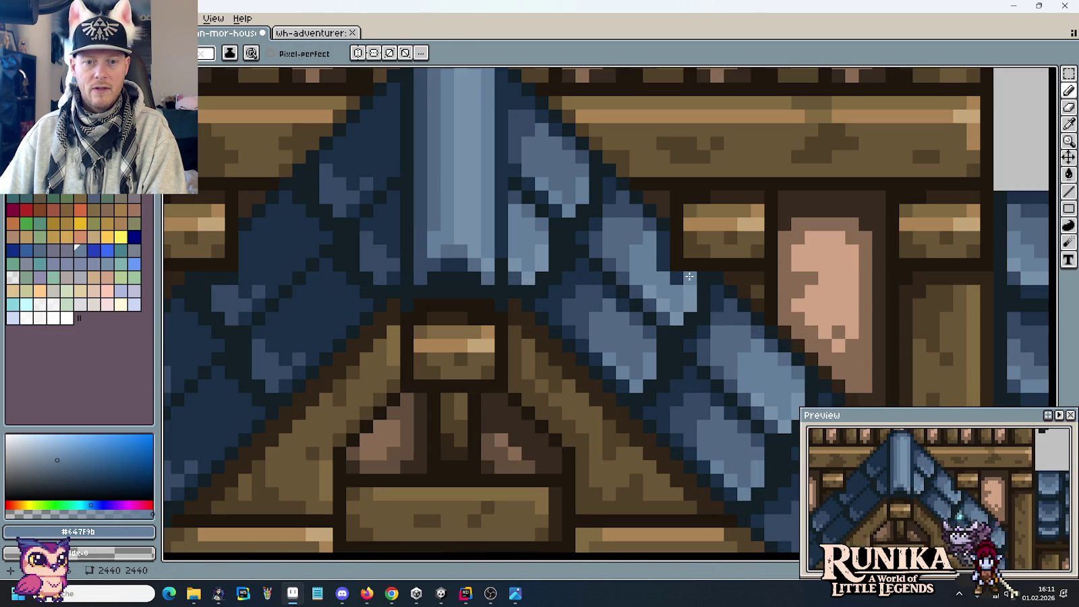
scroll(720, 344, down, 3)
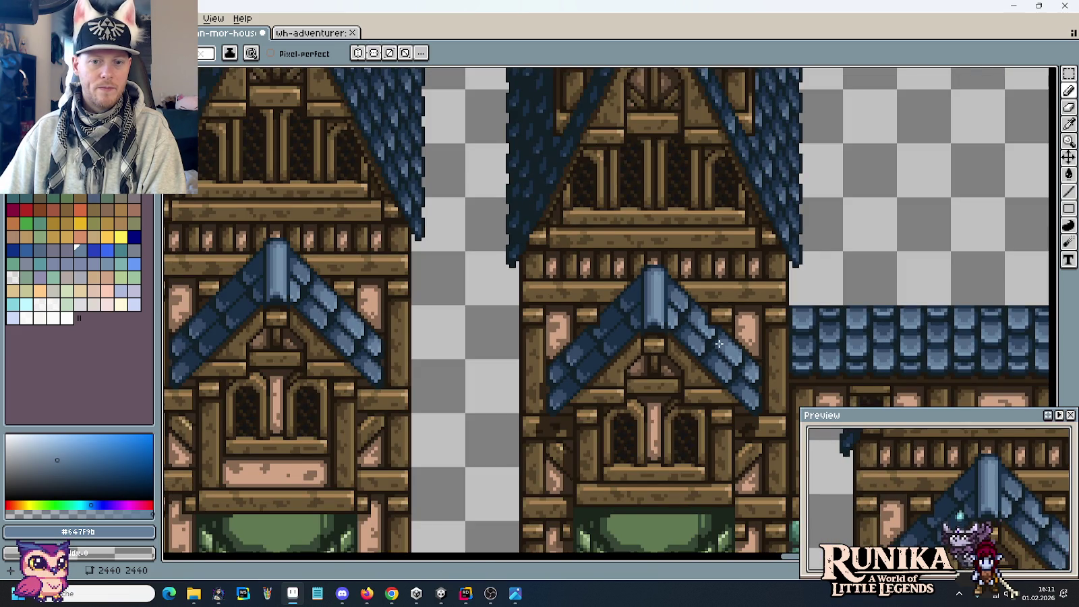
scroll(717, 339, up, 2)
scroll(716, 339, up, 1)
alt+click(646, 219)
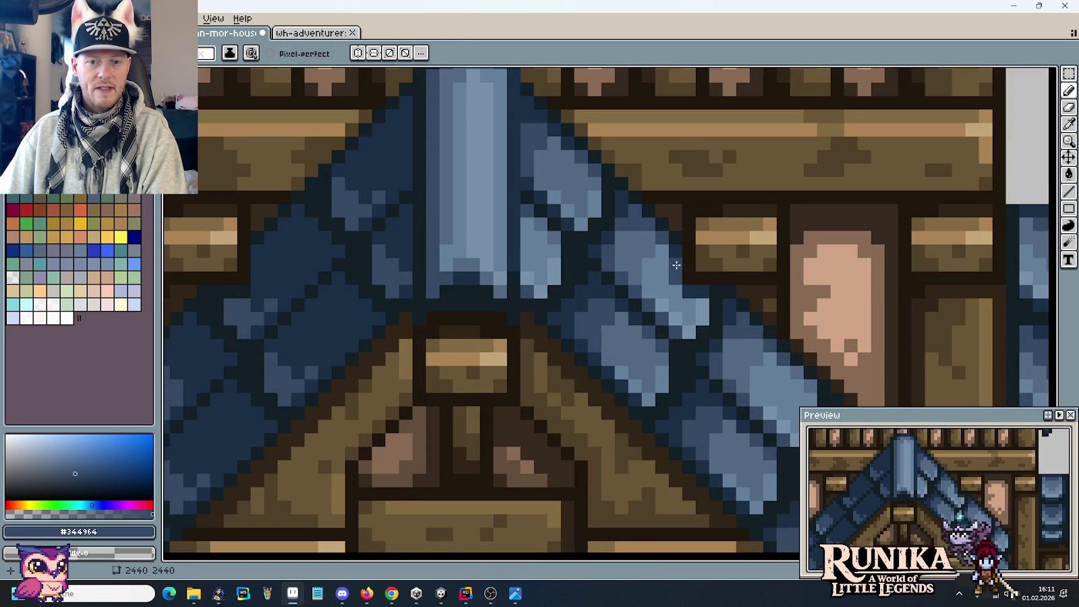
scroll(703, 332, down, 2)
scroll(715, 348, down, 1)
scroll(712, 333, up, 3)
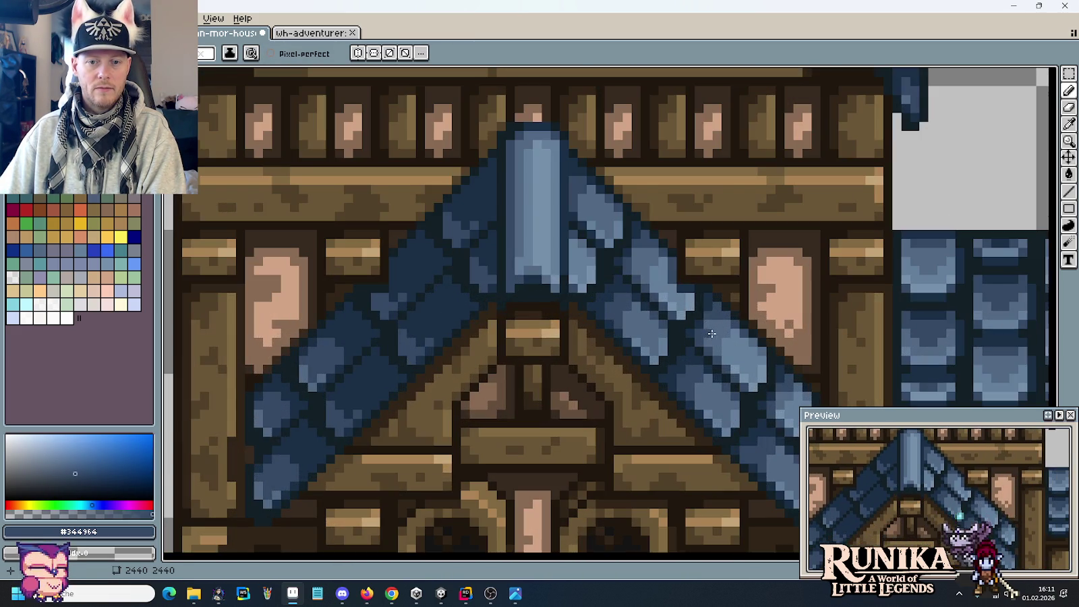
scroll(695, 307, down, 1)
scroll(717, 323, down, 1)
scroll(719, 331, down, 1)
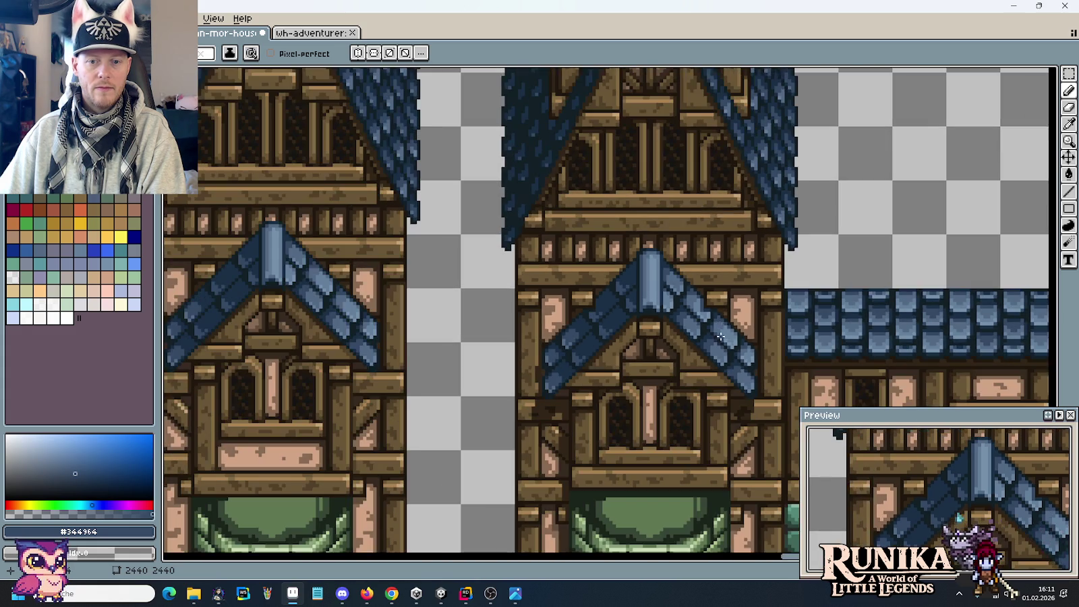
scroll(710, 309, up, 3)
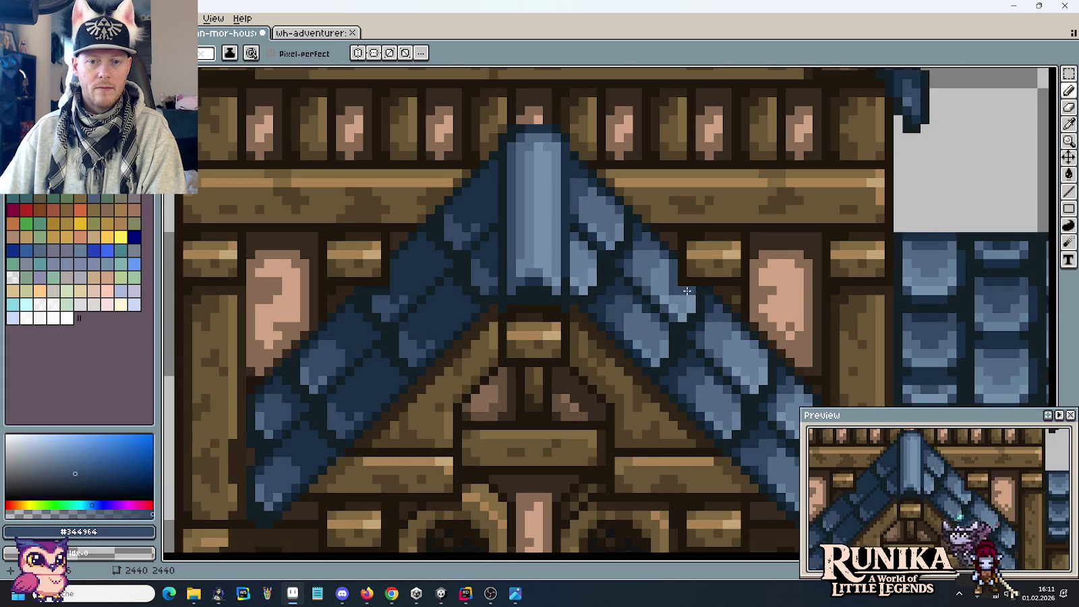
scroll(696, 311, down, 1)
scroll(712, 343, down, 1)
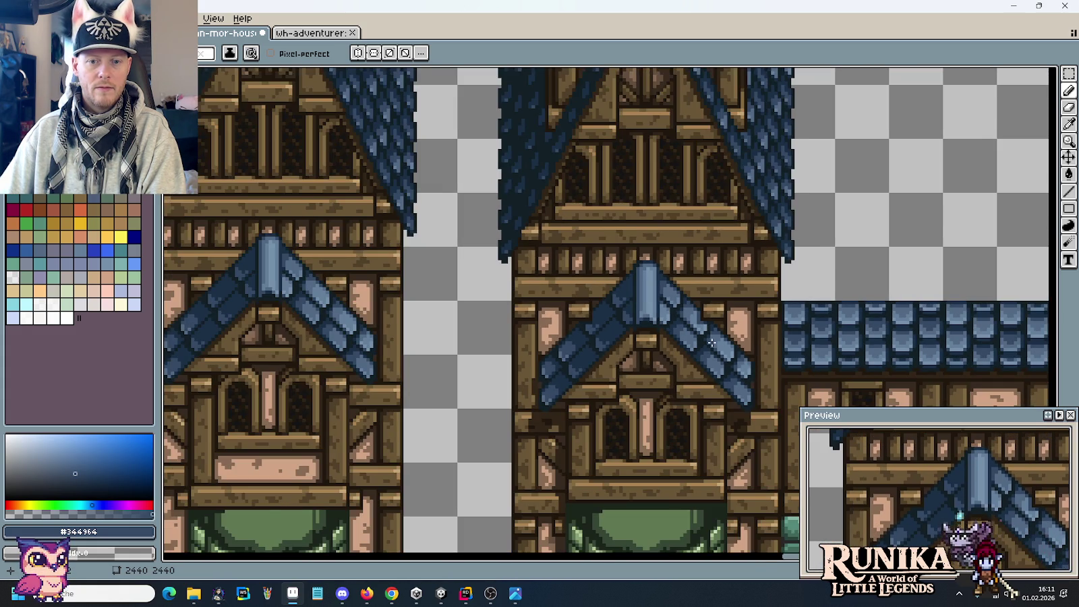
scroll(712, 342, down, 1)
drag(723, 377, 722, 295)
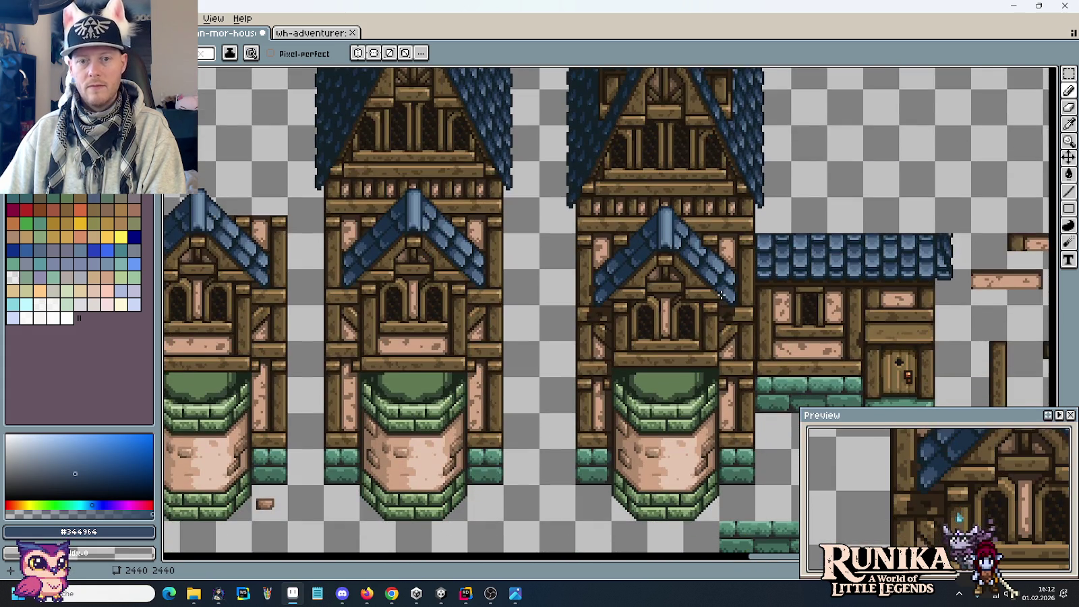
Save the sprite sheet to its PNG file and shift the view toward the right-hand houses.
key(ctrl+s)
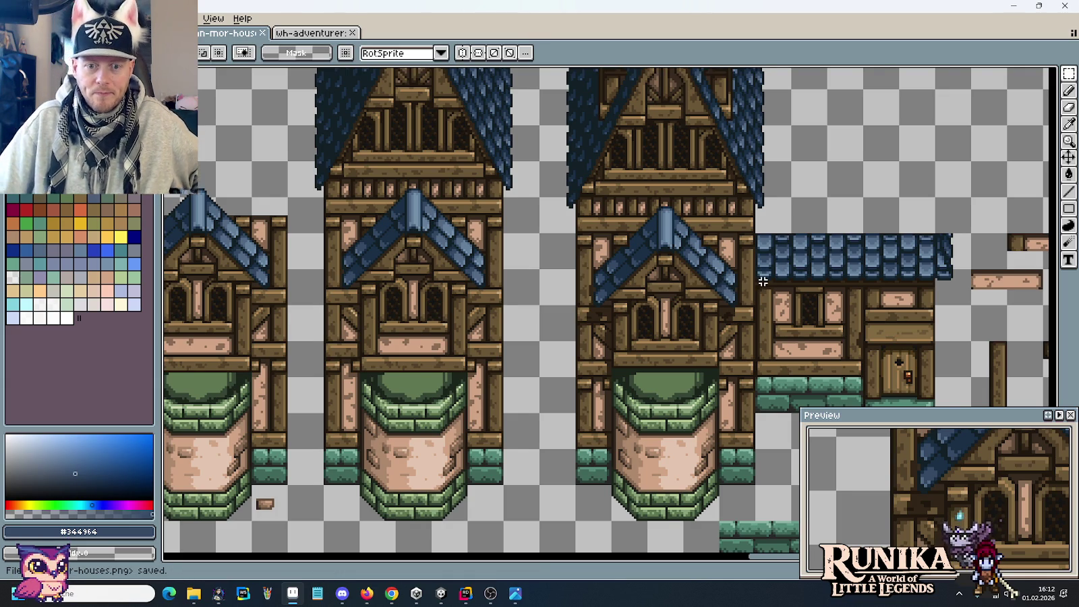
drag(761, 280, 718, 286)
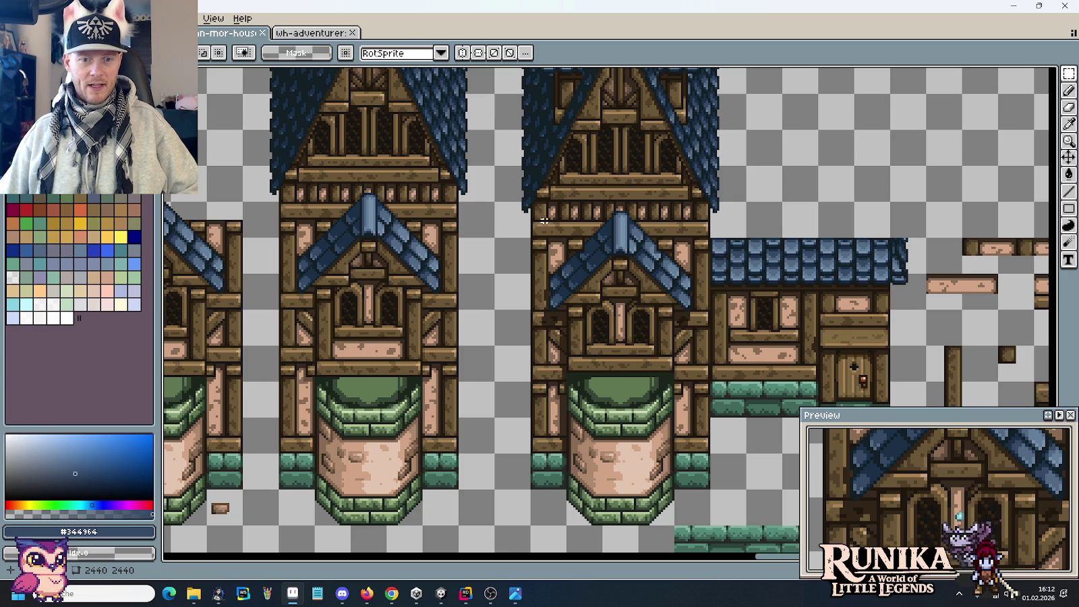
scroll(567, 454, down, 2)
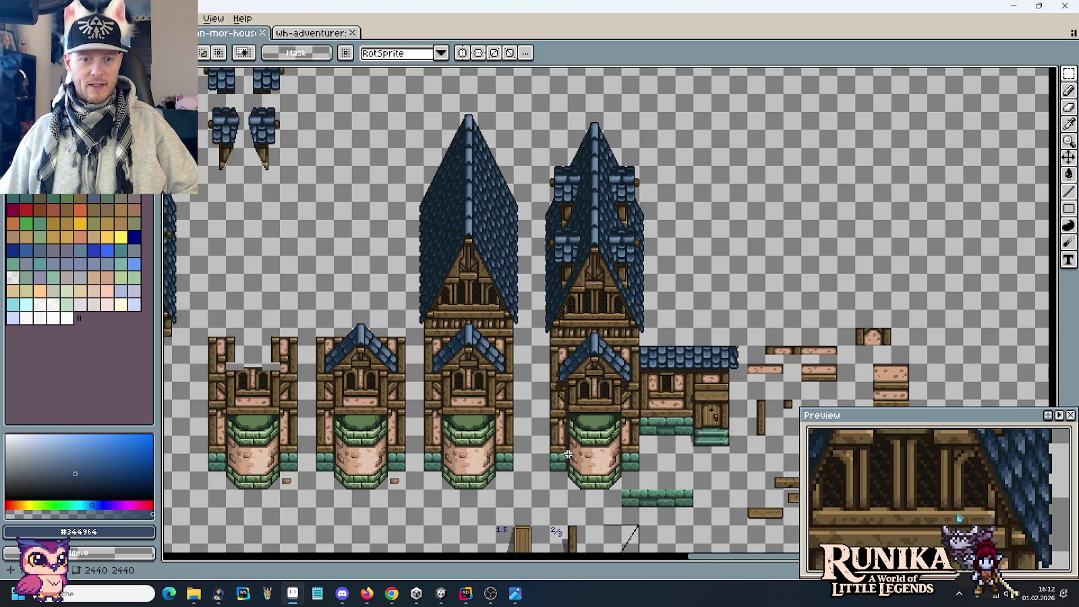
scroll(571, 443, up, 2)
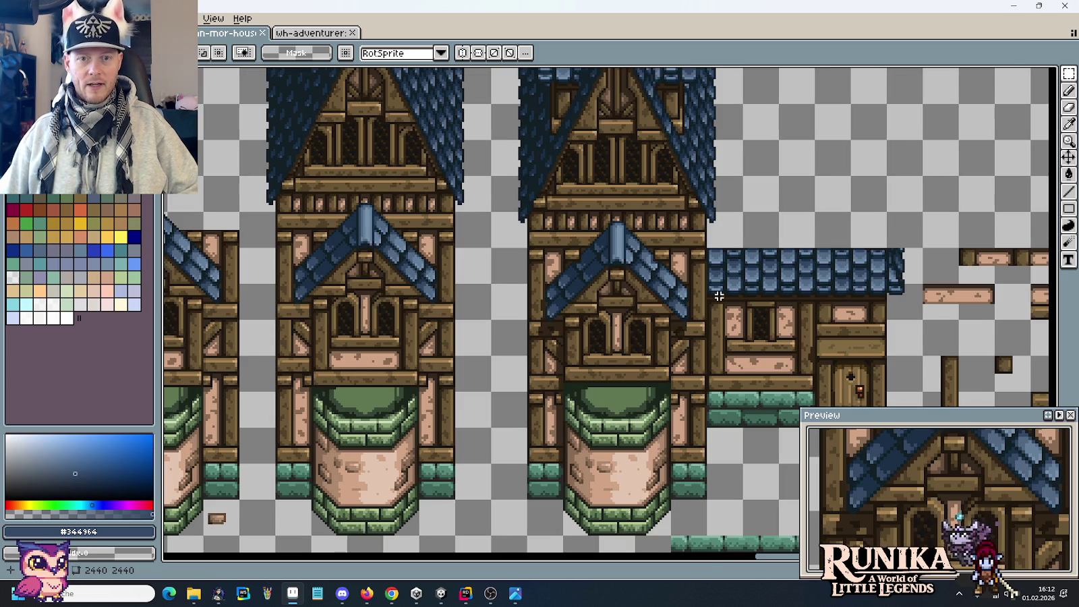
drag(719, 295, 550, 300)
drag(702, 306, 621, 271)
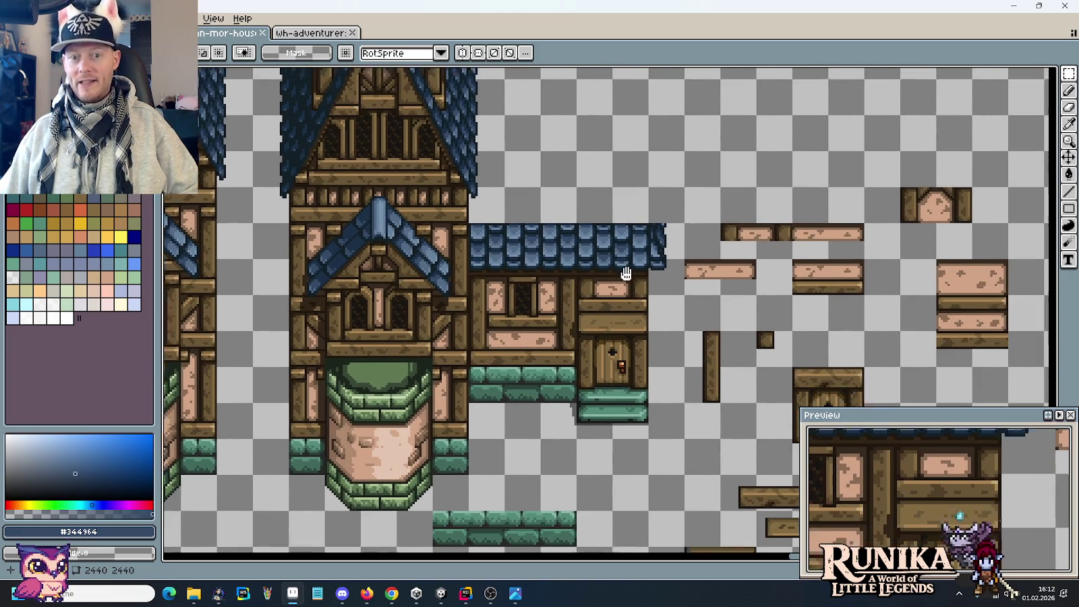
click(518, 595)
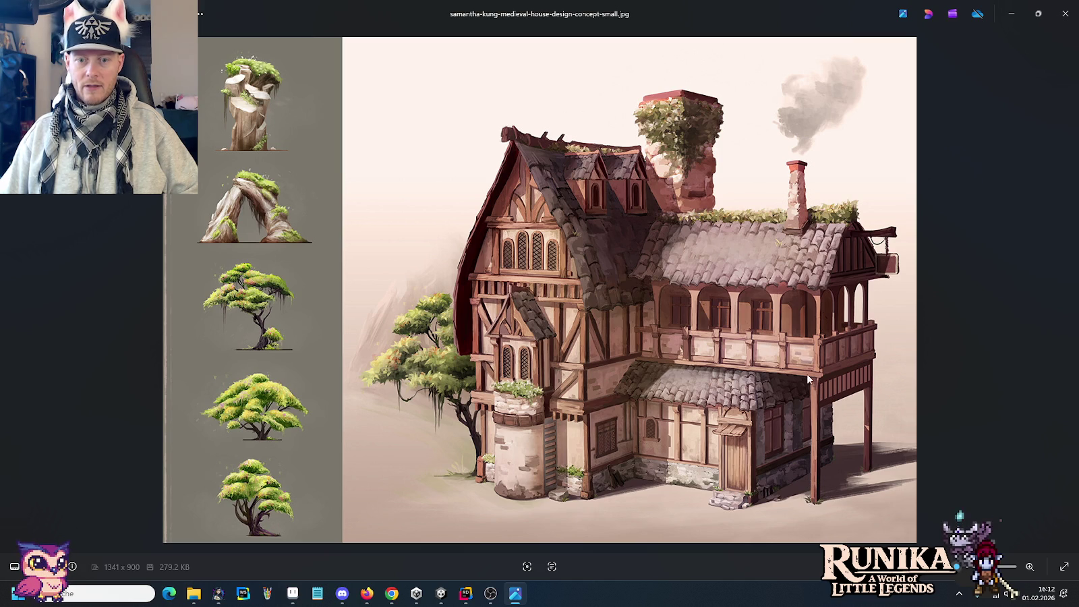
click(294, 593)
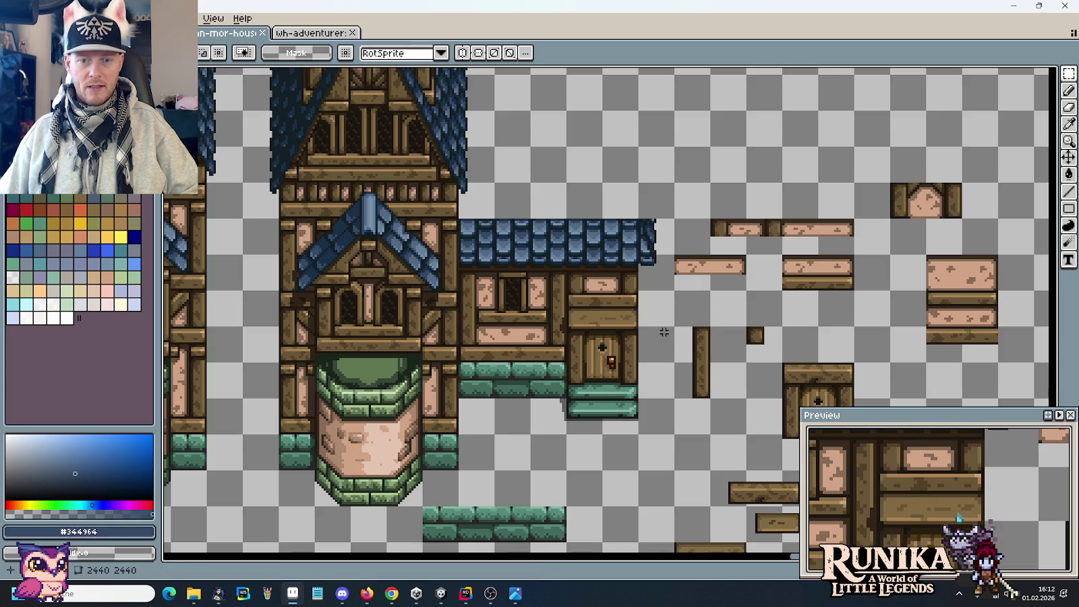
scroll(703, 333, down, 1)
scroll(737, 296, right, 3)
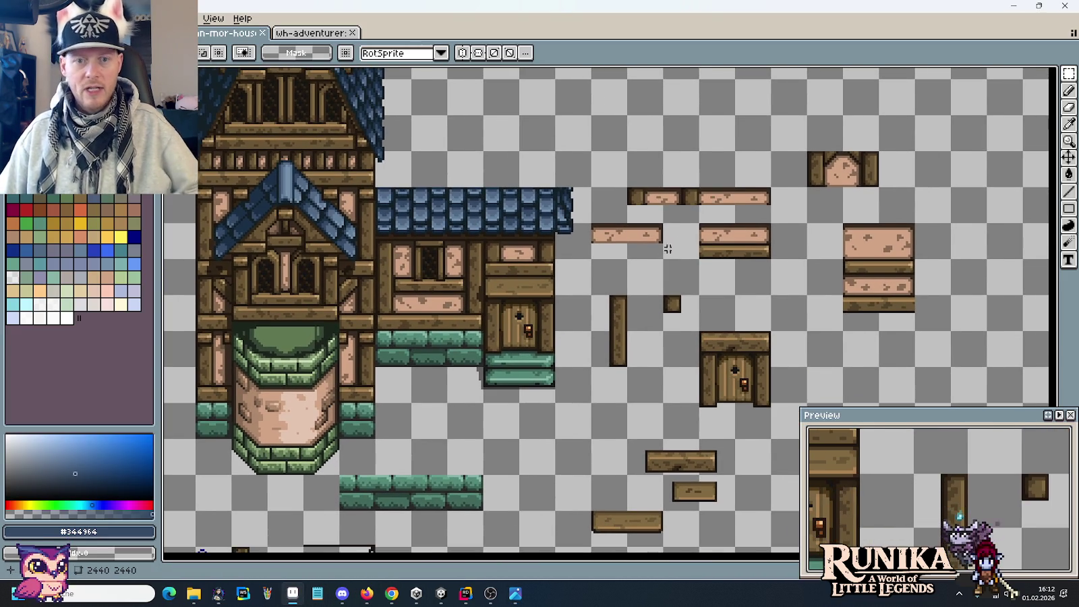
drag(702, 262, 588, 184)
Move the two loose planks up and right, then nudge the stacked planks left as one block.
mouse_move(621, 236)
mouse_down()
mouse_move(950, 186)
mouse_move(948, 165)
mouse_up()
scroll(947, 165, right, 4)
scroll(947, 166, up, 1)
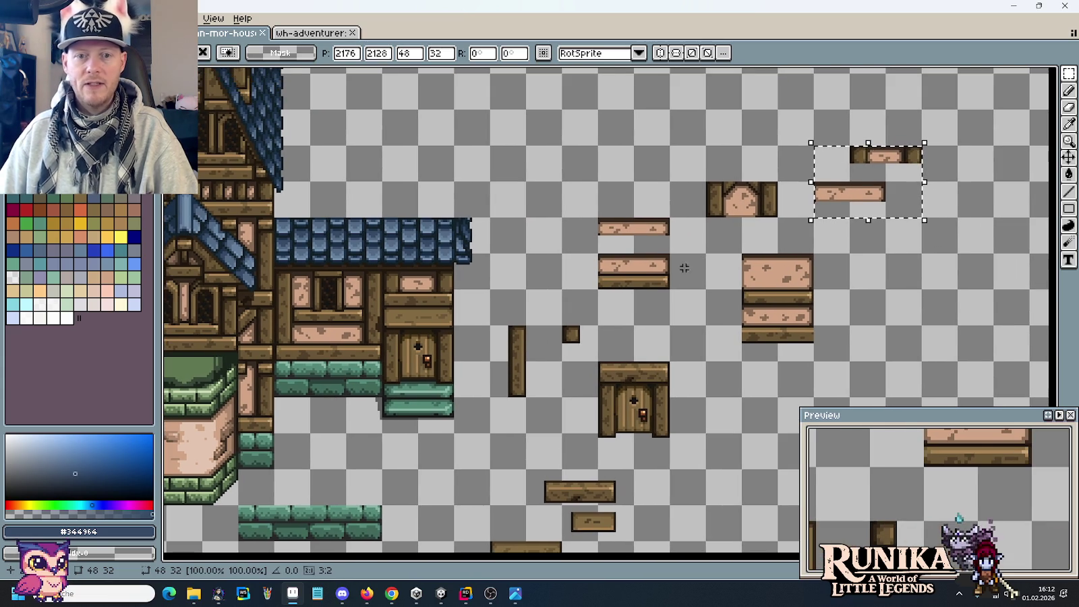
drag(671, 326, 597, 217)
key(Left)
key(Left)
Put the small square wall tile in the gap beside the planks and the gable tile beside the plank row.
mouse_move(818, 186)
mouse_down()
mouse_move(831, 204)
mouse_move(898, 205)
mouse_up()
mouse_move(772, 243)
mouse_down()
mouse_move(745, 196)
mouse_move(780, 158)
mouse_up()
drag(742, 253, 799, 330)
Move the 32x48 plank block up and right and raise the top of the vertical plank.
drag(921, 236, 974, 313)
mouse_move(794, 354)
mouse_down()
mouse_move(761, 270)
mouse_move(833, 233)
mouse_up()
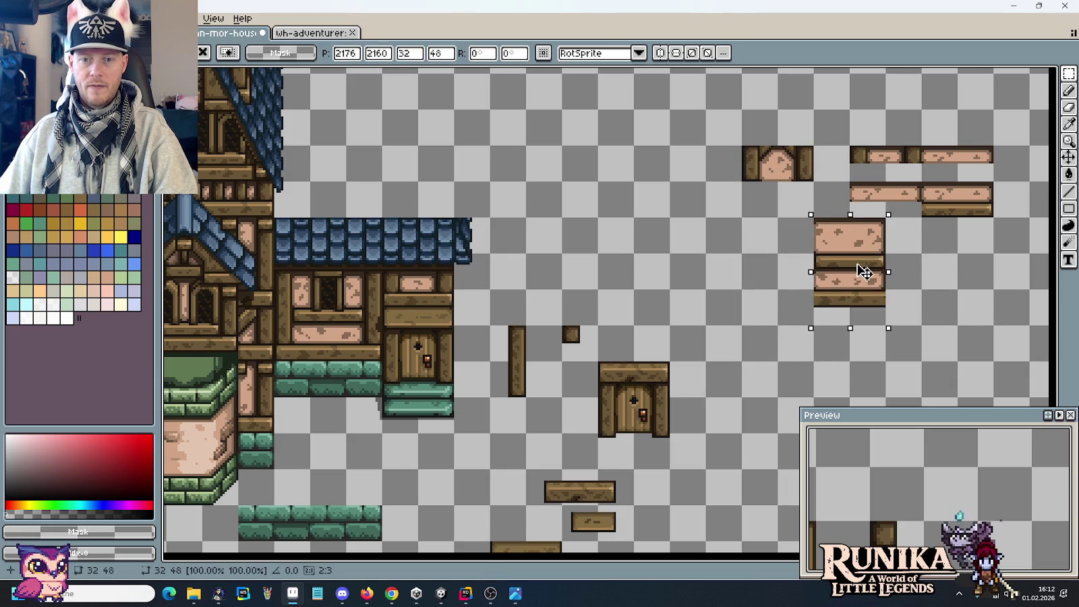
mouse_move(527, 386)
mouse_down()
mouse_move(714, 292)
mouse_move(692, 229)
mouse_move(709, 135)
mouse_up()
click(788, 219)
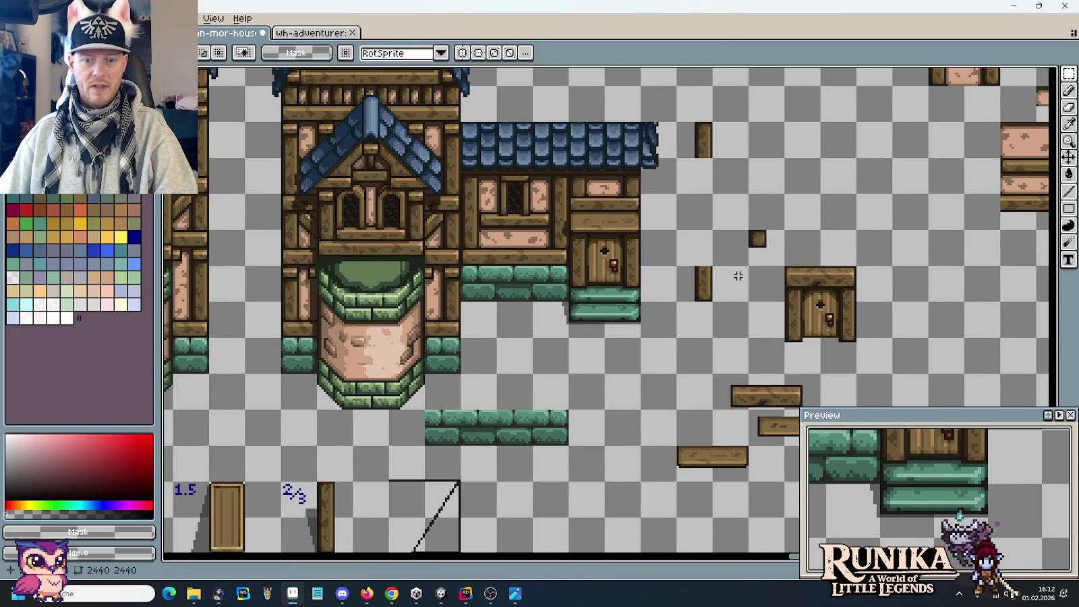
scroll(739, 276, down, 2)
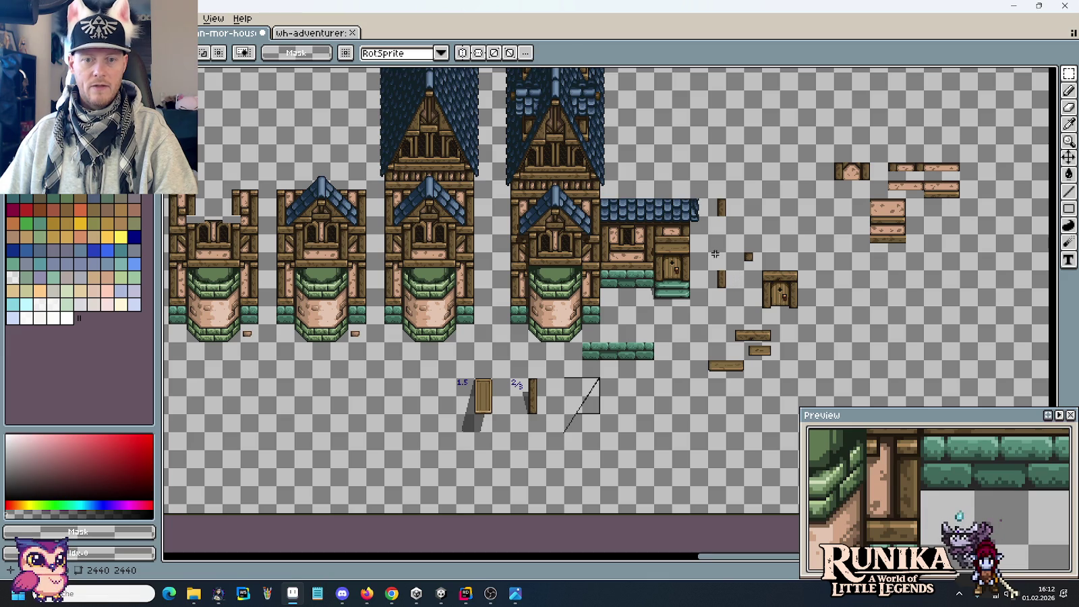
click(314, 32)
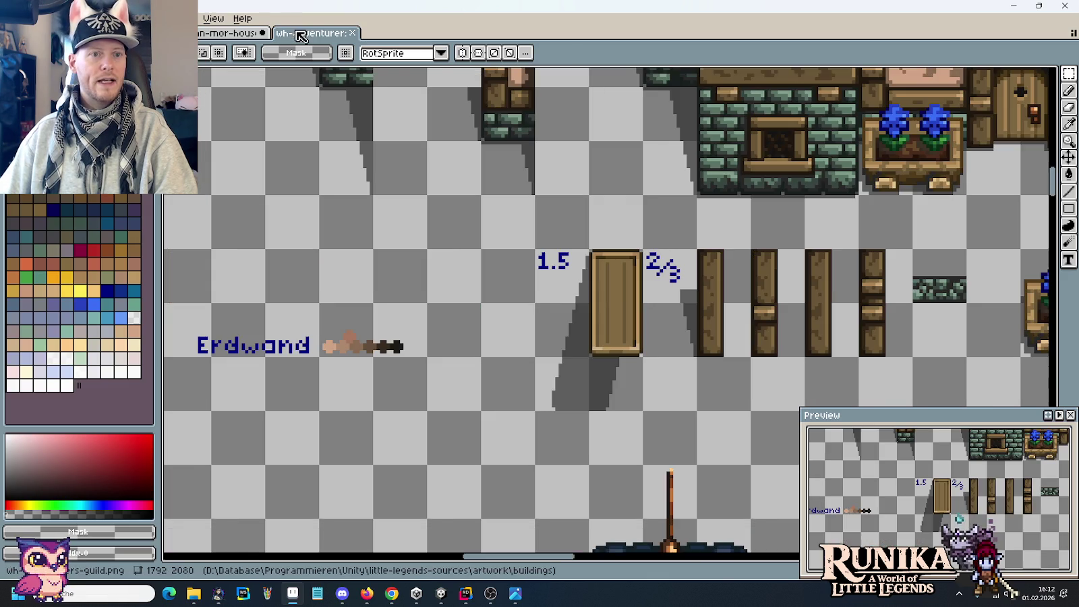
Paste the dark plank from the wh-adventurer sheet onto the post in the house tileset.
scroll(614, 189, down, 3)
scroll(632, 189, up, 4)
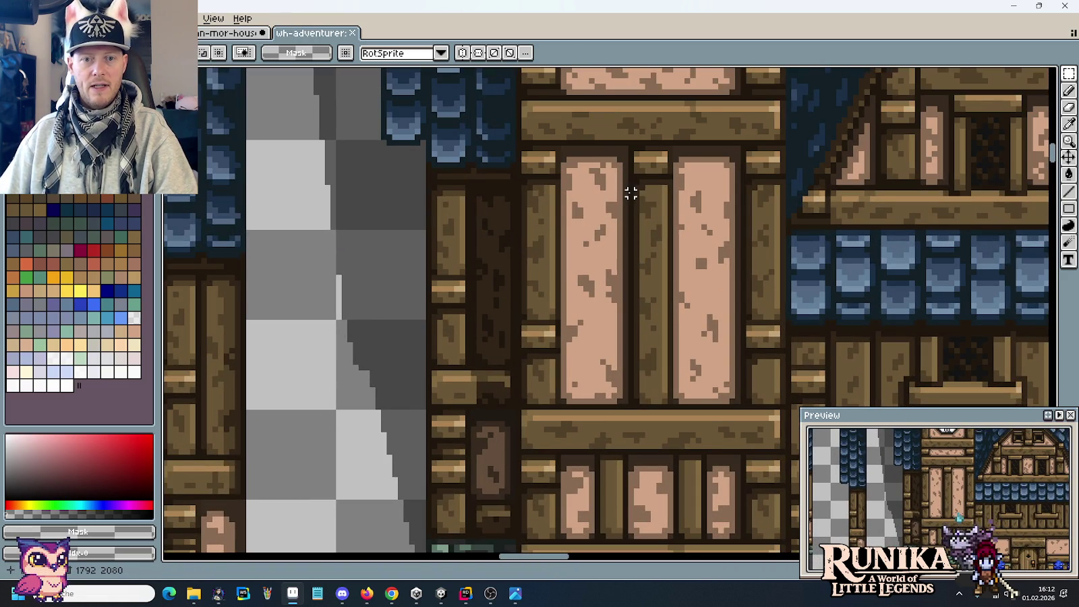
drag(629, 189, 675, 395)
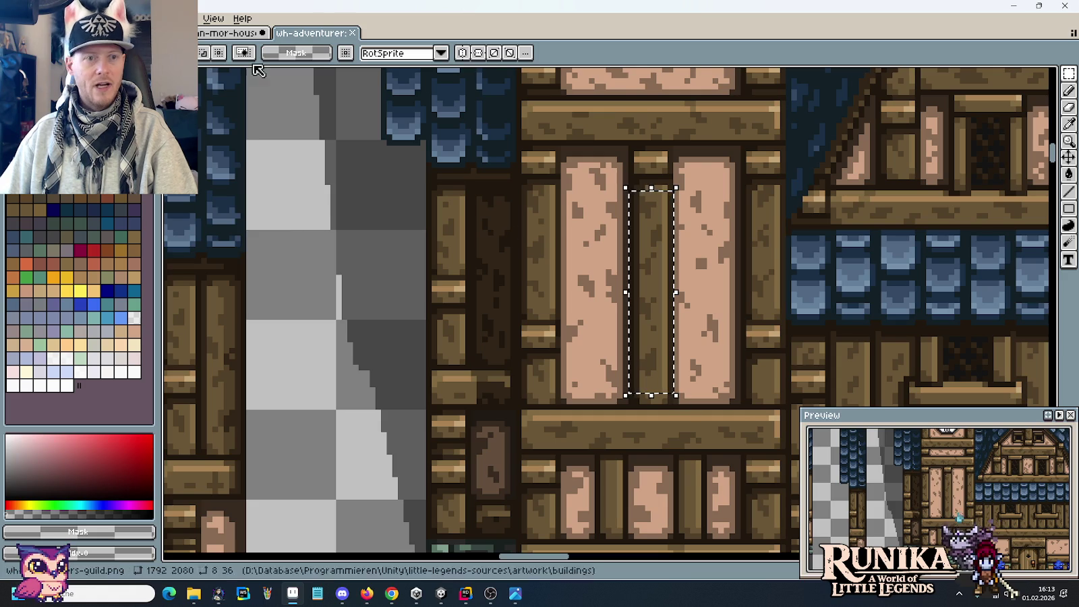
click(229, 33)
scroll(686, 268, up, 2)
key(ctrl+v)
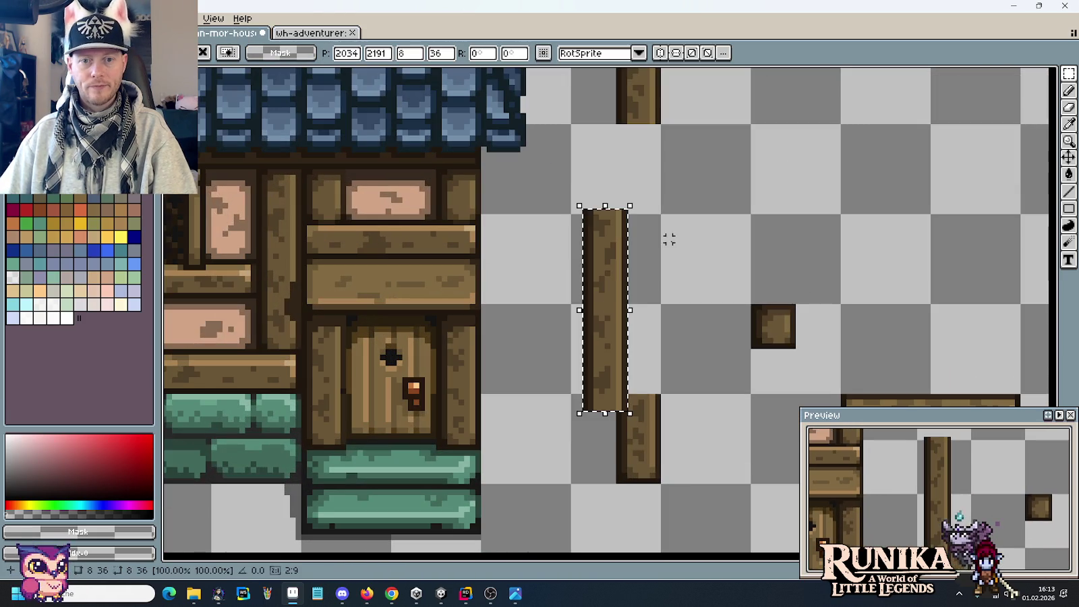
drag(609, 277, 648, 198)
key(Return)
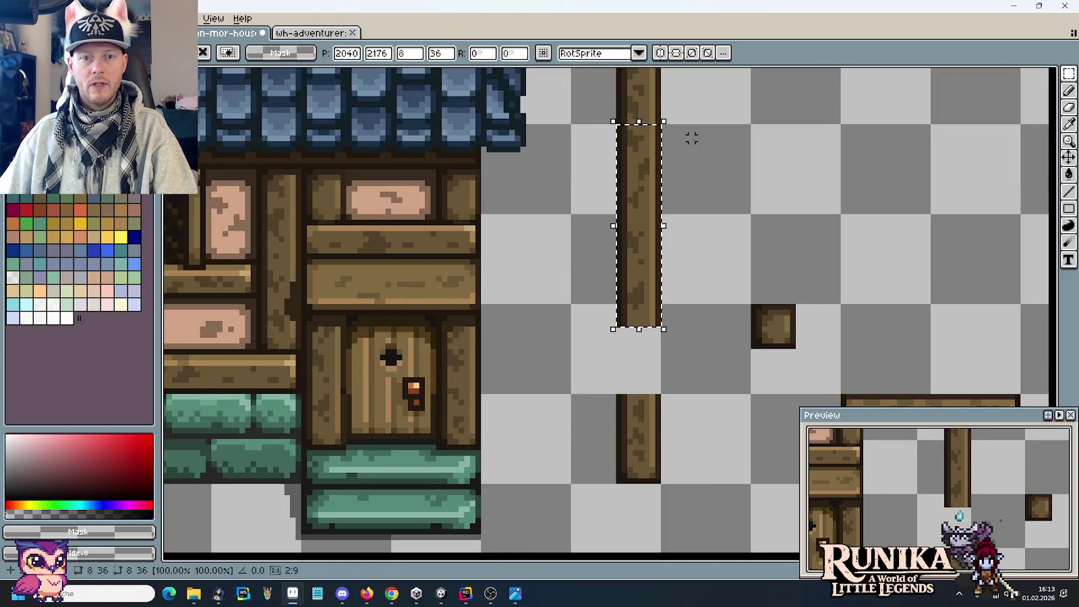
scroll(695, 202, up, 2)
click(697, 212)
Copy a short wall-post piece from wh-adventurer and paste it in line with the post.
scroll(688, 241, down, 2)
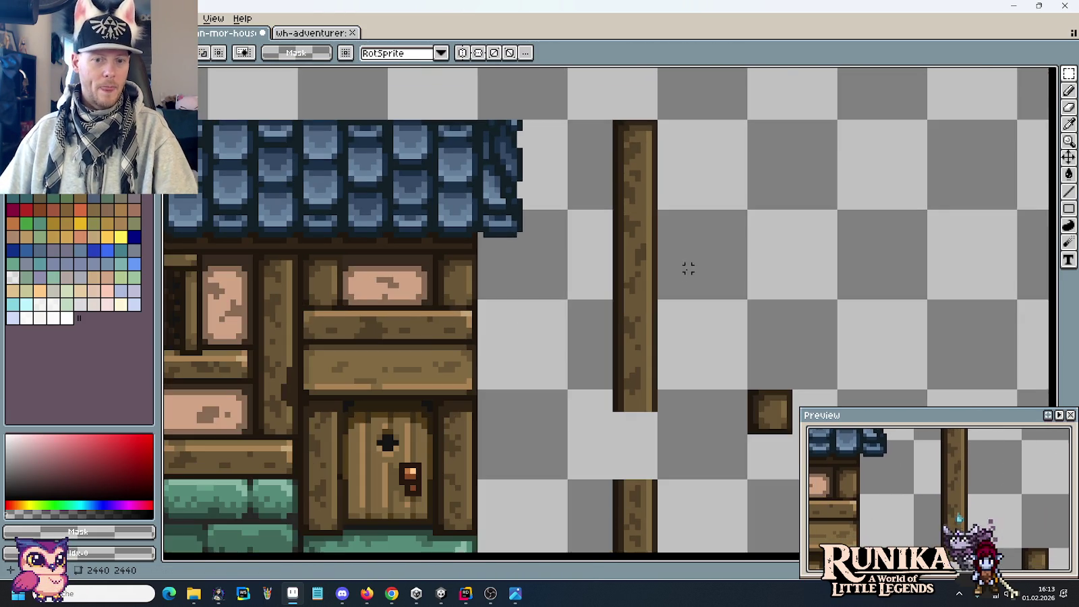
click(312, 32)
drag(742, 215, 788, 294)
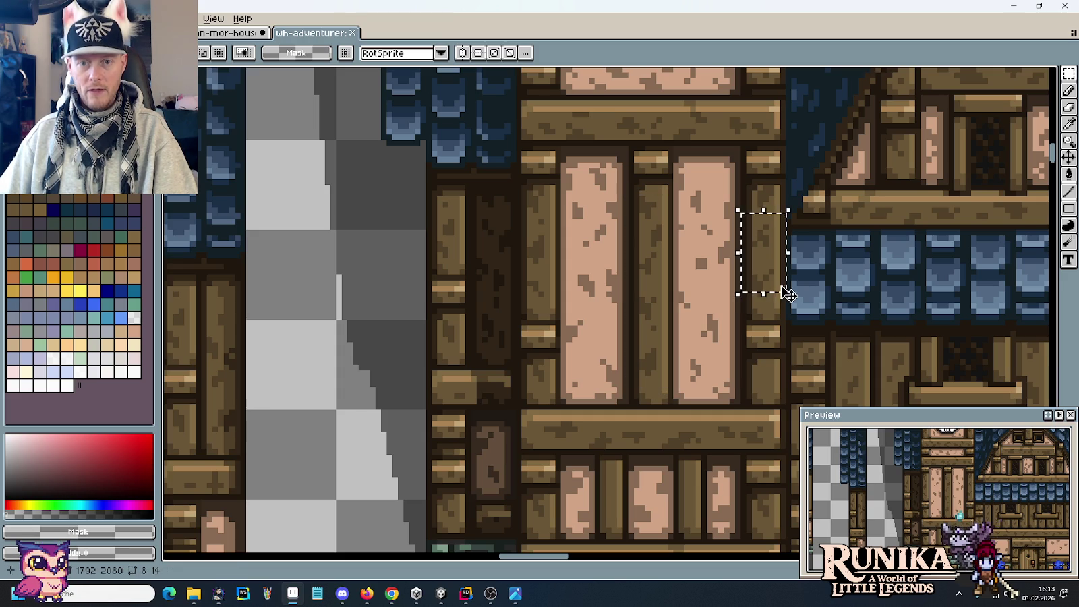
key(ctrl+c)
key(ctrl+Tab)
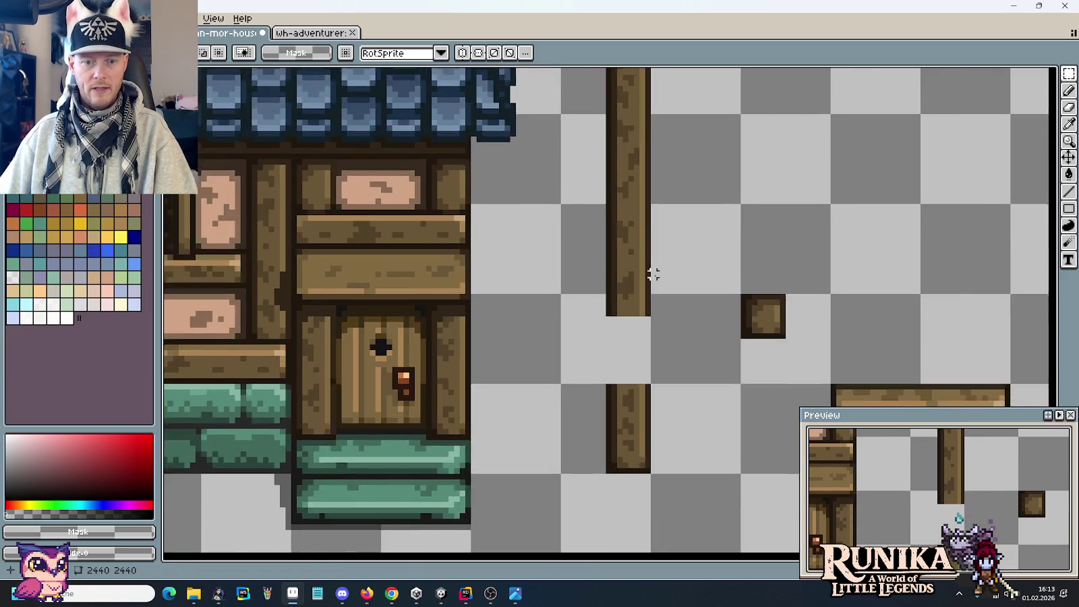
scroll(650, 273, up, 1)
key(ctrl+v)
drag(617, 327, 633, 371)
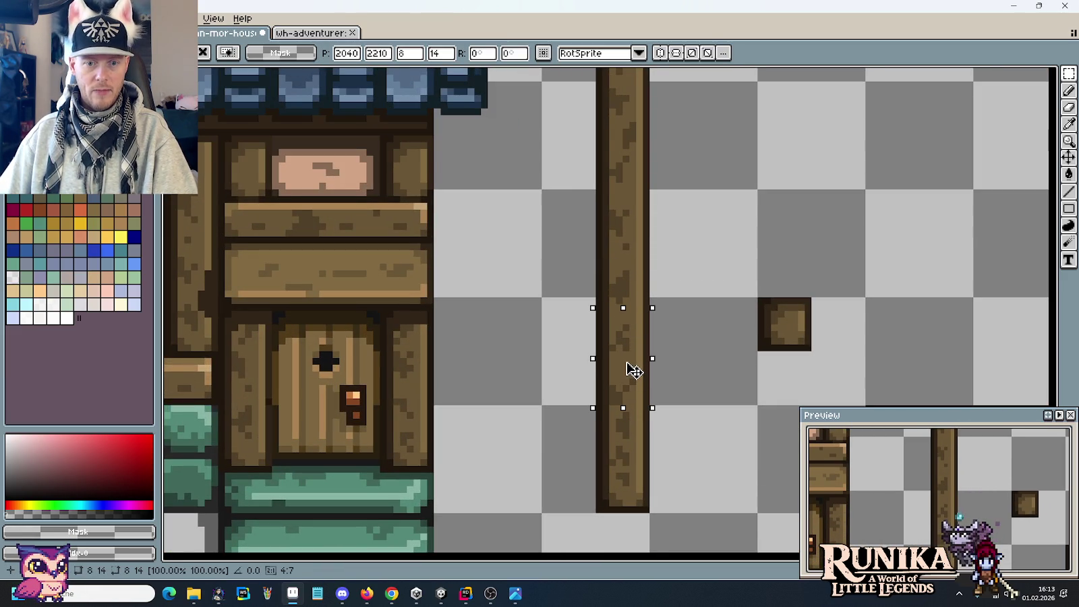
key(Return)
scroll(679, 414, up, 1)
Compare the tileset's wooden post with the medieval house reference image.
key(b)
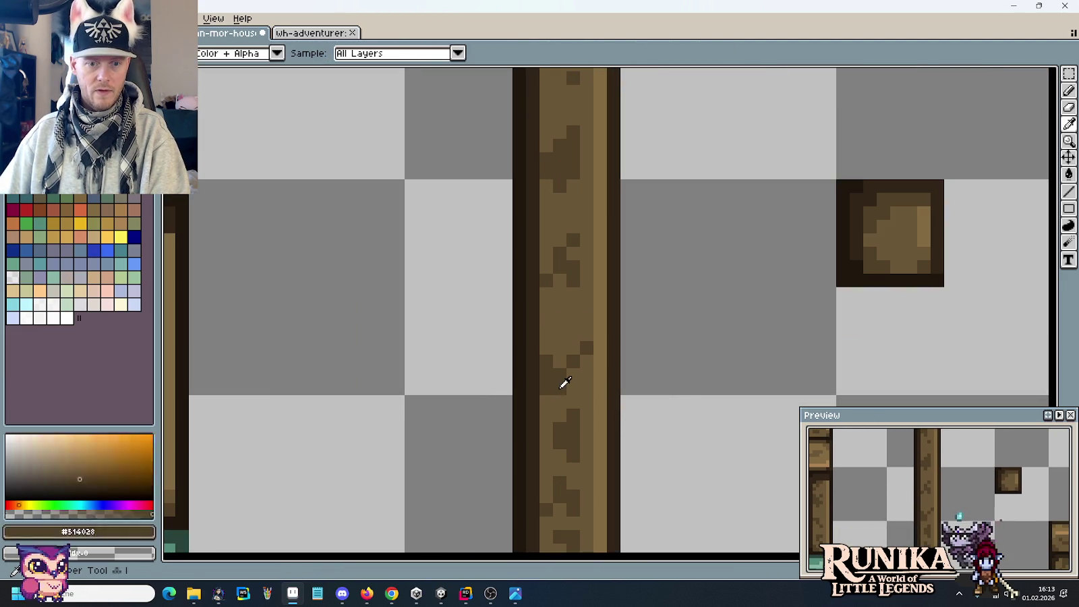
scroll(652, 374, down, 2)
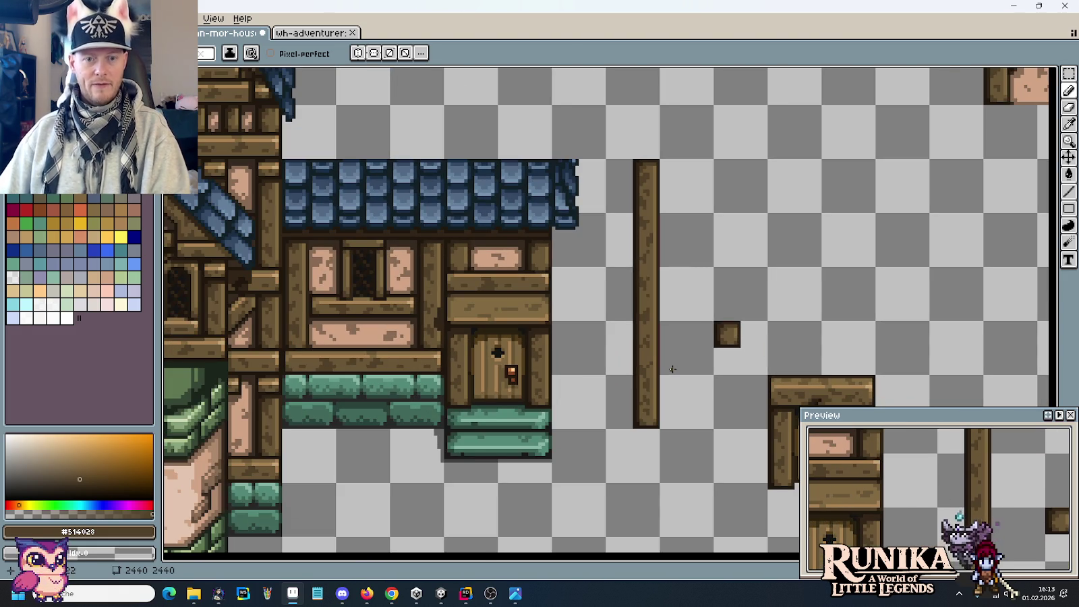
key(alt+Tab)
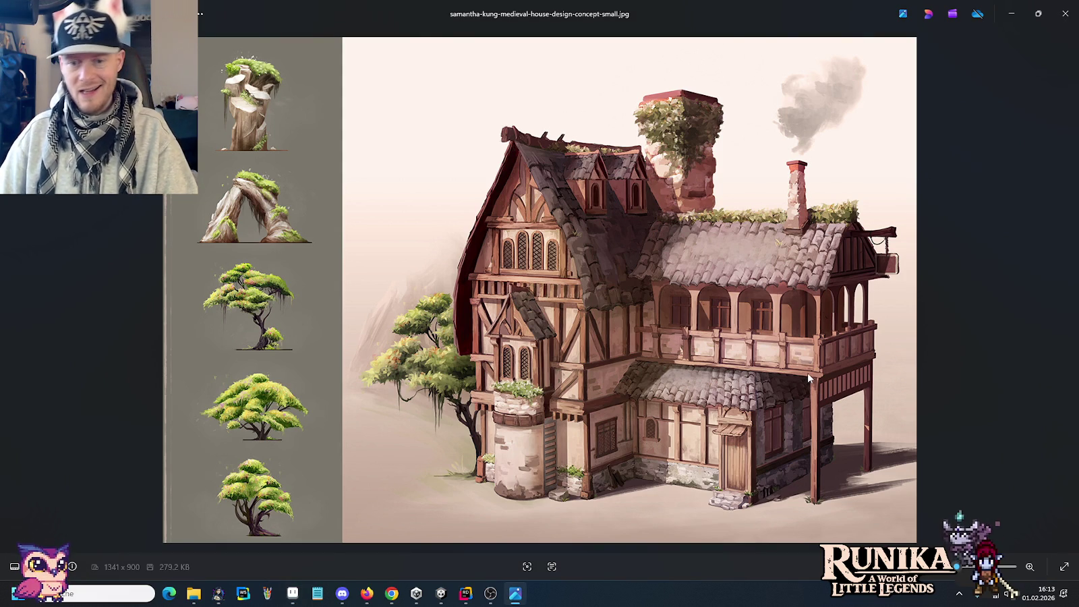
key(alt+Tab)
scroll(690, 288, down, 1)
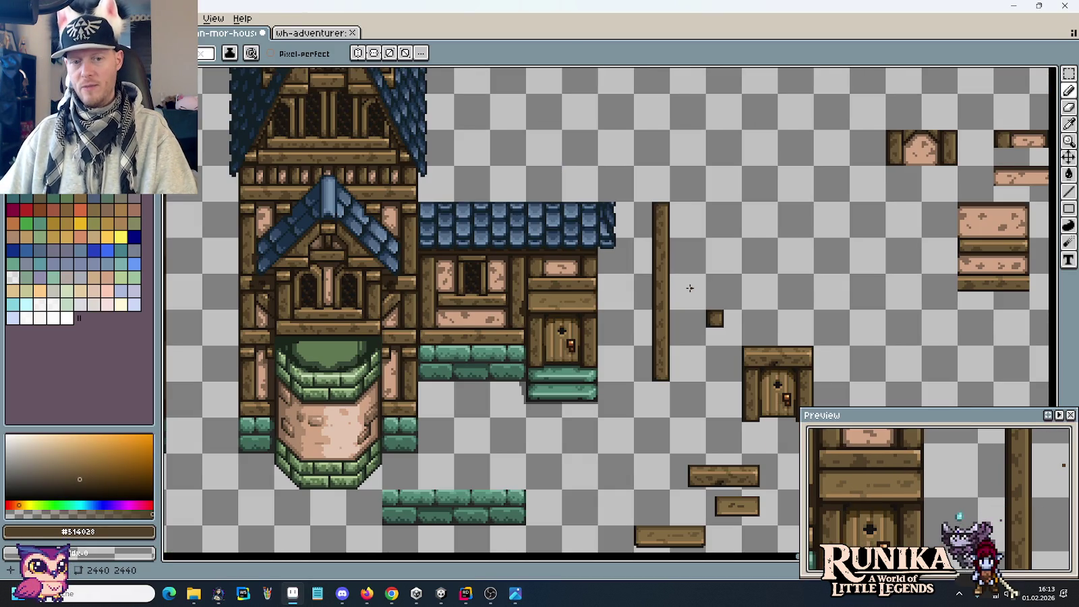
key(m)
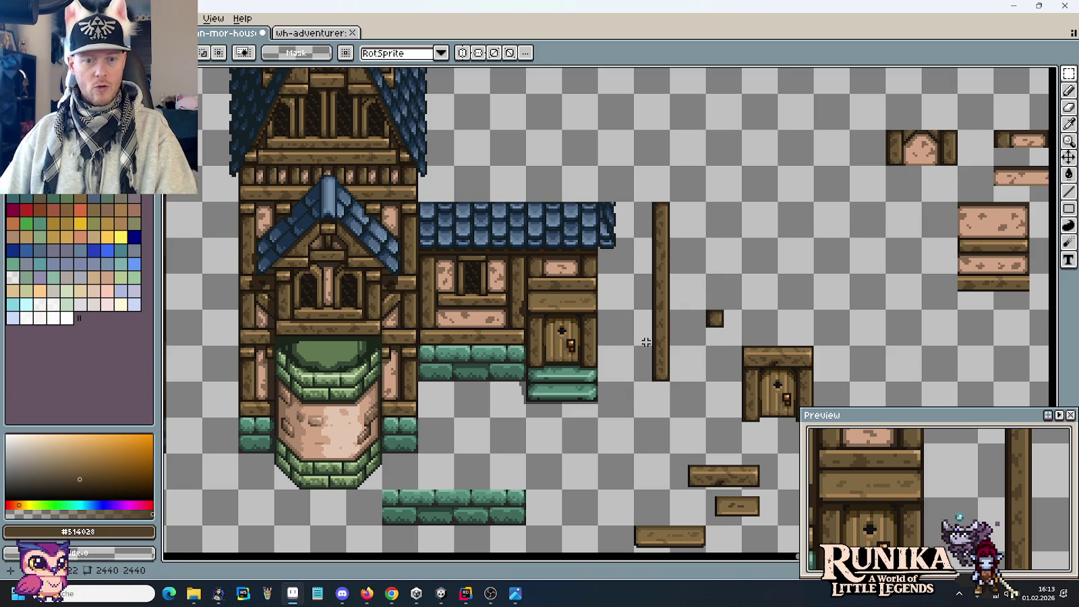
key(alt+Tab)
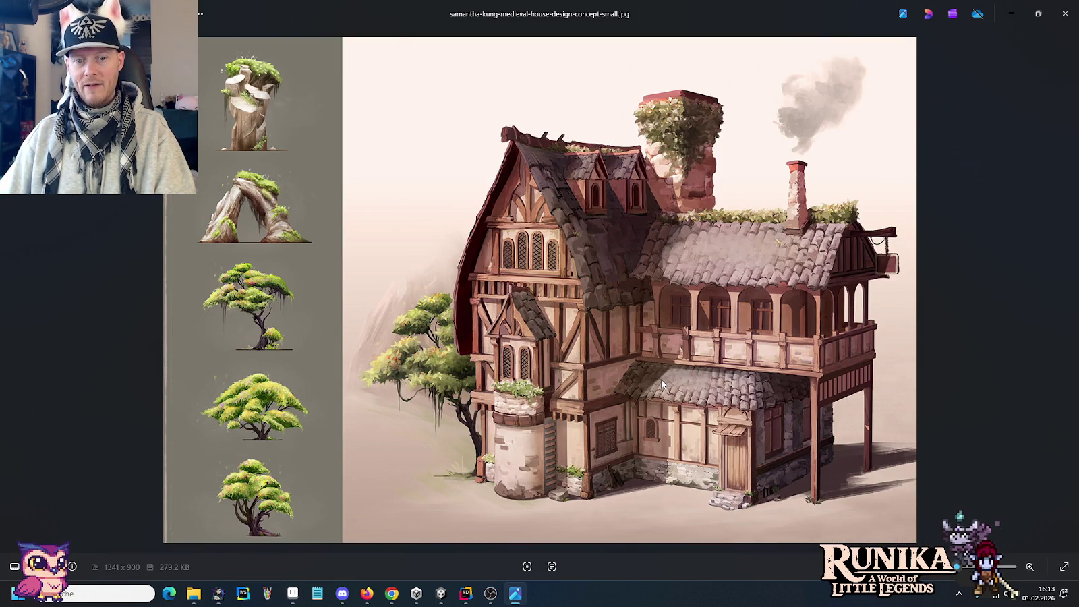
key(alt+Tab)
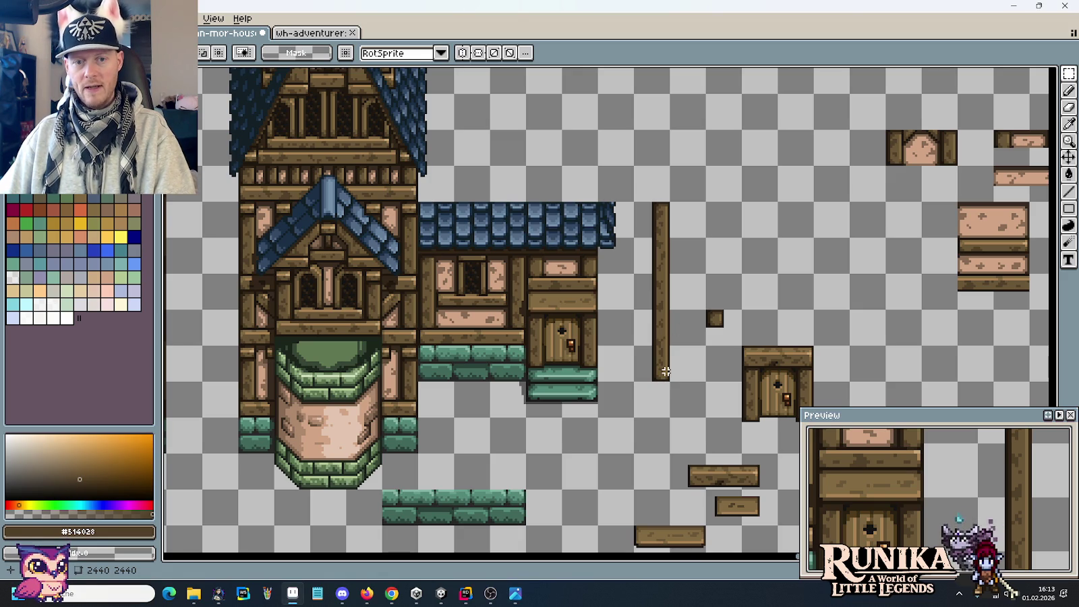
Shift the post's lower 16x16 section 8 pixels down and deselect it.
drag(660, 336, 667, 339)
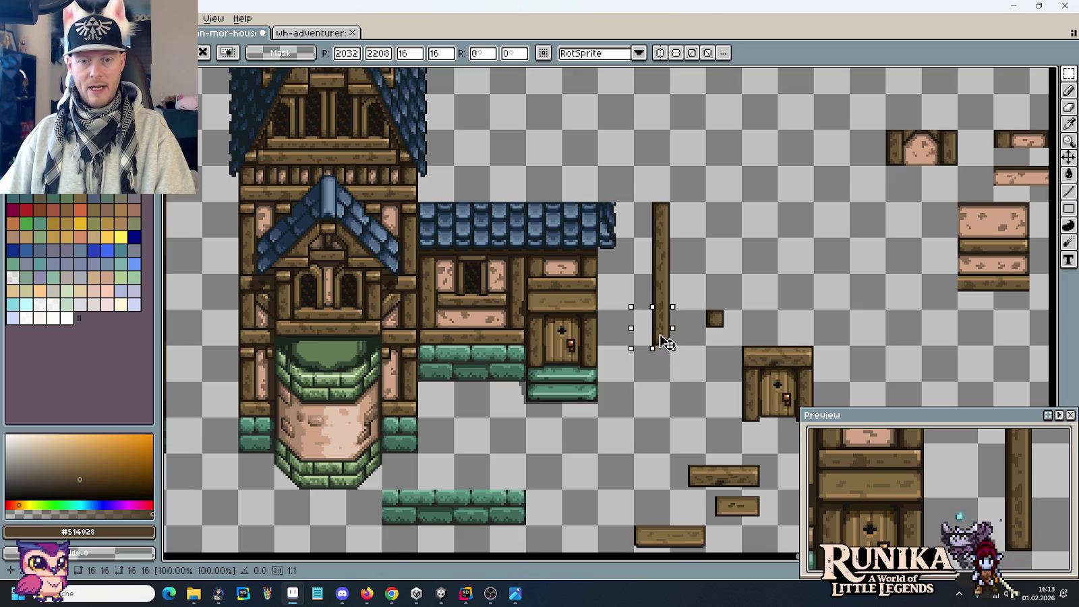
drag(663, 342, 663, 359)
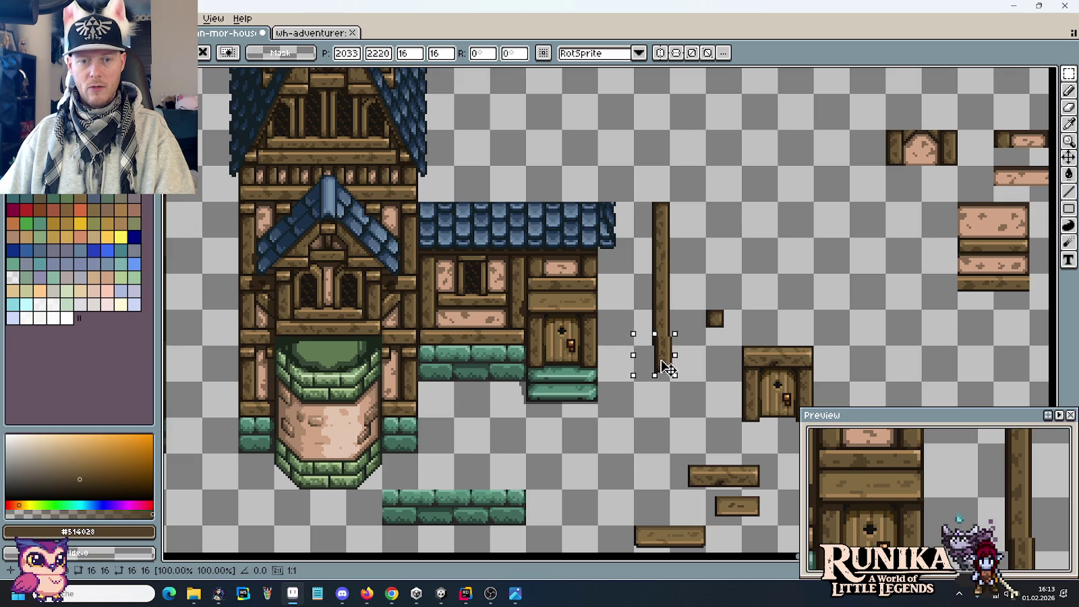
scroll(692, 362, up, 2)
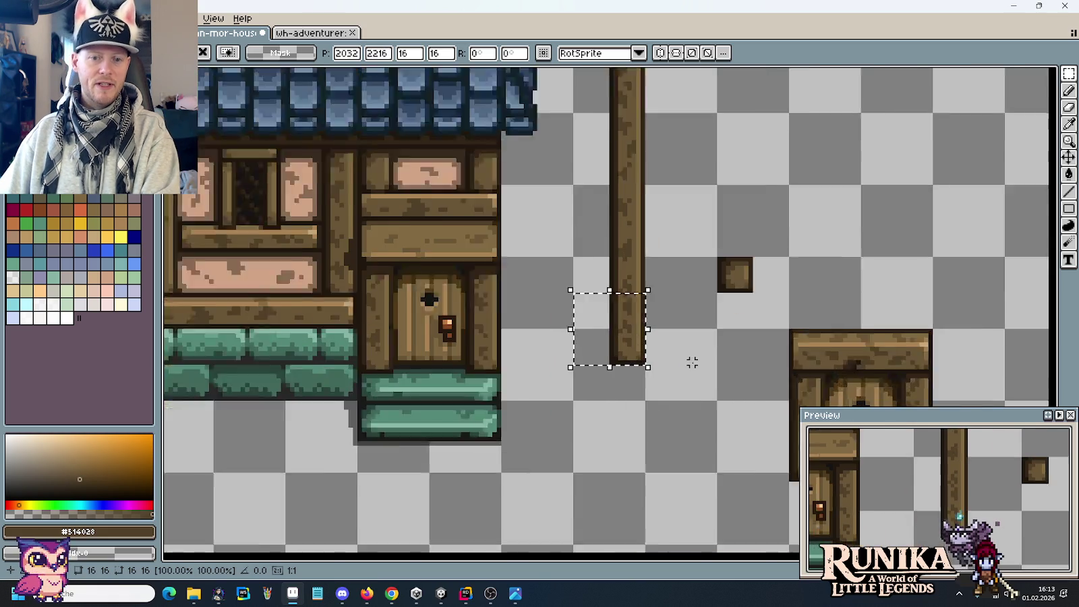
click(704, 358)
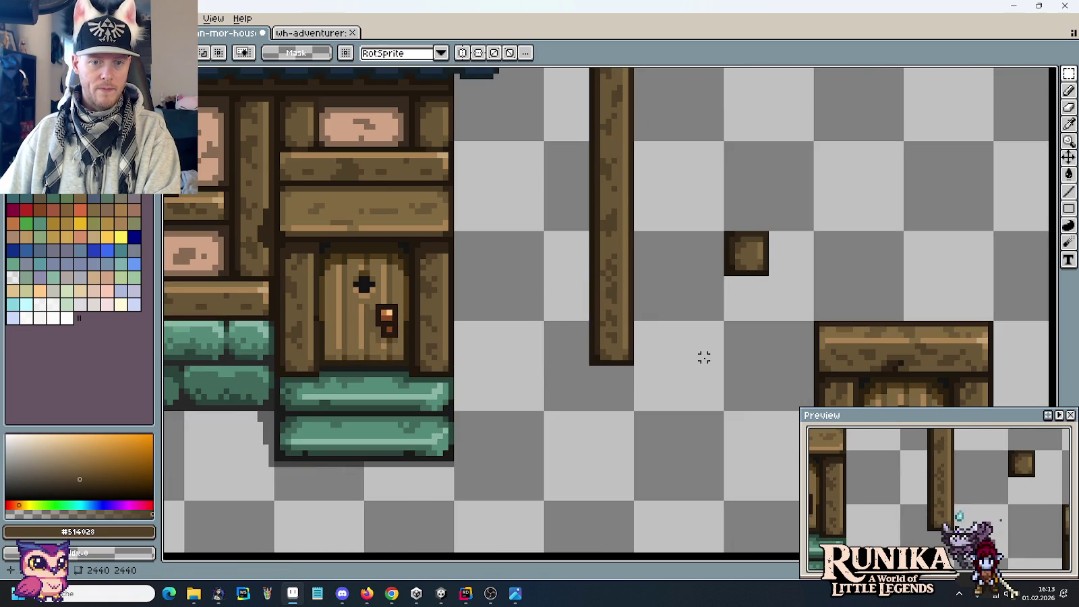
scroll(624, 299, up, 2)
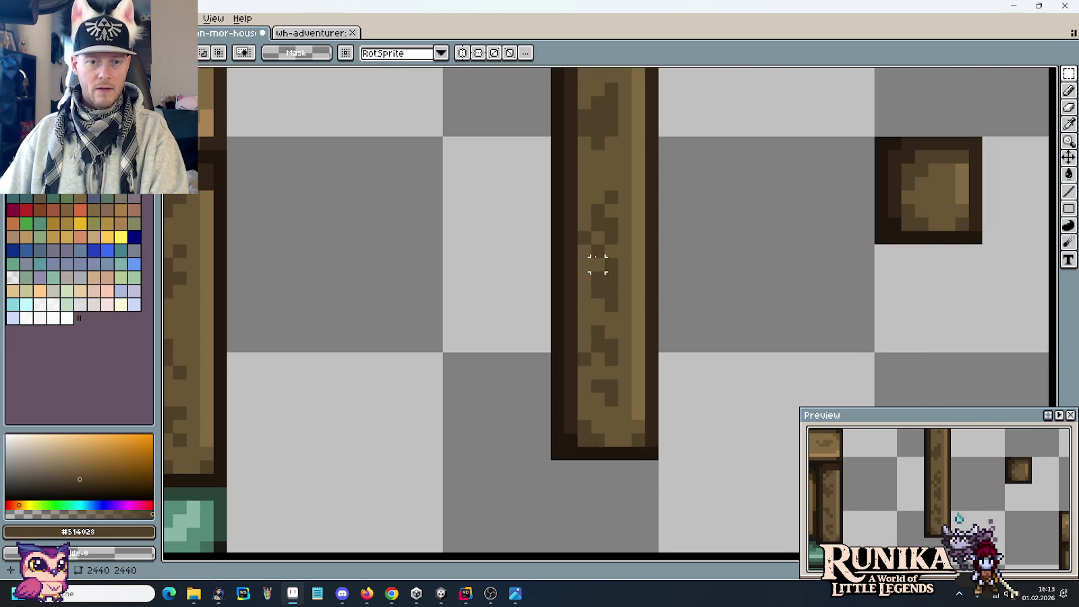
Undo a stray brown pixel and eyedrop the wood tones #6a5636 and #514028 from the post.
key(b)
click(680, 303)
key(ctrl+z)
scroll(680, 303, down, 4)
scroll(620, 256, up, 3)
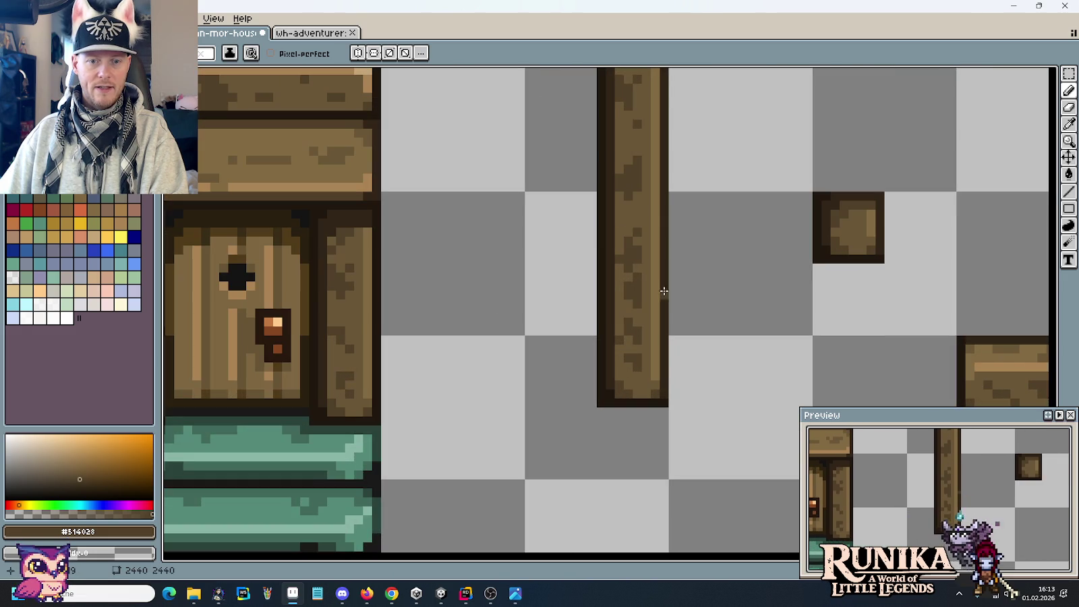
alt+click(621, 250)
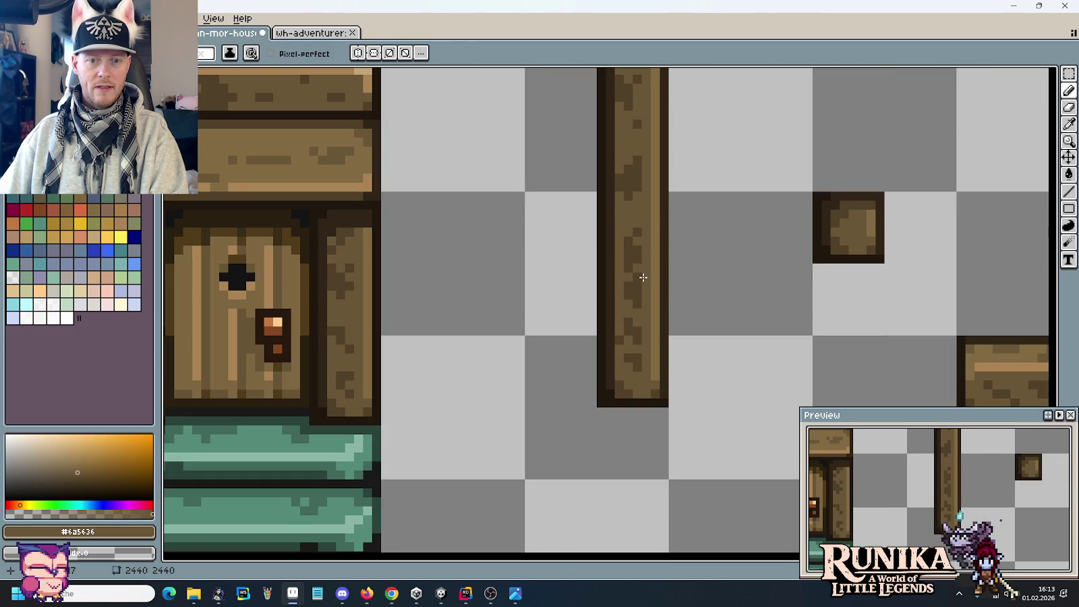
alt+click(639, 317)
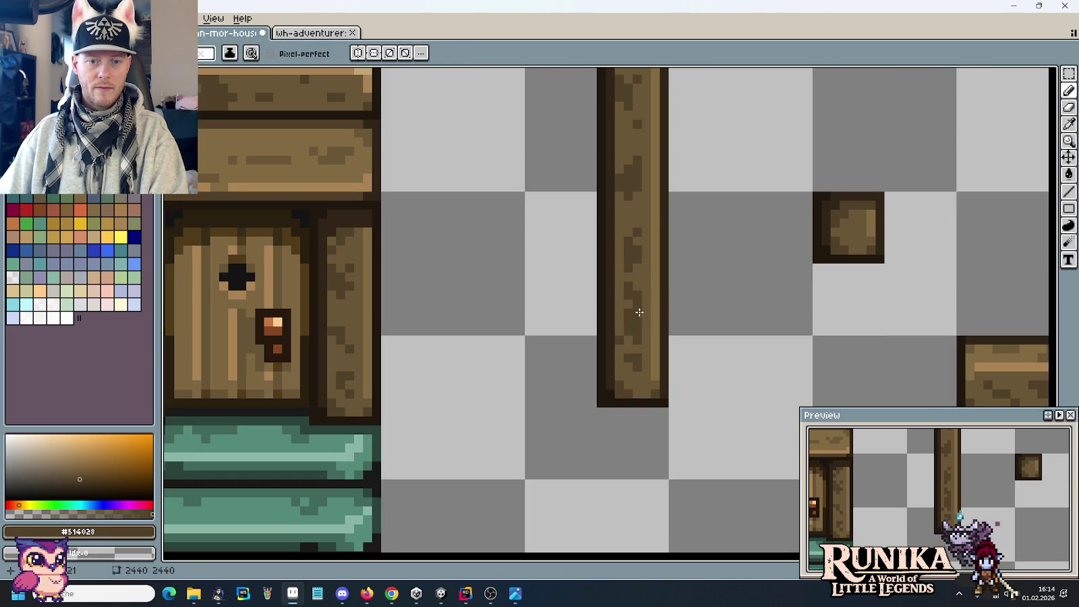
alt+click(632, 296)
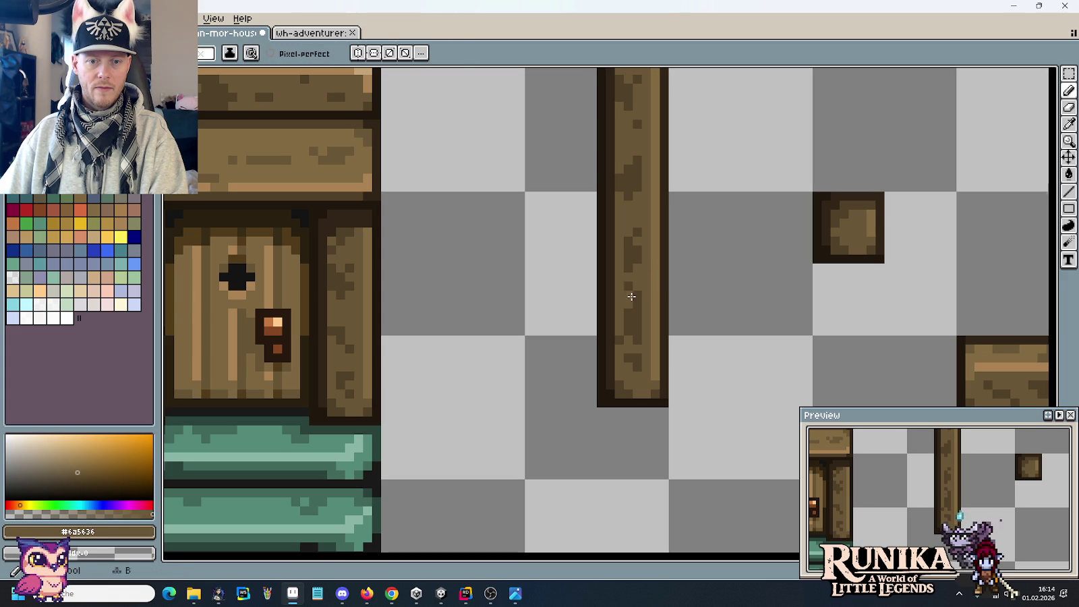
scroll(728, 314, down, 1)
scroll(715, 315, down, 4)
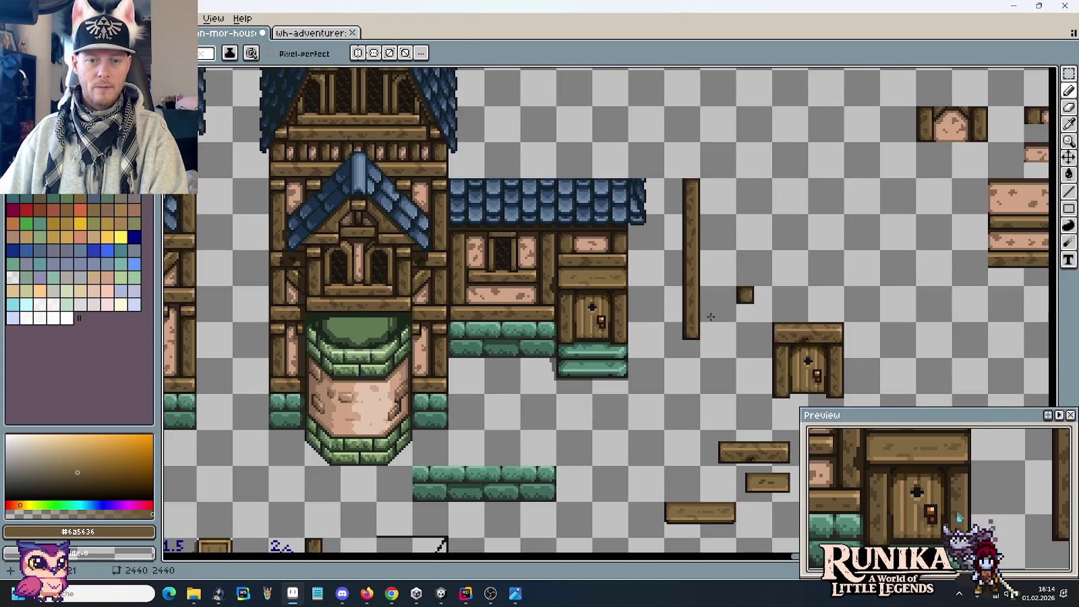
key(m)
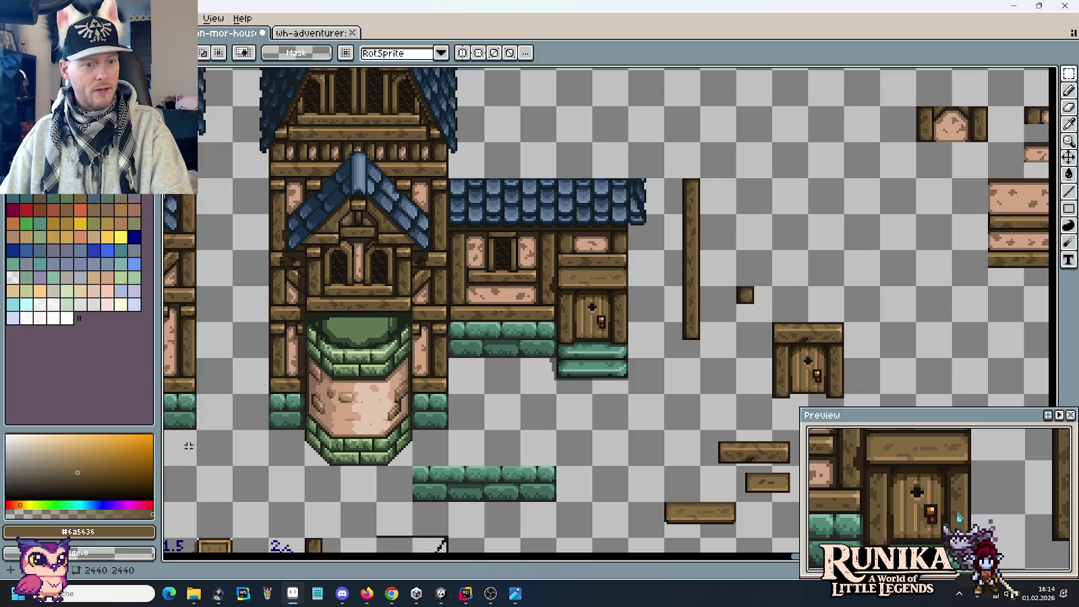
mouse_move(193, 594)
click(128, 540)
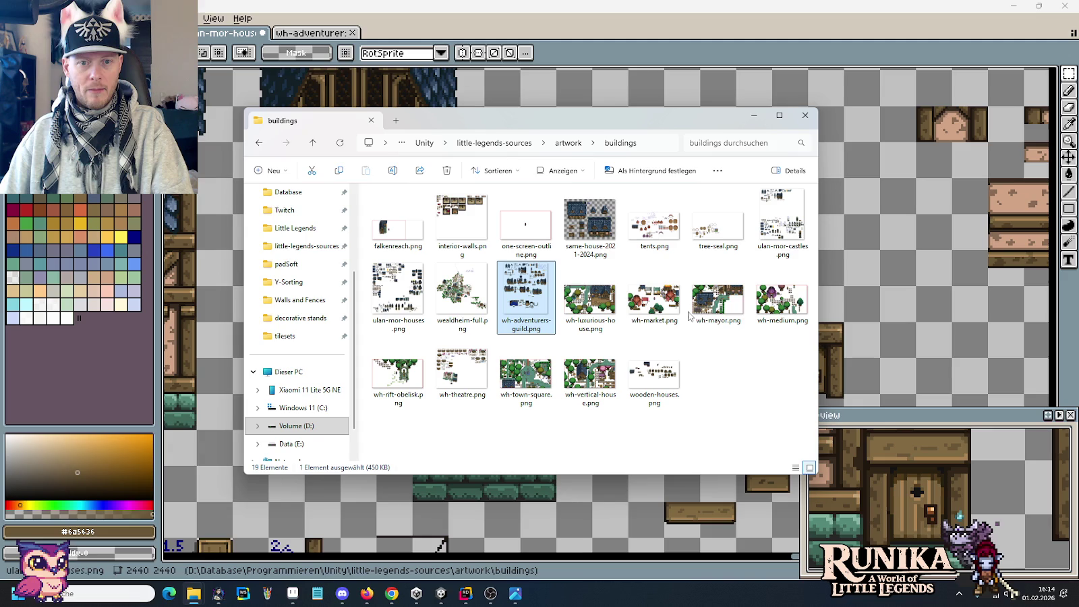
Open tents.png and pan across its red and purple tents, shelves and rugs.
double_click(683, 221)
scroll(545, 112, up, 2)
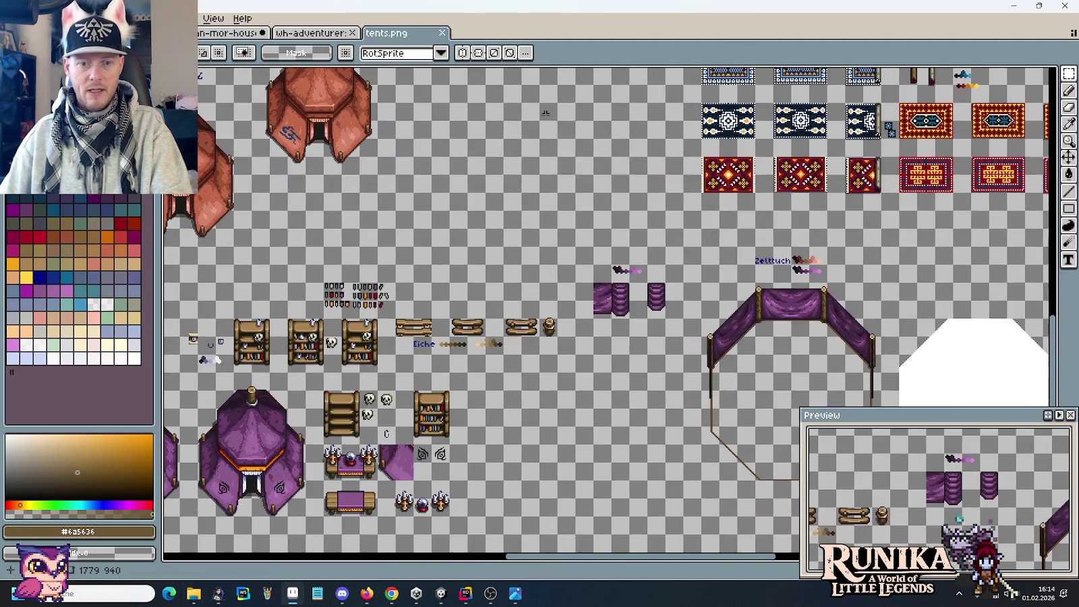
drag(559, 324, 746, 150)
mouse_move(853, 117)
mouse_down()
mouse_move(526, 227)
mouse_move(894, 157)
mouse_up()
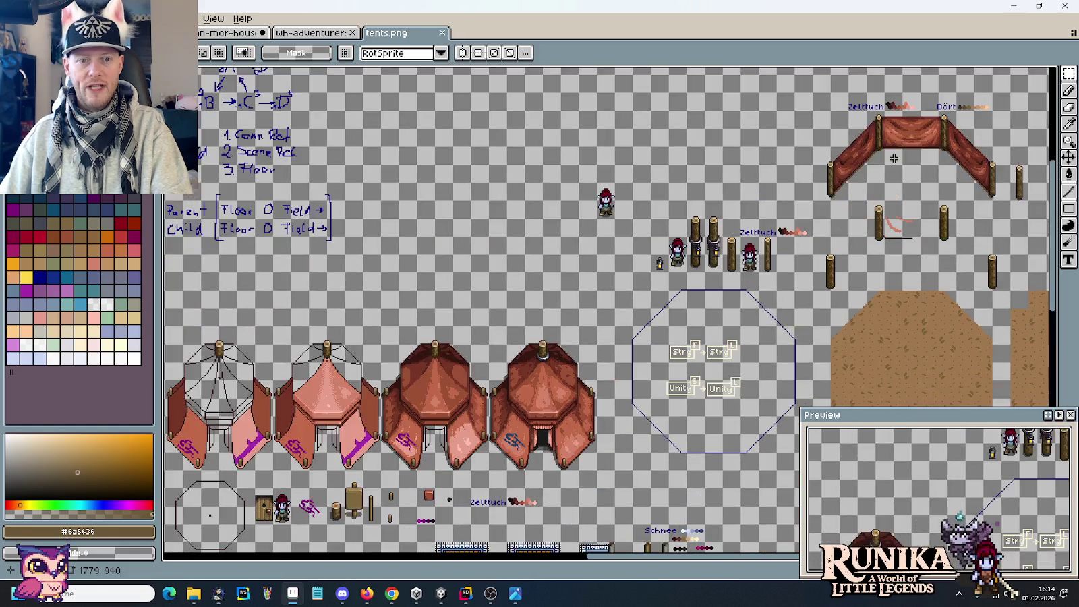
drag(476, 352, 738, 176)
drag(518, 329, 711, 207)
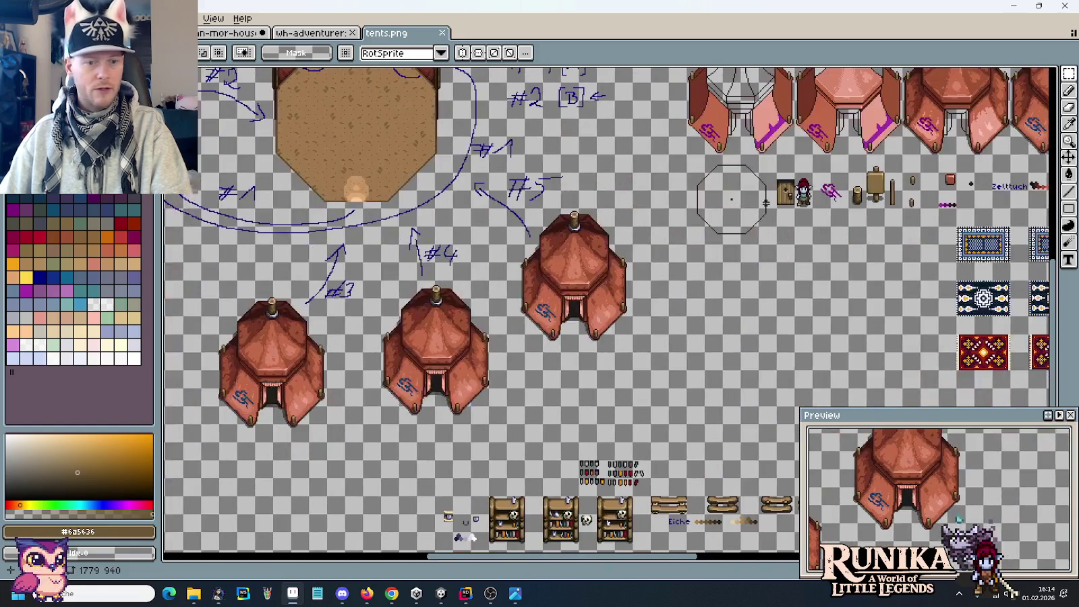
drag(525, 292, 471, 89)
mouse_move(479, 199)
mouse_down()
mouse_move(710, 402)
mouse_move(455, 227)
mouse_up()
drag(473, 337, 155, 175)
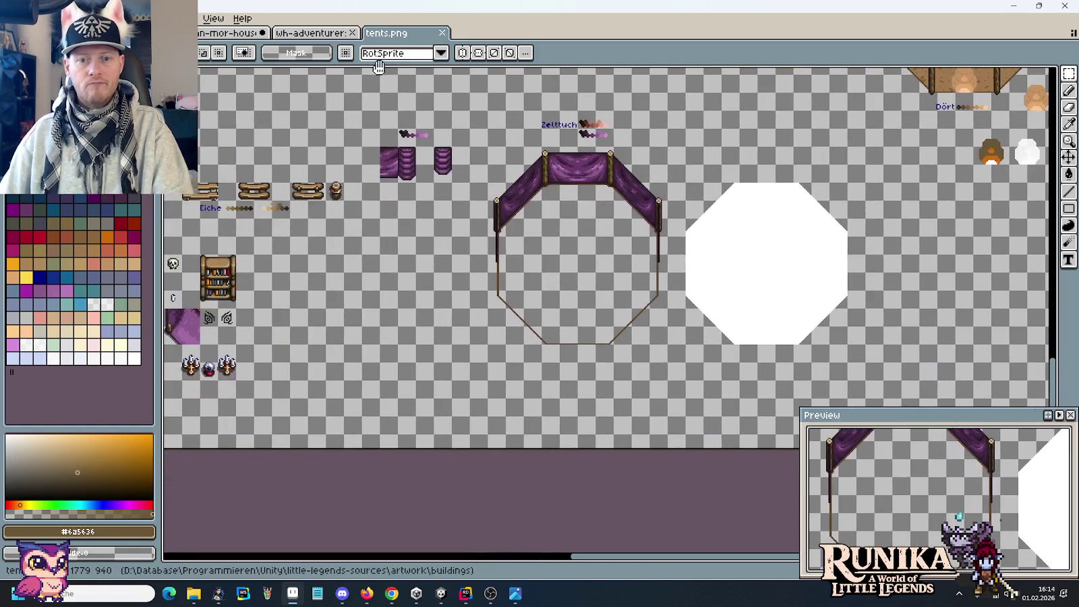
drag(560, 98, 487, 319)
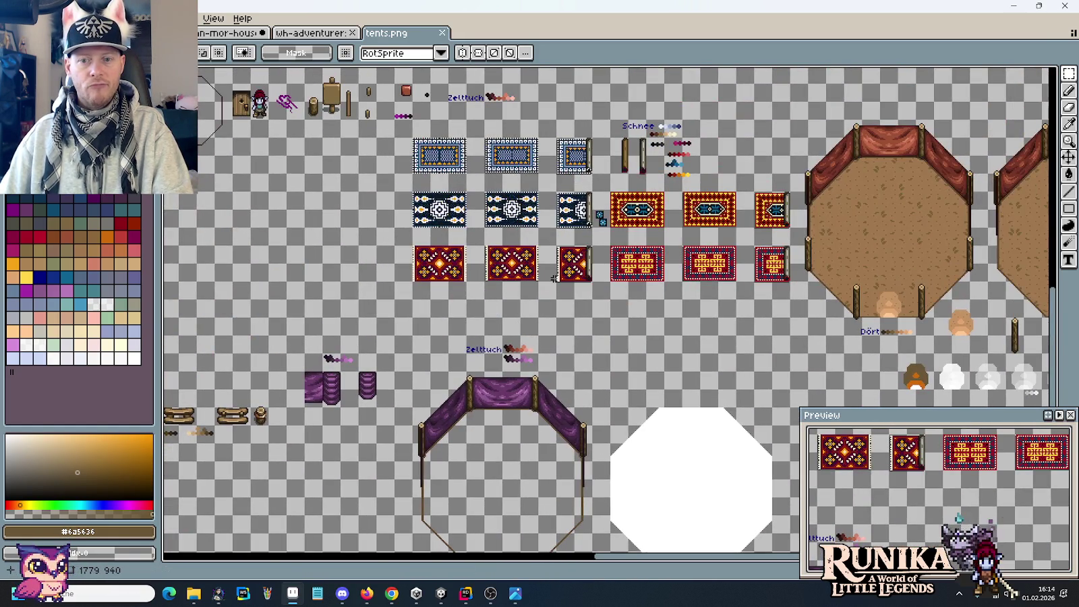